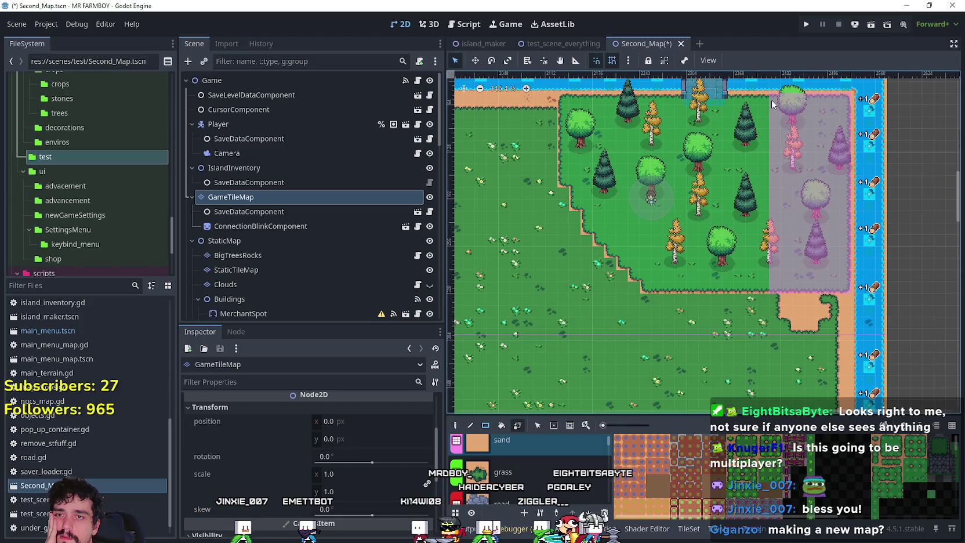
Paint seven Rect-tool tile blocks over the top-right forest corner, reaching toward the river
{"action": "mouse_move", "coordinate": [844, 100]}
{"action": "left_mouse_down"}
{"action": "mouse_move", "coordinate": [661, 211]}
{"action": "mouse_move", "coordinate": [662, 255]}
{"action": "left_mouse_up"}
{"action": "mouse_move", "coordinate": [650, 289]}
{"action": "left_mouse_down"}
{"action": "mouse_move", "coordinate": [803, 212]}
{"action": "mouse_move", "coordinate": [717, 287]}
{"action": "left_mouse_up"}
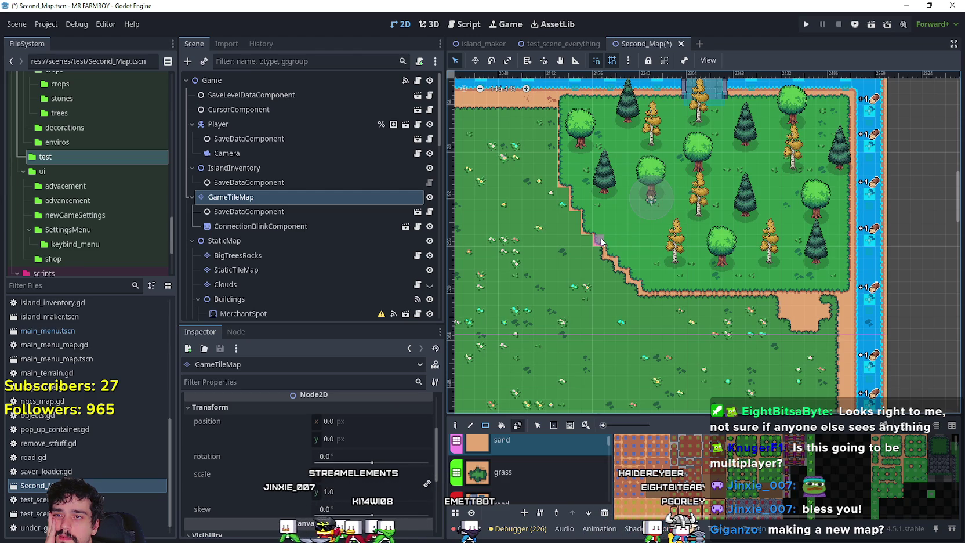
{"action": "mouse_move", "coordinate": [594, 231]}
{"action": "left_mouse_down"}
{"action": "mouse_move", "coordinate": [601, 213]}
{"action": "mouse_move", "coordinate": [748, 116]}
{"action": "mouse_move", "coordinate": [799, 100]}
{"action": "left_mouse_up"}
{"action": "mouse_move", "coordinate": [563, 182]}
{"action": "left_mouse_down"}
{"action": "mouse_move", "coordinate": [635, 137]}
{"action": "mouse_move", "coordinate": [566, 184]}
{"action": "left_mouse_up"}
{"action": "left_click_drag", "start_coordinate": [622, 104], "coordinate": [691, 98]}
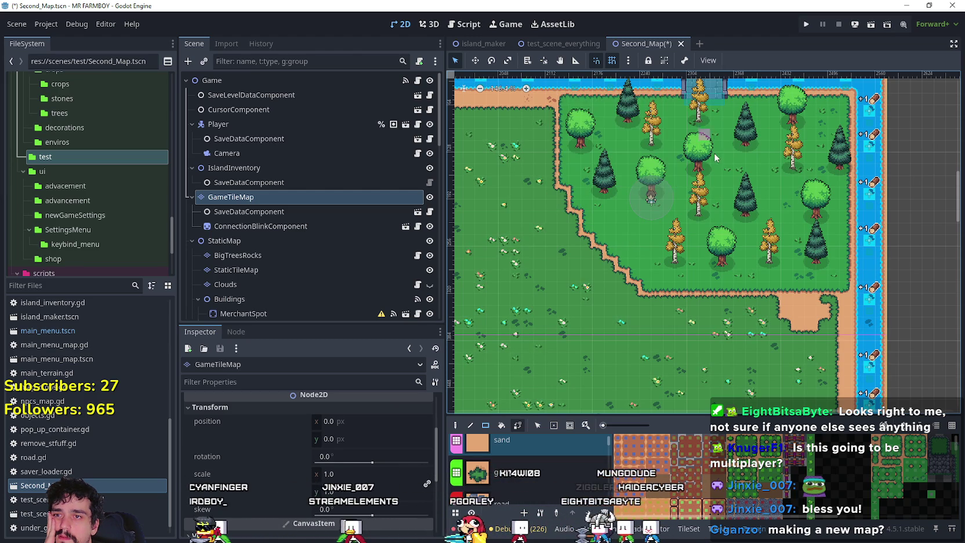
{"action": "scroll", "coordinate": [664, 206], "scroll_direction": "down", "scroll_amount": 4}
{"action": "mouse_move", "coordinate": [781, 261]}
{"action": "left_mouse_down"}
{"action": "mouse_move", "coordinate": [689, 159]}
{"action": "mouse_move", "coordinate": [786, 185]}
{"action": "left_mouse_up"}
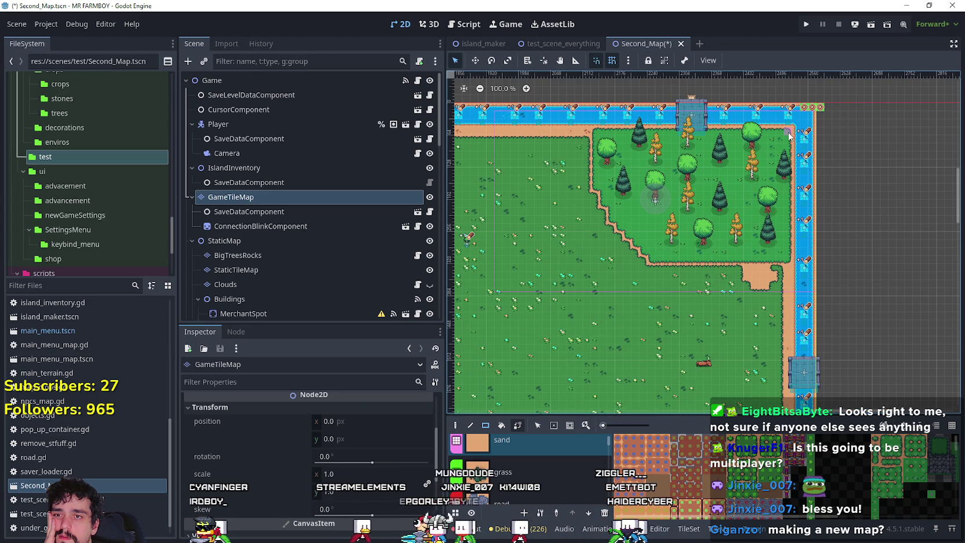
{"action": "left_click_drag", "start_coordinate": [789, 136], "coordinate": [704, 238]}
Hide and then show the StaticTileMap layer to check what lies underneath
{"action": "left_click", "coordinate": [430, 270]}
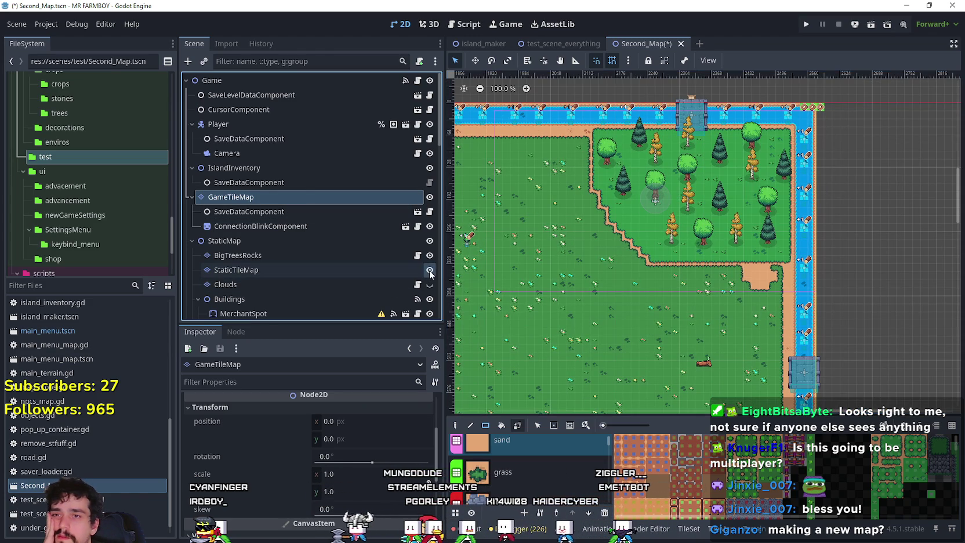
{"action": "left_click", "coordinate": [430, 271]}
{"action": "left_click", "coordinate": [429, 270]}
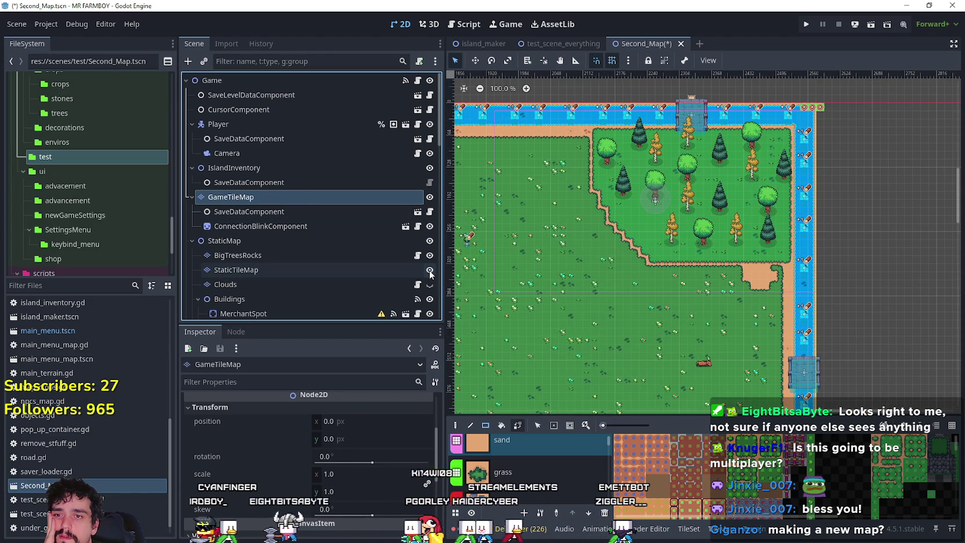
Zoom out to view the whole island and both lakes, then select StaticTileMap for editing
{"action": "scroll", "coordinate": [717, 185], "scroll_direction": "up", "scroll_amount": 1}
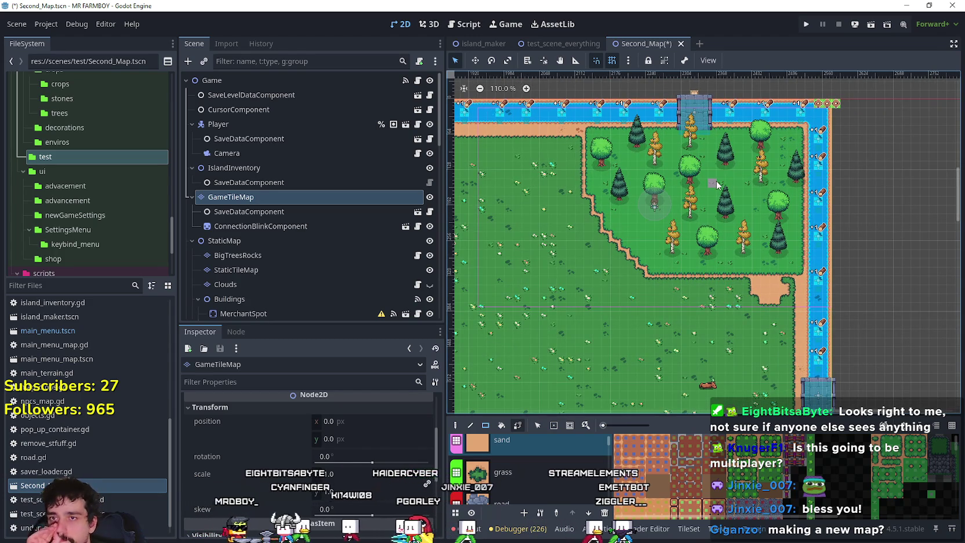
{"action": "scroll", "coordinate": [716, 185], "scroll_direction": "up", "scroll_amount": 1}
{"action": "scroll", "coordinate": [713, 186], "scroll_direction": "down", "scroll_amount": 2}
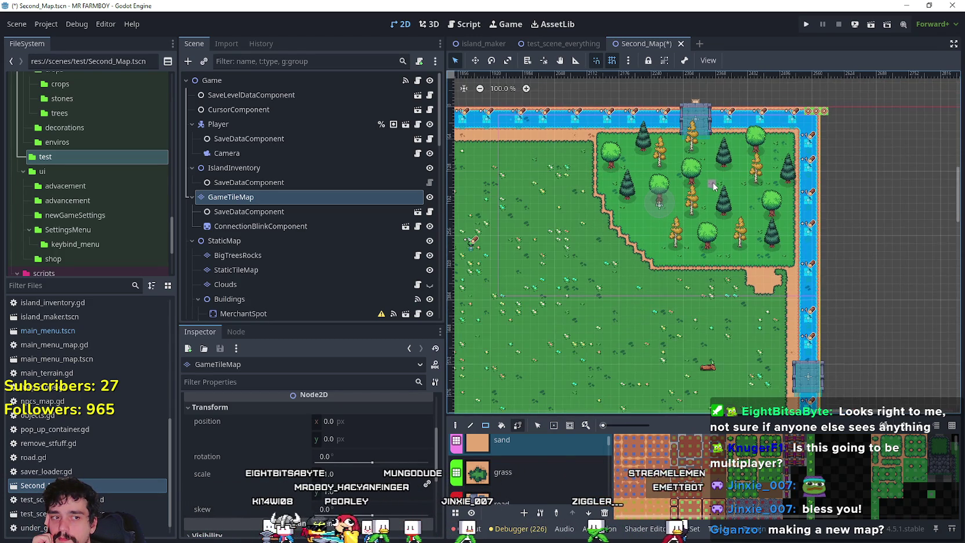
{"action": "scroll", "coordinate": [620, 266], "scroll_direction": "up", "scroll_amount": 1}
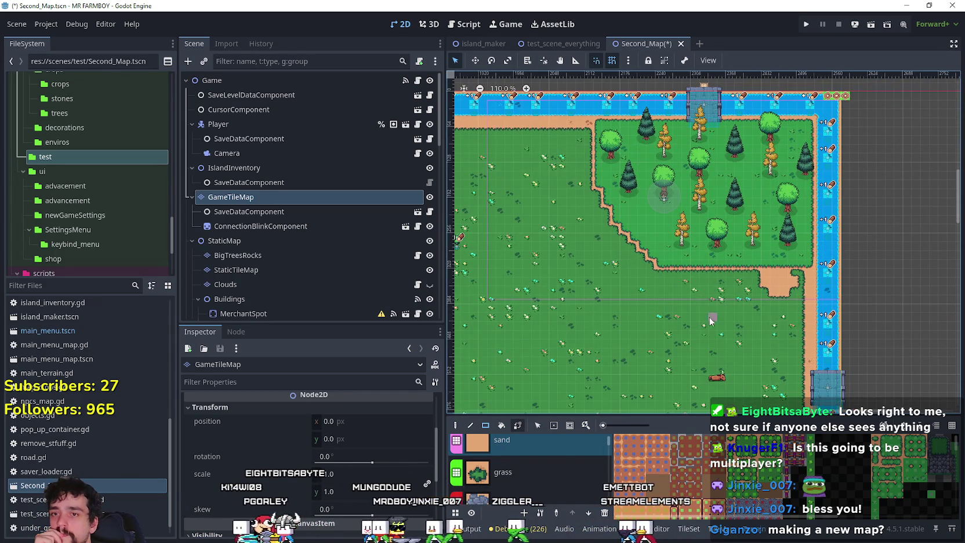
{"action": "scroll", "coordinate": [710, 322], "scroll_direction": "down", "scroll_amount": 6}
{"action": "scroll", "coordinate": [631, 307], "scroll_direction": "up", "scroll_amount": 2}
{"action": "scroll", "coordinate": [583, 322], "scroll_direction": "up", "scroll_amount": 1}
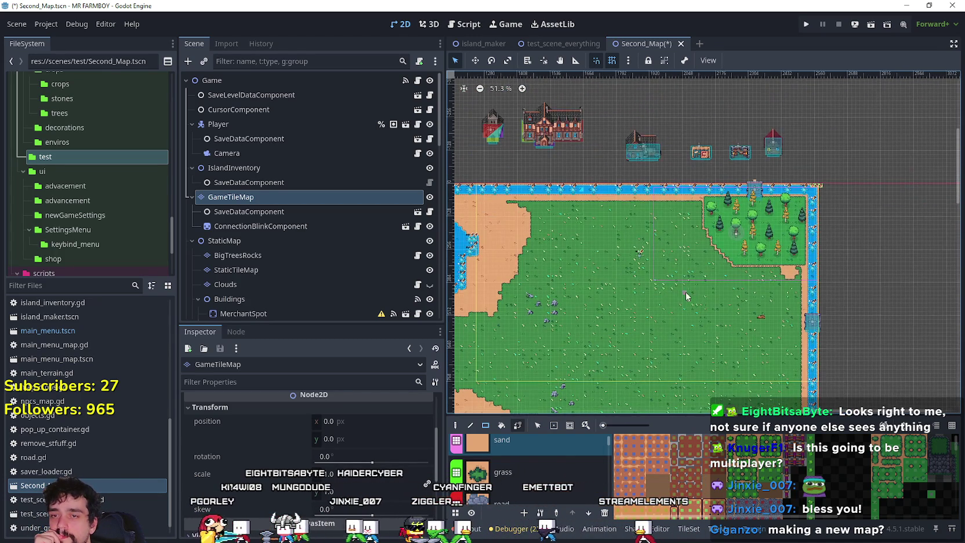
{"action": "scroll", "coordinate": [749, 279], "scroll_direction": "up", "scroll_amount": 4}
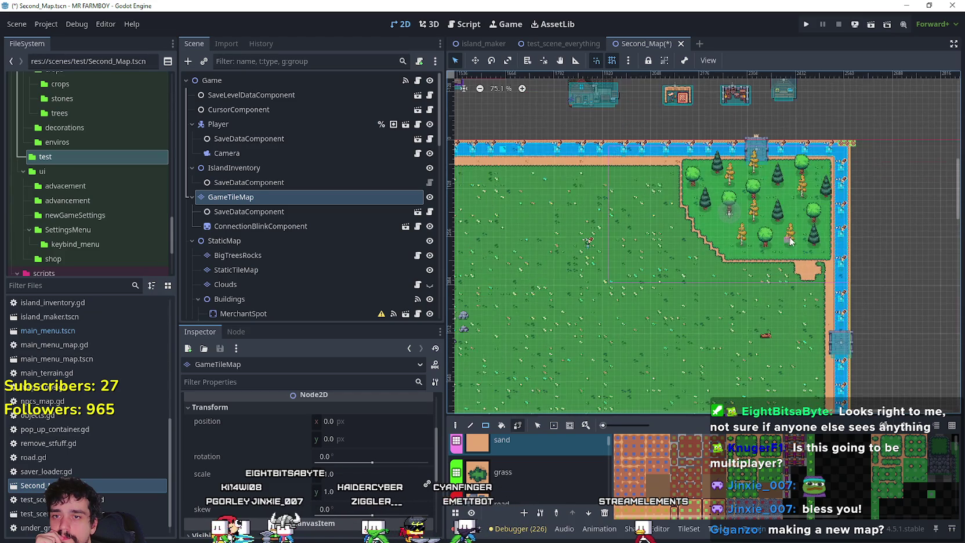
{"action": "scroll", "coordinate": [821, 209], "scroll_direction": "up", "scroll_amount": 2}
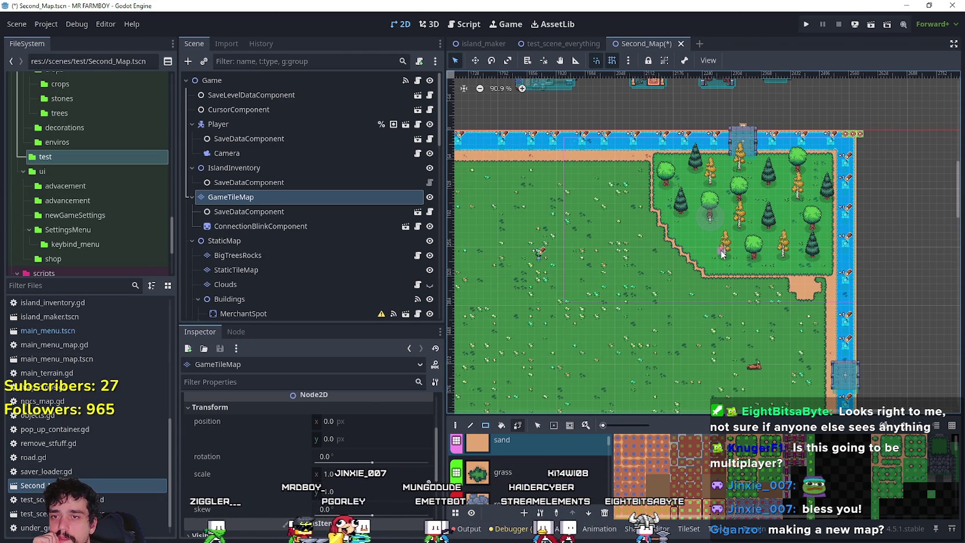
{"action": "scroll", "coordinate": [635, 306], "scroll_direction": "down", "scroll_amount": 5}
{"action": "scroll", "coordinate": [737, 249], "scroll_direction": "down", "scroll_amount": 1}
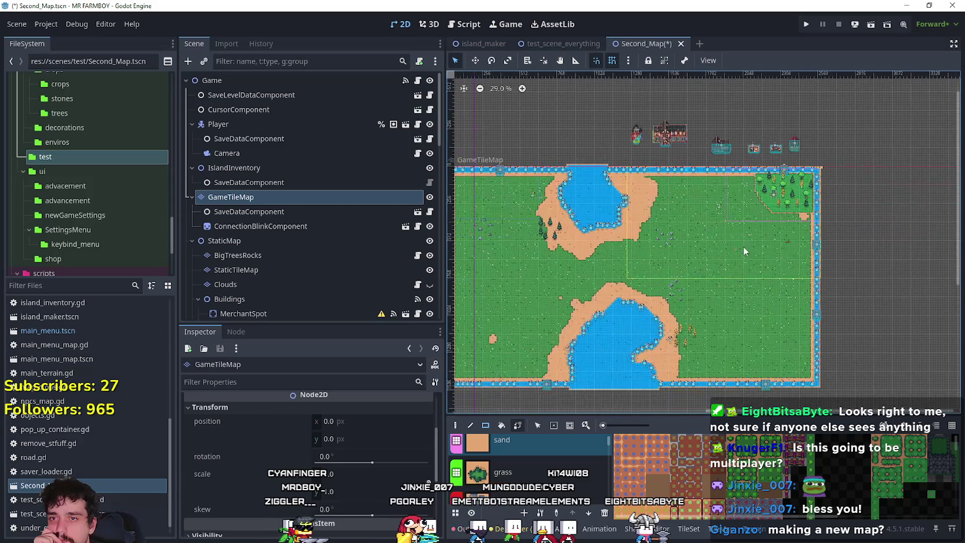
{"action": "scroll", "coordinate": [731, 255], "scroll_direction": "up", "scroll_amount": 3}
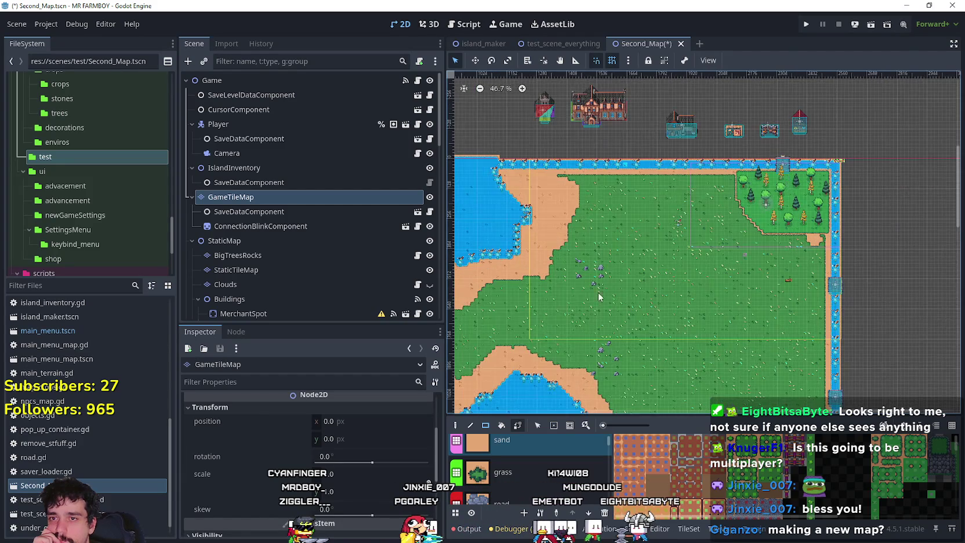
{"action": "scroll", "coordinate": [580, 324], "scroll_direction": "down", "scroll_amount": 5}
{"action": "scroll", "coordinate": [644, 287], "scroll_direction": "up", "scroll_amount": 2}
{"action": "scroll", "coordinate": [644, 287], "scroll_direction": "up", "scroll_amount": 2}
{"action": "scroll", "coordinate": [605, 320], "scroll_direction": "down", "scroll_amount": 2}
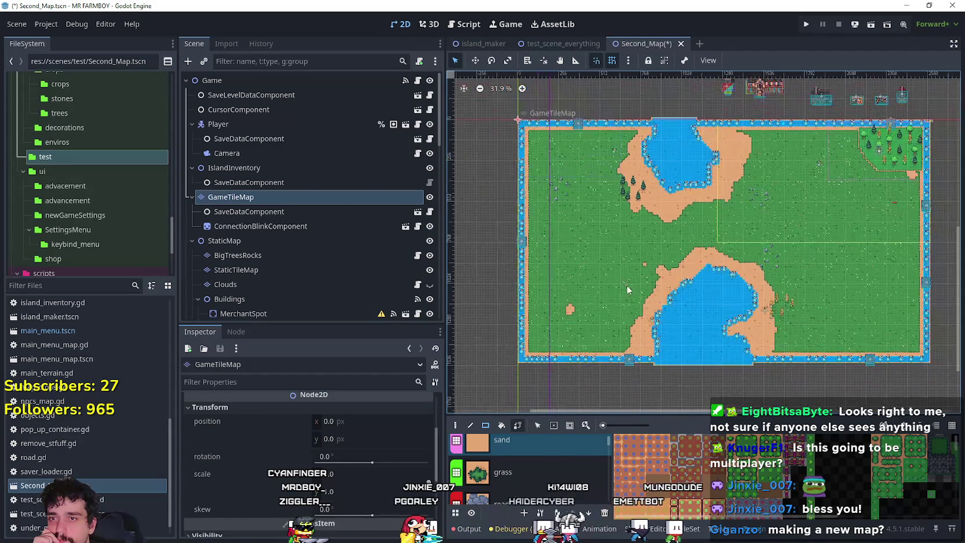
{"action": "scroll", "coordinate": [605, 320], "scroll_direction": "up", "scroll_amount": 2}
{"action": "scroll", "coordinate": [571, 277], "scroll_direction": "up", "scroll_amount": 1}
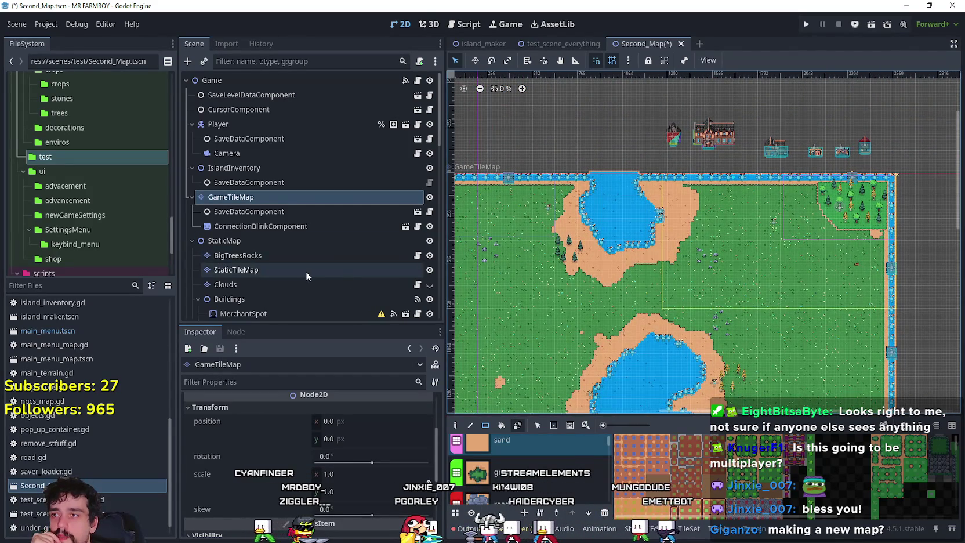
{"action": "left_click", "coordinate": [305, 271]}
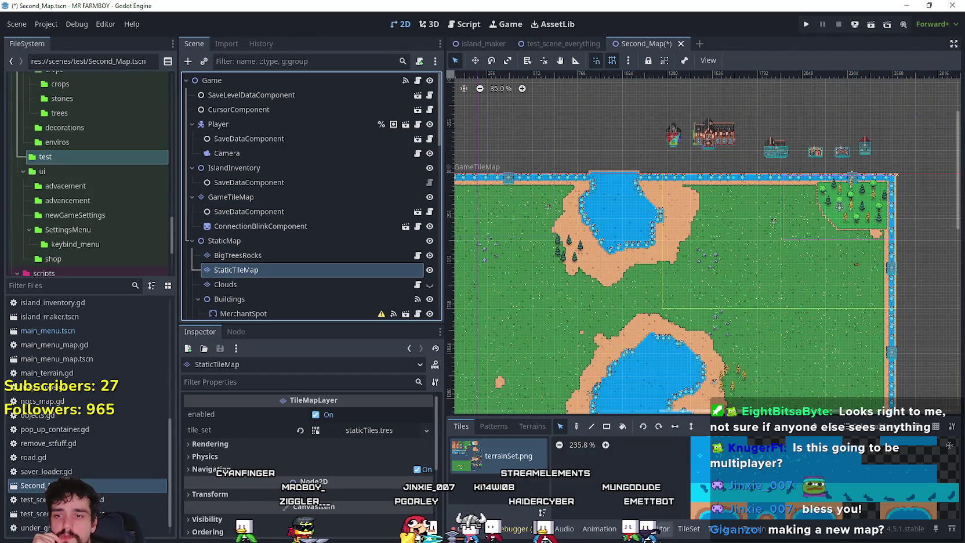
Switch to the BigTreesRocks layer and erase the trees left of the lake
{"action": "left_click", "coordinate": [275, 255]}
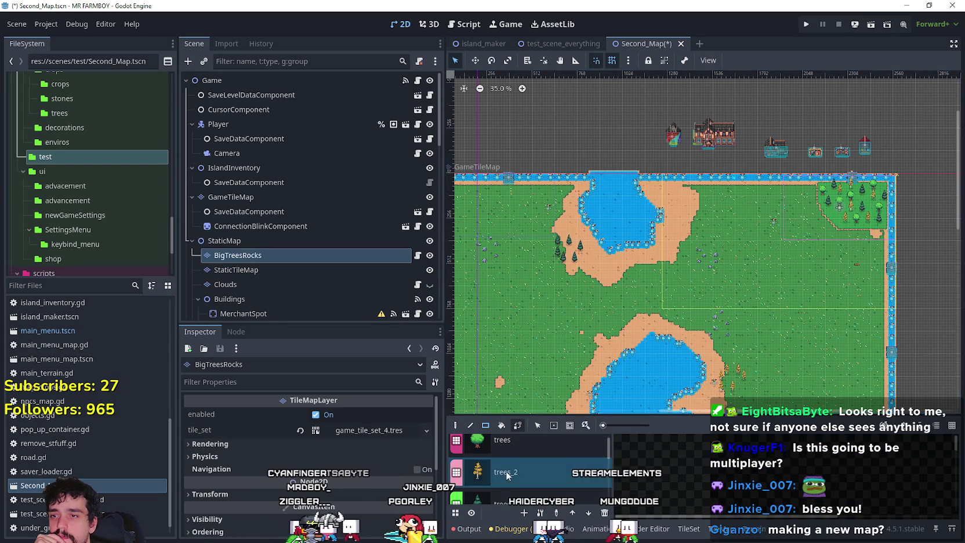
{"action": "scroll", "coordinate": [582, 263], "scroll_direction": "up", "scroll_amount": 3}
{"action": "left_click_drag", "start_coordinate": [530, 217], "coordinate": [563, 273]}
Survey the map, then choose stones_1 as the tile source for painting
{"action": "scroll", "coordinate": [553, 314], "scroll_direction": "down", "scroll_amount": 2}
{"action": "scroll", "coordinate": [553, 314], "scroll_direction": "up", "scroll_amount": 6}
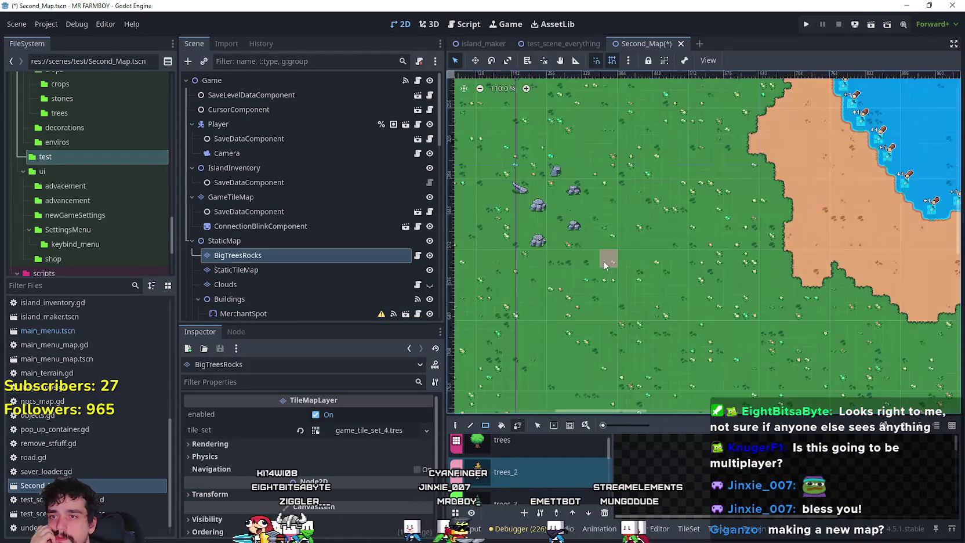
{"action": "scroll", "coordinate": [522, 189], "scroll_direction": "down", "scroll_amount": 2}
{"action": "scroll", "coordinate": [580, 203], "scroll_direction": "right", "scroll_amount": 8}
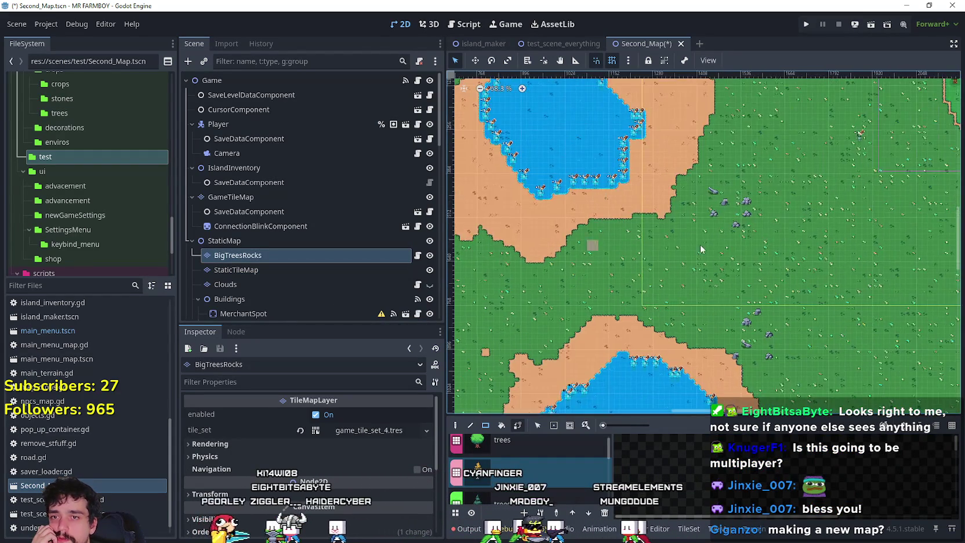
{"action": "scroll", "coordinate": [699, 190], "scroll_direction": "right", "scroll_amount": 6}
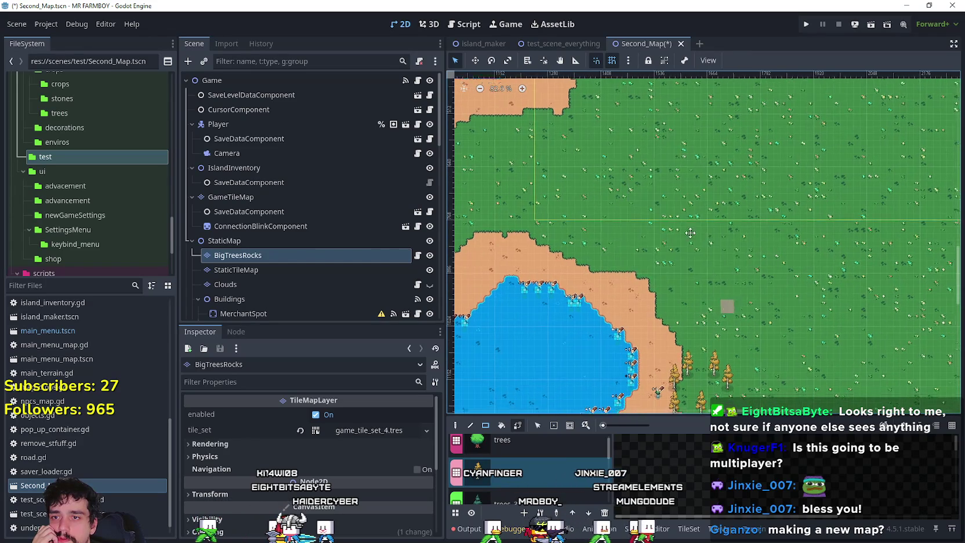
{"action": "scroll", "coordinate": [581, 197], "scroll_direction": "down", "scroll_amount": 4}
{"action": "scroll", "coordinate": [712, 318], "scroll_direction": "down", "scroll_amount": 3}
{"action": "scroll", "coordinate": [704, 294], "scroll_direction": "up", "scroll_amount": 3}
{"action": "scroll", "coordinate": [807, 283], "scroll_direction": "up", "scroll_amount": 2}
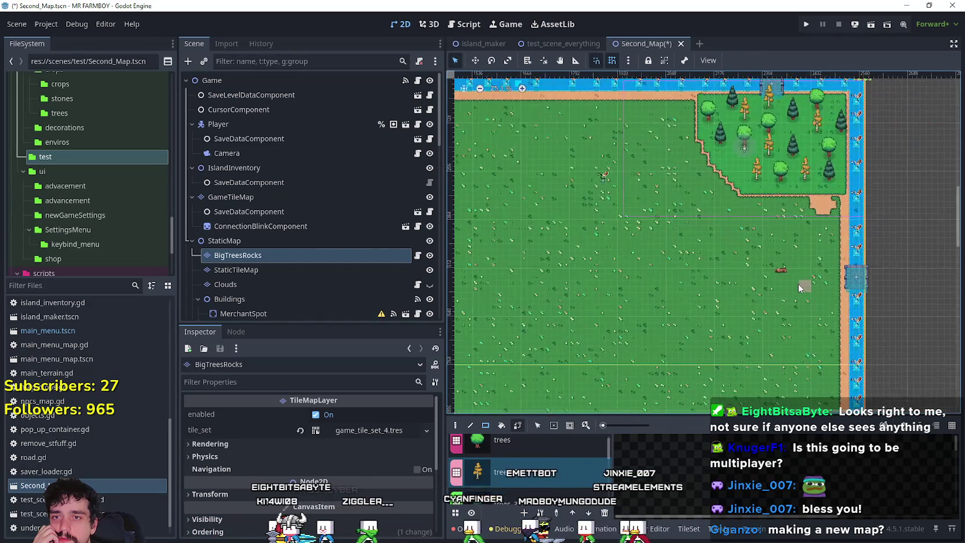
{"action": "scroll", "coordinate": [702, 267], "scroll_direction": "down", "scroll_amount": 2}
{"action": "scroll", "coordinate": [754, 290], "scroll_direction": "left", "scroll_amount": 5}
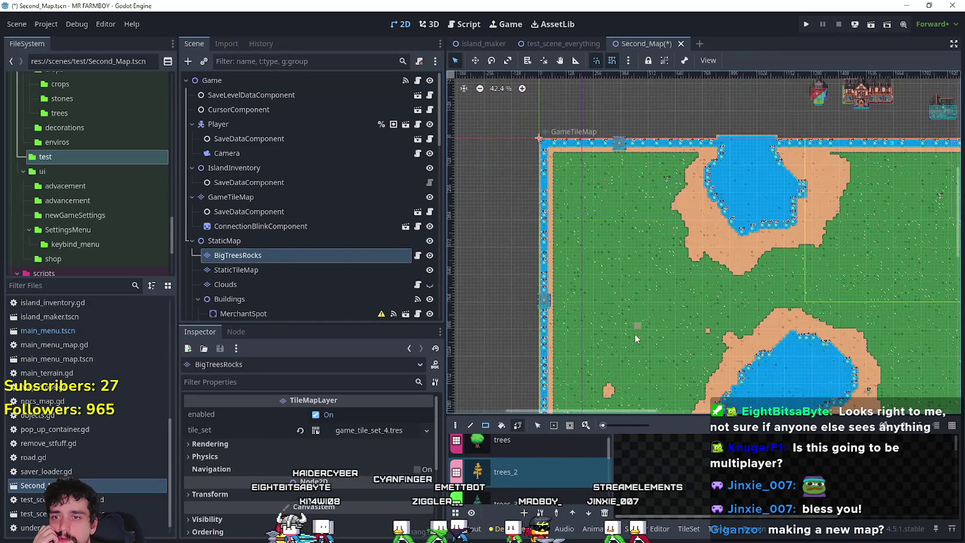
{"action": "scroll", "coordinate": [670, 269], "scroll_direction": "down", "scroll_amount": 5}
{"action": "scroll", "coordinate": [676, 325], "scroll_direction": "up", "scroll_amount": 2}
{"action": "scroll", "coordinate": [711, 311], "scroll_direction": "down", "scroll_amount": 2}
{"action": "scroll", "coordinate": [700, 277], "scroll_direction": "up", "scroll_amount": 4}
{"action": "scroll", "coordinate": [641, 212], "scroll_direction": "up", "scroll_amount": 5}
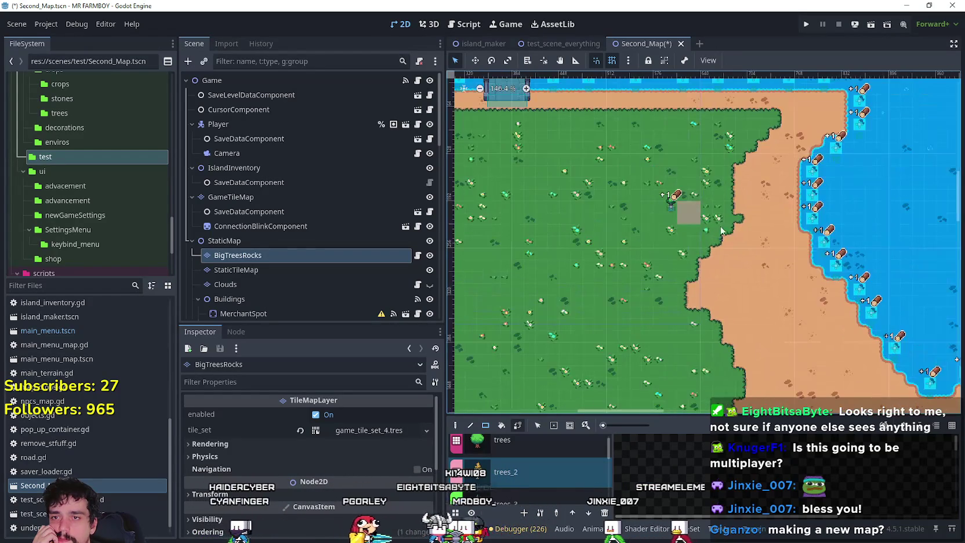
{"action": "scroll", "coordinate": [726, 247], "scroll_direction": "down", "scroll_amount": 5}
{"action": "scroll", "coordinate": [588, 216], "scroll_direction": "up", "scroll_amount": 2}
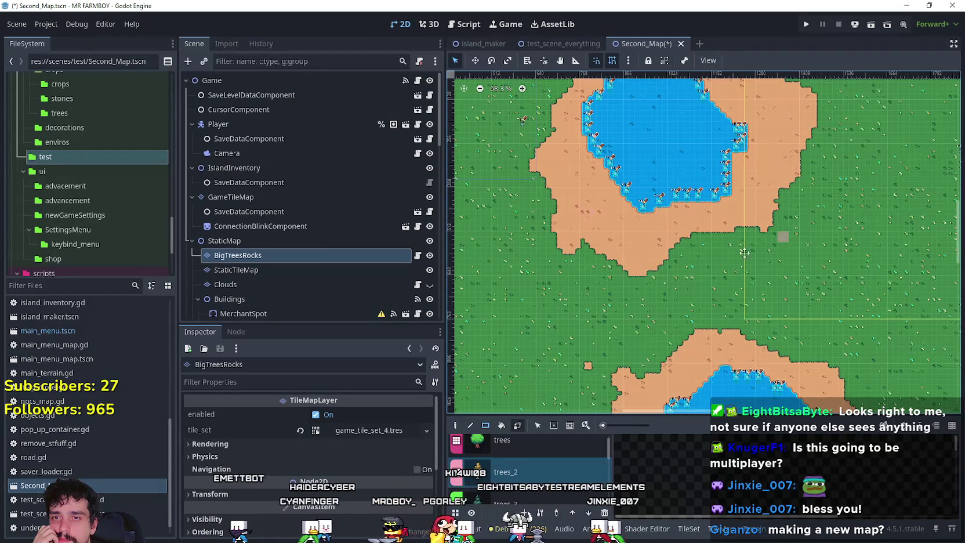
{"action": "scroll", "coordinate": [614, 258], "scroll_direction": "down", "scroll_amount": 1}
{"action": "scroll", "coordinate": [639, 267], "scroll_direction": "down", "scroll_amount": 3}
{"action": "scroll", "coordinate": [689, 281], "scroll_direction": "up", "scroll_amount": 3}
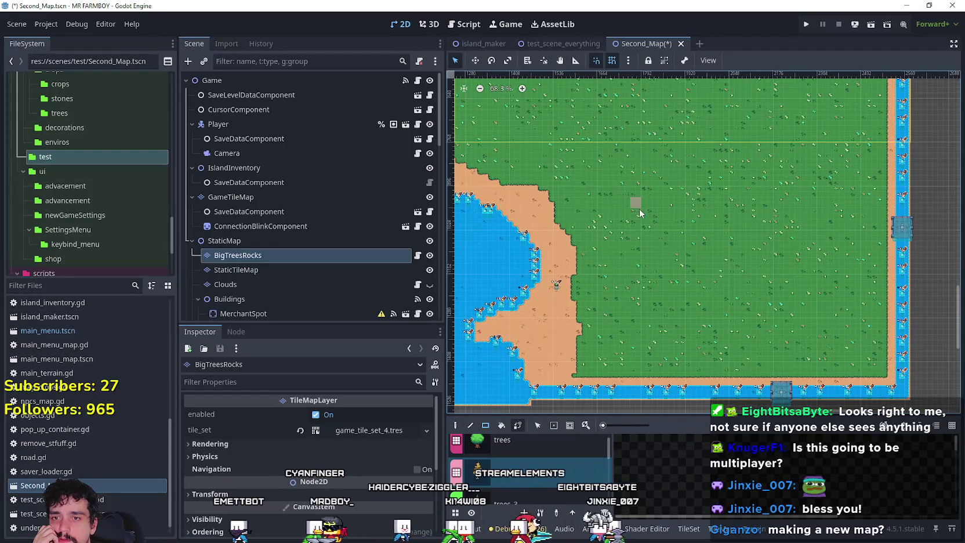
{"action": "scroll", "coordinate": [639, 208], "scroll_direction": "left", "scroll_amount": 6}
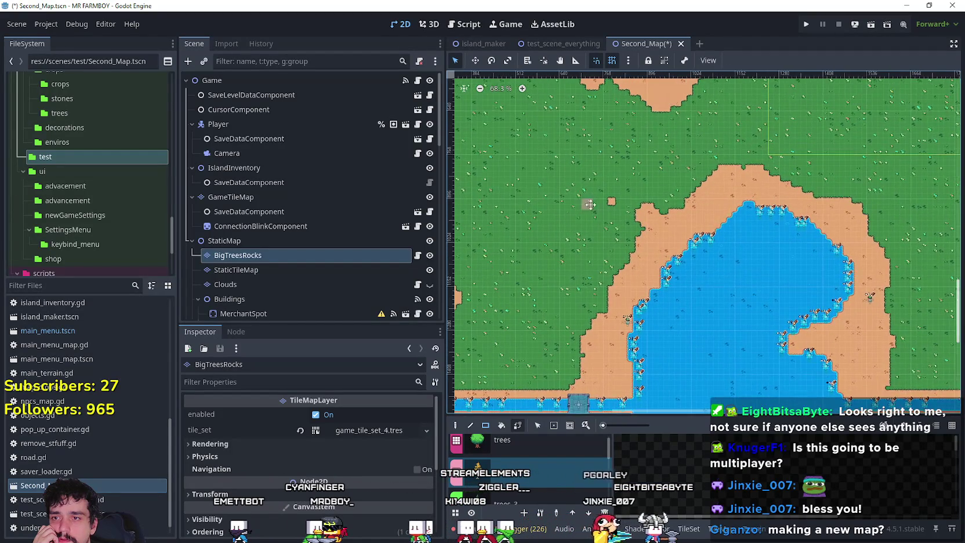
{"action": "scroll", "coordinate": [591, 206], "scroll_direction": "up", "scroll_amount": 5}
{"action": "scroll", "coordinate": [716, 262], "scroll_direction": "right", "scroll_amount": 3}
{"action": "scroll", "coordinate": [716, 267], "scroll_direction": "right", "scroll_amount": 5}
{"action": "scroll", "coordinate": [661, 265], "scroll_direction": "down", "scroll_amount": 2}
{"action": "scroll", "coordinate": [566, 315], "scroll_direction": "up", "scroll_amount": 5}
{"action": "scroll", "coordinate": [566, 314], "scroll_direction": "left", "scroll_amount": 6}
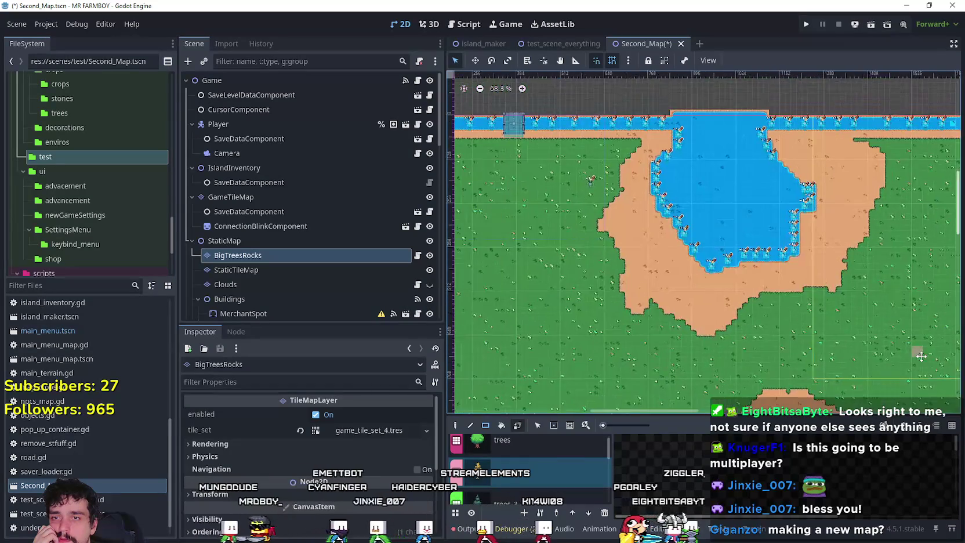
{"action": "scroll", "coordinate": [638, 290], "scroll_direction": "left", "scroll_amount": 5}
{"action": "scroll", "coordinate": [522, 325], "scroll_direction": "down", "scroll_amount": 5}
{"action": "scroll", "coordinate": [502, 336], "scroll_direction": "down", "scroll_amount": 2}
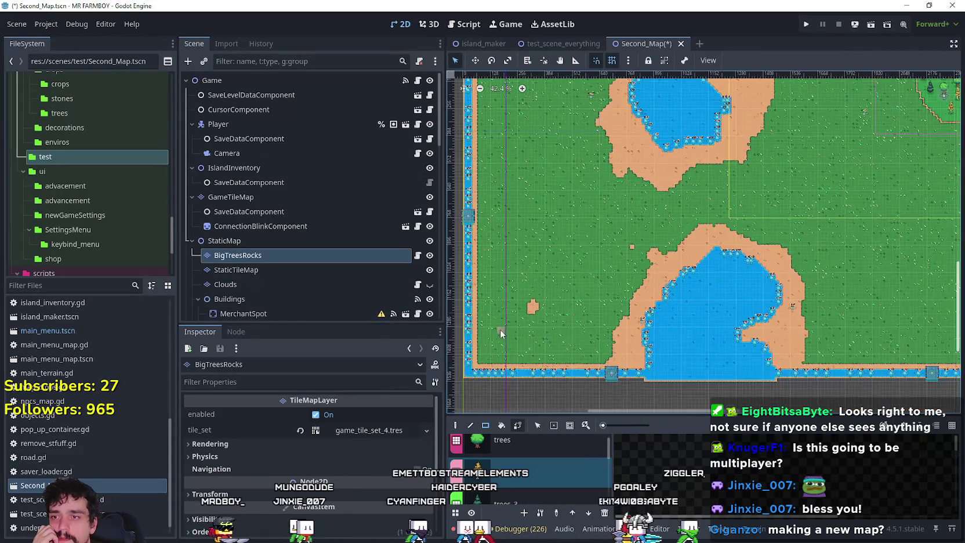
{"action": "scroll", "coordinate": [501, 336], "scroll_direction": "down", "scroll_amount": 1}
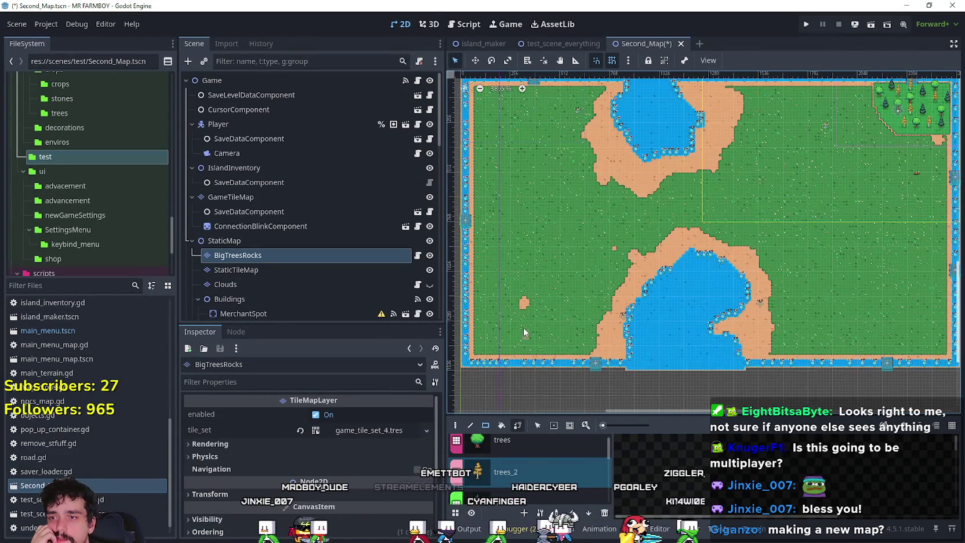
{"action": "scroll", "coordinate": [527, 335], "scroll_direction": "left", "scroll_amount": 3}
{"action": "scroll", "coordinate": [527, 335], "scroll_direction": "up", "scroll_amount": 1}
{"action": "scroll", "coordinate": [534, 464], "scroll_direction": "down", "scroll_amount": 2}
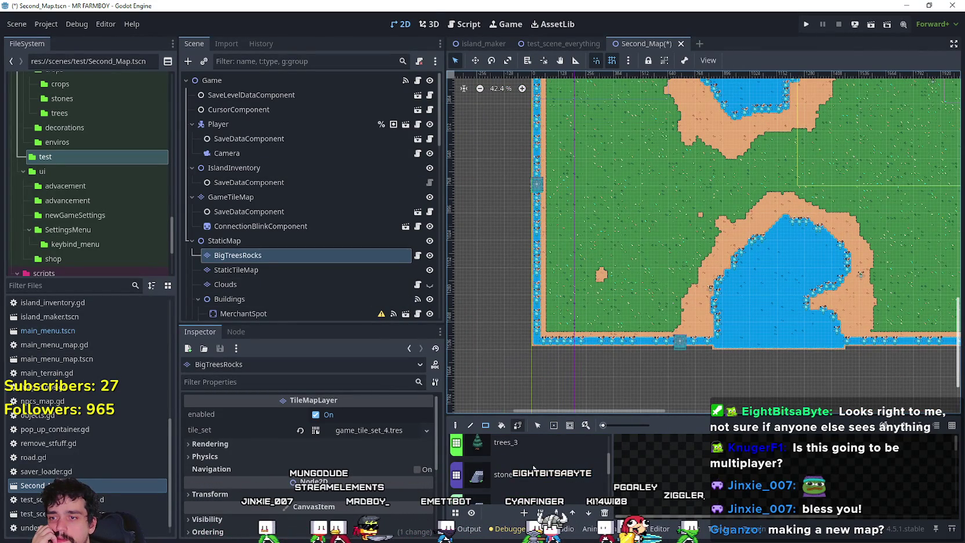
{"action": "scroll", "coordinate": [537, 464], "scroll_direction": "down", "scroll_amount": 2}
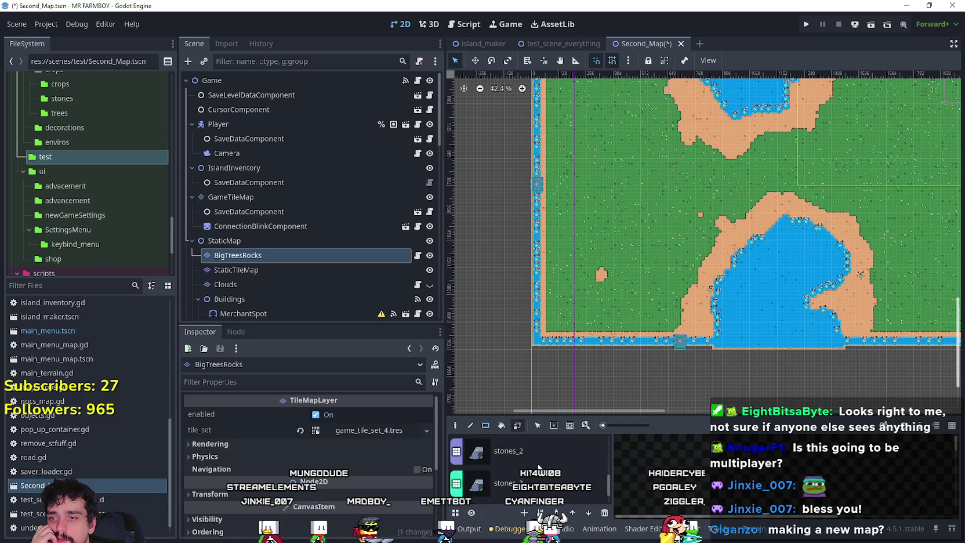
{"action": "scroll", "coordinate": [529, 464], "scroll_direction": "up", "scroll_amount": 1}
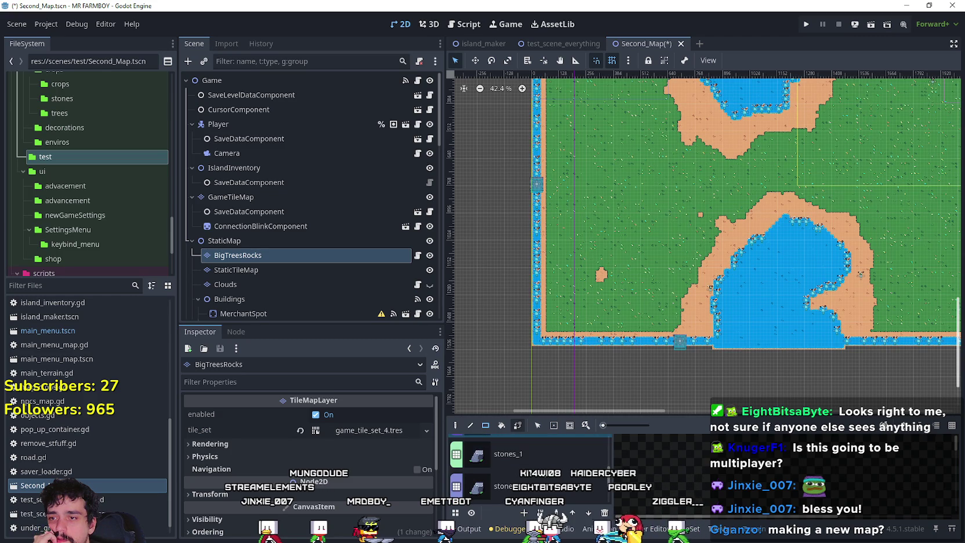
{"action": "left_click", "coordinate": [540, 462]}
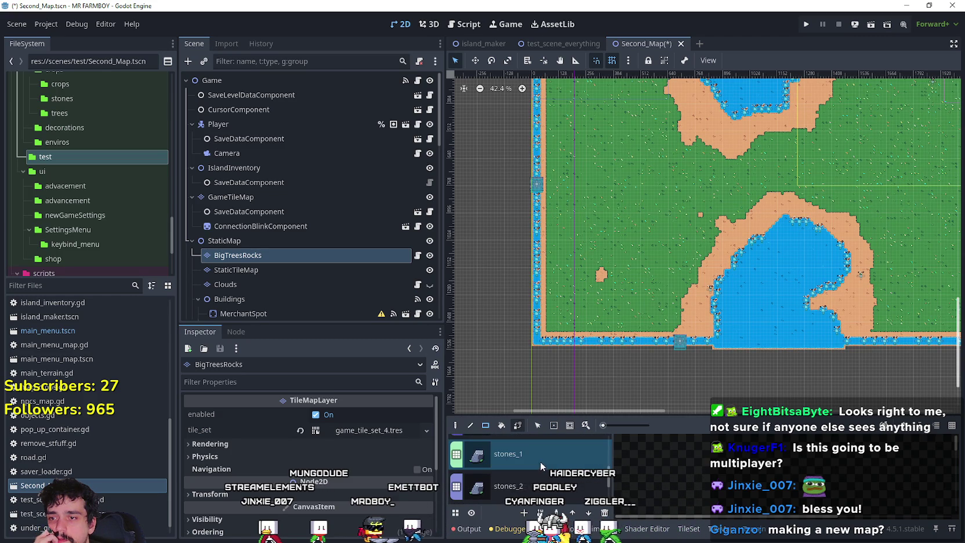
Enlarge the bottom tile panel and switch to the TileMap painting palette
{"action": "left_click_drag", "start_coordinate": [551, 416], "coordinate": [548, 345]}
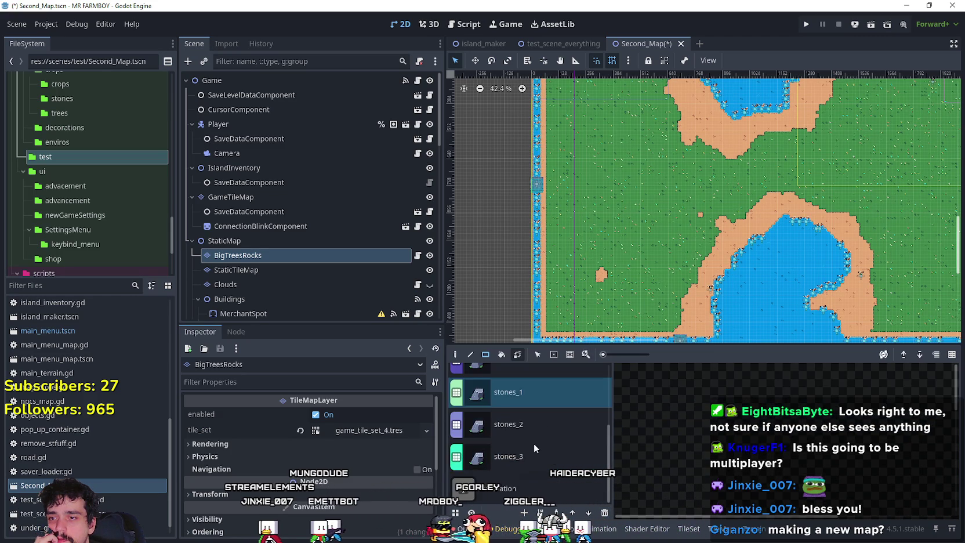
{"action": "scroll", "coordinate": [546, 424], "scroll_direction": "up", "scroll_amount": 3}
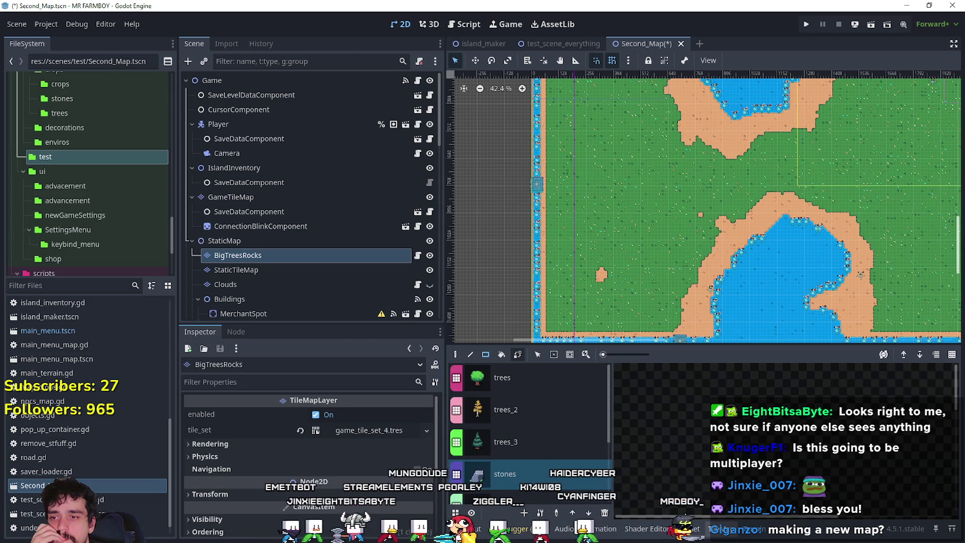
{"action": "scroll", "coordinate": [525, 445], "scroll_direction": "down", "scroll_amount": 2}
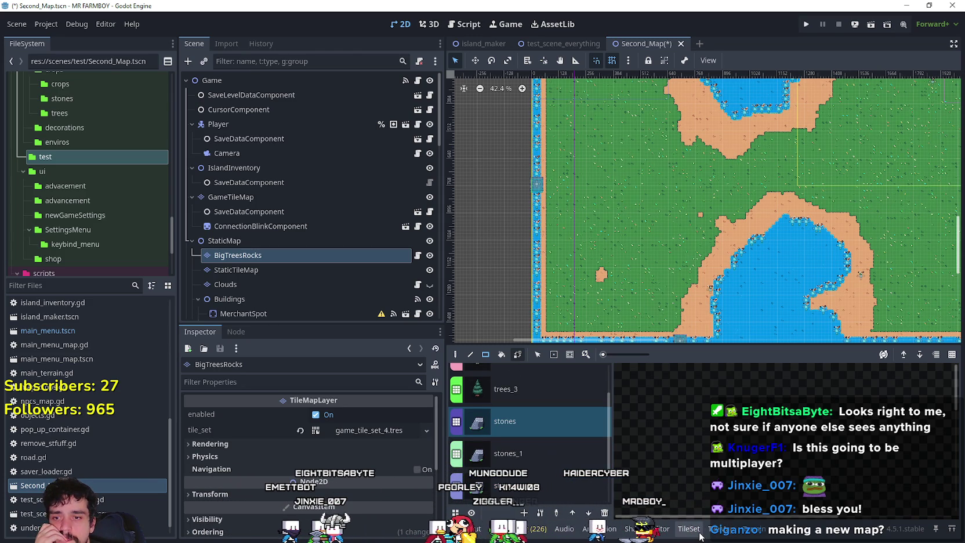
{"action": "left_click", "coordinate": [719, 528]}
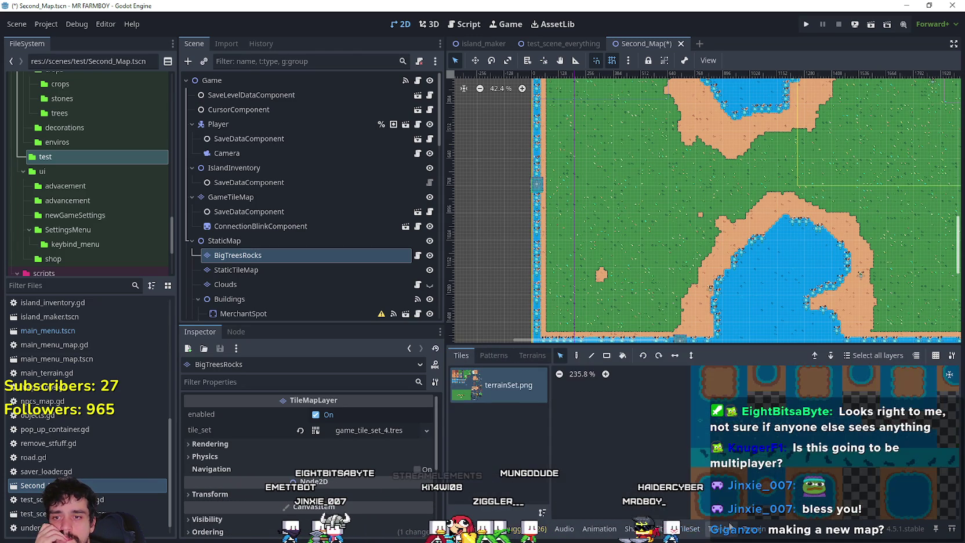
{"action": "scroll", "coordinate": [824, 443], "scroll_direction": "down", "scroll_amount": 5}
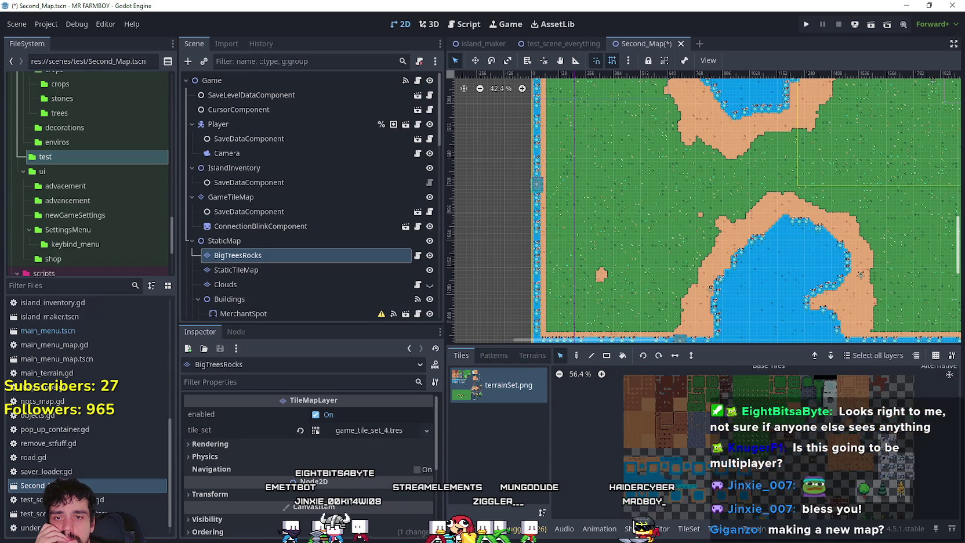
{"action": "scroll", "coordinate": [771, 458], "scroll_direction": "up", "scroll_amount": 11}
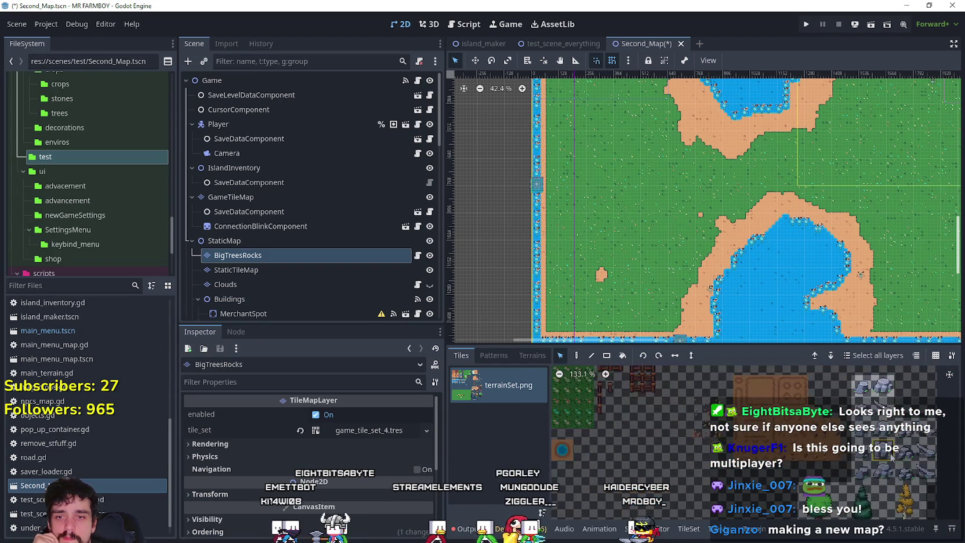
Pick a grey rock tile from the terrainSet atlas
{"action": "left_click", "coordinate": [765, 396]}
{"action": "scroll", "coordinate": [644, 441], "scroll_direction": "right", "scroll_amount": 5}
{"action": "left_click", "coordinate": [670, 459]}
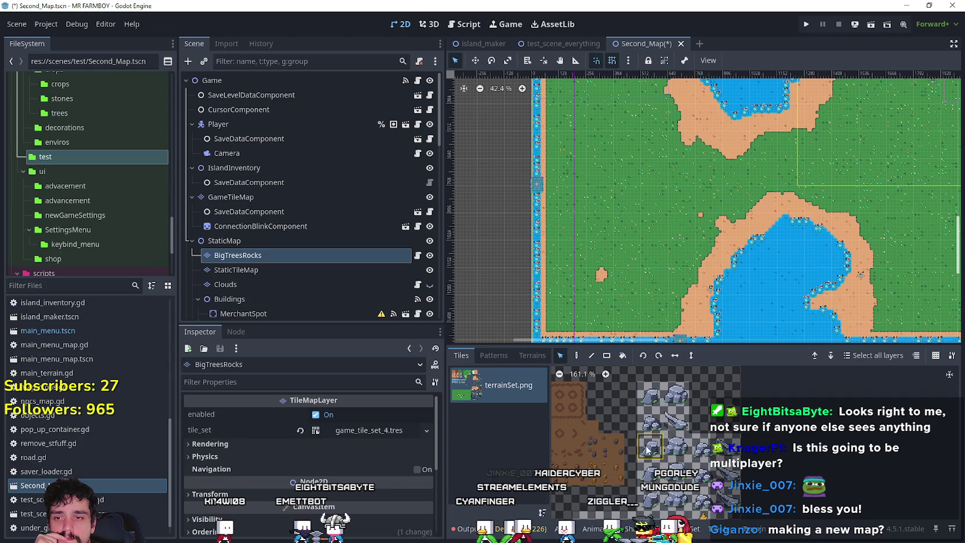
{"action": "left_click_drag", "start_coordinate": [648, 452], "coordinate": [650, 450]}
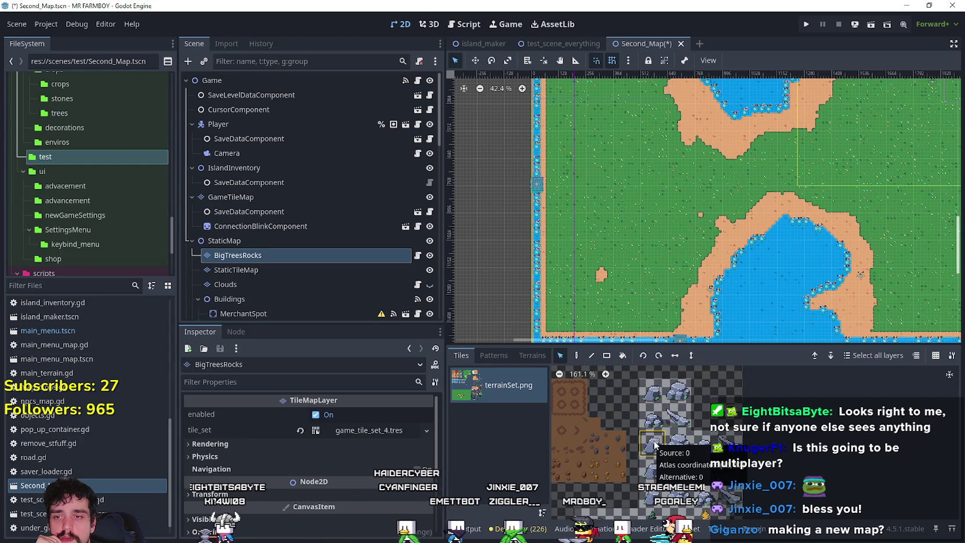
{"action": "left_click", "coordinate": [653, 467]}
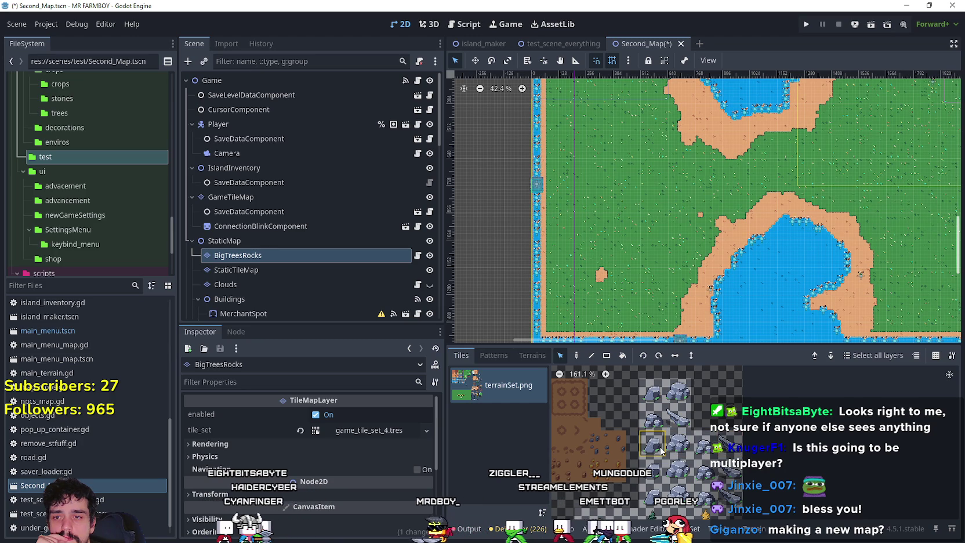
{"action": "left_click", "coordinate": [678, 445]}
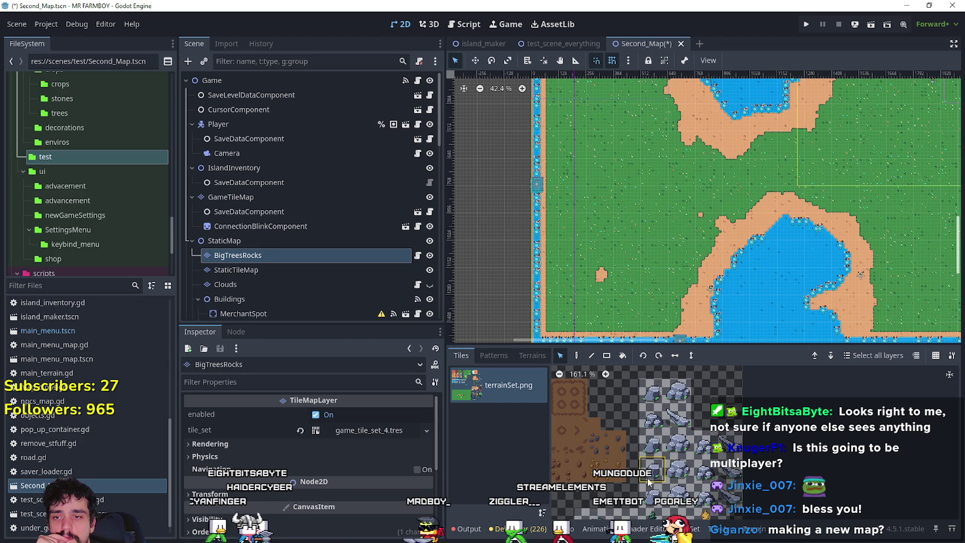
Review the tile set's source list
{"action": "scroll", "coordinate": [753, 205], "scroll_direction": "down", "scroll_amount": 2}
{"action": "scroll", "coordinate": [943, 105], "scroll_direction": "up", "scroll_amount": 4}
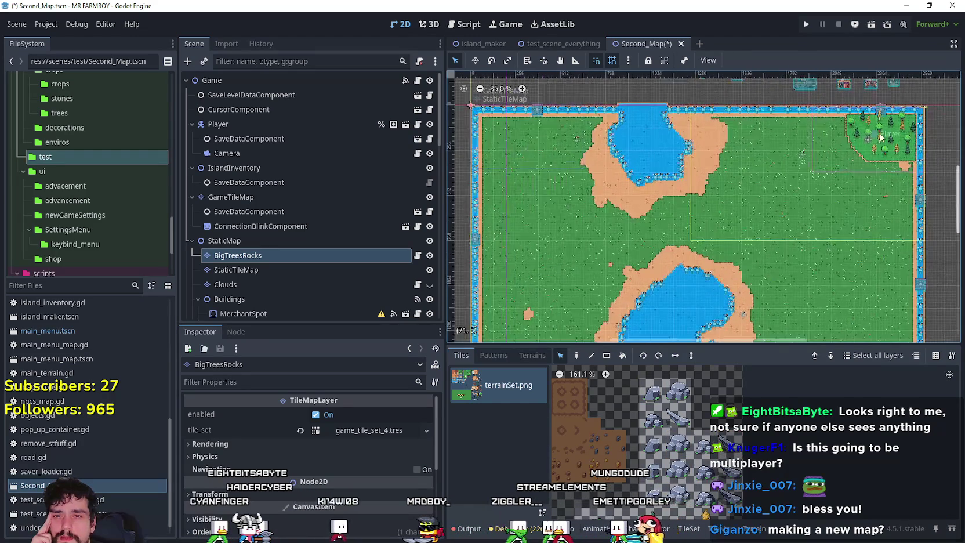
{"action": "scroll", "coordinate": [902, 130], "scroll_direction": "down", "scroll_amount": 1}
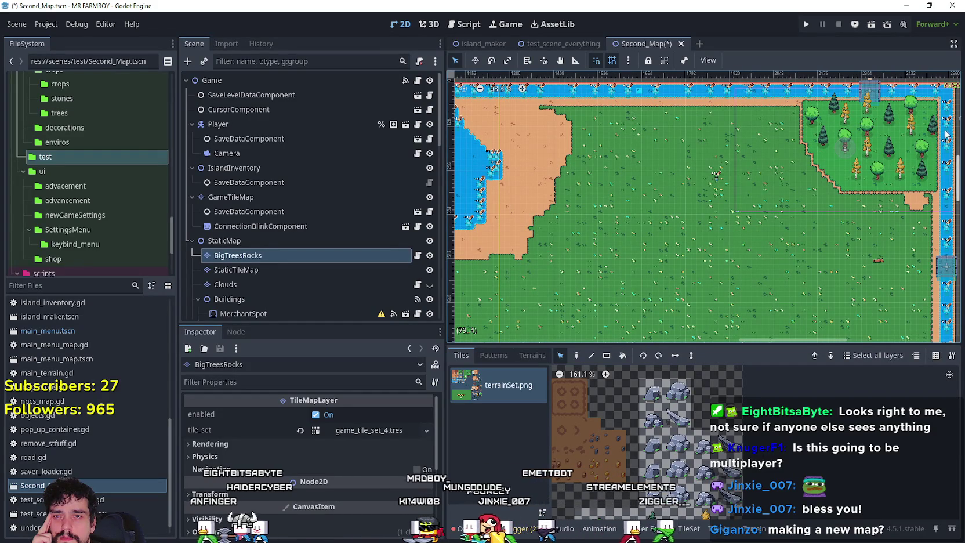
{"action": "scroll", "coordinate": [666, 460], "scroll_direction": "down", "scroll_amount": 2}
{"action": "scroll", "coordinate": [665, 460], "scroll_direction": "up", "scroll_amount": 2}
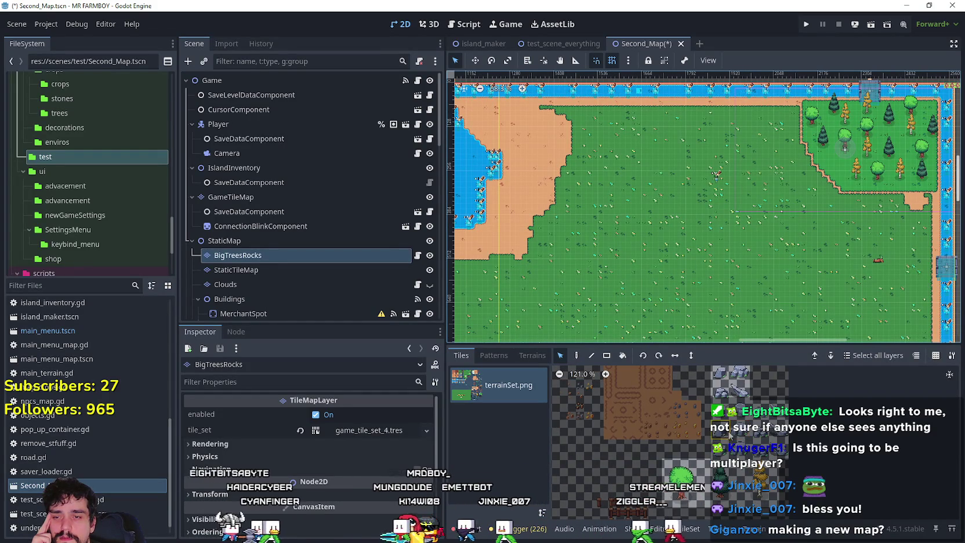
{"action": "left_click", "coordinate": [691, 527]}
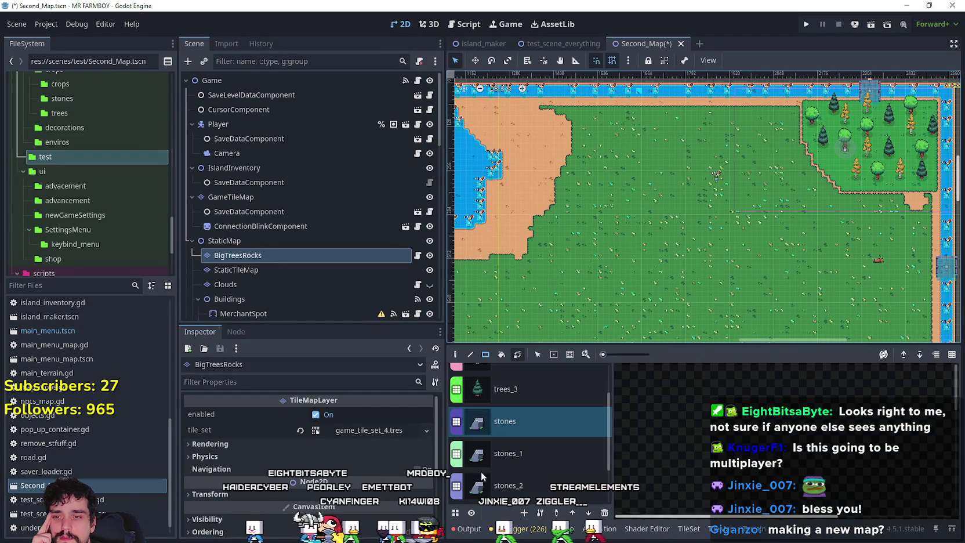
{"action": "scroll", "coordinate": [580, 232], "scroll_direction": "down", "scroll_amount": 5}
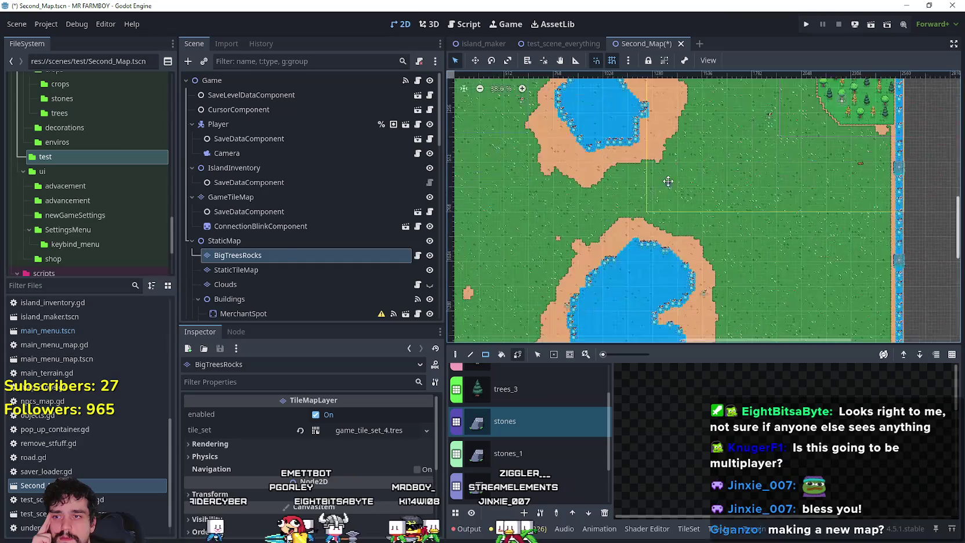
{"action": "scroll", "coordinate": [523, 281], "scroll_direction": "up", "scroll_amount": 5}
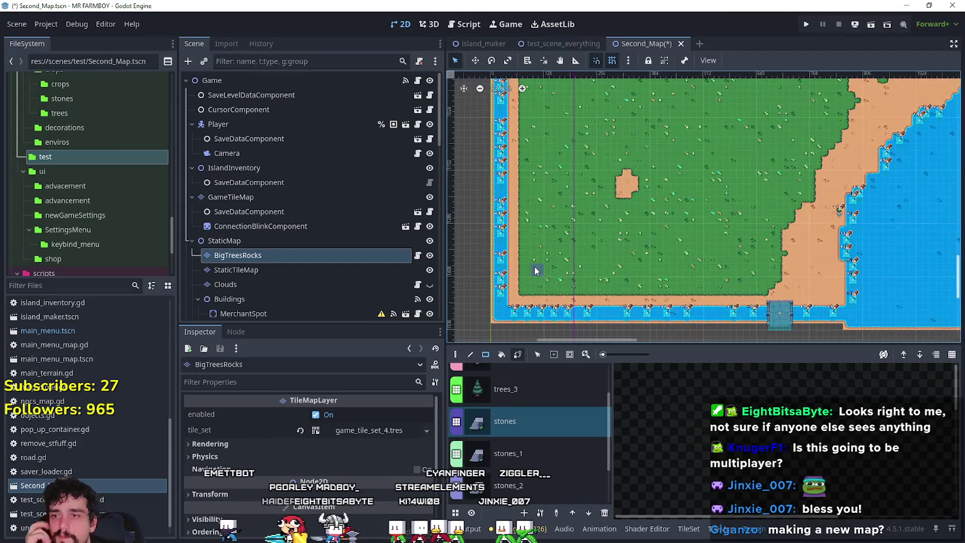
{"action": "scroll", "coordinate": [544, 265], "scroll_direction": "up", "scroll_amount": 2}
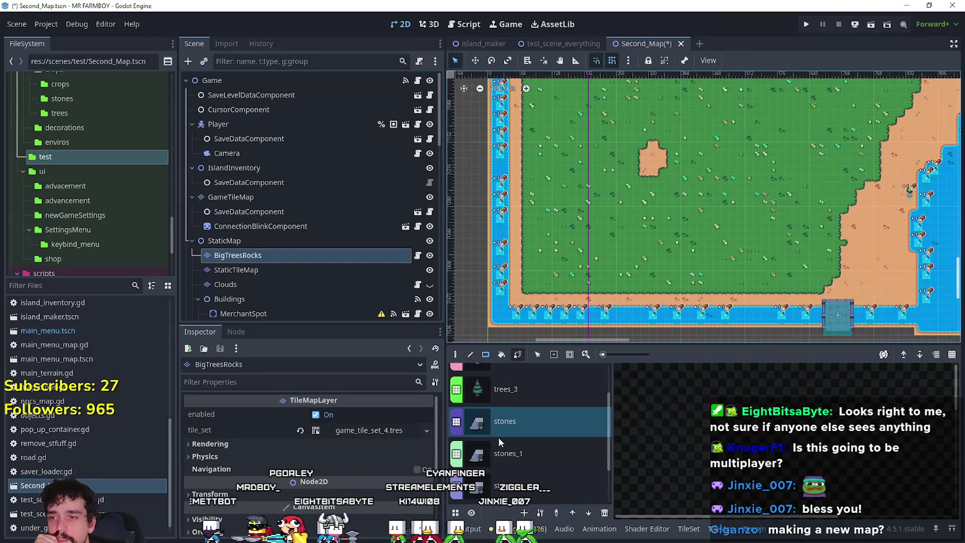
{"action": "scroll", "coordinate": [498, 438], "scroll_direction": "down", "scroll_amount": 2}
Return to the painting palette and activate the Paint tool with D
{"action": "left_click", "coordinate": [728, 530]}
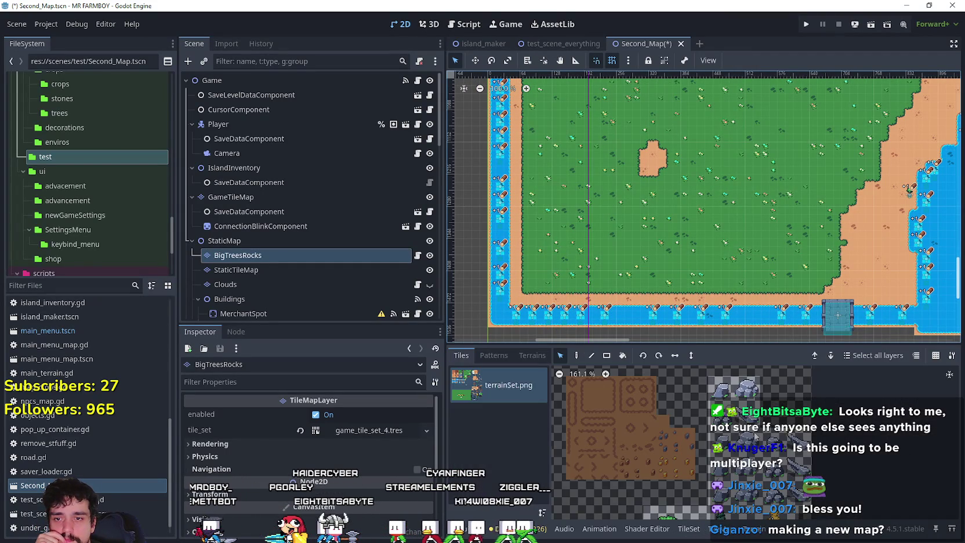
{"action": "scroll", "coordinate": [561, 246], "scroll_direction": "up", "scroll_amount": 3}
{"action": "key", "text": "d"}
{"action": "scroll", "coordinate": [541, 281], "scroll_direction": "up", "scroll_amount": 4}
{"action": "scroll", "coordinate": [540, 281], "scroll_direction": "down", "scroll_amount": 4}
Place two rock tiles on the grass near the lower-left shore
{"action": "left_click", "coordinate": [530, 248]}
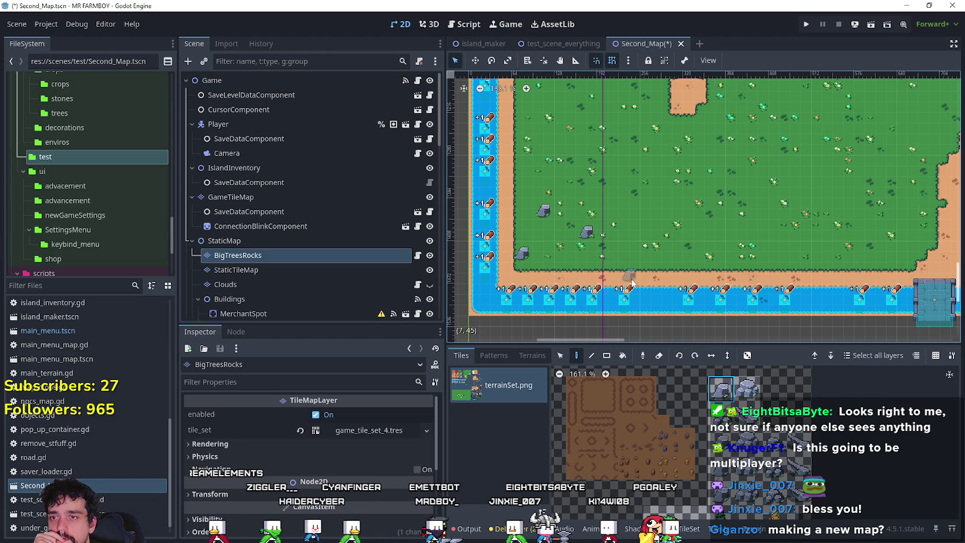
{"action": "left_click", "coordinate": [566, 168]}
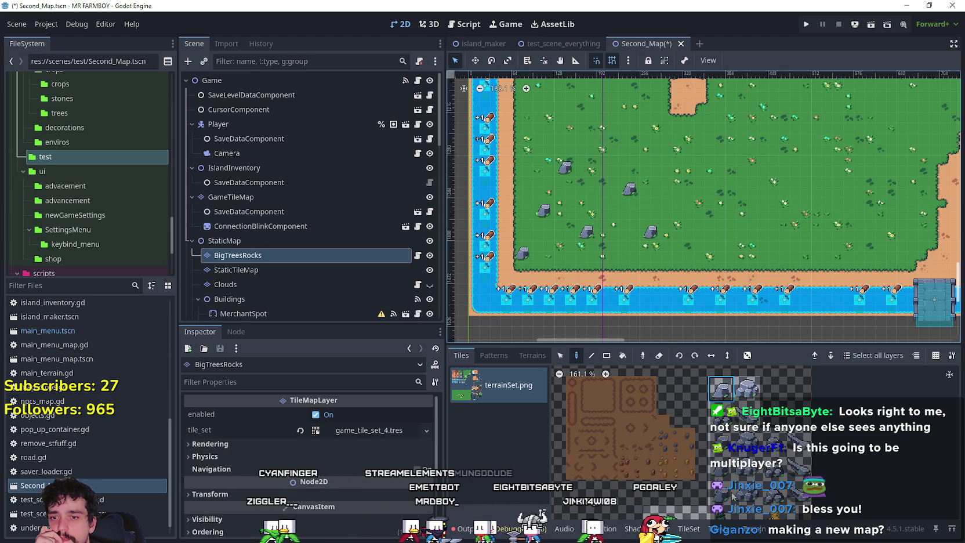
{"action": "scroll", "coordinate": [723, 492], "scroll_direction": "down", "scroll_amount": 8}
Bring the top-right forest corner into view
{"action": "scroll", "coordinate": [801, 184], "scroll_direction": "down", "scroll_amount": 1}
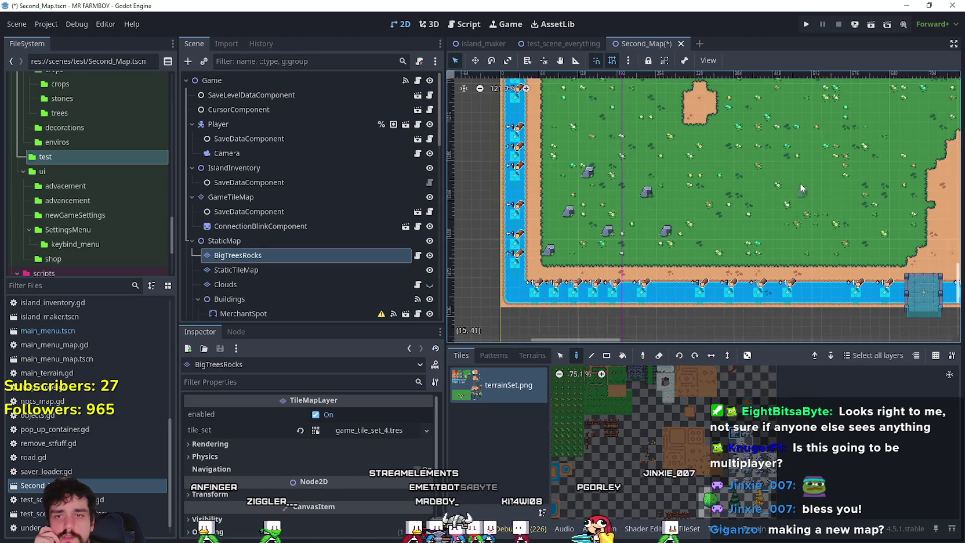
{"action": "scroll", "coordinate": [801, 184], "scroll_direction": "down", "scroll_amount": 10}
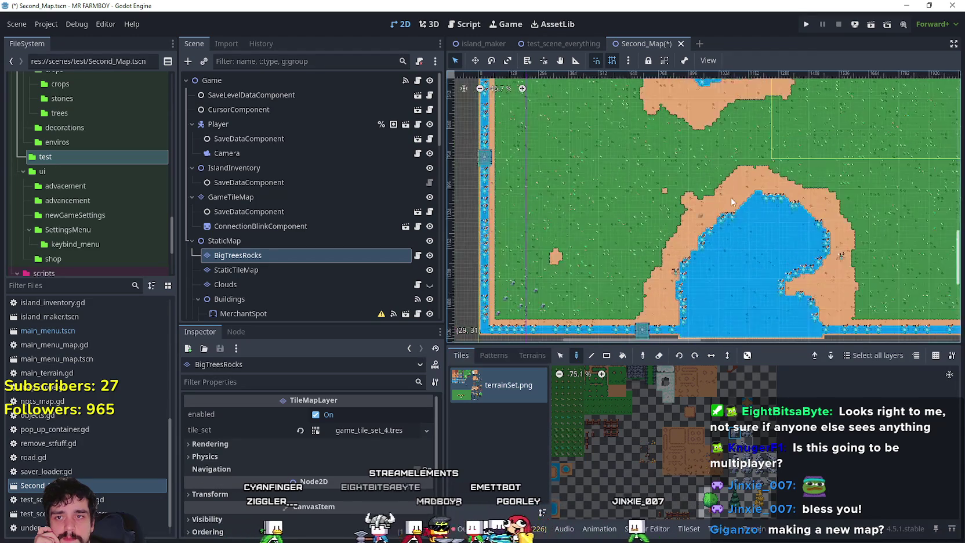
{"action": "scroll", "coordinate": [717, 214], "scroll_direction": "up", "scroll_amount": 7}
{"action": "scroll", "coordinate": [651, 271], "scroll_direction": "right", "scroll_amount": 10}
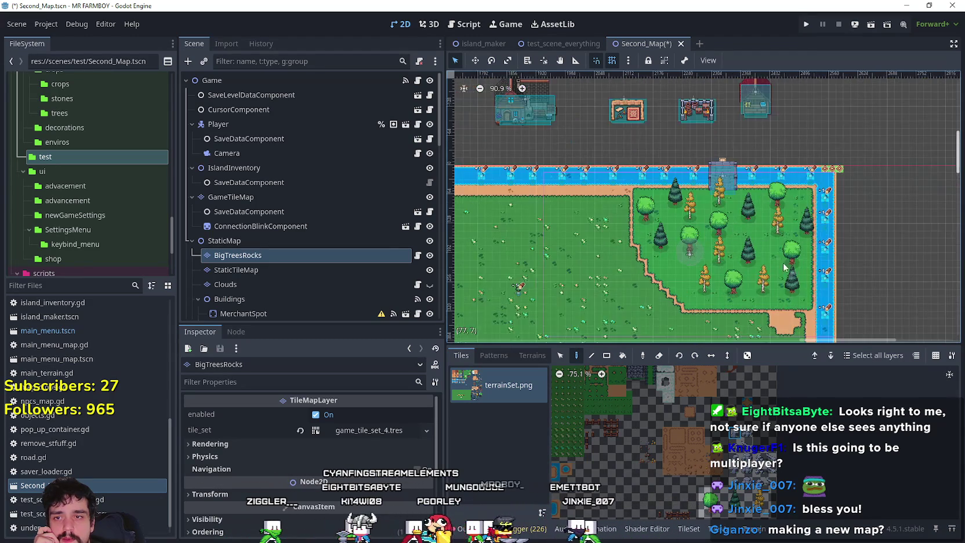
{"action": "scroll", "coordinate": [785, 272], "scroll_direction": "up", "scroll_amount": 4}
{"action": "scroll", "coordinate": [746, 213], "scroll_direction": "down", "scroll_amount": 2}
{"action": "left_click_drag", "start_coordinate": [769, 234], "coordinate": [805, 200]}
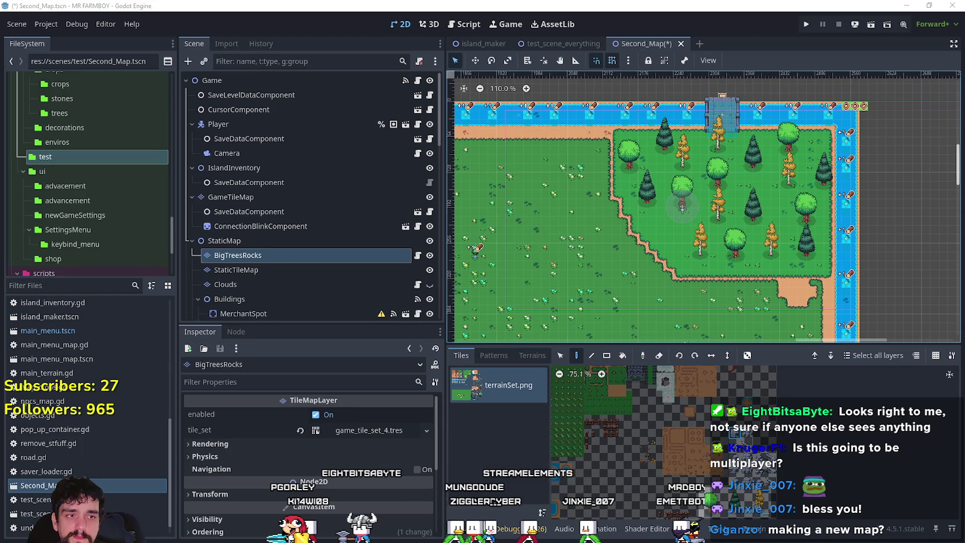
Screenshot the map's forest corner with Win+Shift+S and switch over to Aseprite
{"action": "key", "text": "super+shift+s"}
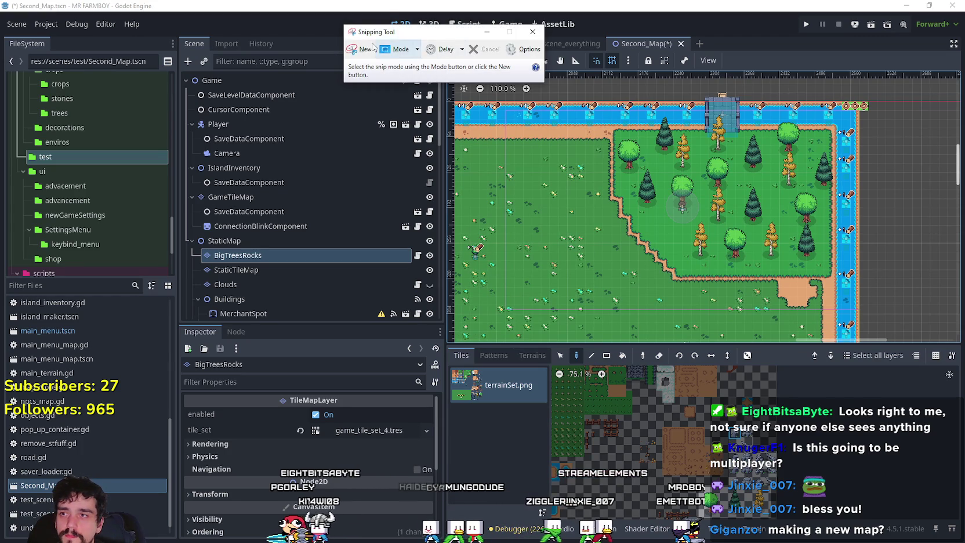
{"action": "left_click_drag", "start_coordinate": [580, 100], "coordinate": [877, 276]}
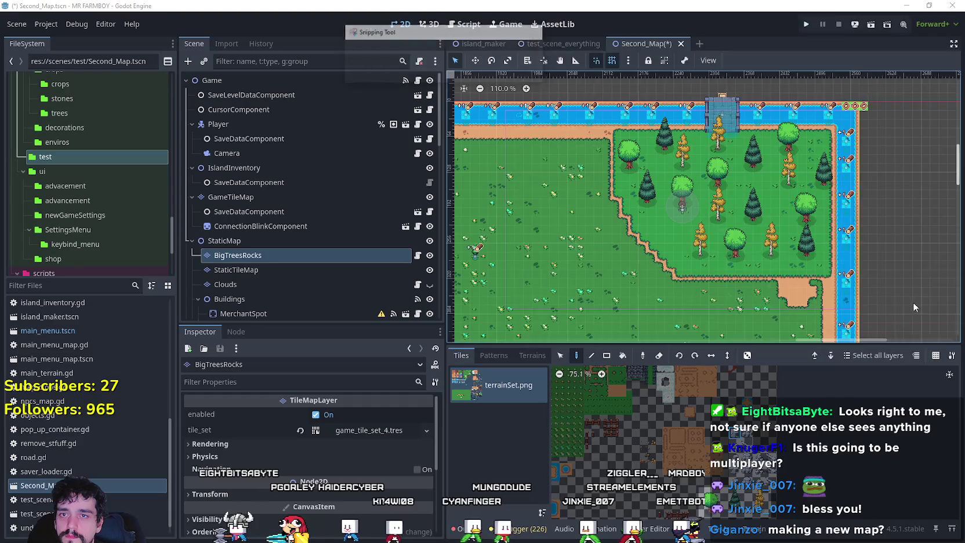
{"action": "key", "text": "alt+Tab"}
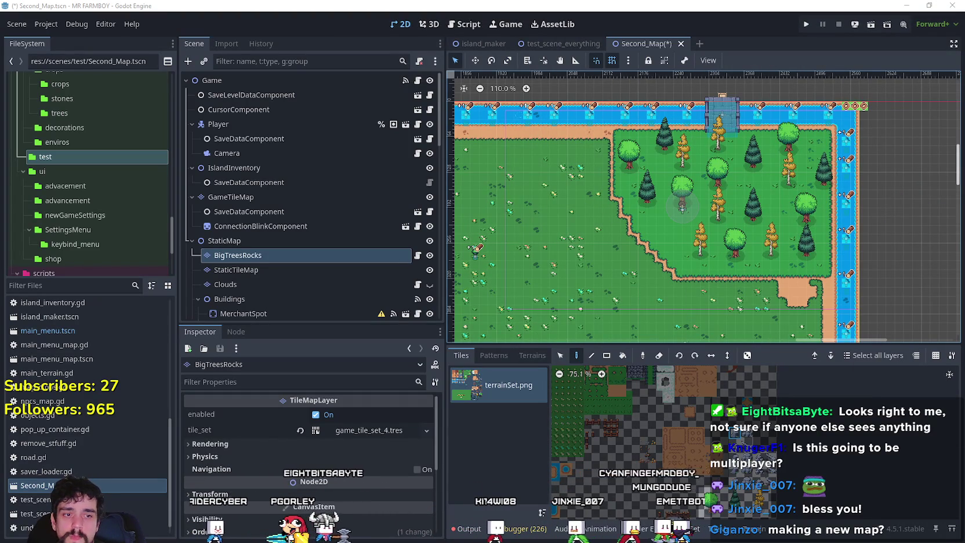
{"action": "key", "text": "alt+Tab"}
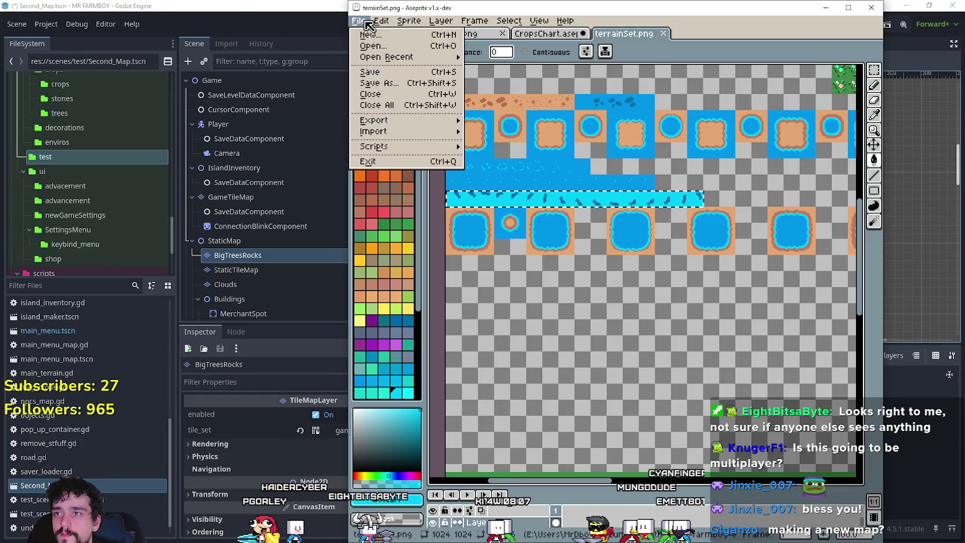
Create a new 668x407 Aseprite sprite and paste the captured map image into it
{"action": "left_click", "coordinate": [358, 20]}
{"action": "left_click", "coordinate": [375, 31]}
{"action": "left_click", "coordinate": [596, 375]}
{"action": "key", "text": "ctrl+v"}
{"action": "scroll", "coordinate": [619, 301], "scroll_direction": "up", "scroll_amount": 2}
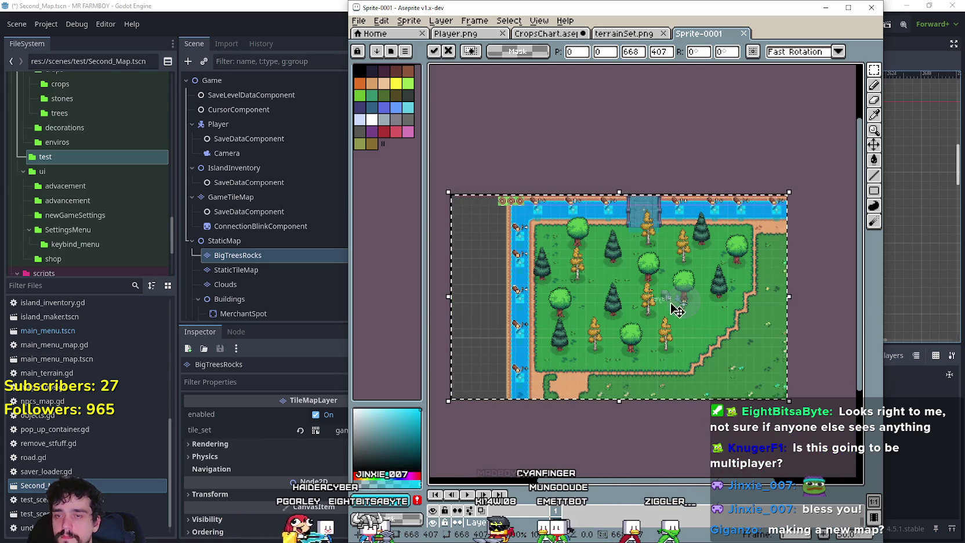
Flip the pasted image vertically, zoom to inspect it, and return to Godot
{"action": "key", "text": "shift+v"}
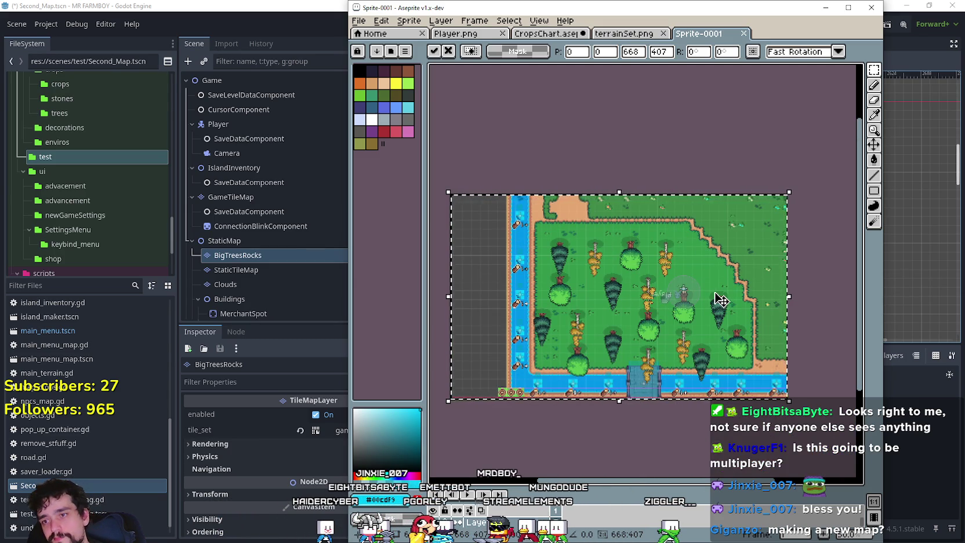
{"action": "scroll", "coordinate": [716, 297], "scroll_direction": "down", "scroll_amount": 1}
{"action": "scroll", "coordinate": [710, 297], "scroll_direction": "up", "scroll_amount": 2}
{"action": "scroll", "coordinate": [703, 305], "scroll_direction": "down", "scroll_amount": 4}
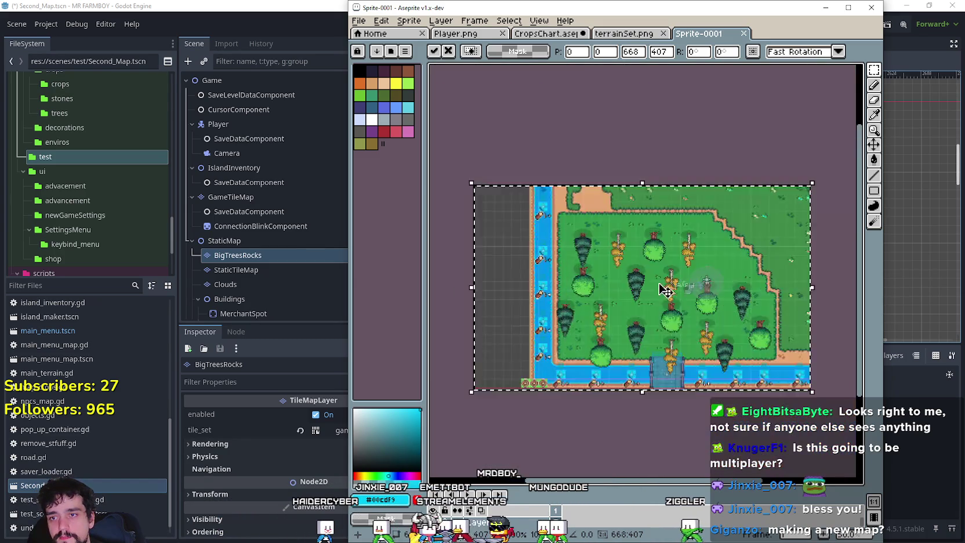
{"action": "scroll", "coordinate": [701, 300], "scroll_direction": "up", "scroll_amount": 3}
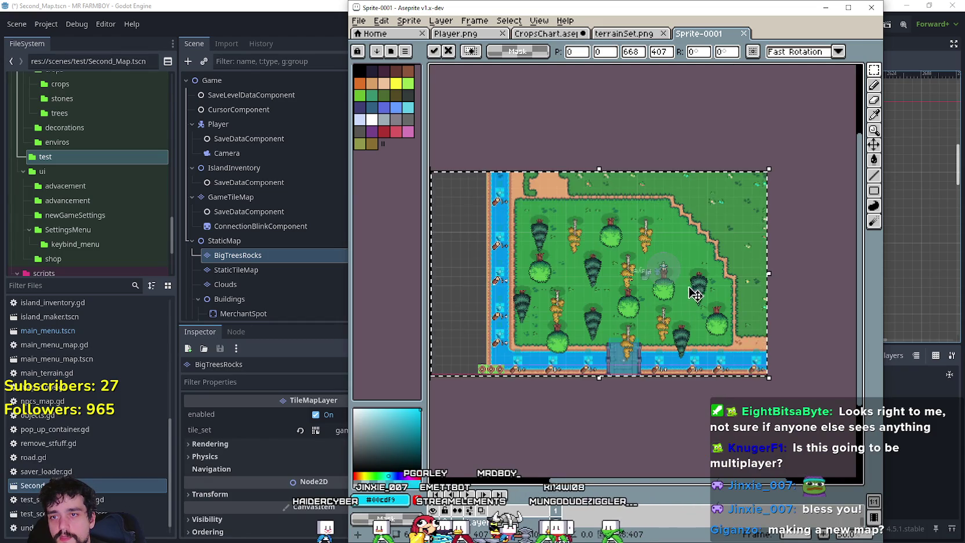
{"action": "key", "text": "alt+Tab"}
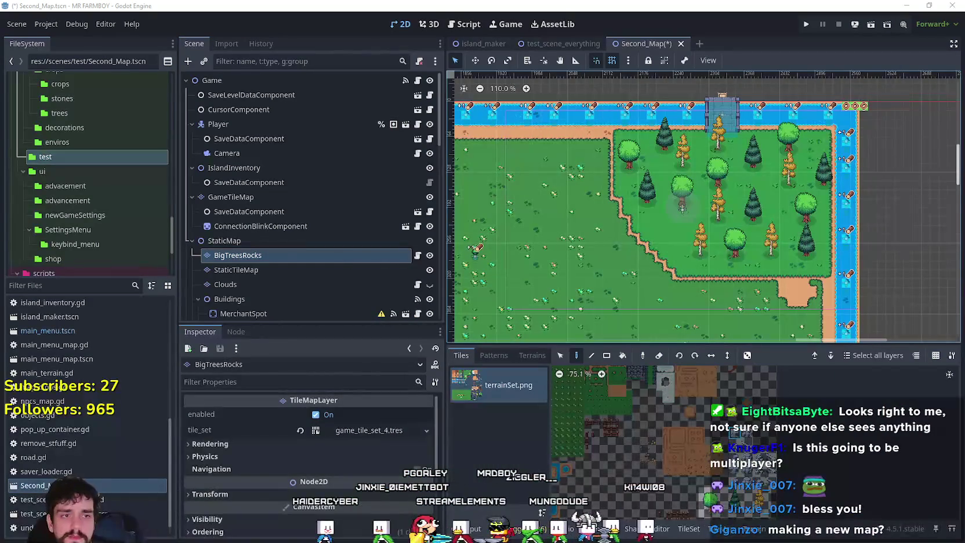
Zoom out, pan to the lower-left lake, and select the StaticTileMap layer
{"action": "scroll", "coordinate": [697, 223], "scroll_direction": "down", "scroll_amount": 2}
{"action": "scroll", "coordinate": [696, 223], "scroll_direction": "down", "scroll_amount": 12}
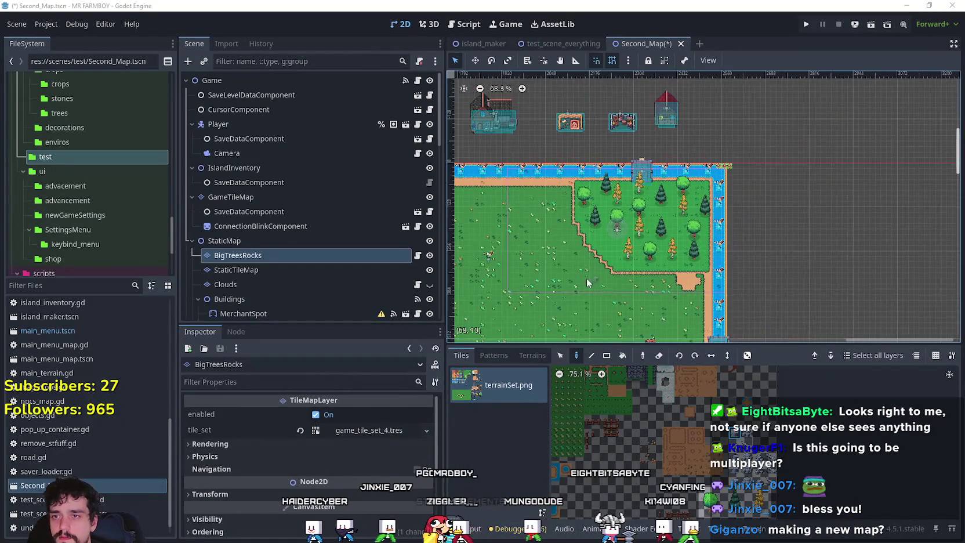
{"action": "scroll", "coordinate": [557, 305], "scroll_direction": "up", "scroll_amount": 2}
{"action": "scroll", "coordinate": [613, 261], "scroll_direction": "down", "scroll_amount": 1}
{"action": "left_click_drag", "start_coordinate": [613, 261], "coordinate": [749, 136]}
{"action": "left_click", "coordinate": [317, 268]}
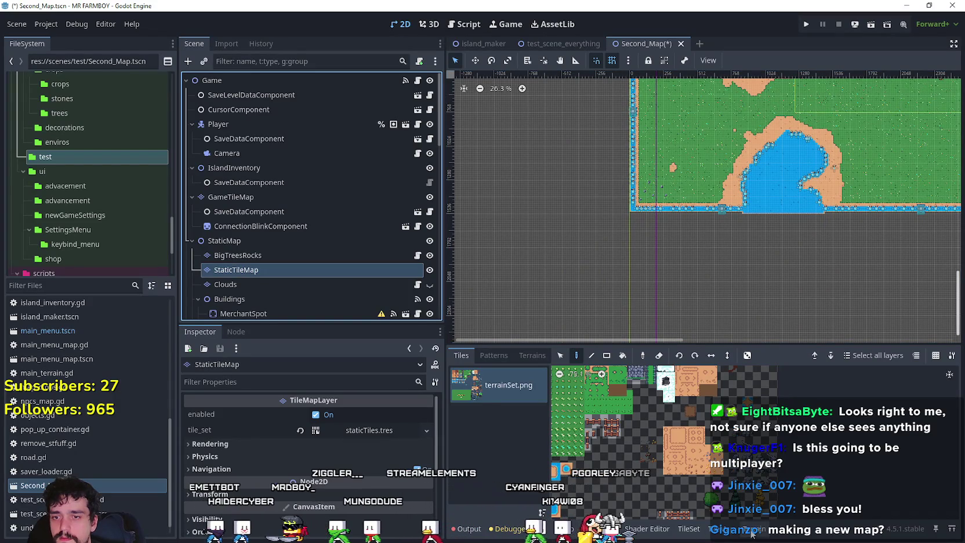
Choose the world_mine terrain from the Terrains list for painting
{"action": "left_click", "coordinate": [532, 355]}
{"action": "scroll", "coordinate": [516, 449], "scroll_direction": "down", "scroll_amount": 2}
{"action": "scroll", "coordinate": [518, 434], "scroll_direction": "down", "scroll_amount": 4}
{"action": "left_click", "coordinate": [523, 400]}
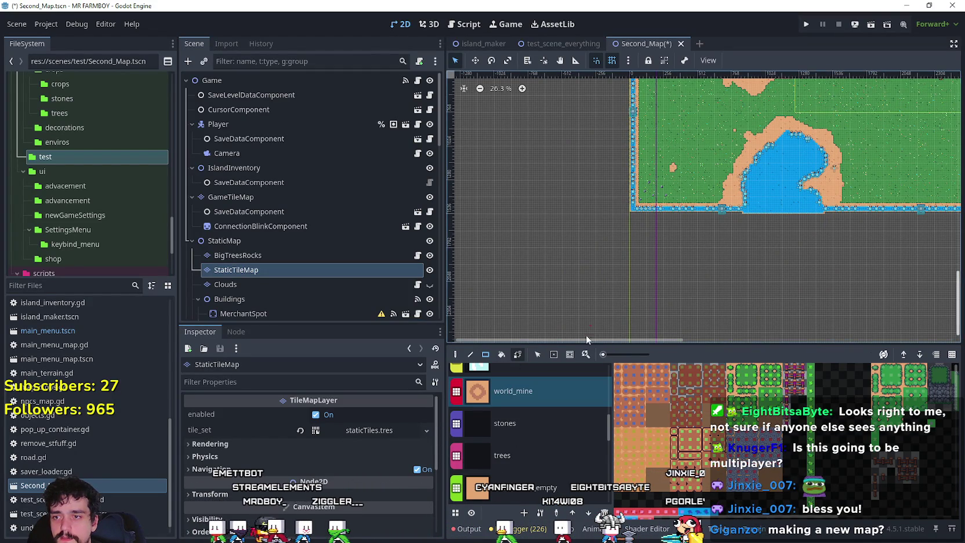
{"action": "scroll", "coordinate": [667, 174], "scroll_direction": "up", "scroll_amount": 5}
{"action": "scroll", "coordinate": [664, 197], "scroll_direction": "up", "scroll_amount": 2}
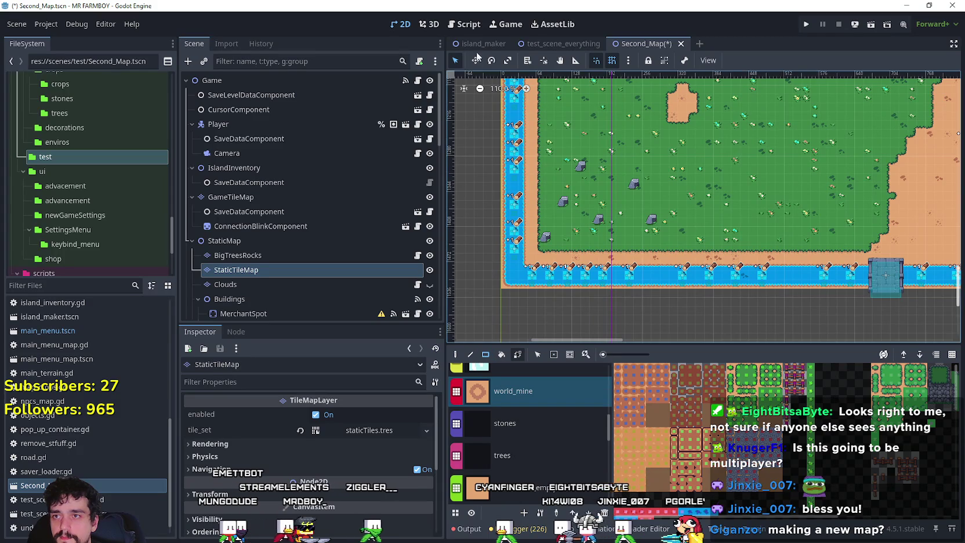
{"action": "scroll", "coordinate": [564, 246], "scroll_direction": "up", "scroll_amount": 1}
{"action": "scroll", "coordinate": [524, 267], "scroll_direction": "up", "scroll_amount": 4}
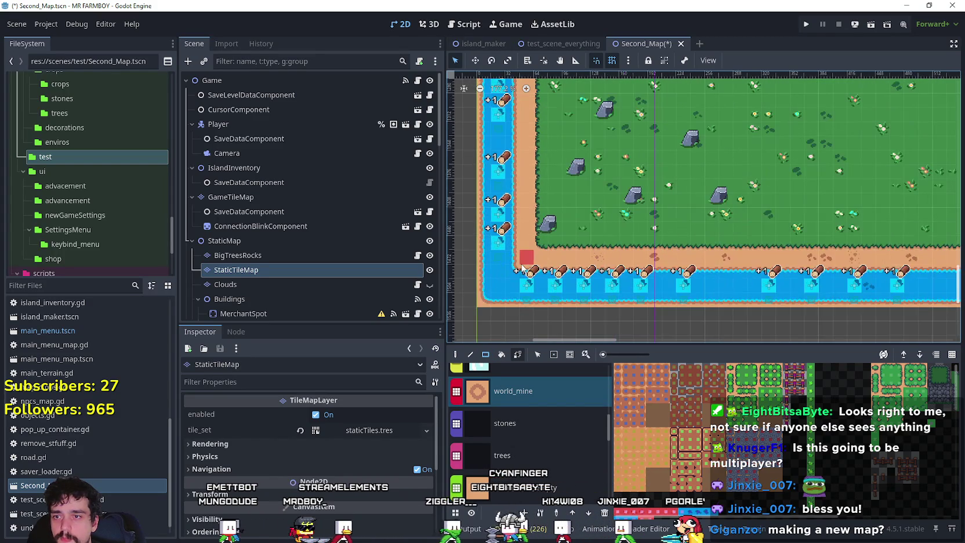
Paint three overlapping world_mine rectangles over the lower-left grass by the river to form an L-shaped sand area
{"action": "left_click_drag", "start_coordinate": [524, 267], "coordinate": [621, 195]}
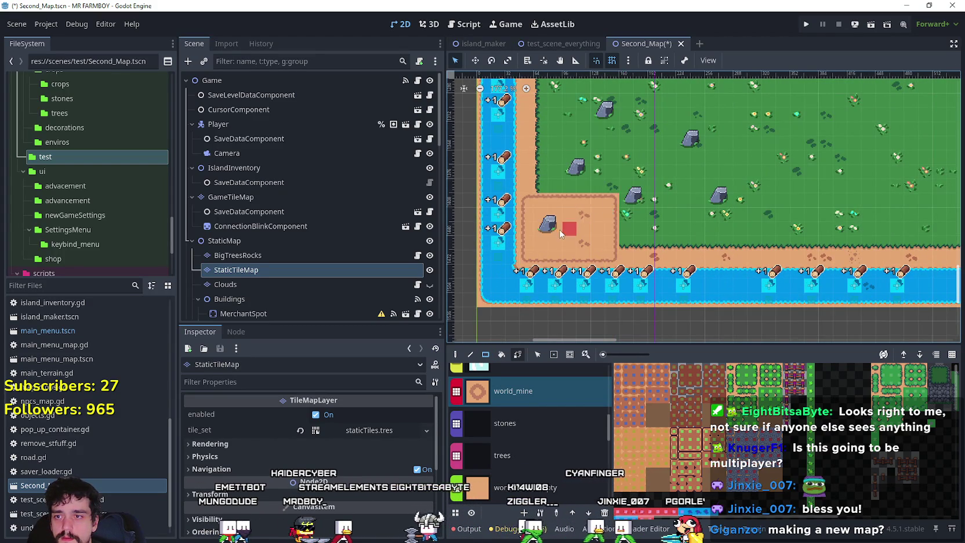
{"action": "scroll", "coordinate": [554, 243], "scroll_direction": "down", "scroll_amount": 4}
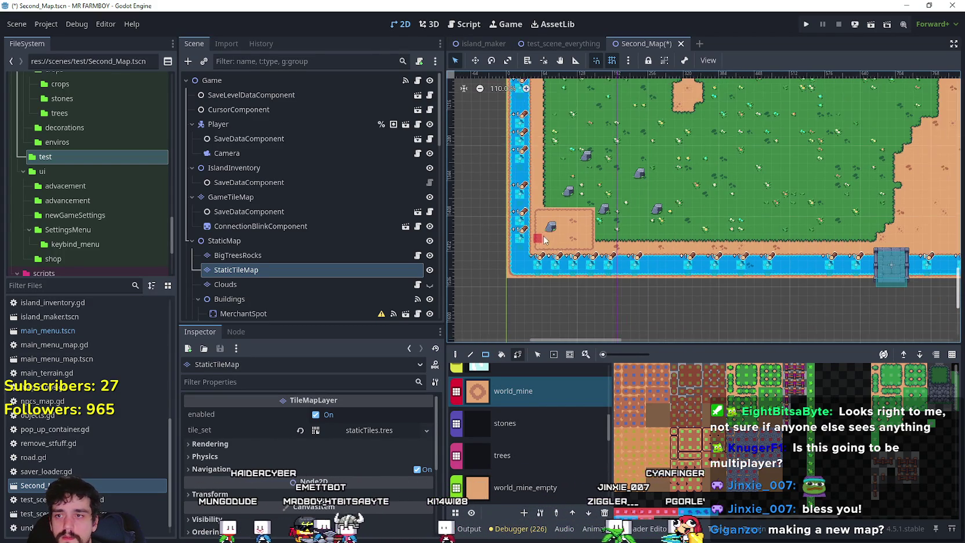
{"action": "scroll", "coordinate": [540, 256], "scroll_direction": "up", "scroll_amount": 2}
{"action": "mouse_move", "coordinate": [538, 265]}
{"action": "left_mouse_down"}
{"action": "mouse_move", "coordinate": [696, 188]}
{"action": "mouse_move", "coordinate": [699, 102]}
{"action": "mouse_move", "coordinate": [699, 115]}
{"action": "left_mouse_up"}
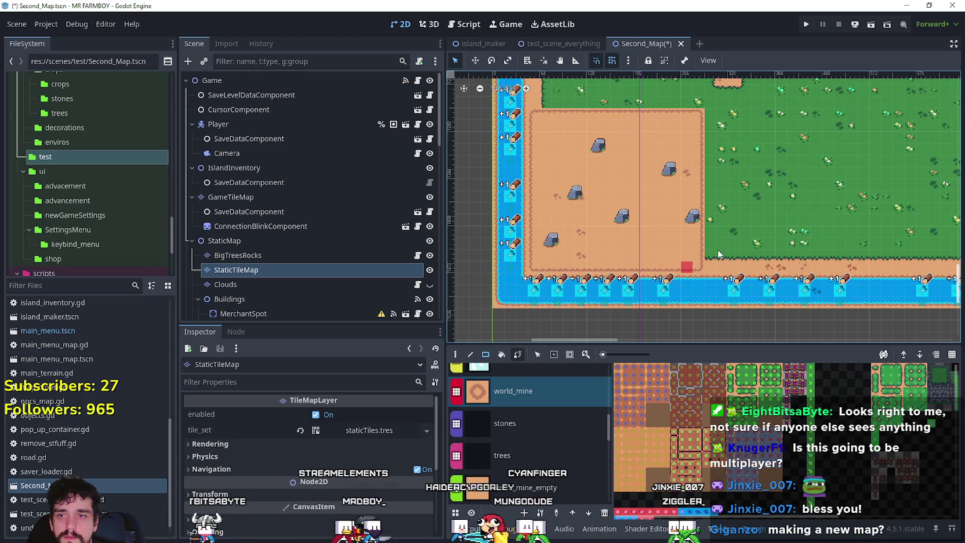
{"action": "left_click_drag", "start_coordinate": [690, 268], "coordinate": [800, 186]}
{"action": "scroll", "coordinate": [761, 216], "scroll_direction": "down", "scroll_amount": 6}
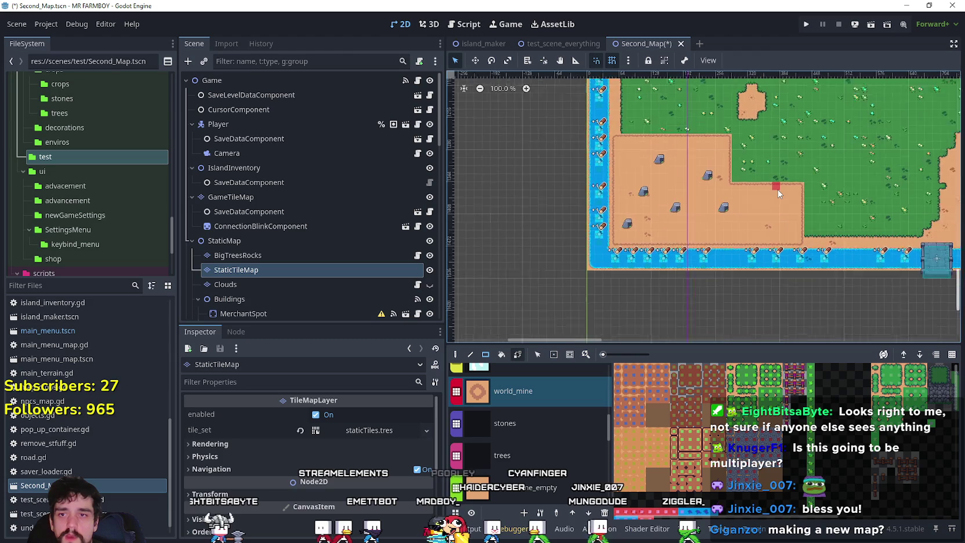
{"action": "scroll", "coordinate": [782, 187], "scroll_direction": "up", "scroll_amount": 2}
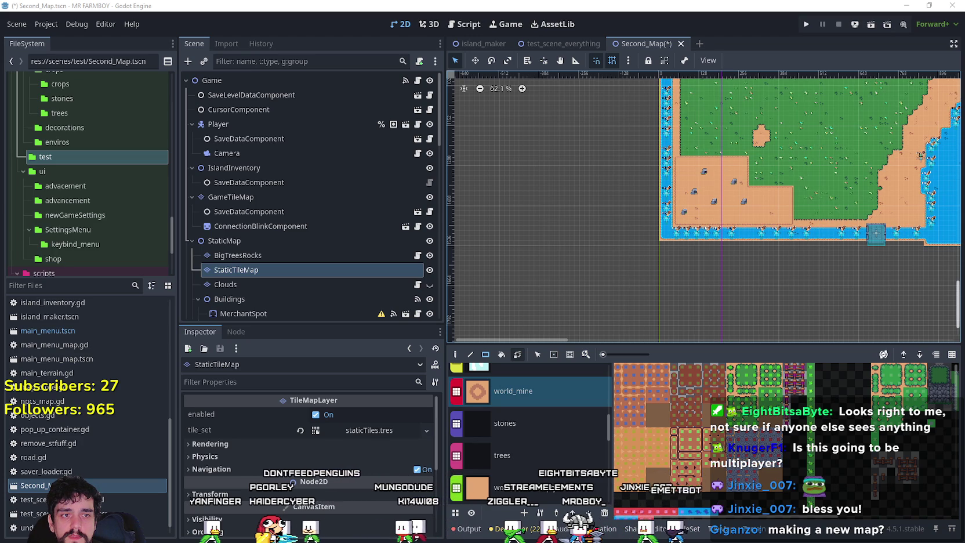
{"action": "scroll", "coordinate": [660, 337], "scroll_direction": "up", "scroll_amount": 5}
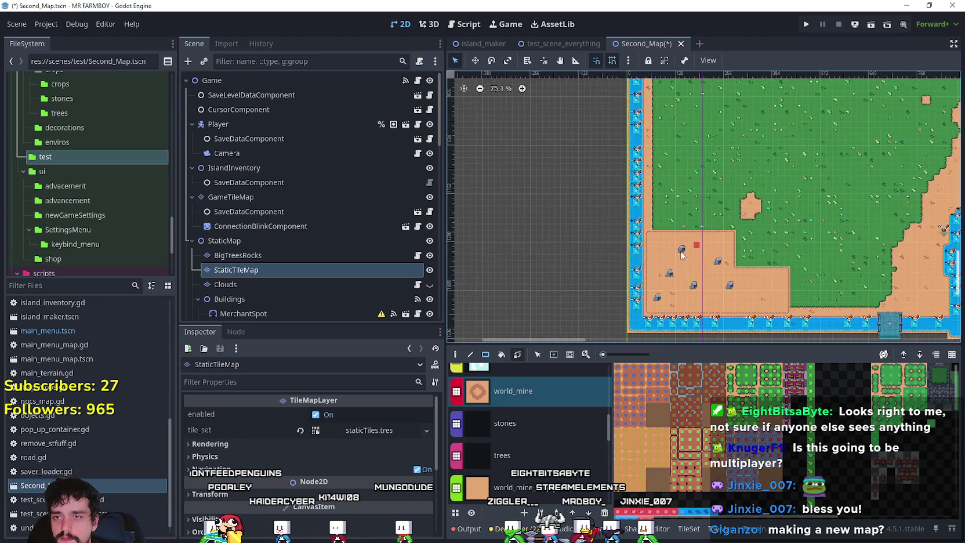
{"action": "scroll", "coordinate": [660, 343], "scroll_direction": "up", "scroll_amount": 4}
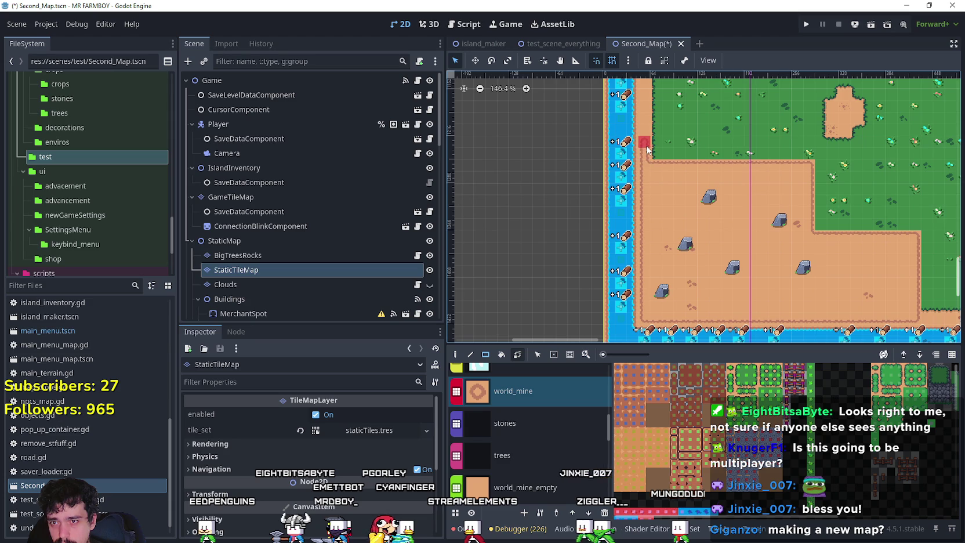
{"action": "scroll", "coordinate": [719, 162], "scroll_direction": "down", "scroll_amount": 2}
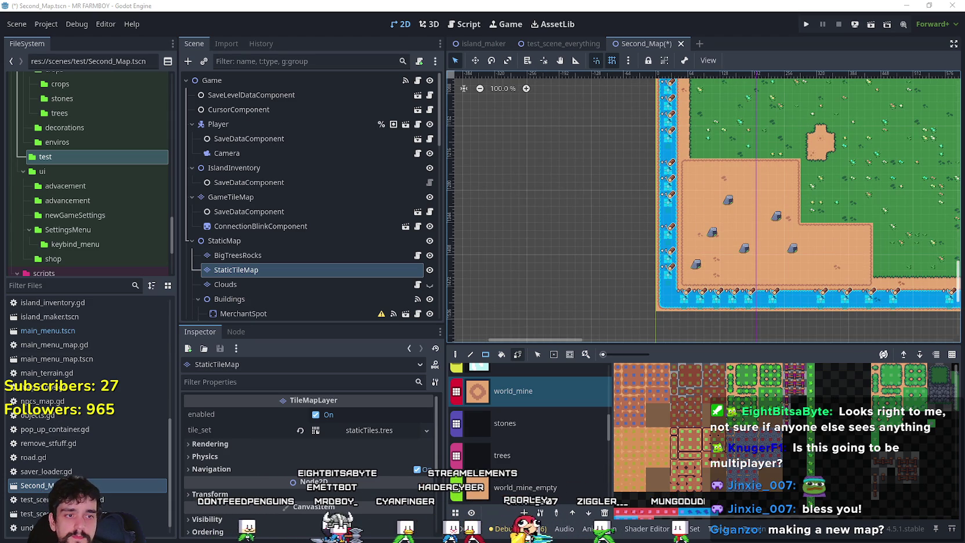
{"action": "scroll", "coordinate": [741, 262], "scroll_direction": "right", "scroll_amount": 5}
{"action": "scroll", "coordinate": [746, 264], "scroll_direction": "up", "scroll_amount": 2}
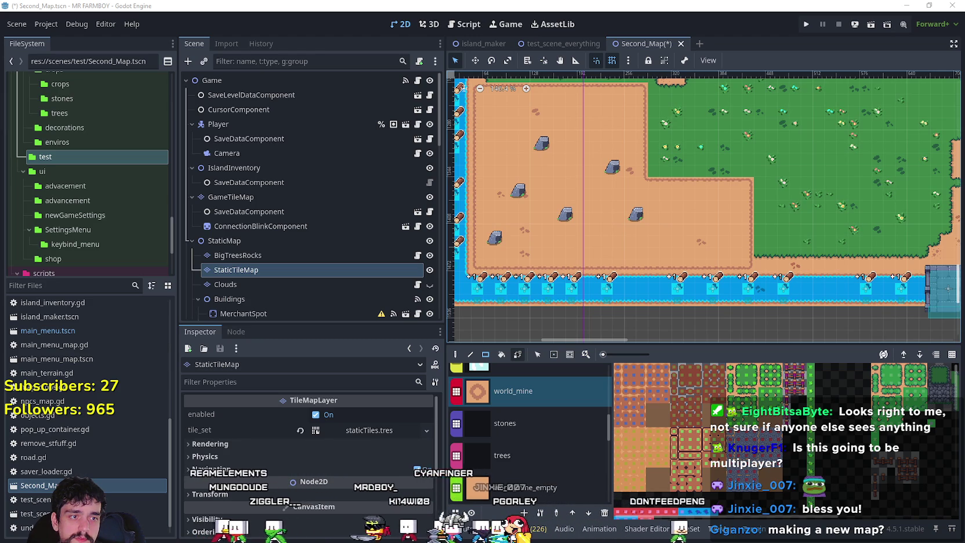
Paint a one-tile-high sand strip along the shore row so the sand meets the river
{"action": "scroll", "coordinate": [471, 271], "scroll_direction": "down", "scroll_amount": 1}
{"action": "scroll", "coordinate": [471, 272], "scroll_direction": "up", "scroll_amount": 2}
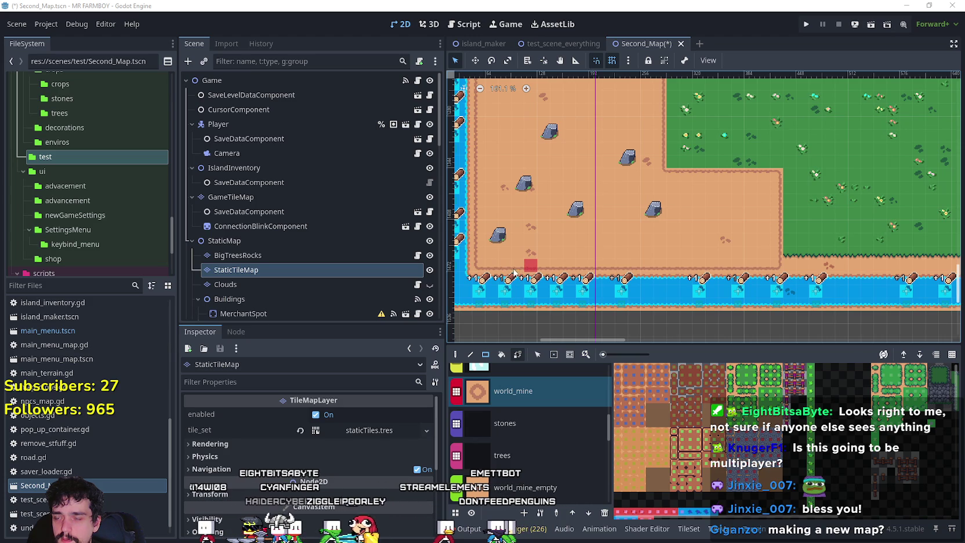
{"action": "left_click_drag", "start_coordinate": [580, 270], "coordinate": [581, 271]}
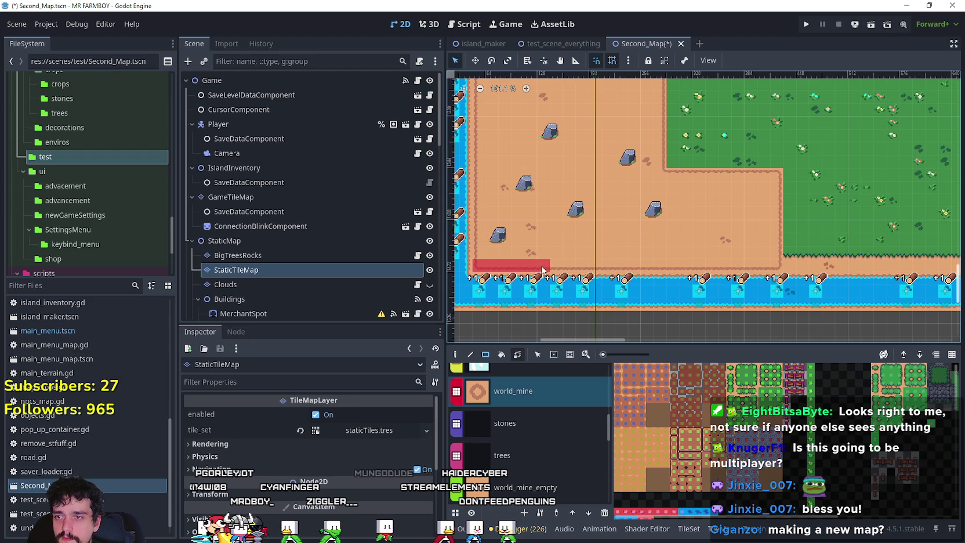
{"action": "left_click_drag", "start_coordinate": [570, 270], "coordinate": [808, 268]}
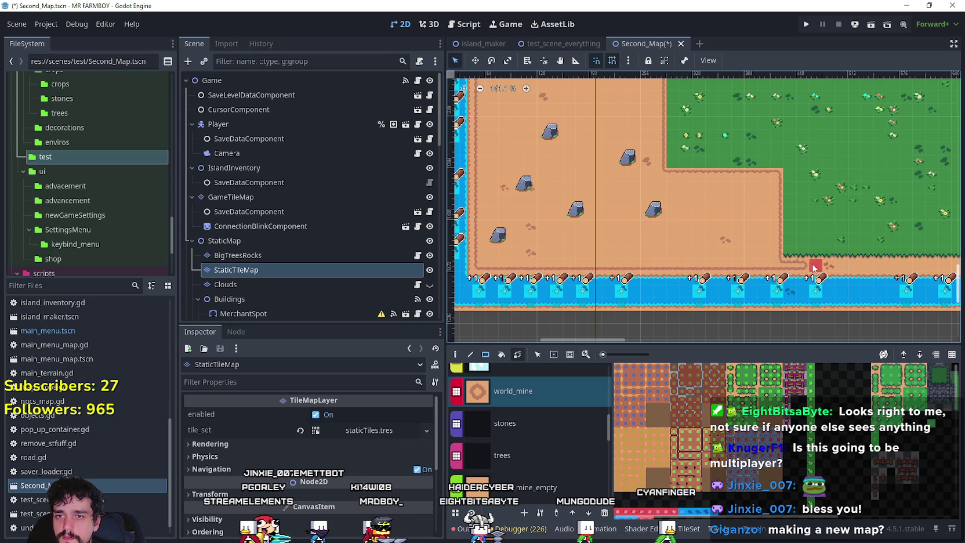
{"action": "scroll", "coordinate": [894, 266], "scroll_direction": "up", "scroll_amount": 1}
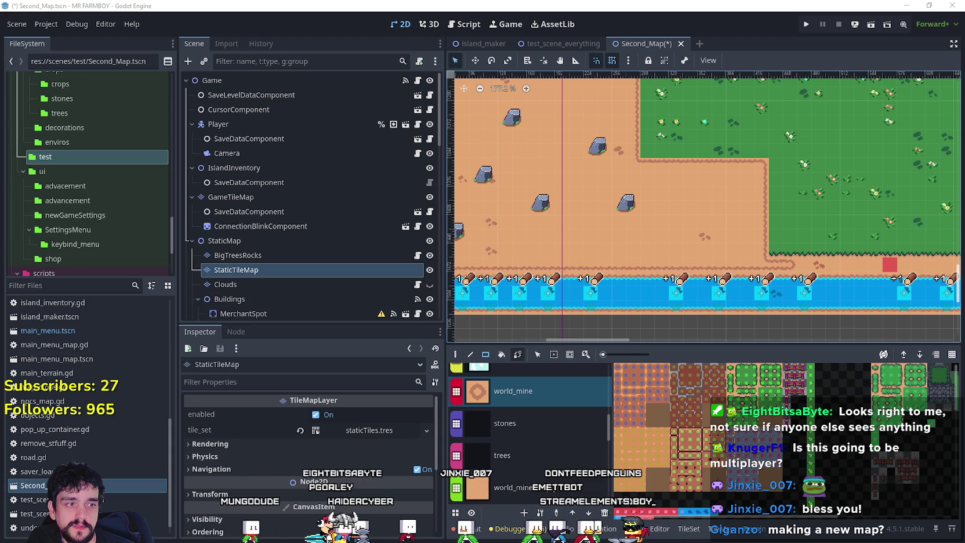
{"action": "scroll", "coordinate": [803, 231], "scroll_direction": "down", "scroll_amount": 1}
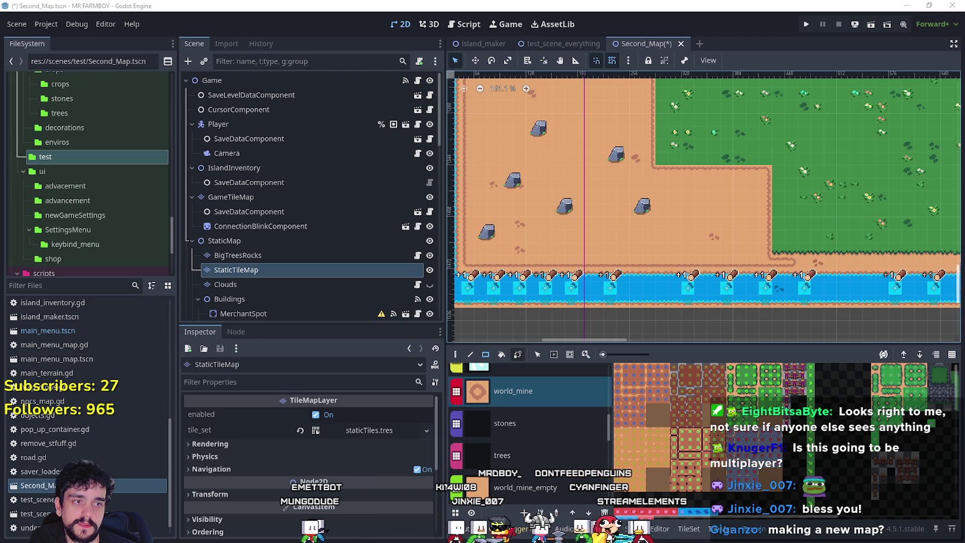
Paint a vertical sand strip along the right edge, topped by stepped single tiles going upward
{"action": "left_click_drag", "start_coordinate": [796, 235], "coordinate": [762, 249]}
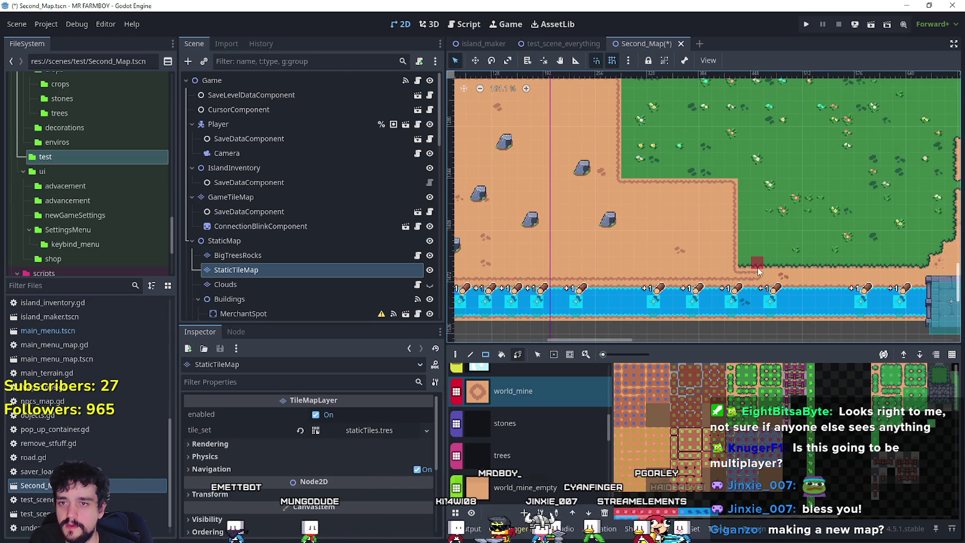
{"action": "left_click_drag", "start_coordinate": [757, 266], "coordinate": [757, 255]}
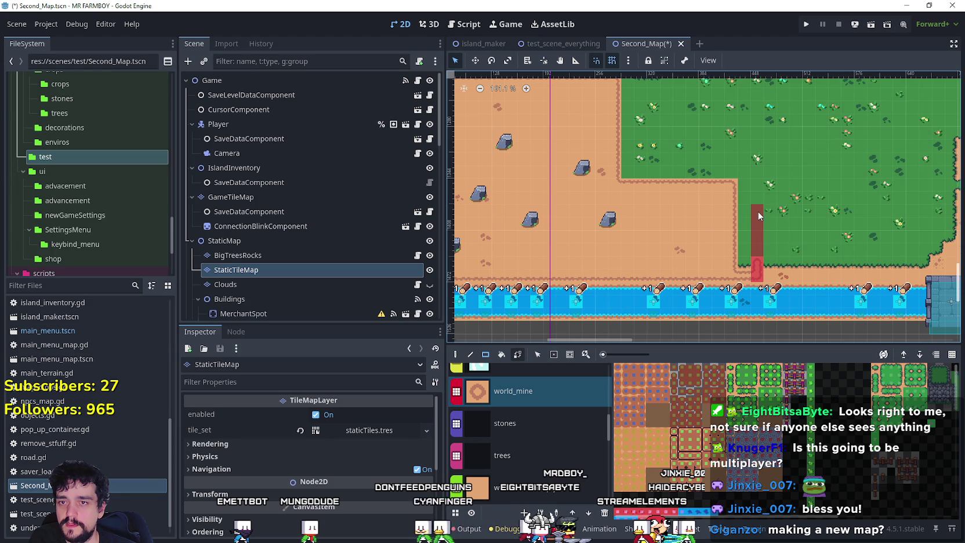
{"action": "left_click_drag", "start_coordinate": [757, 193], "coordinate": [740, 183]}
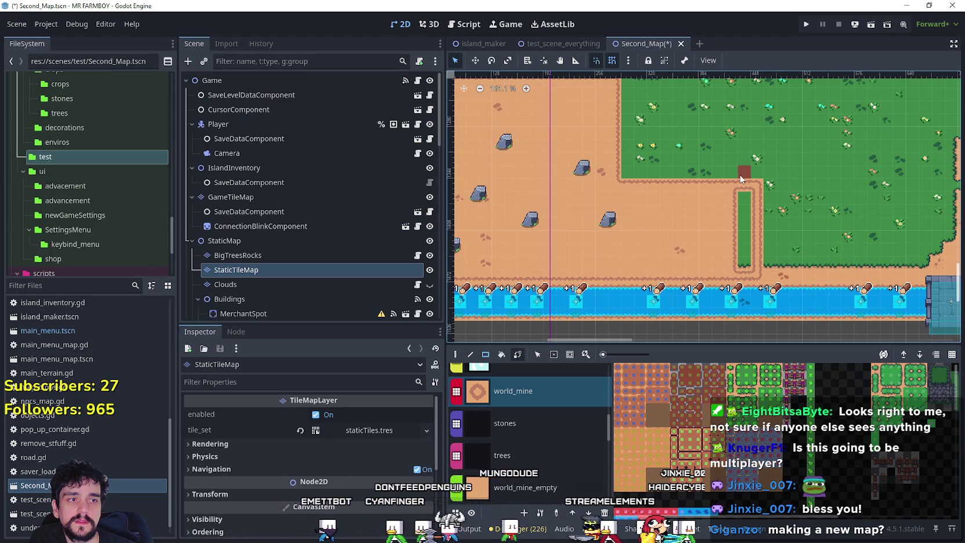
{"action": "left_click", "coordinate": [742, 164]}
{"action": "left_click", "coordinate": [730, 160]}
{"action": "left_click", "coordinate": [731, 147]}
{"action": "left_click", "coordinate": [730, 134]}
Rect-fill the leftover grass pocket with world_mine, leaving one clean stepped diagonal edge
{"action": "left_click_drag", "start_coordinate": [719, 132], "coordinate": [731, 236]}
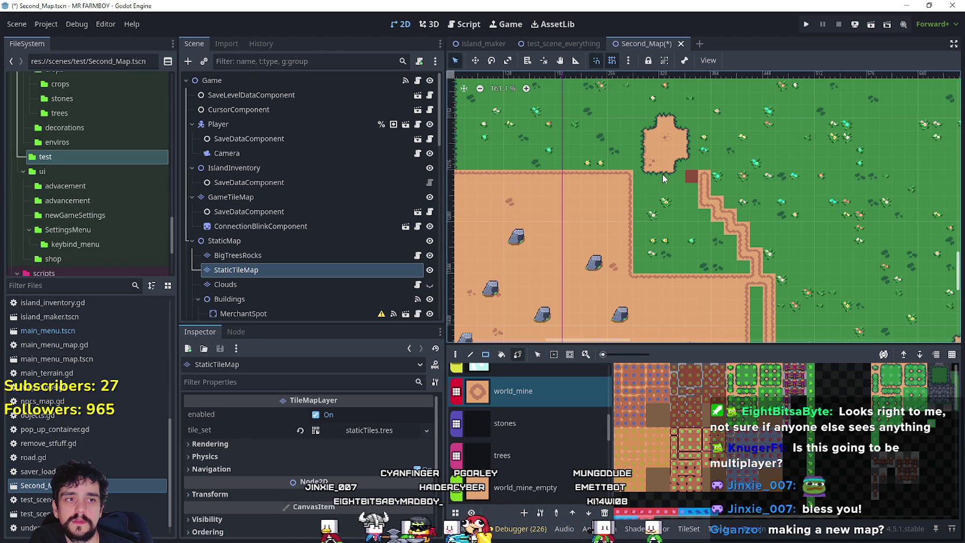
{"action": "scroll", "coordinate": [655, 214], "scroll_direction": "down", "scroll_amount": 2}
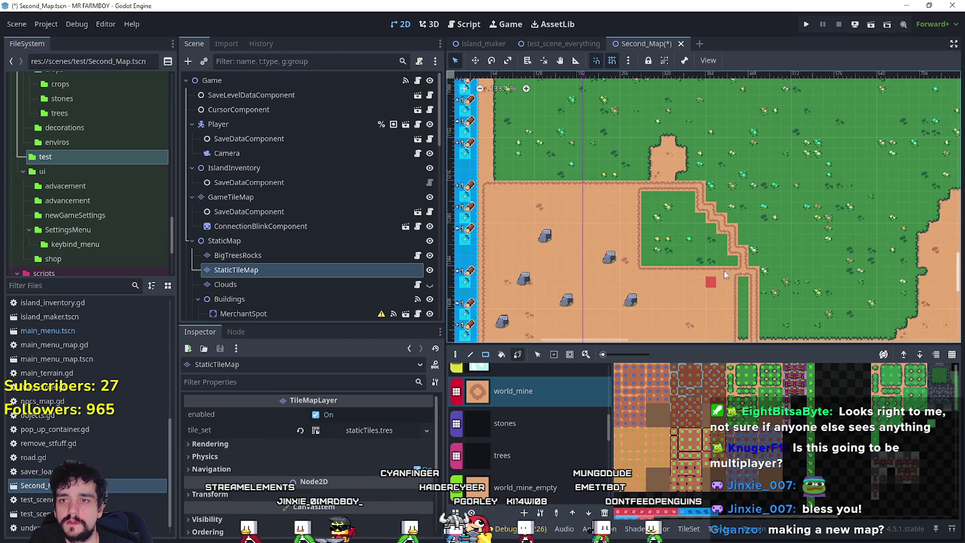
{"action": "scroll", "coordinate": [717, 283], "scroll_direction": "up", "scroll_amount": 2}
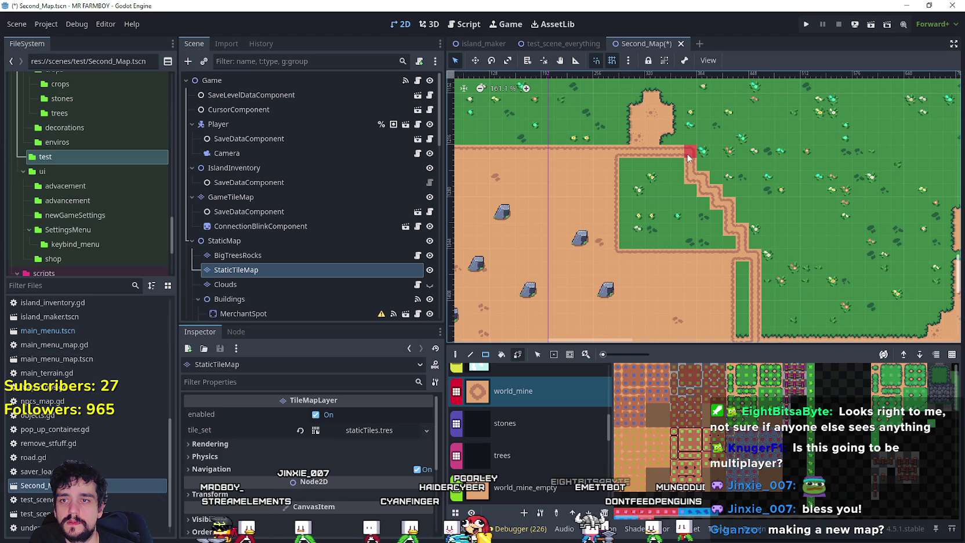
{"action": "scroll", "coordinate": [669, 181], "scroll_direction": "down", "scroll_amount": 1}
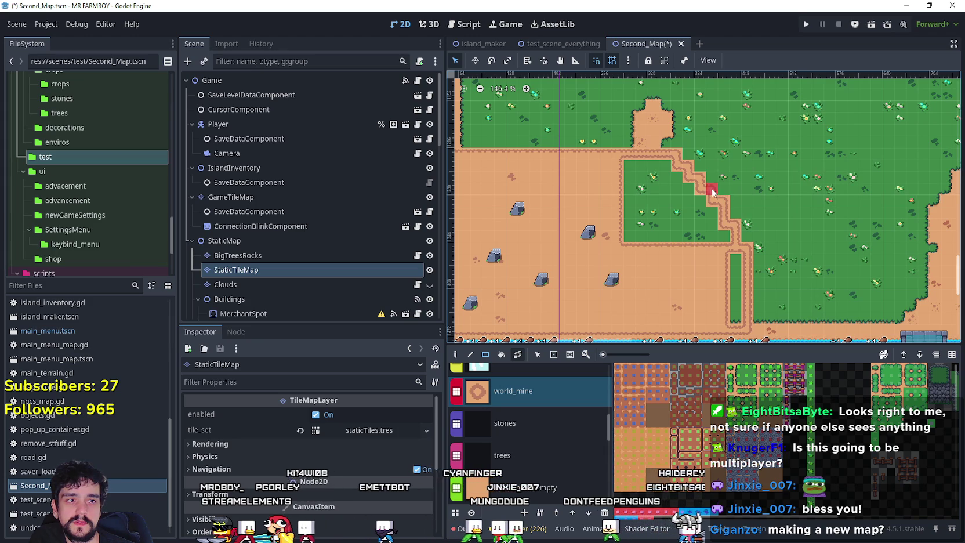
{"action": "left_click_drag", "start_coordinate": [732, 256], "coordinate": [738, 334]}
{"action": "left_click_drag", "start_coordinate": [725, 247], "coordinate": [618, 220]}
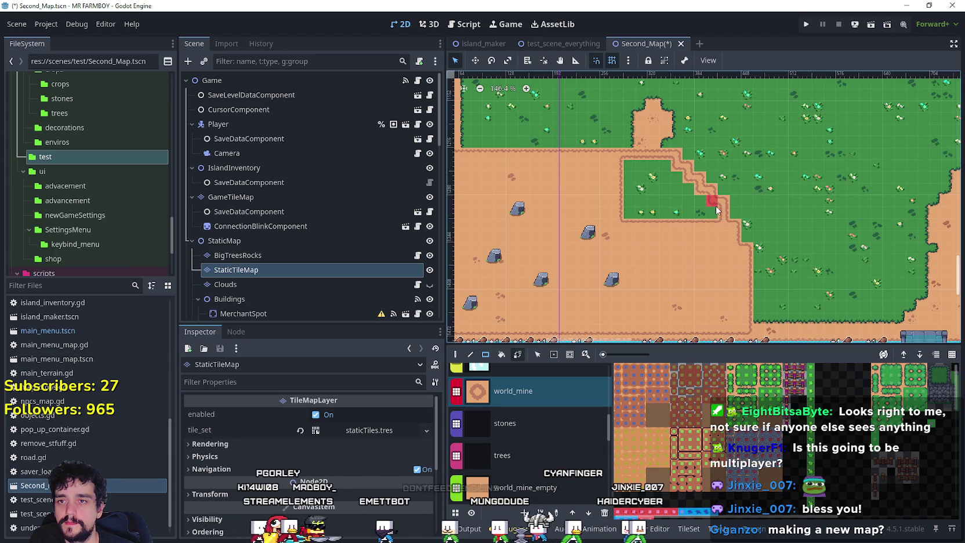
{"action": "left_click_drag", "start_coordinate": [719, 201], "coordinate": [640, 222]}
{"action": "left_click_drag", "start_coordinate": [691, 186], "coordinate": [626, 216]}
{"action": "left_click_drag", "start_coordinate": [627, 164], "coordinate": [673, 174]}
{"action": "scroll", "coordinate": [661, 226], "scroll_direction": "down", "scroll_amount": 2}
{"action": "scroll", "coordinate": [685, 260], "scroll_direction": "up", "scroll_amount": 1}
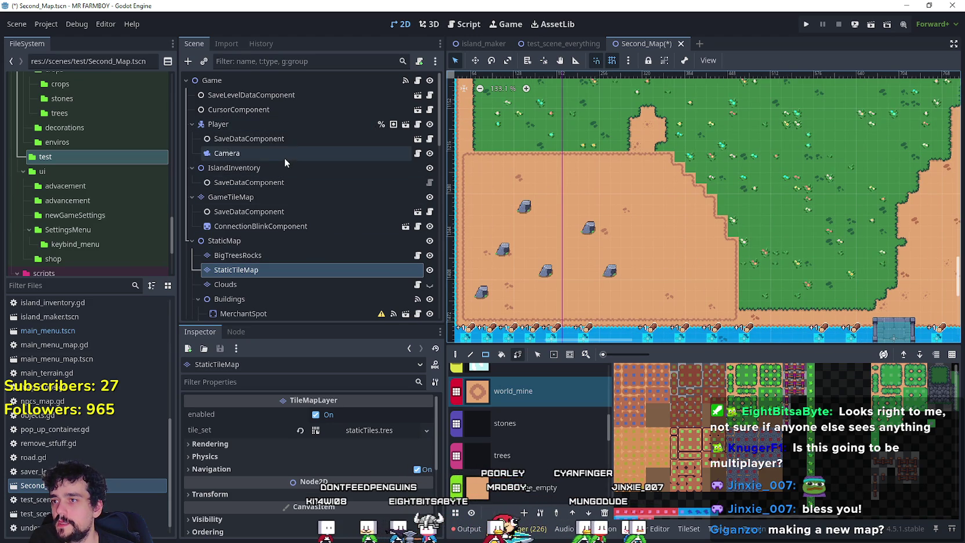
On GameTileMap, choose the sand terrain and rectangle-paint sand over the bottom-left corner
{"action": "left_click", "coordinate": [256, 197]}
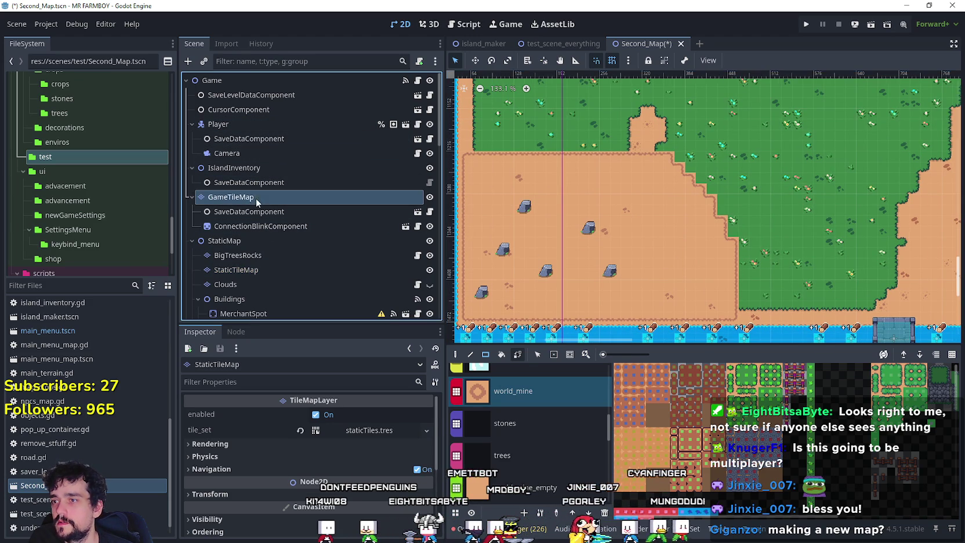
{"action": "scroll", "coordinate": [547, 455], "scroll_direction": "up", "scroll_amount": 5}
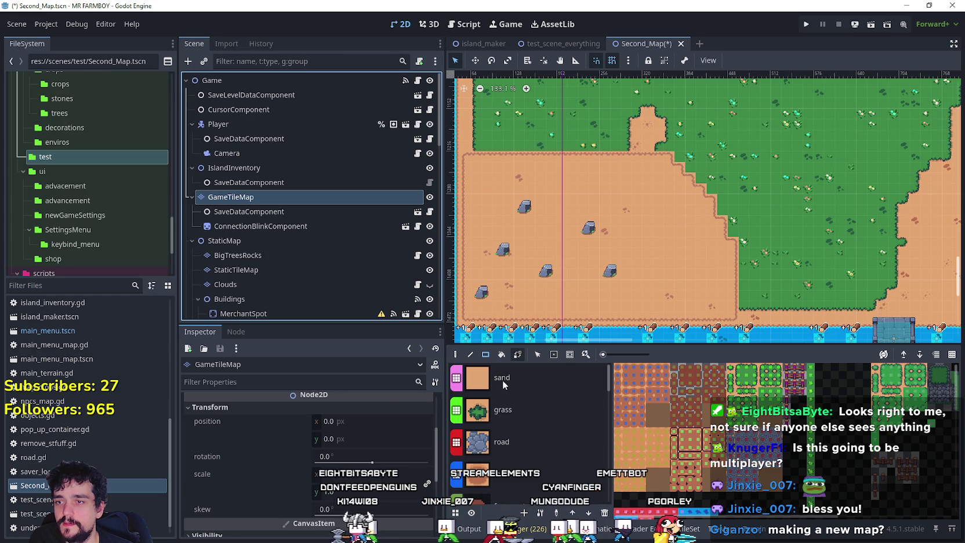
{"action": "left_click", "coordinate": [504, 384]}
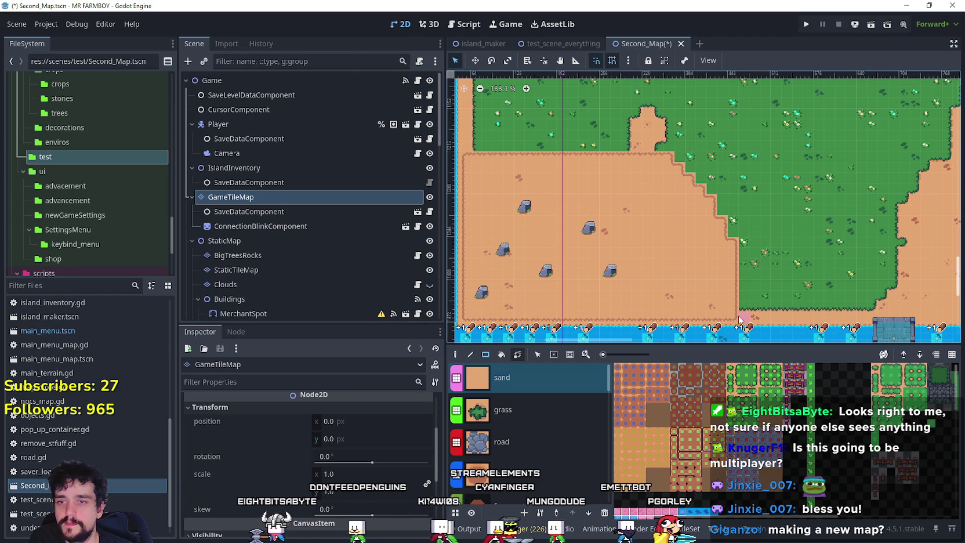
{"action": "left_click_drag", "start_coordinate": [606, 242], "coordinate": [605, 243]}
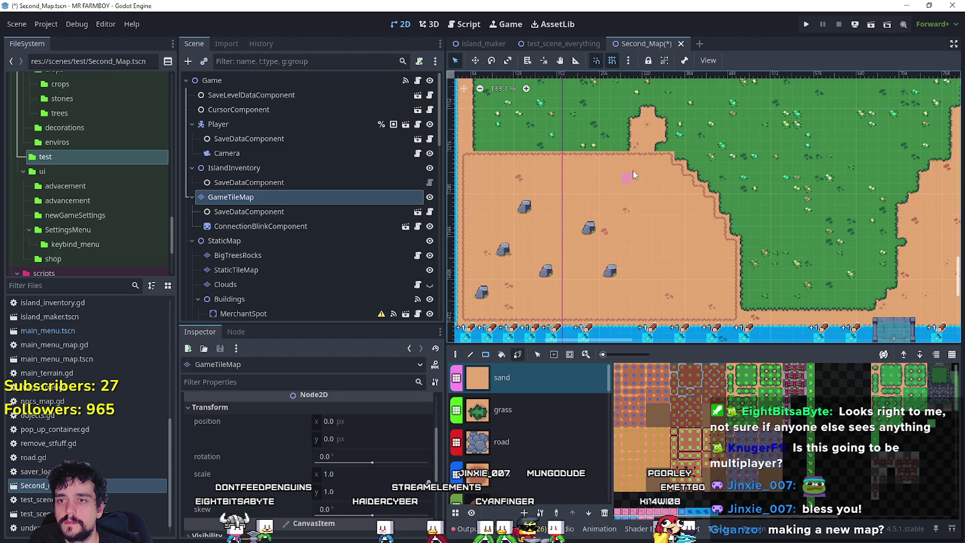
{"action": "mouse_move", "coordinate": [450, 221]}
{"action": "left_mouse_down"}
{"action": "mouse_move", "coordinate": [476, 221]}
{"action": "mouse_move", "coordinate": [467, 220]}
{"action": "left_mouse_up"}
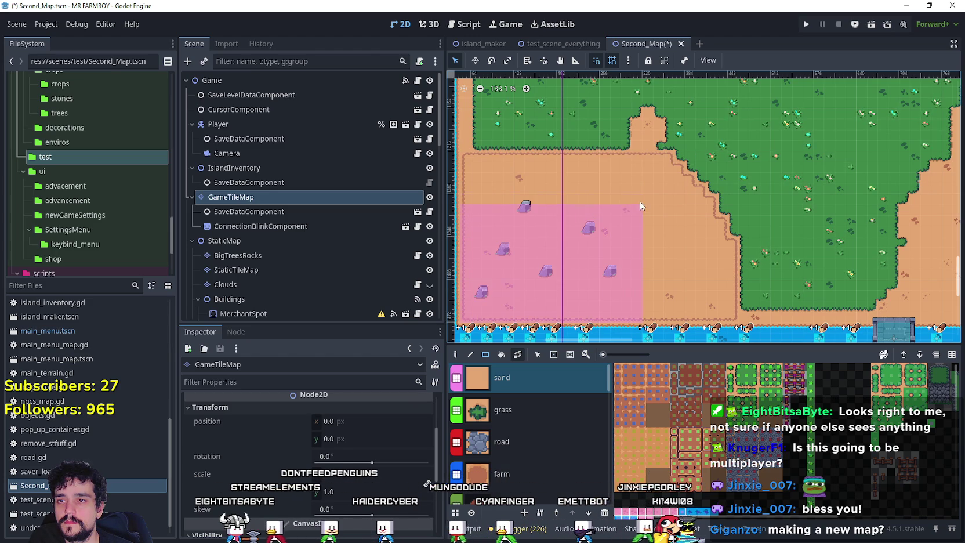
Select the BigTreesRocks layer for editing
{"action": "scroll", "coordinate": [571, 293], "scroll_direction": "down", "scroll_amount": 4}
{"action": "scroll", "coordinate": [583, 276], "scroll_direction": "down", "scroll_amount": 4}
{"action": "scroll", "coordinate": [586, 275], "scroll_direction": "up", "scroll_amount": 4}
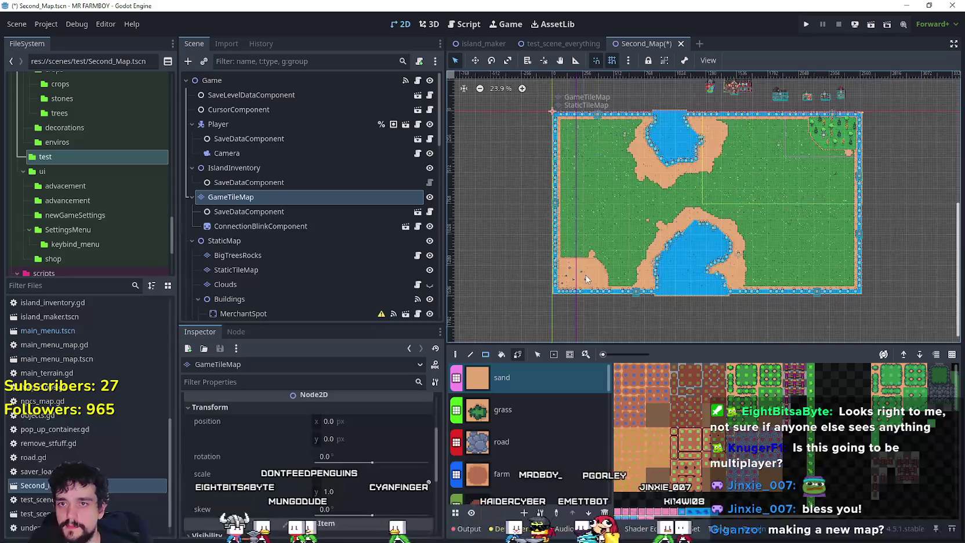
{"action": "scroll", "coordinate": [586, 262], "scroll_direction": "up", "scroll_amount": 4}
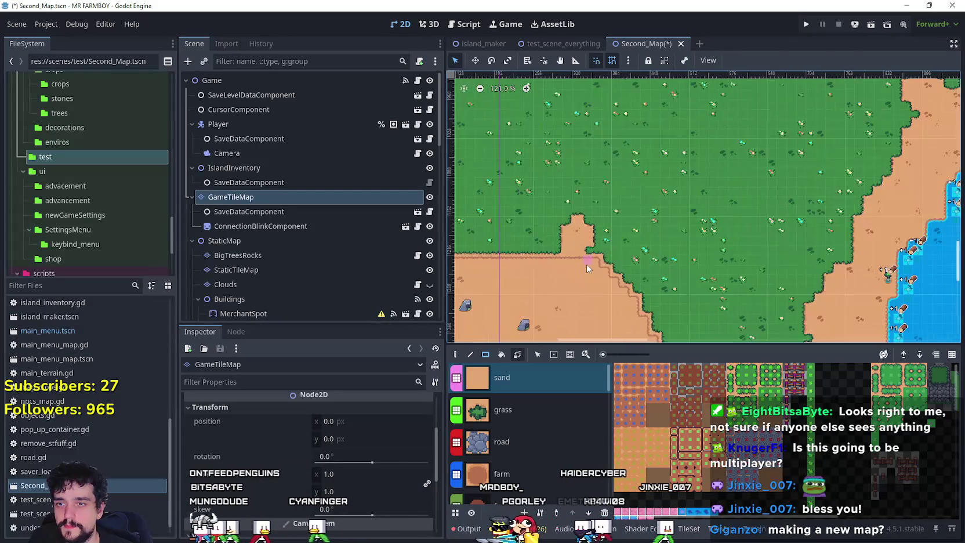
{"action": "scroll", "coordinate": [636, 200], "scroll_direction": "up", "scroll_amount": 1}
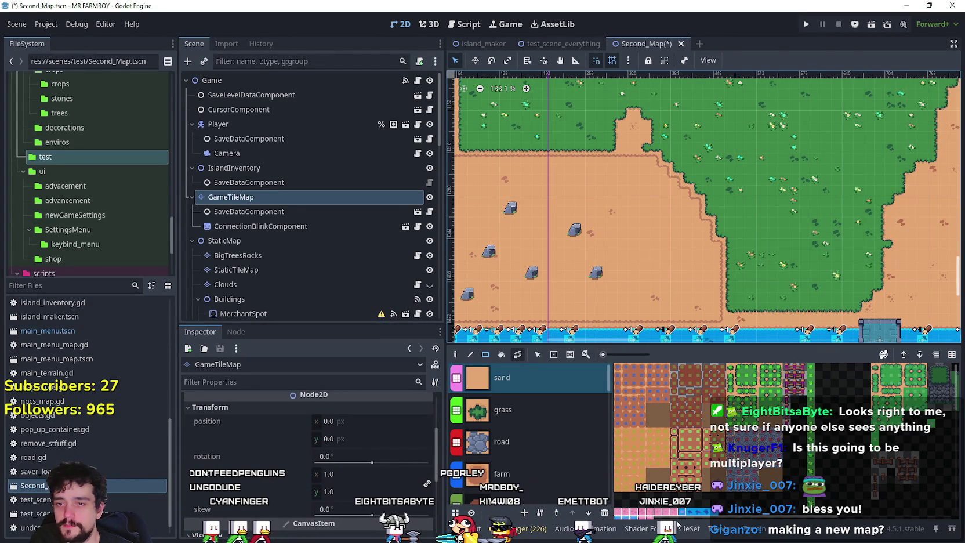
{"action": "left_click", "coordinate": [247, 256]}
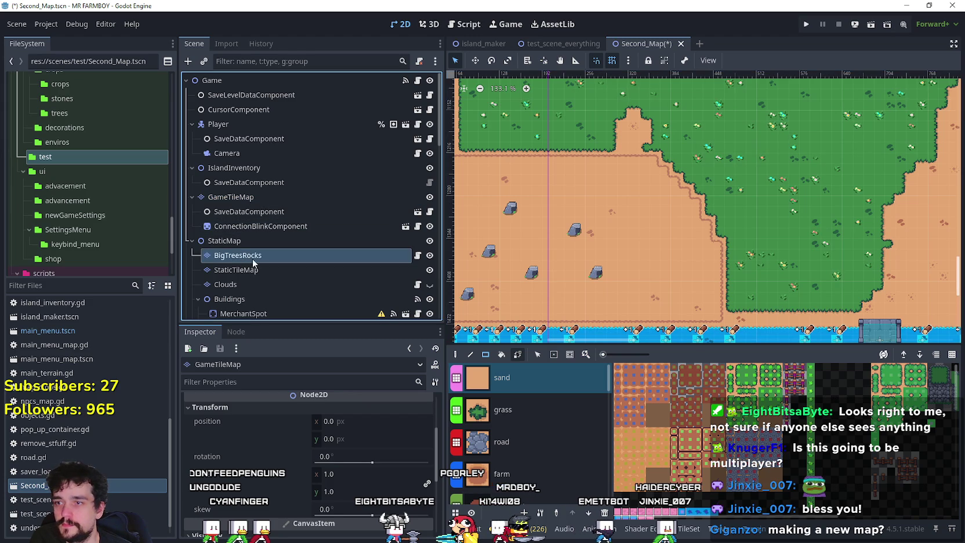
Pick a rock tile from the terrainSet.png atlas and place the first two rocks on the sand
{"action": "scroll", "coordinate": [737, 420], "scroll_direction": "up", "scroll_amount": 5}
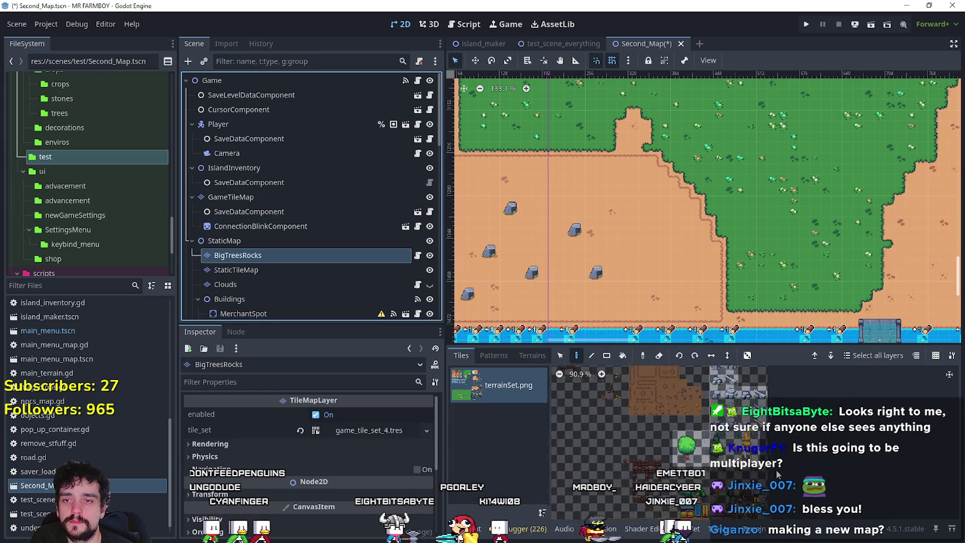
{"action": "left_click", "coordinate": [738, 413]}
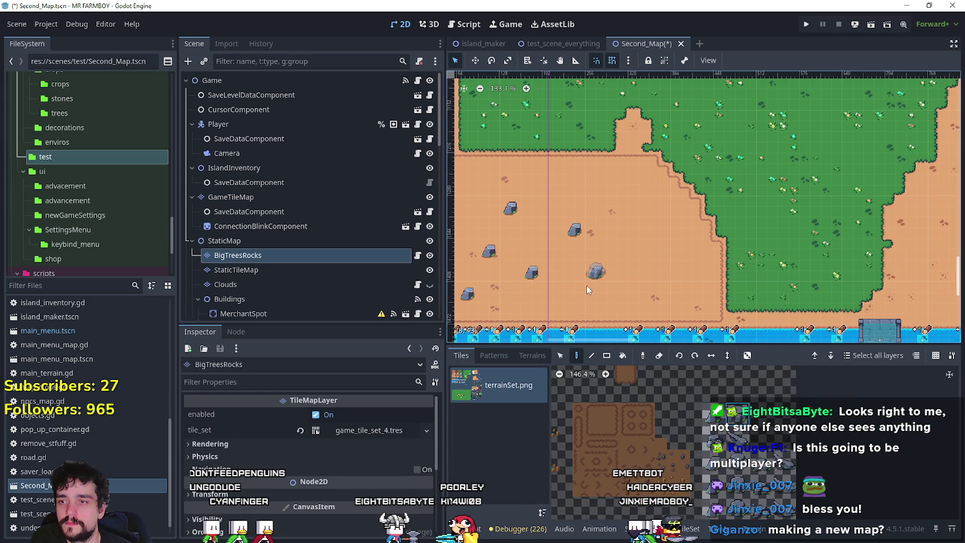
{"action": "scroll", "coordinate": [626, 266], "scroll_direction": "up", "scroll_amount": 1}
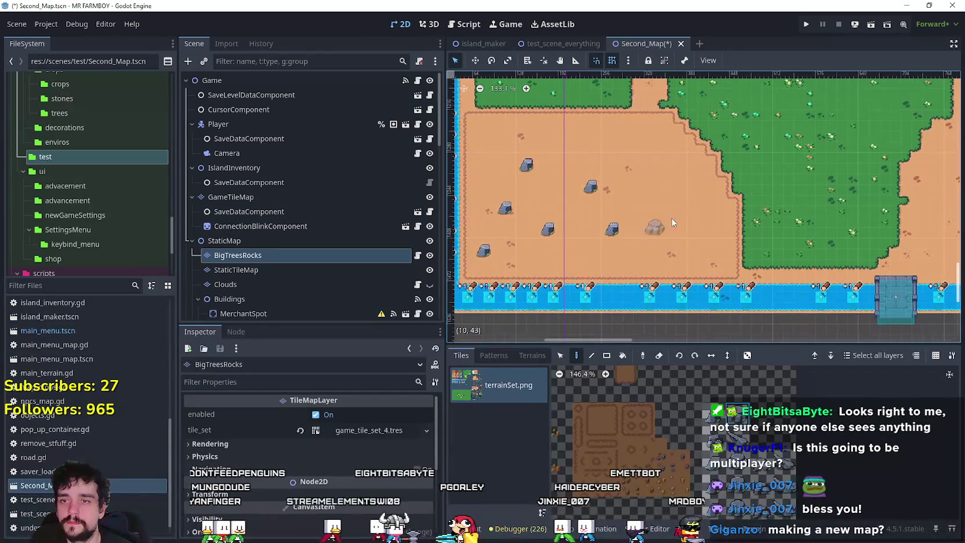
{"action": "scroll", "coordinate": [697, 256], "scroll_direction": "down", "scroll_amount": 1}
{"action": "scroll", "coordinate": [667, 255], "scroll_direction": "left", "scroll_amount": 2}
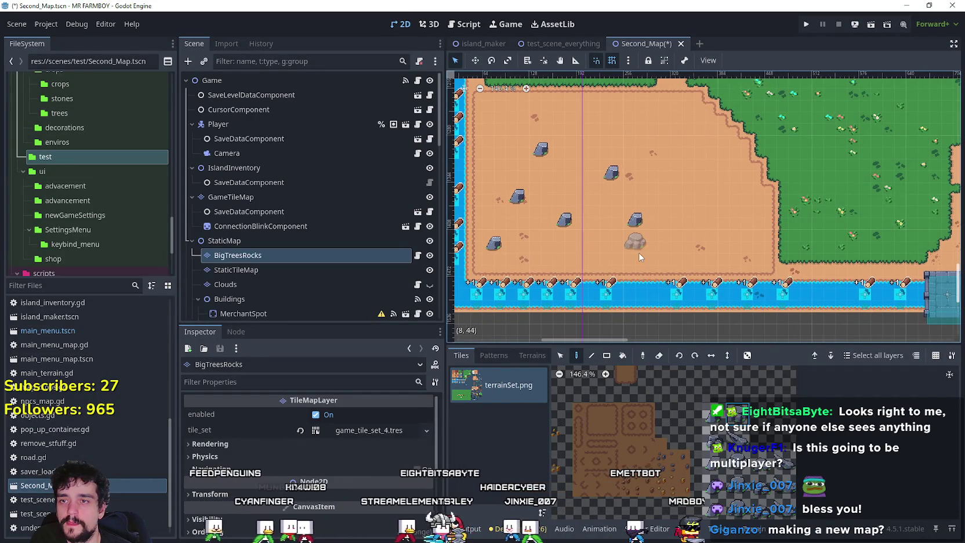
{"action": "left_click", "coordinate": [729, 240]}
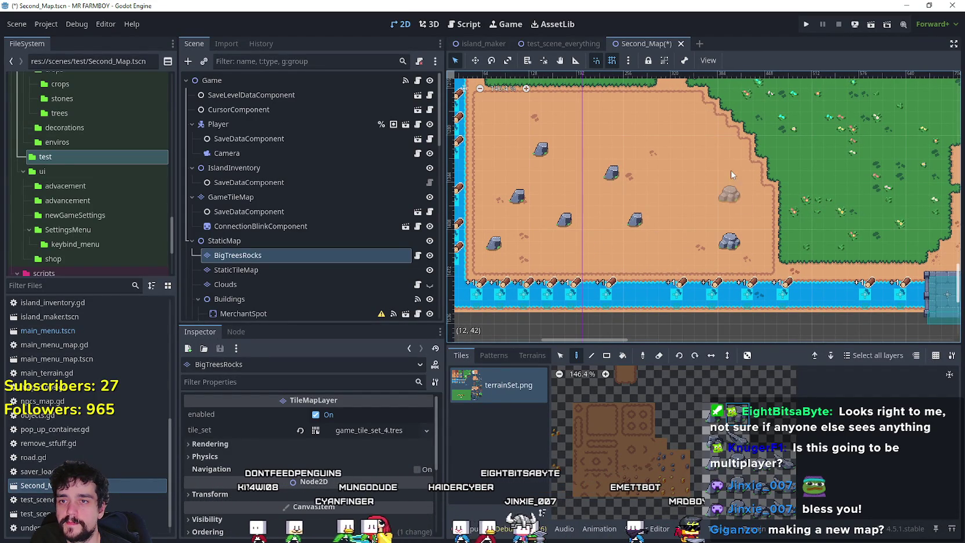
{"action": "left_click", "coordinate": [704, 167]}
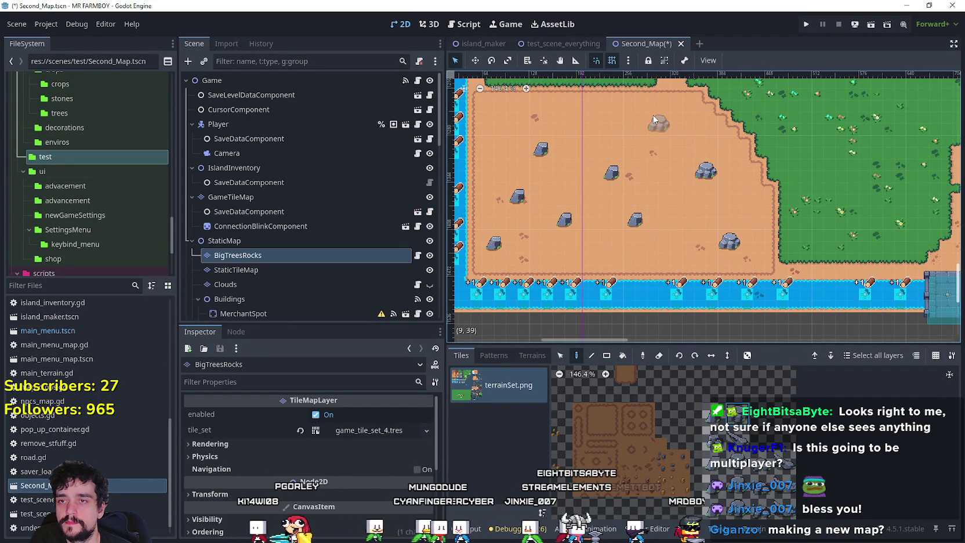
Place three more rocks across the upper, middle and bottom parts of the sand
{"action": "scroll", "coordinate": [641, 161], "scroll_direction": "down", "scroll_amount": 2}
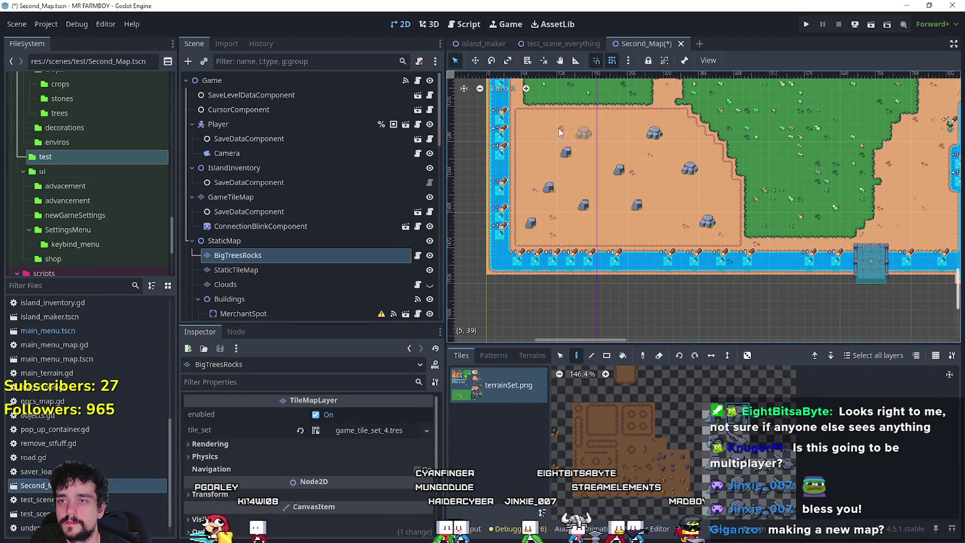
{"action": "left_click", "coordinate": [538, 132]}
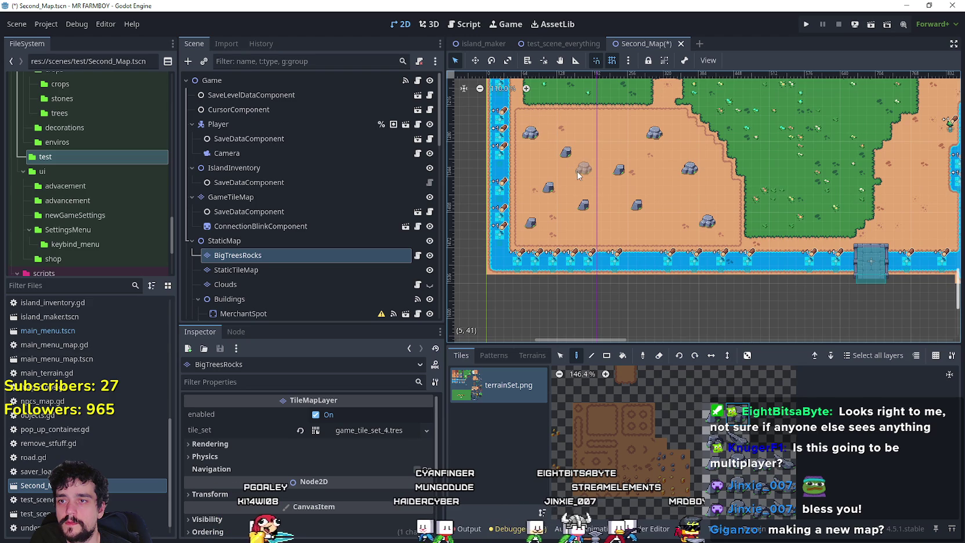
{"action": "left_click", "coordinate": [593, 169]}
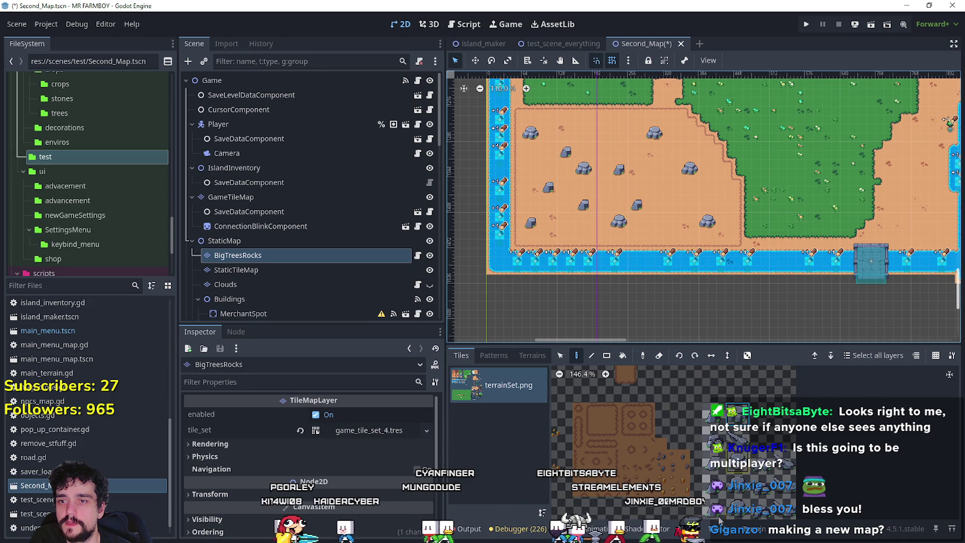
{"action": "scroll", "coordinate": [652, 219], "scroll_direction": "up", "scroll_amount": 2}
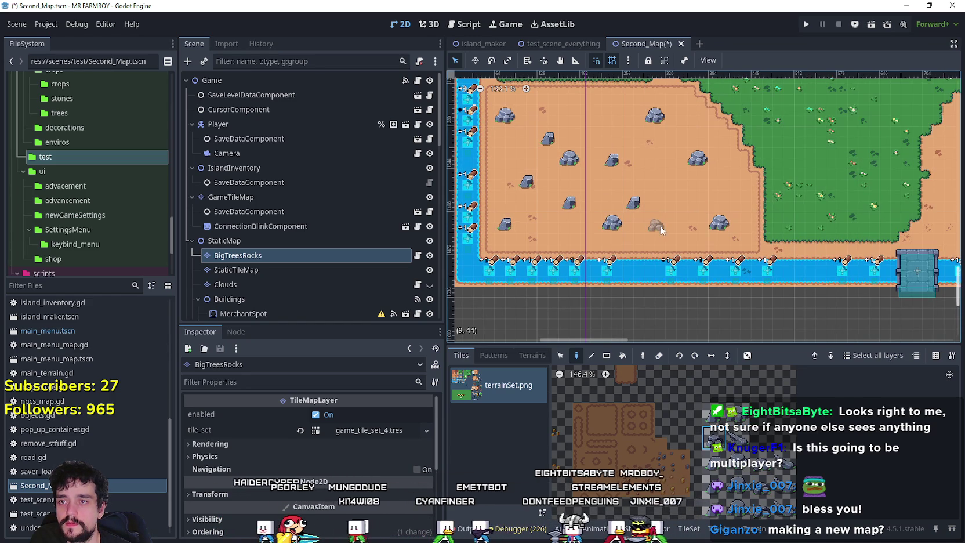
{"action": "left_click", "coordinate": [661, 227]}
{"action": "scroll", "coordinate": [685, 199], "scroll_direction": "up", "scroll_amount": 4}
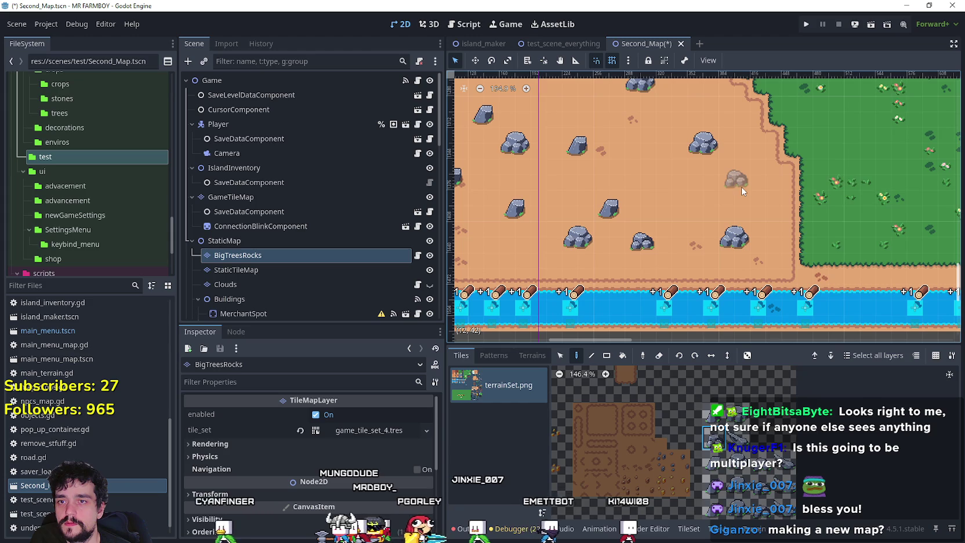
Add a rock near the water edge and review the rock layout across the sand
{"action": "scroll", "coordinate": [638, 182], "scroll_direction": "down", "scroll_amount": 1}
{"action": "scroll", "coordinate": [642, 182], "scroll_direction": "up", "scroll_amount": 3}
{"action": "scroll", "coordinate": [643, 182], "scroll_direction": "left", "scroll_amount": 3}
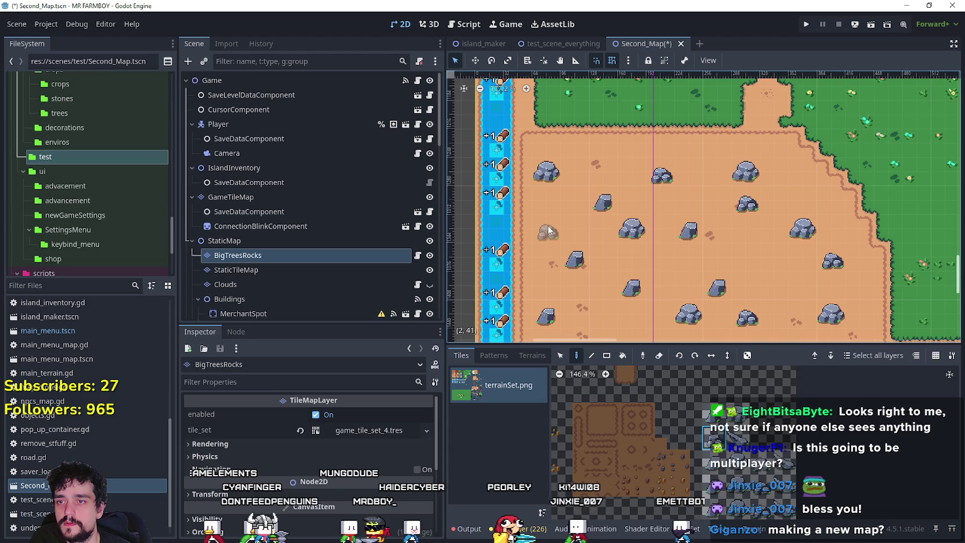
{"action": "scroll", "coordinate": [574, 244], "scroll_direction": "down", "scroll_amount": 2}
{"action": "scroll", "coordinate": [601, 252], "scroll_direction": "up", "scroll_amount": 2}
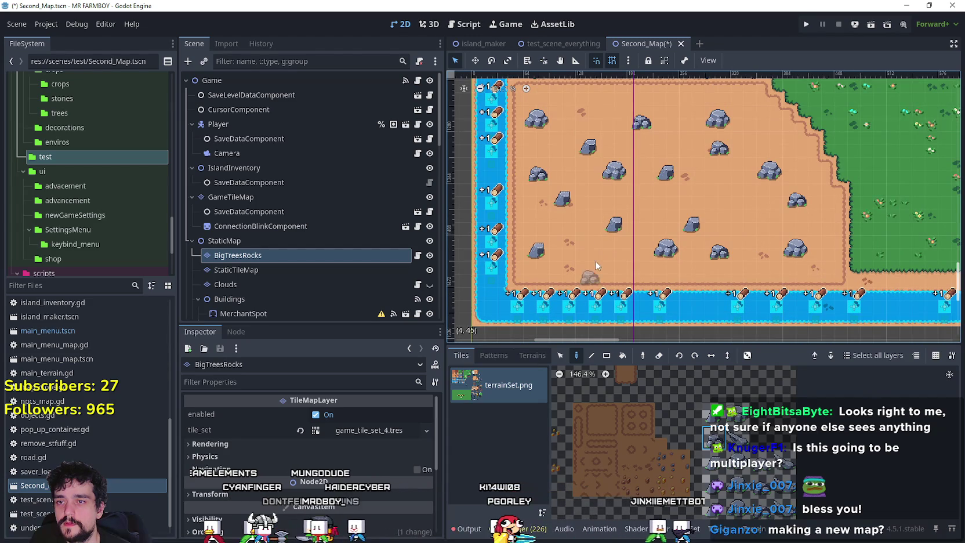
{"action": "scroll", "coordinate": [622, 267], "scroll_direction": "up", "scroll_amount": 2}
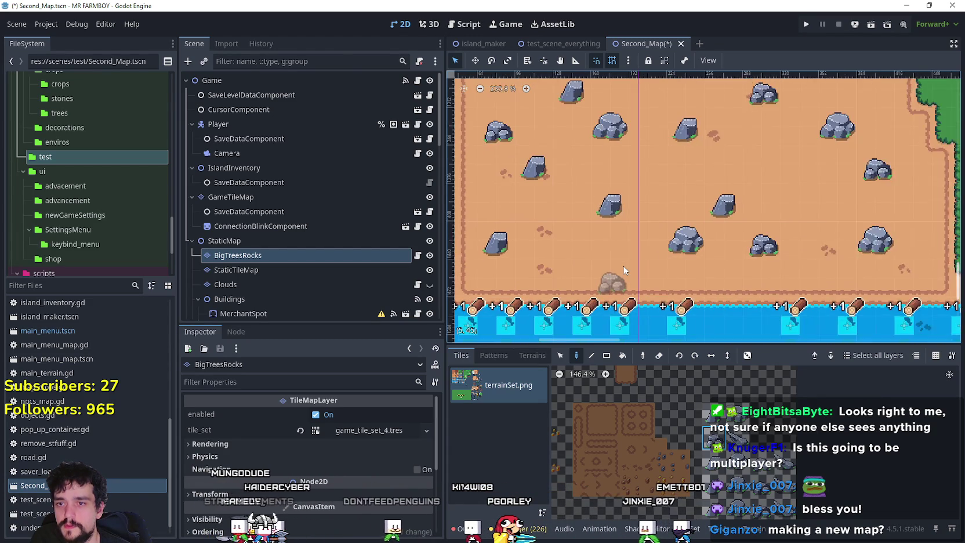
{"action": "scroll", "coordinate": [624, 269], "scroll_direction": "up", "scroll_amount": 1}
{"action": "left_click", "coordinate": [582, 231]}
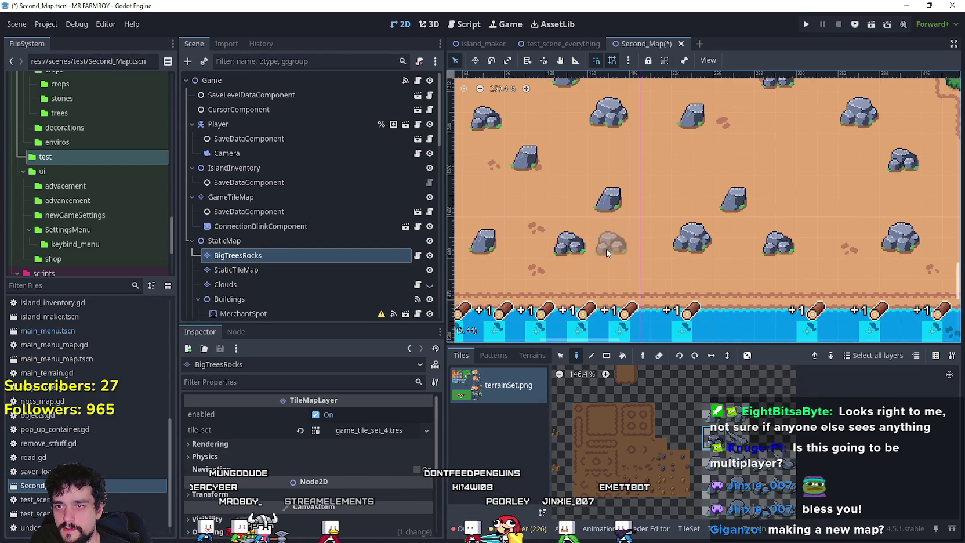
{"action": "scroll", "coordinate": [604, 249], "scroll_direction": "down", "scroll_amount": 4}
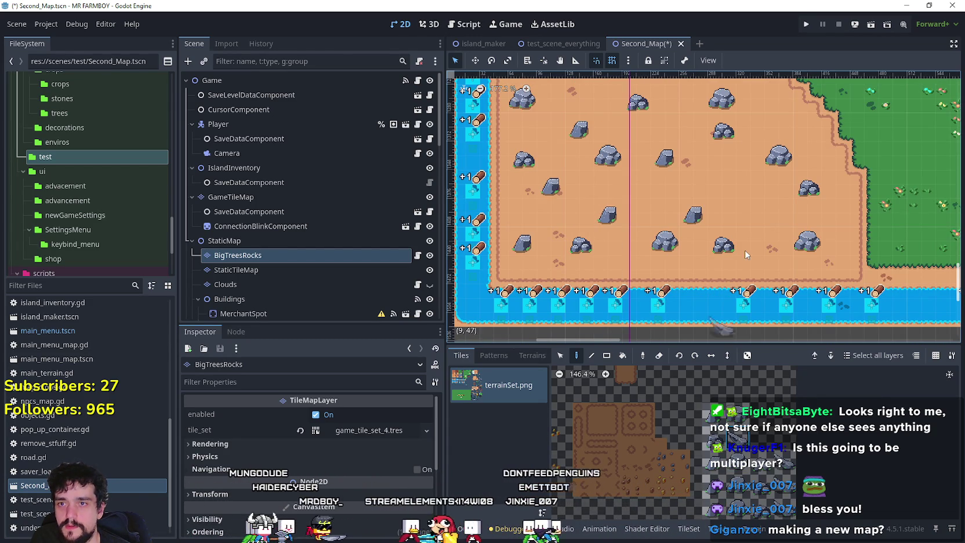
{"action": "scroll", "coordinate": [667, 255], "scroll_direction": "down", "scroll_amount": 2}
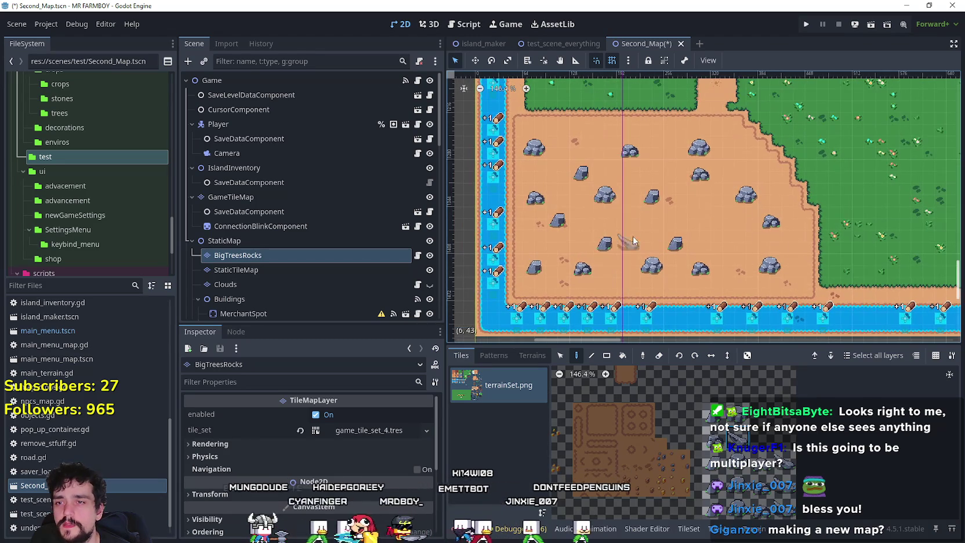
{"action": "scroll", "coordinate": [731, 253], "scroll_direction": "down", "scroll_amount": 7}
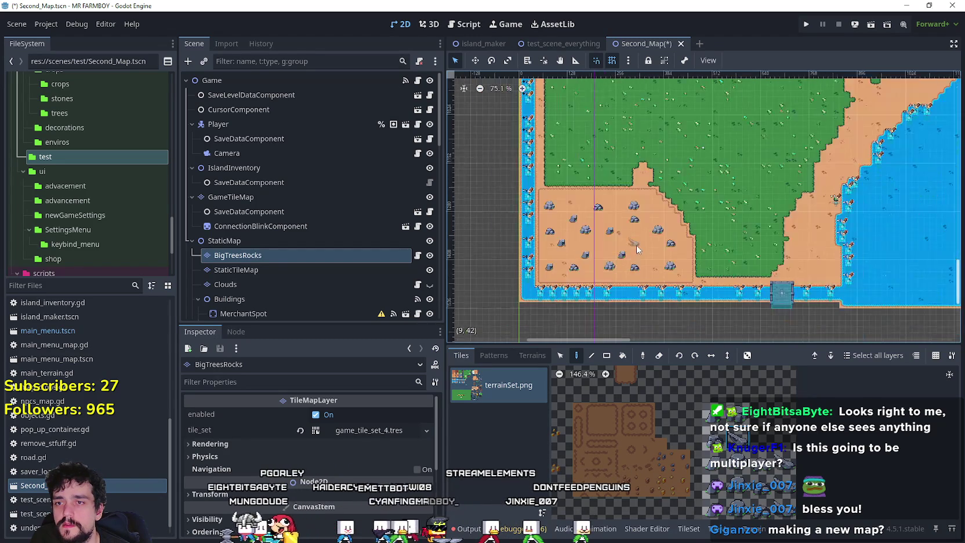
{"action": "scroll", "coordinate": [667, 226], "scroll_direction": "down", "scroll_amount": 3}
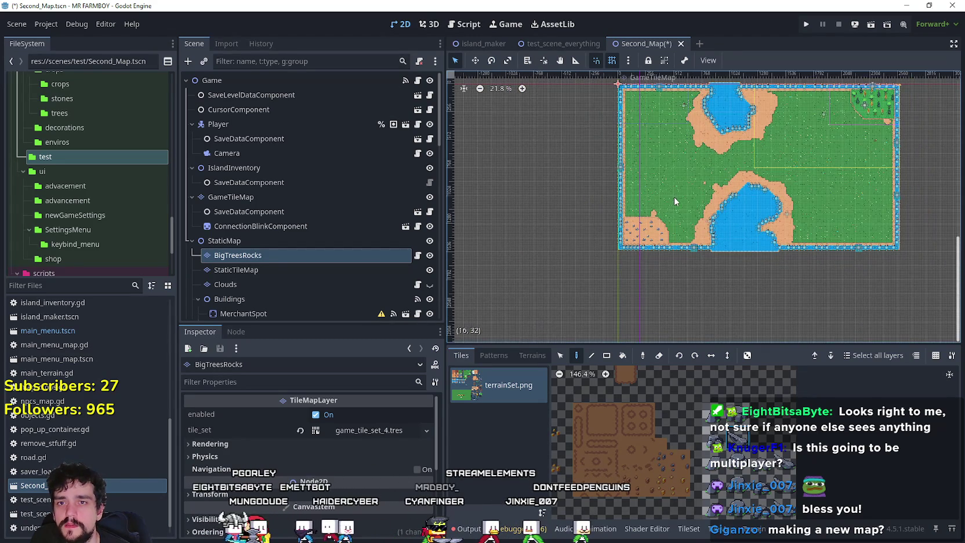
{"action": "scroll", "coordinate": [673, 200], "scroll_direction": "up", "scroll_amount": 2}
{"action": "scroll", "coordinate": [679, 211], "scroll_direction": "up", "scroll_amount": 7}
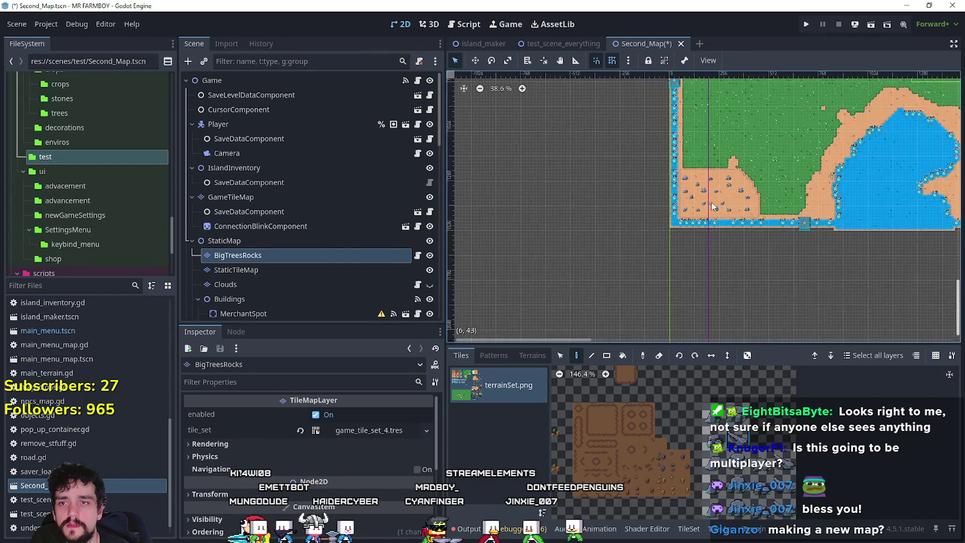
{"action": "scroll", "coordinate": [782, 215], "scroll_direction": "up", "scroll_amount": 1}
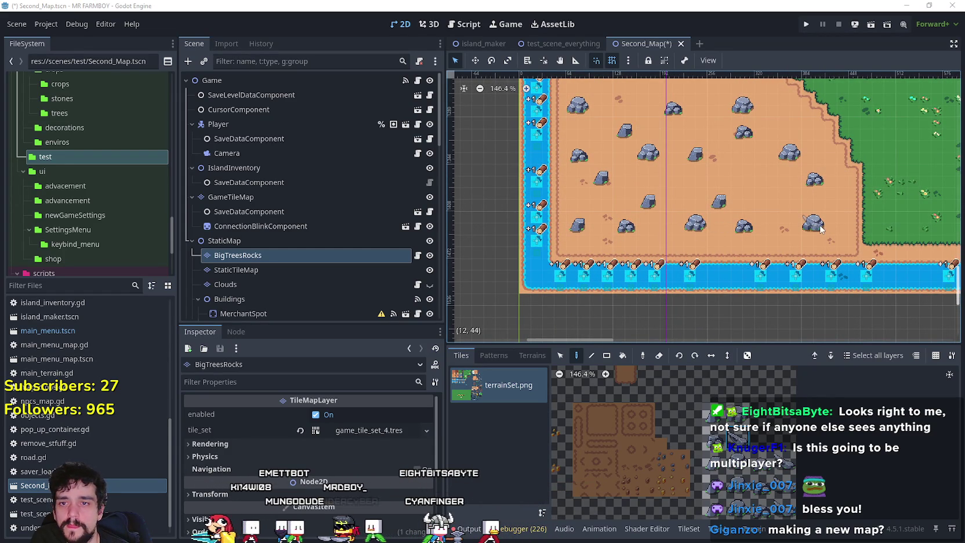
Erase the rocks along the bottom row and upper sand area, leaving one near the lower-left edge
{"action": "left_click_drag", "start_coordinate": [820, 229], "coordinate": [675, 227]}
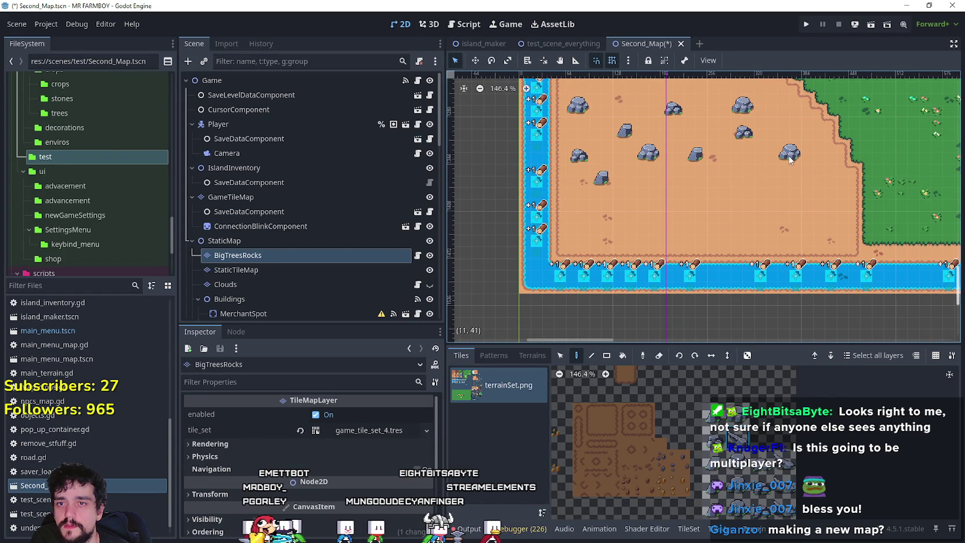
{"action": "left_click_drag", "start_coordinate": [644, 149], "coordinate": [755, 113]}
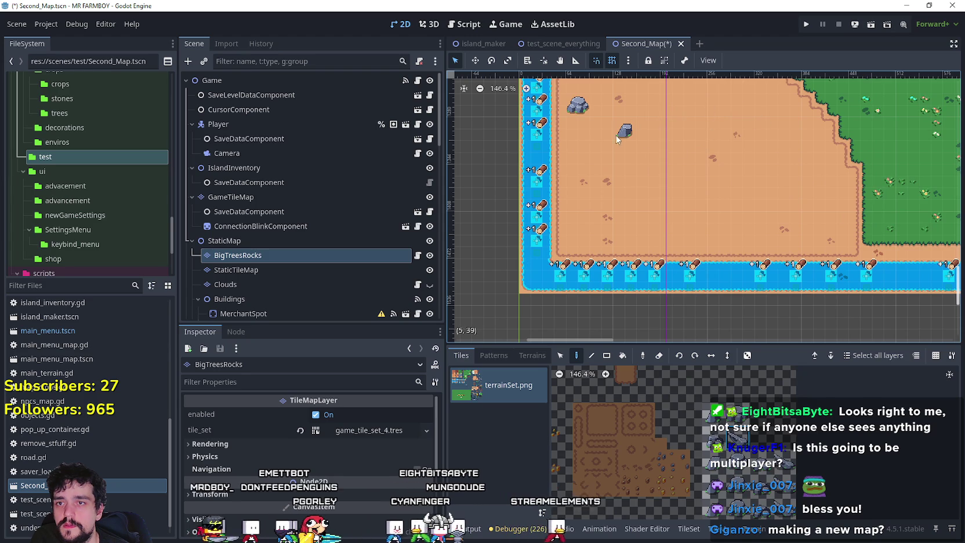
{"action": "scroll", "coordinate": [633, 125], "scroll_direction": "up", "scroll_amount": 3}
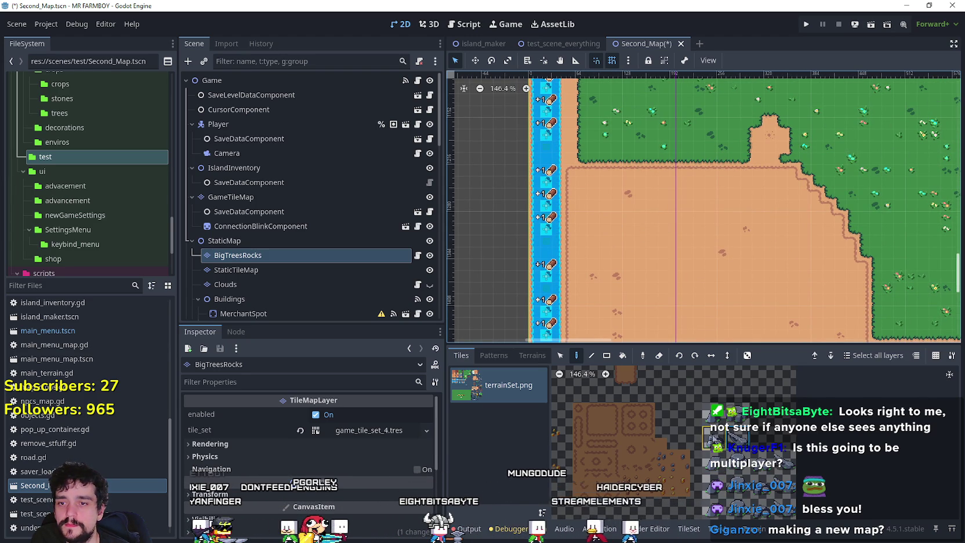
{"action": "mouse_move", "coordinate": [621, 305]}
{"action": "left_mouse_down"}
{"action": "mouse_move", "coordinate": [622, 246]}
{"action": "mouse_move", "coordinate": [592, 201]}
{"action": "mouse_move", "coordinate": [561, 184]}
{"action": "left_mouse_up"}
{"action": "scroll", "coordinate": [553, 229], "scroll_direction": "up", "scroll_amount": 2}
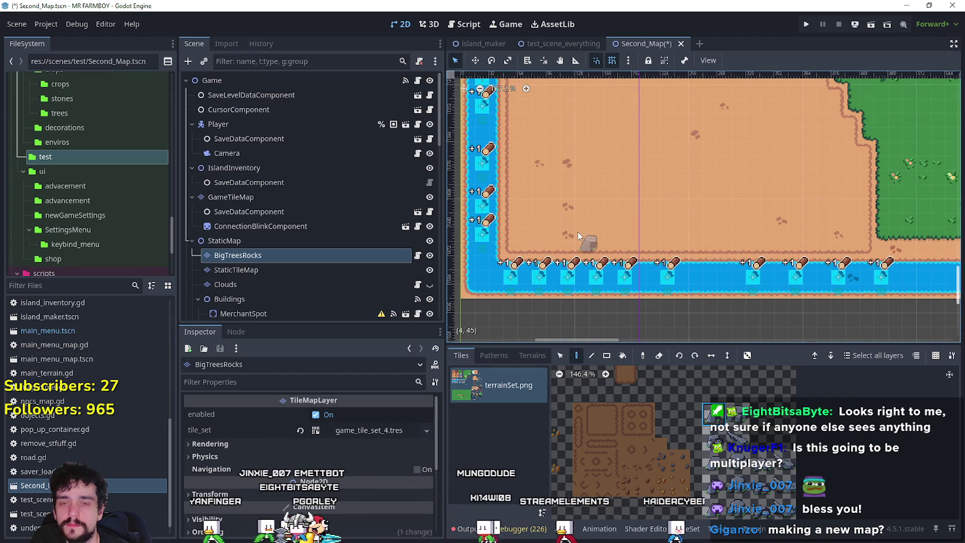
{"action": "scroll", "coordinate": [579, 232], "scroll_direction": "up", "scroll_amount": 1}
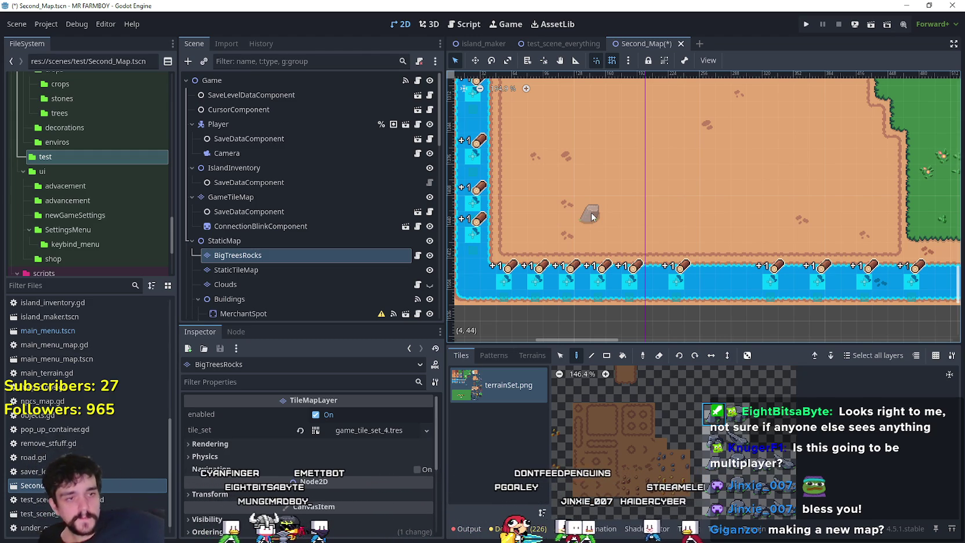
{"action": "scroll", "coordinate": [568, 235], "scroll_direction": "up", "scroll_amount": 1}
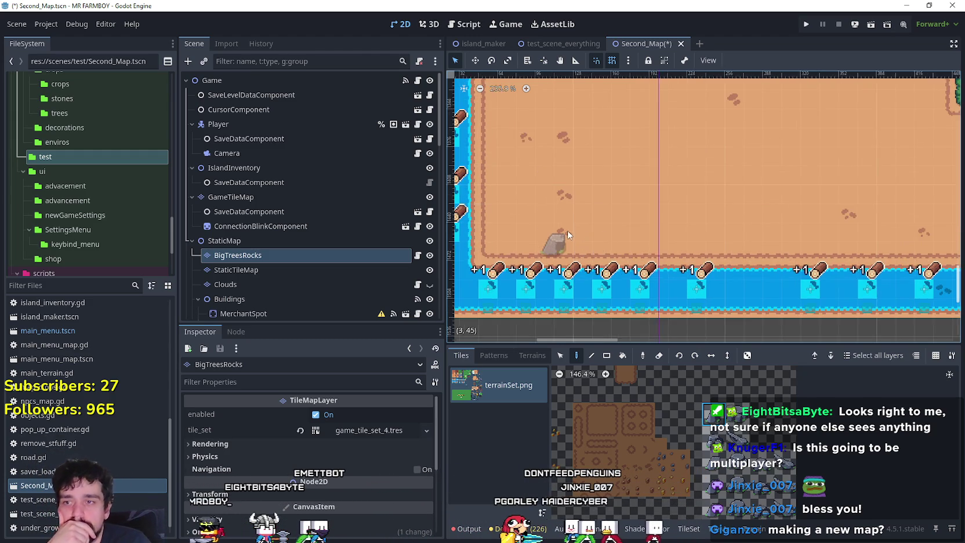
{"action": "scroll", "coordinate": [566, 229], "scroll_direction": "up", "scroll_amount": 2}
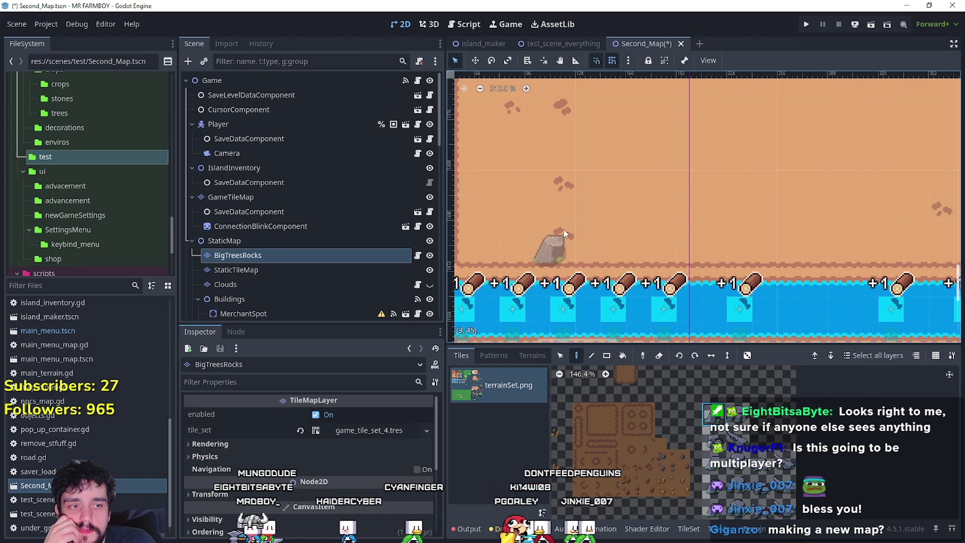
{"action": "left_click_drag", "start_coordinate": [561, 251], "coordinate": [568, 259]}
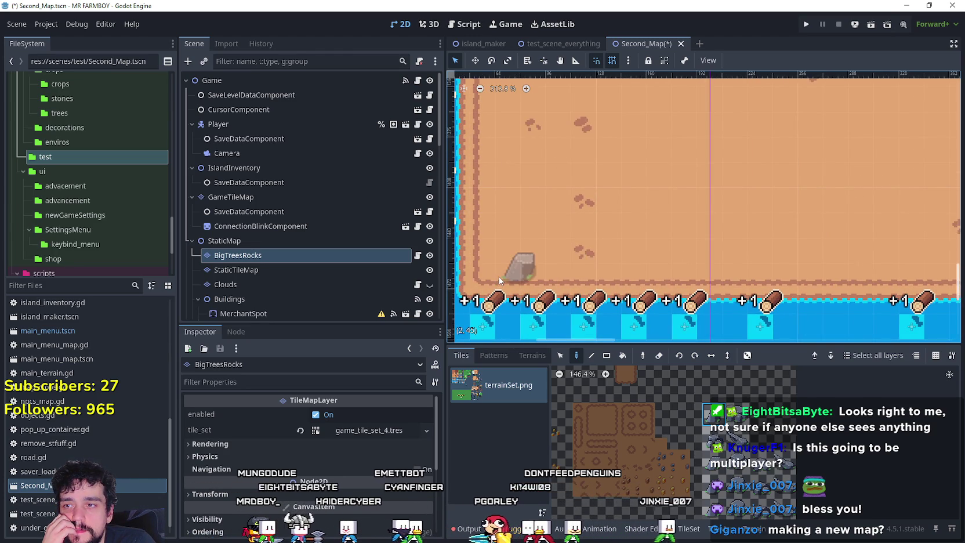
{"action": "scroll", "coordinate": [496, 275], "scroll_direction": "up", "scroll_amount": 3}
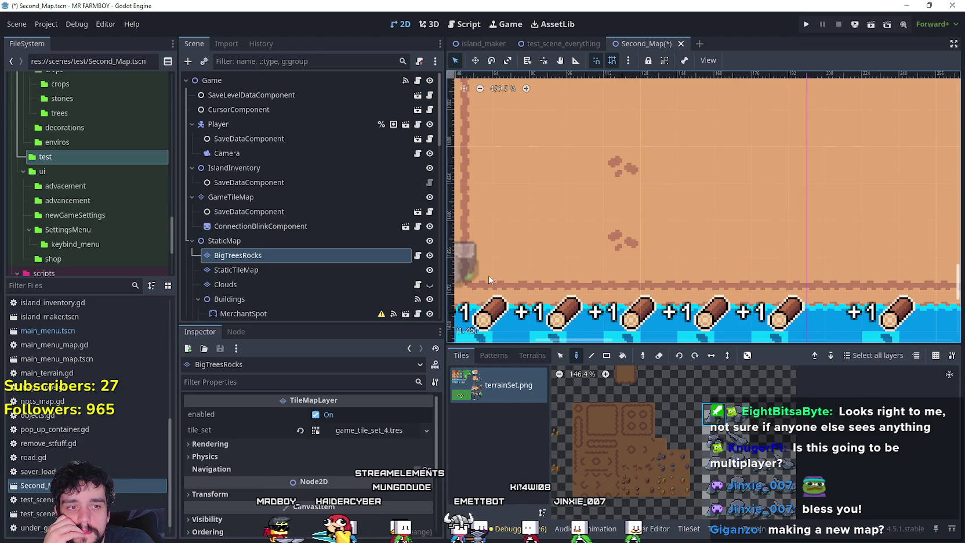
{"action": "mouse_move", "coordinate": [493, 271]}
{"action": "left_mouse_down"}
{"action": "mouse_move", "coordinate": [555, 264]}
{"action": "mouse_move", "coordinate": [547, 261]}
{"action": "left_mouse_up"}
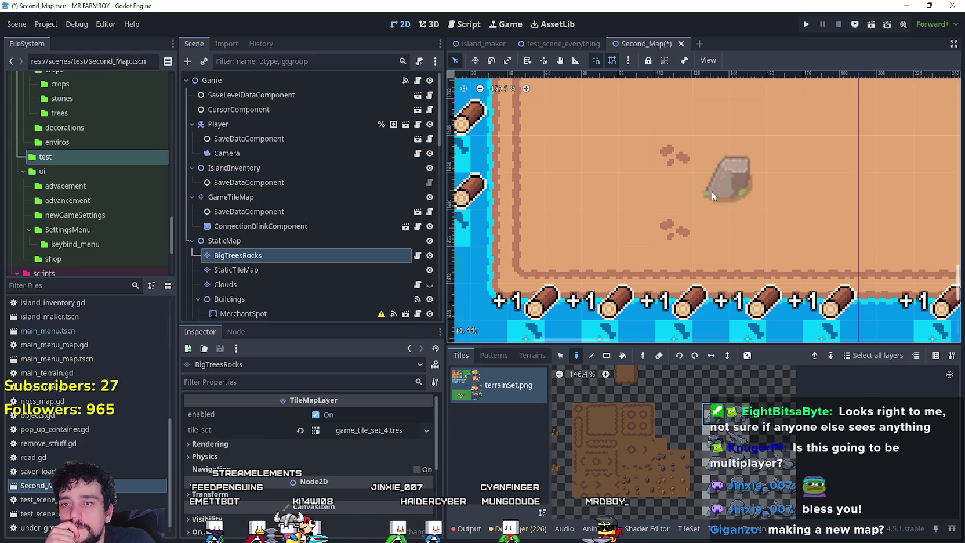
{"action": "scroll", "coordinate": [705, 203], "scroll_direction": "down", "scroll_amount": 4}
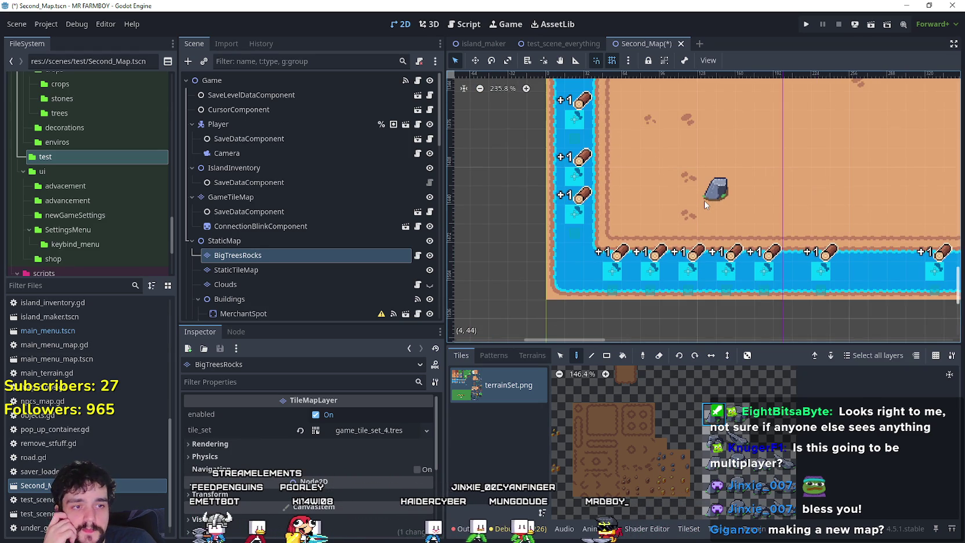
Pick a different rock tile and place a boulder above the existing rock by the river
{"action": "mouse_move", "coordinate": [704, 200]}
{"action": "left_mouse_down"}
{"action": "mouse_move", "coordinate": [626, 237]}
{"action": "mouse_move", "coordinate": [615, 267]}
{"action": "left_mouse_up"}
{"action": "left_click", "coordinate": [738, 413]}
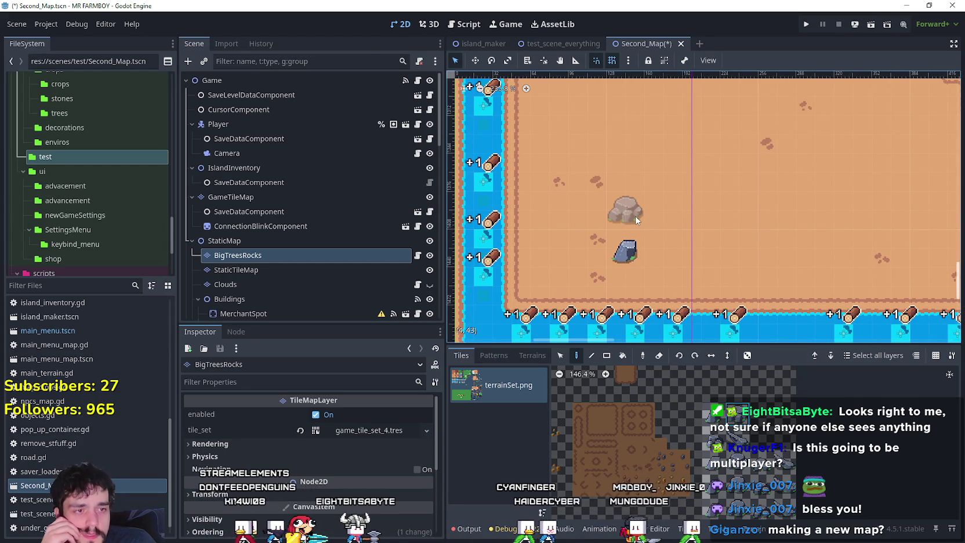
{"action": "scroll", "coordinate": [644, 228], "scroll_direction": "up", "scroll_amount": 2}
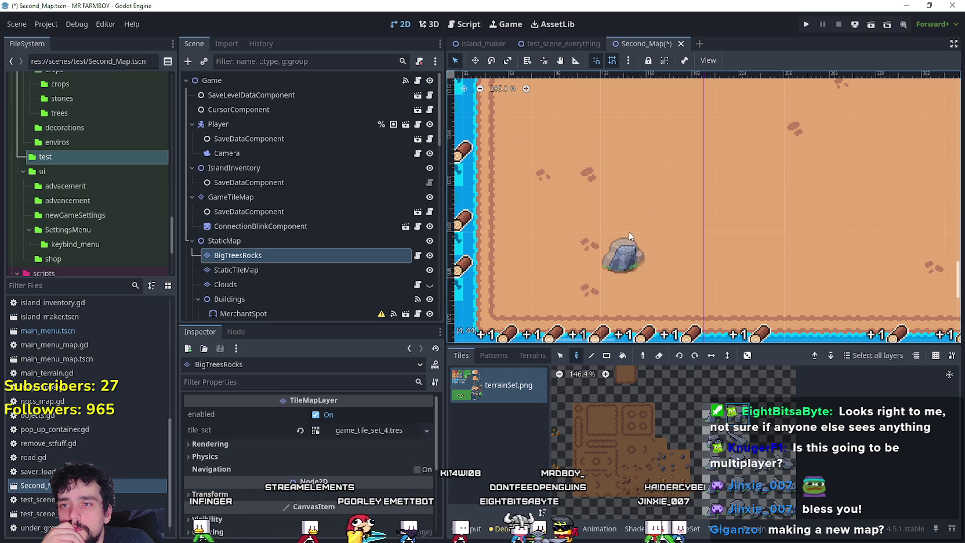
{"action": "left_click", "coordinate": [630, 175]}
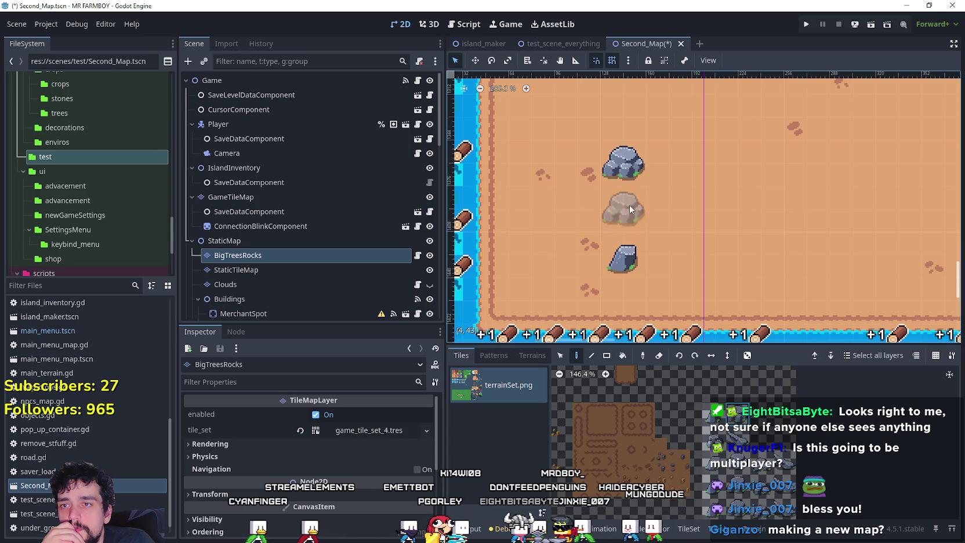
{"action": "scroll", "coordinate": [630, 186], "scroll_direction": "down", "scroll_amount": 2}
{"action": "left_click_drag", "start_coordinate": [600, 261], "coordinate": [648, 267]}
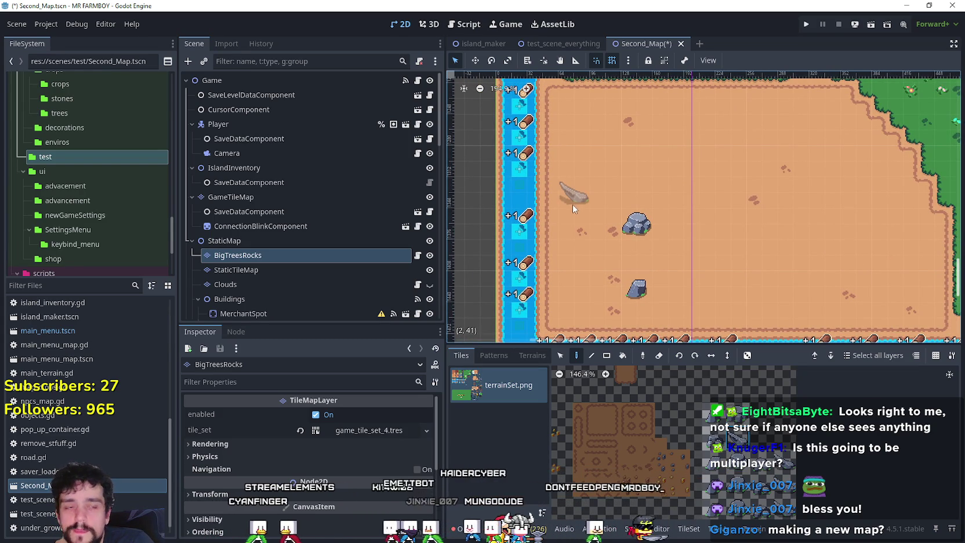
Survey the sand area and bring its grass edge into view
{"action": "scroll", "coordinate": [567, 213], "scroll_direction": "up", "scroll_amount": 1}
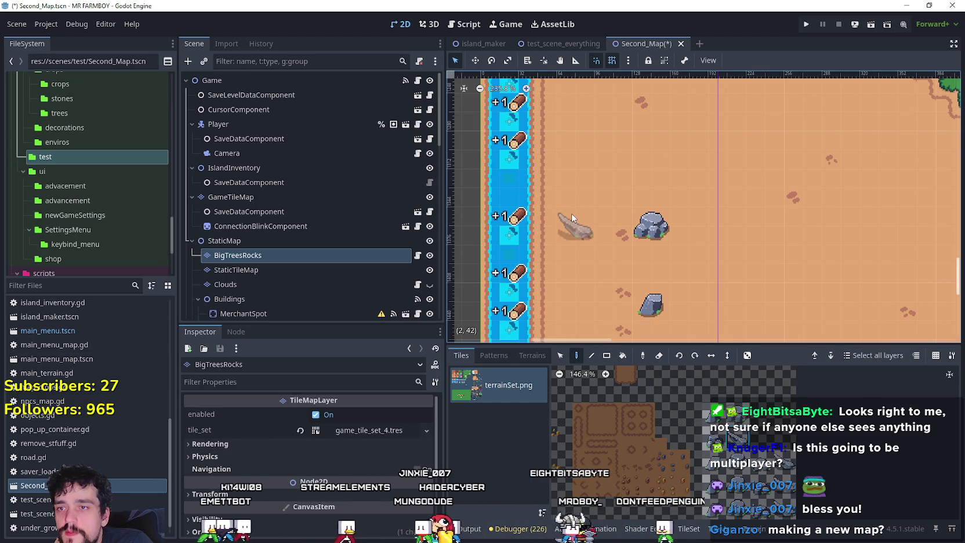
{"action": "scroll", "coordinate": [592, 255], "scroll_direction": "down", "scroll_amount": 4}
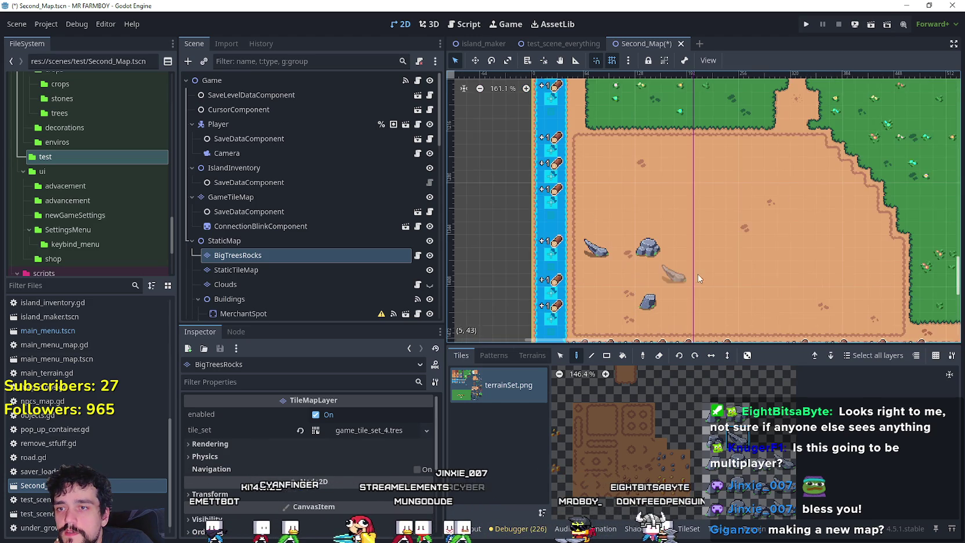
{"action": "scroll", "coordinate": [595, 261], "scroll_direction": "right", "scroll_amount": 3}
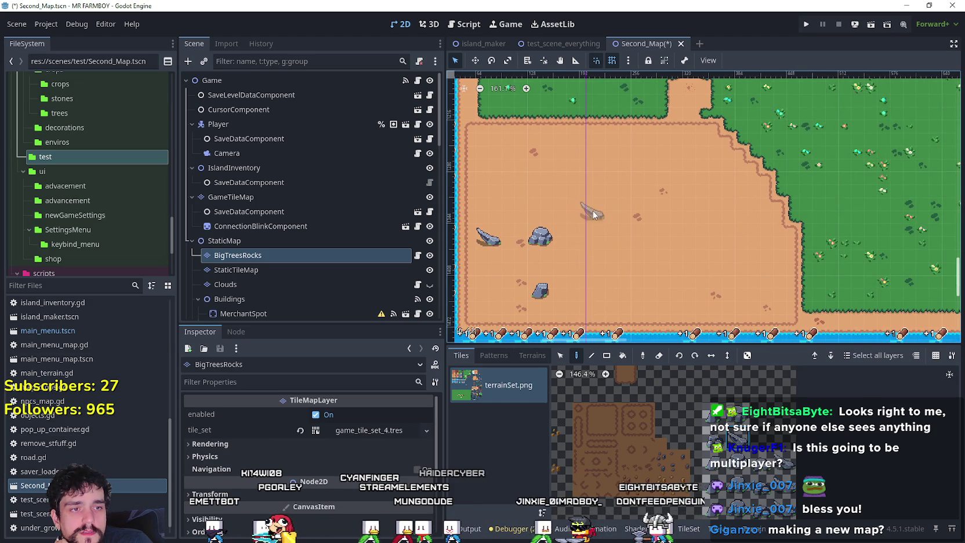
{"action": "scroll", "coordinate": [615, 244], "scroll_direction": "left", "scroll_amount": 3}
{"action": "scroll", "coordinate": [615, 244], "scroll_direction": "up", "scroll_amount": 2}
{"action": "scroll", "coordinate": [634, 226], "scroll_direction": "left", "scroll_amount": 1}
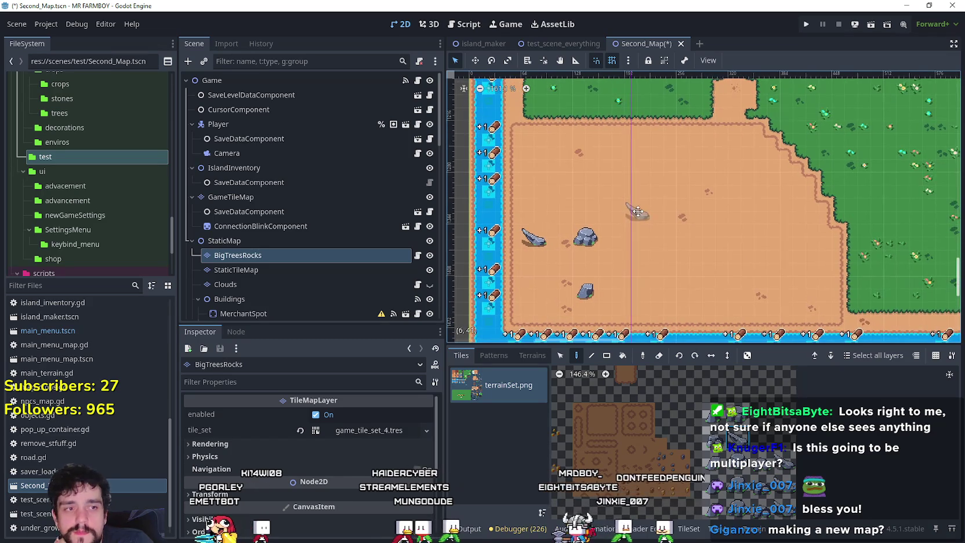
{"action": "scroll", "coordinate": [640, 223], "scroll_direction": "down", "scroll_amount": 2}
{"action": "scroll", "coordinate": [641, 255], "scroll_direction": "up", "scroll_amount": 2}
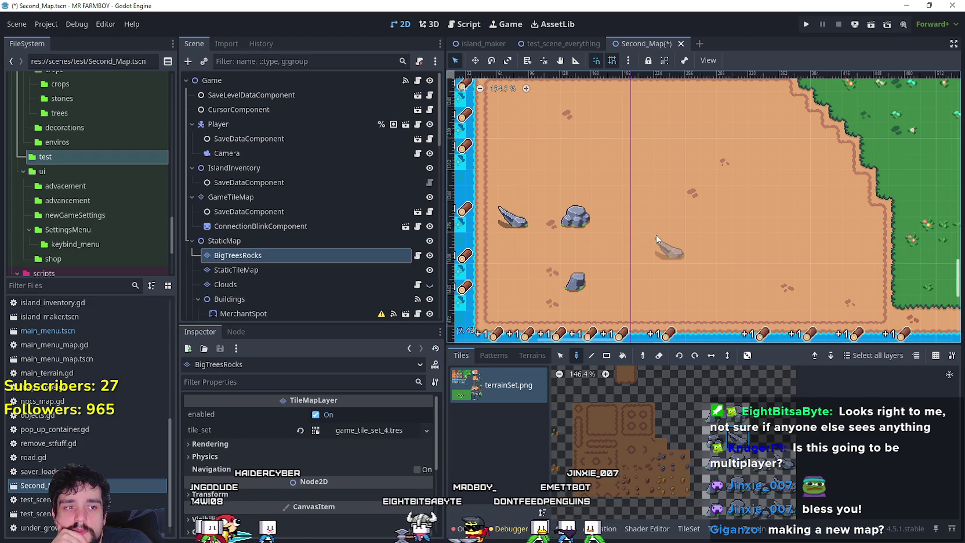
{"action": "scroll", "coordinate": [652, 233], "scroll_direction": "up", "scroll_amount": 4}
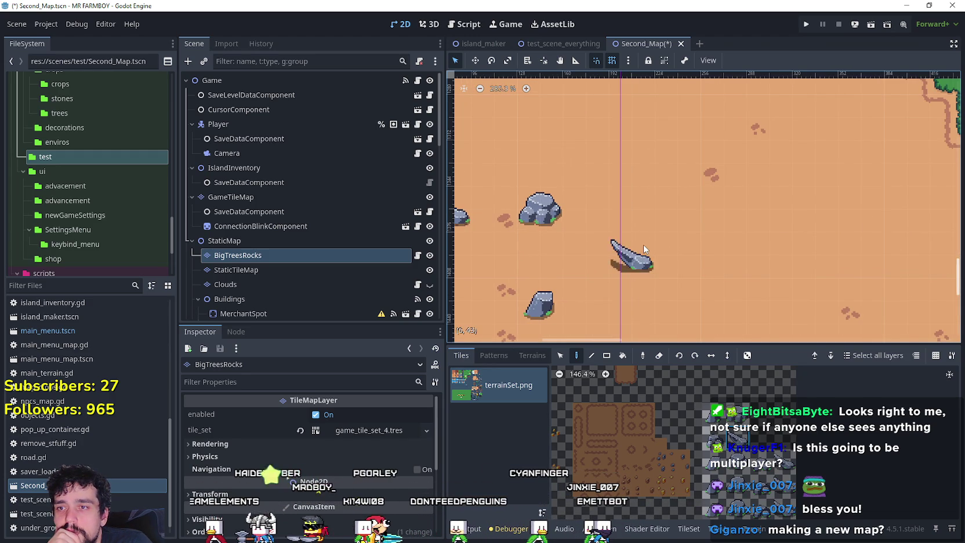
{"action": "scroll", "coordinate": [643, 249], "scroll_direction": "down", "scroll_amount": 5}
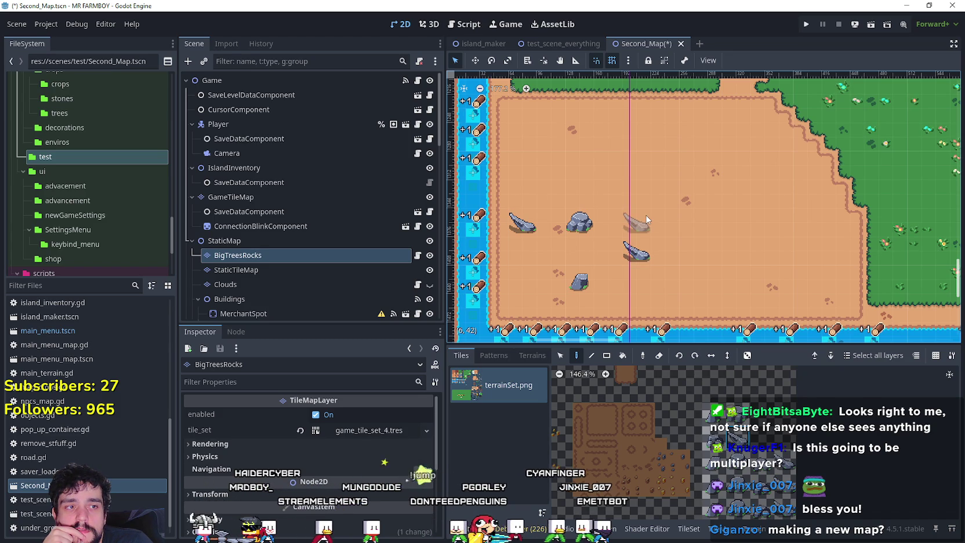
{"action": "left_click_drag", "start_coordinate": [643, 170], "coordinate": [655, 240]}
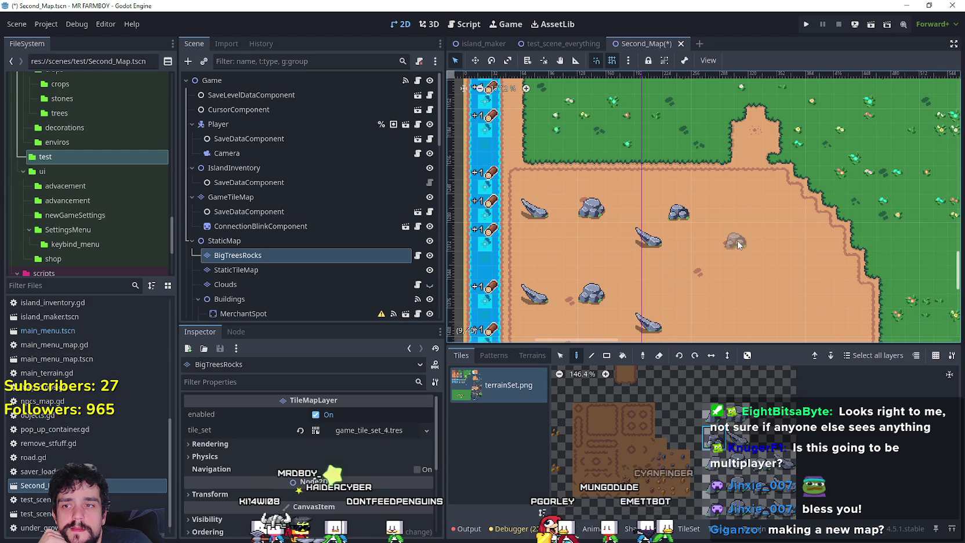
Place rocks near the grass edge and at cells (10, 44), (9, 43) and (11, 42)
{"action": "scroll", "coordinate": [738, 243], "scroll_direction": "right", "scroll_amount": 4}
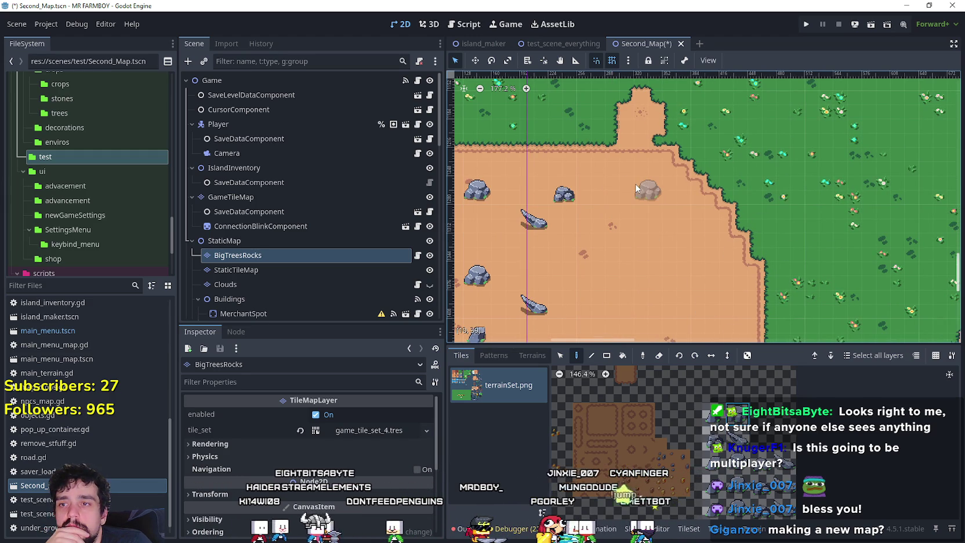
{"action": "left_click", "coordinate": [637, 186]}
{"action": "scroll", "coordinate": [667, 243], "scroll_direction": "down", "scroll_amount": 3}
{"action": "scroll", "coordinate": [667, 244], "scroll_direction": "right", "scroll_amount": 2}
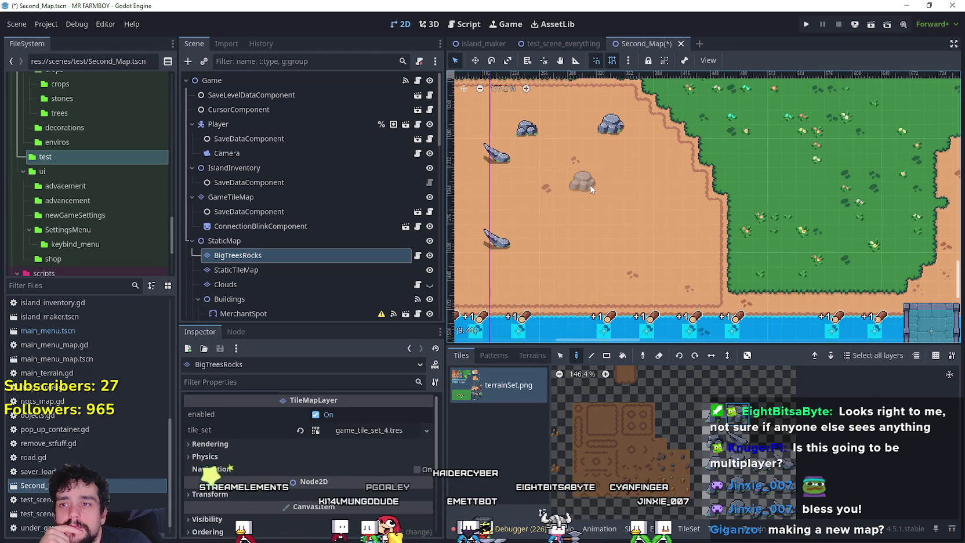
{"action": "scroll", "coordinate": [660, 209], "scroll_direction": "left", "scroll_amount": 5}
{"action": "scroll", "coordinate": [661, 209], "scroll_direction": "up", "scroll_amount": 1}
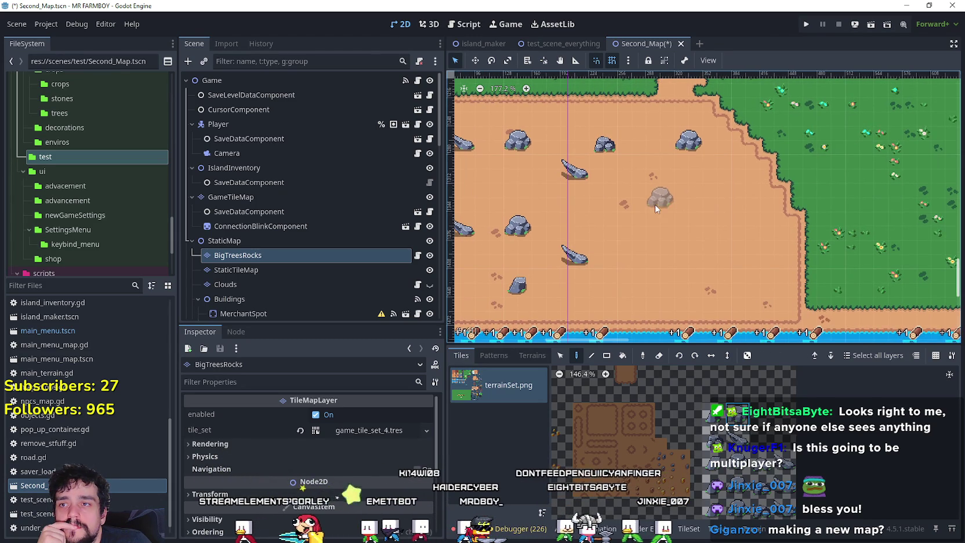
{"action": "scroll", "coordinate": [650, 232], "scroll_direction": "down", "scroll_amount": 1}
{"action": "scroll", "coordinate": [650, 232], "scroll_direction": "right", "scroll_amount": 6}
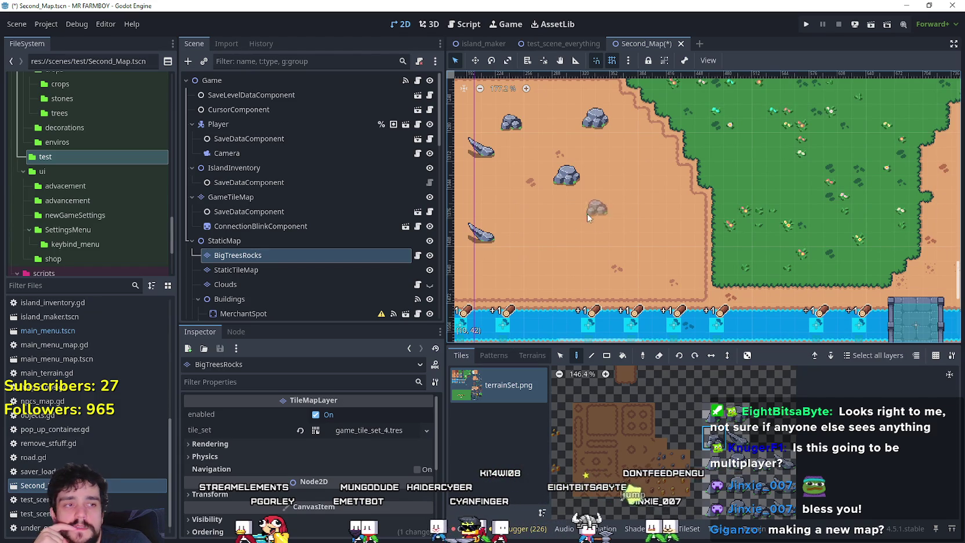
{"action": "left_click", "coordinate": [573, 263]}
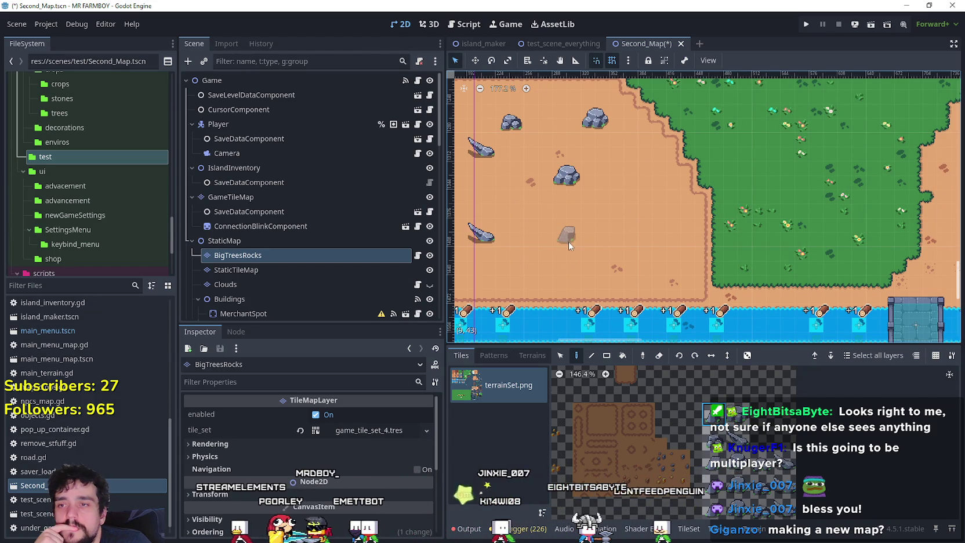
{"action": "left_click", "coordinate": [569, 226]}
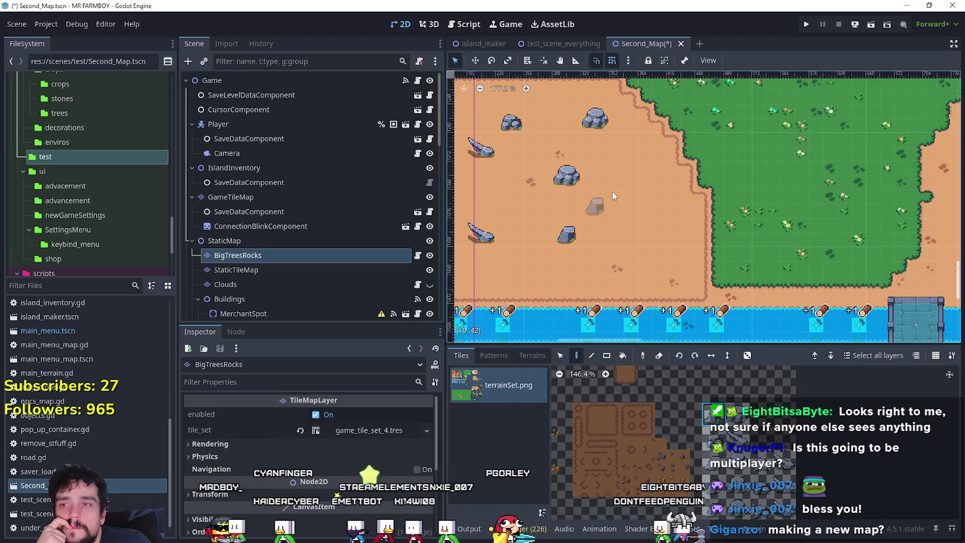
{"action": "left_click", "coordinate": [633, 201]}
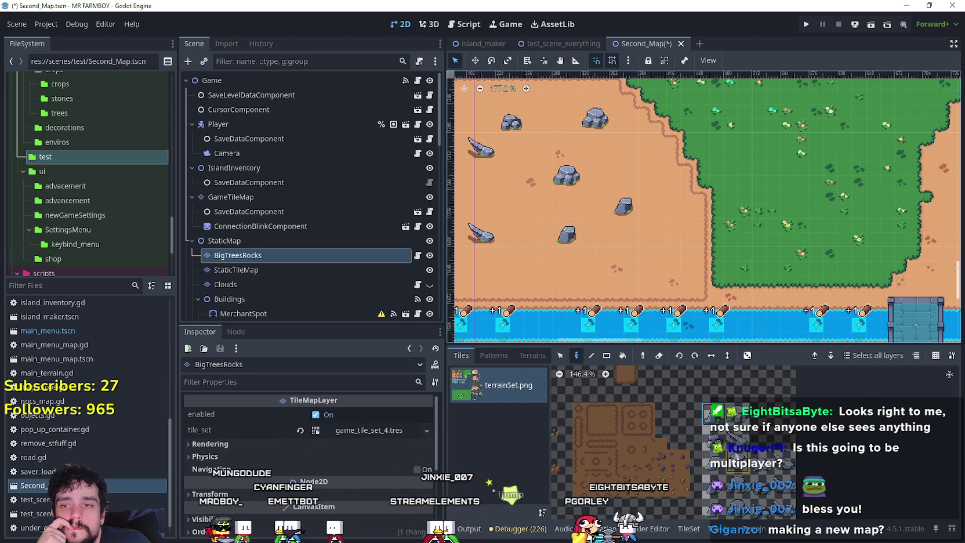
Switch to the rounded rock tile and place rocks by the river bank, (9, 43) and (13, 42)
{"action": "left_click", "coordinate": [732, 418]}
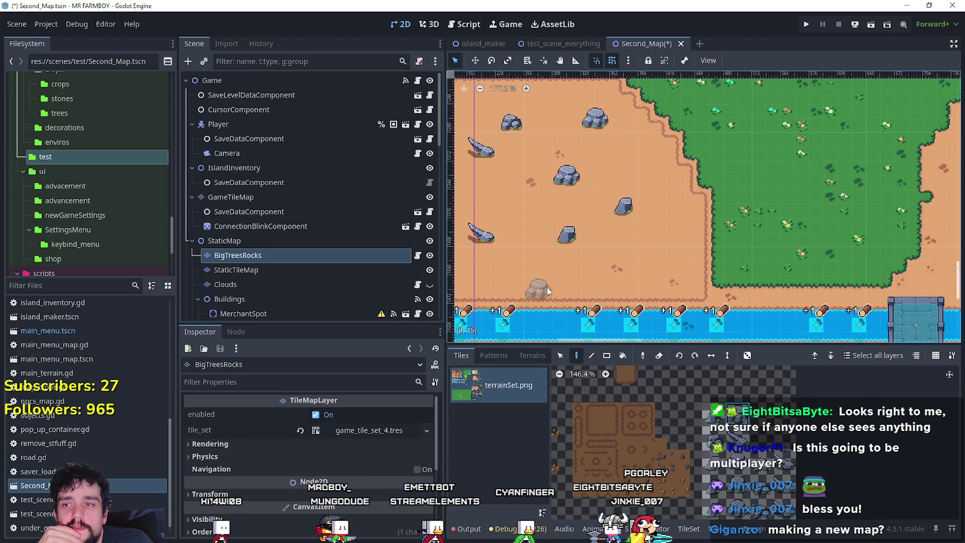
{"action": "left_click", "coordinate": [573, 262]}
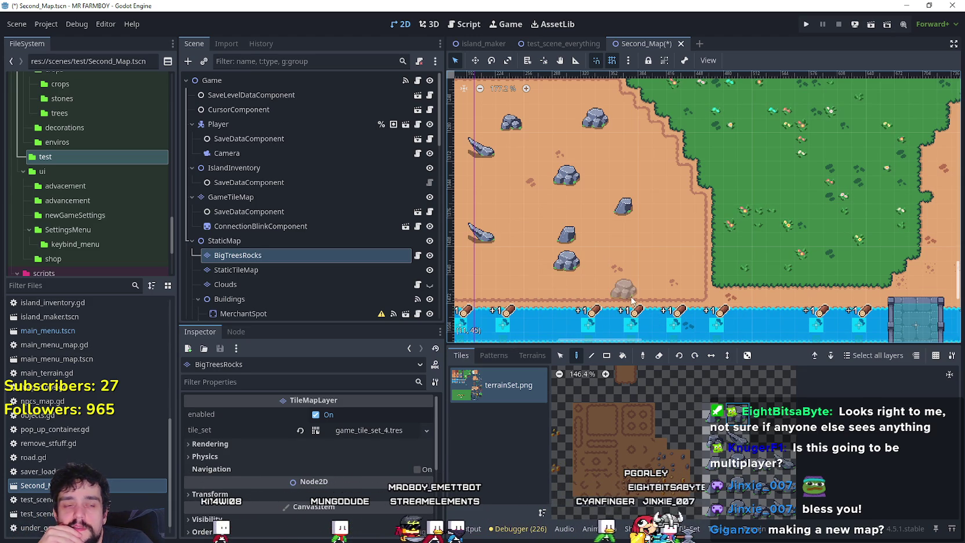
{"action": "left_click", "coordinate": [564, 234]}
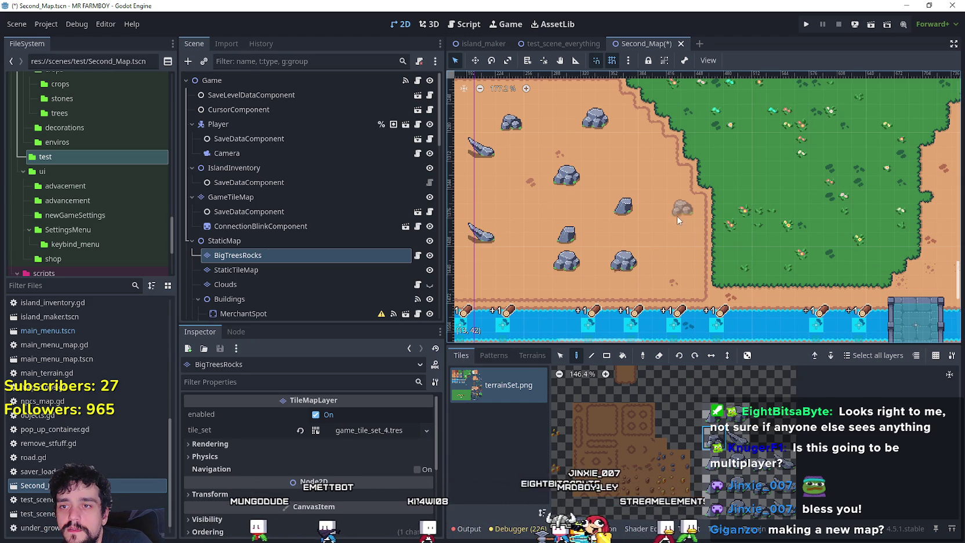
{"action": "left_click", "coordinate": [673, 218]}
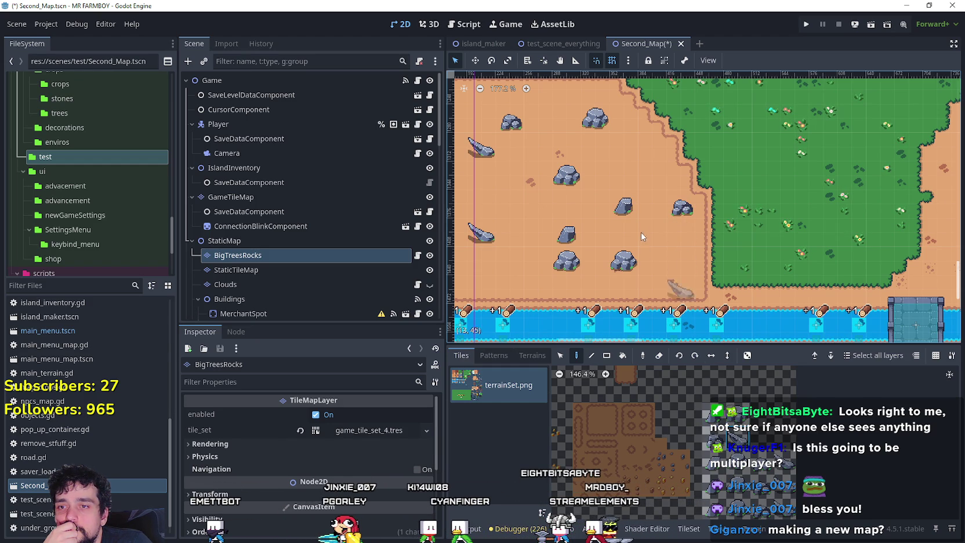
{"action": "scroll", "coordinate": [655, 277], "scroll_direction": "down", "scroll_amount": 1}
{"action": "scroll", "coordinate": [585, 266], "scroll_direction": "left", "scroll_amount": 5}
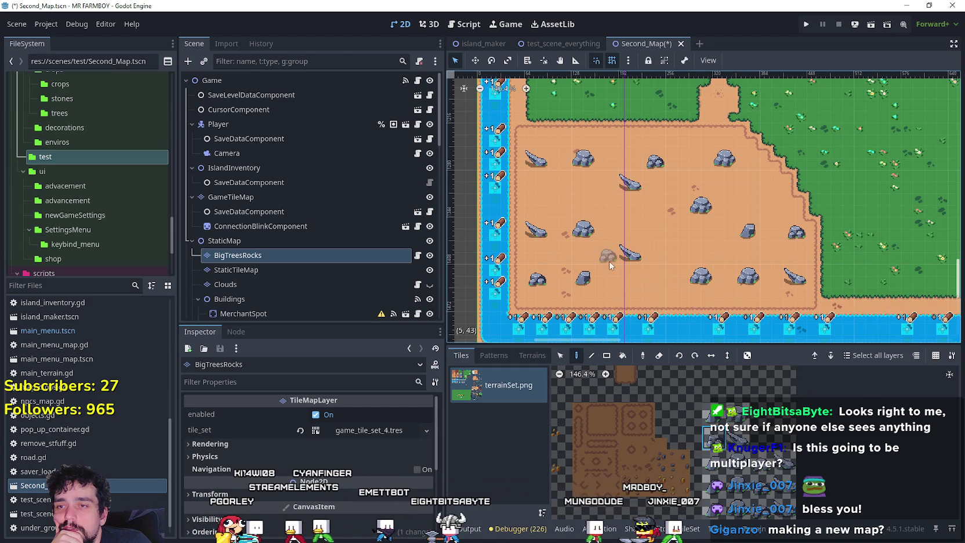
{"action": "scroll", "coordinate": [609, 261], "scroll_direction": "right", "scroll_amount": 3}
{"action": "scroll", "coordinate": [638, 230], "scroll_direction": "left", "scroll_amount": 3}
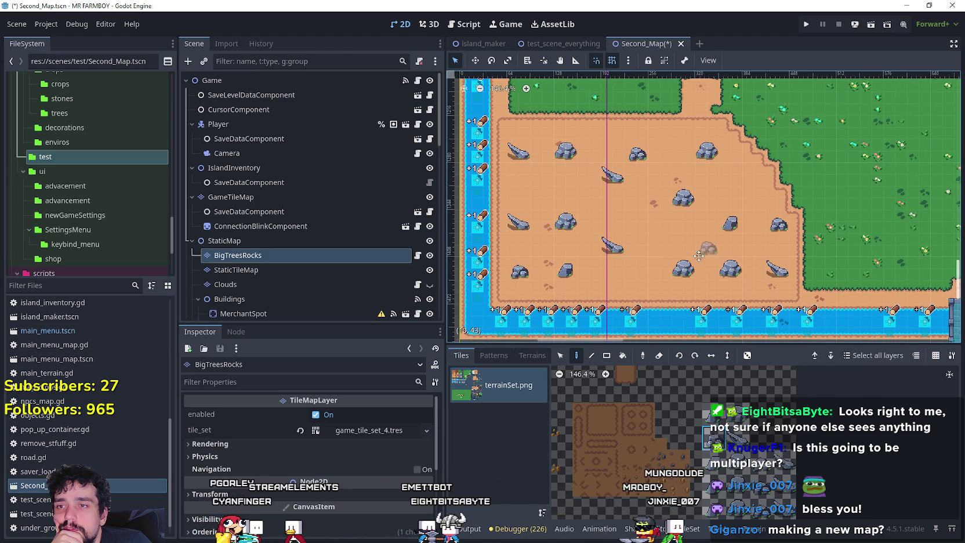
Stamp two more stone tiles on empty sand cells and save Second_Map with Ctrl+S
{"action": "left_click", "coordinate": [745, 188]}
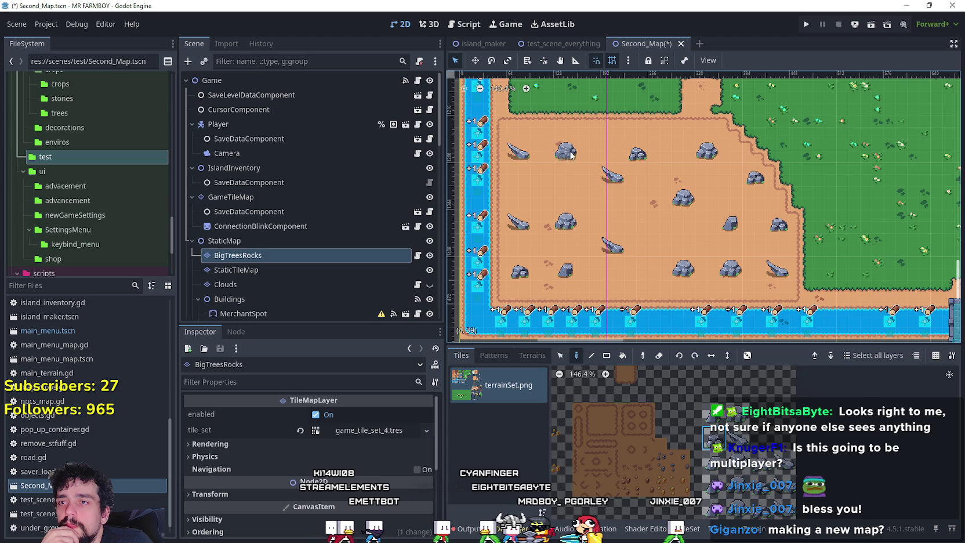
{"action": "left_click", "coordinate": [566, 133]}
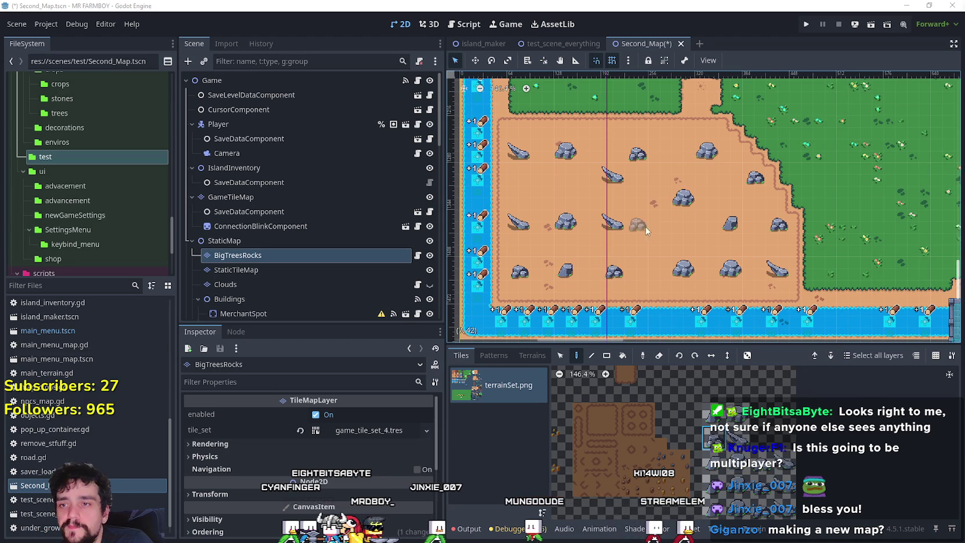
{"action": "scroll", "coordinate": [648, 231], "scroll_direction": "down", "scroll_amount": 1}
{"action": "key", "text": "ctrl+s"}
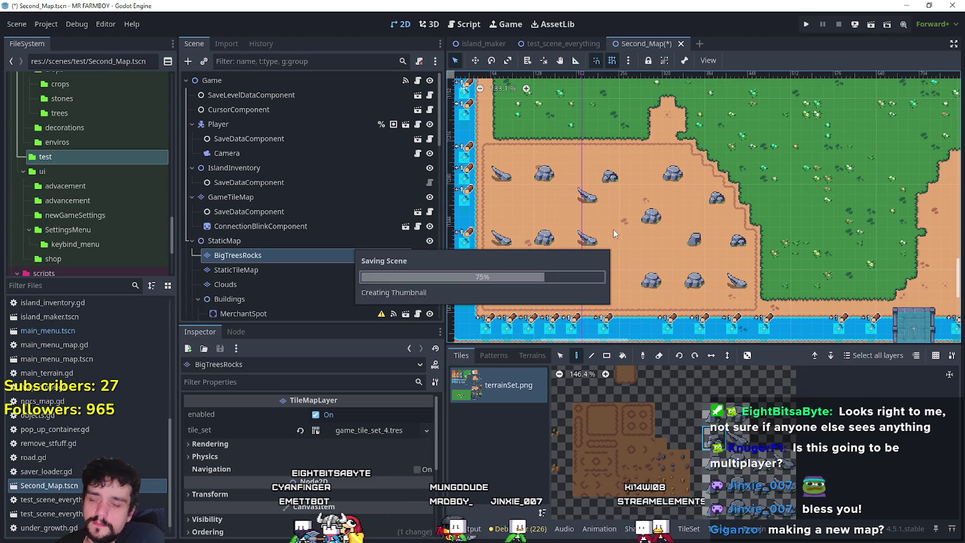
Enlarge the map canvas by lowering the Tiles panel splitter, then select the GameTileMap node
{"action": "scroll", "coordinate": [730, 212], "scroll_direction": "down", "scroll_amount": 4}
{"action": "scroll", "coordinate": [730, 210], "scroll_direction": "down", "scroll_amount": 10}
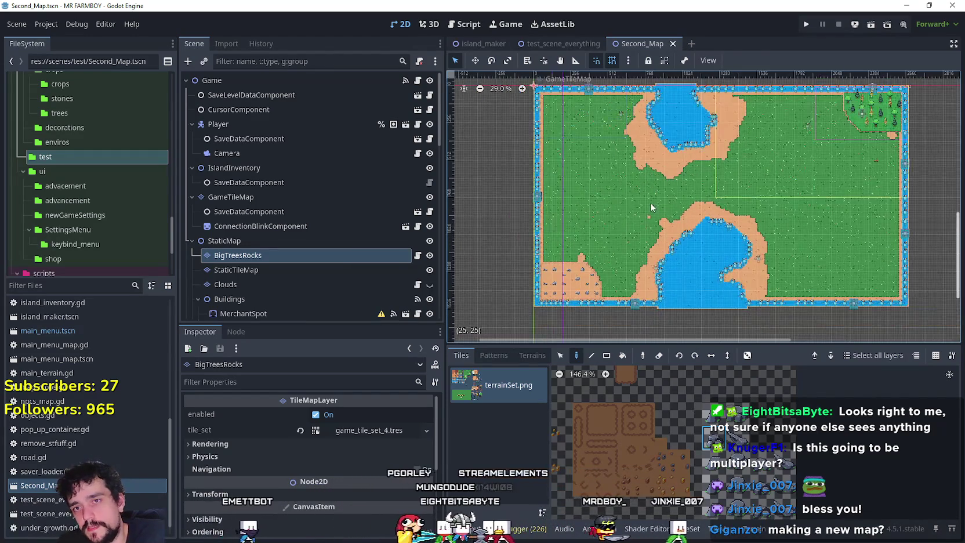
{"action": "scroll", "coordinate": [572, 229], "scroll_direction": "up", "scroll_amount": 2}
{"action": "scroll", "coordinate": [563, 261], "scroll_direction": "down", "scroll_amount": 2}
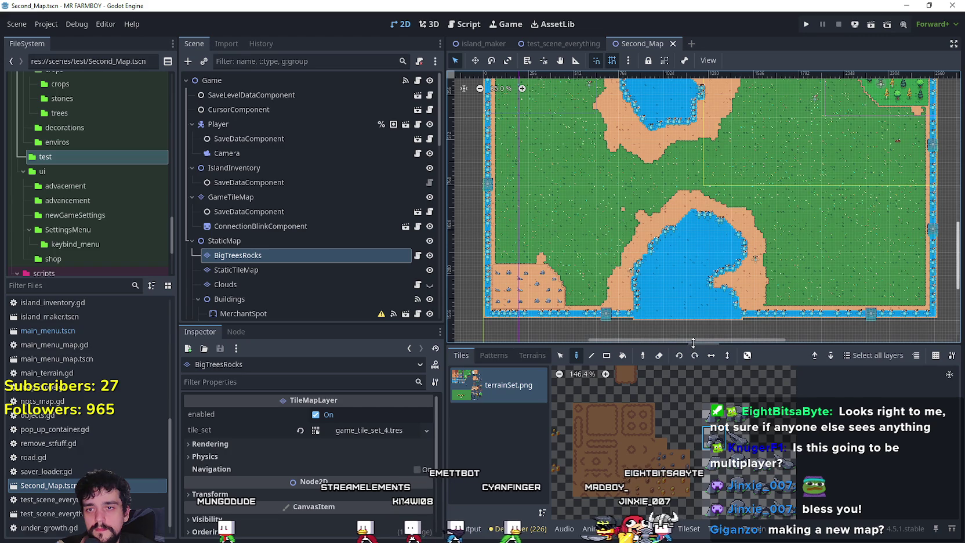
{"action": "left_click_drag", "start_coordinate": [692, 343], "coordinate": [691, 387]}
{"action": "scroll", "coordinate": [590, 254], "scroll_direction": "up", "scroll_amount": 2}
{"action": "scroll", "coordinate": [591, 257], "scroll_direction": "up", "scroll_amount": 3}
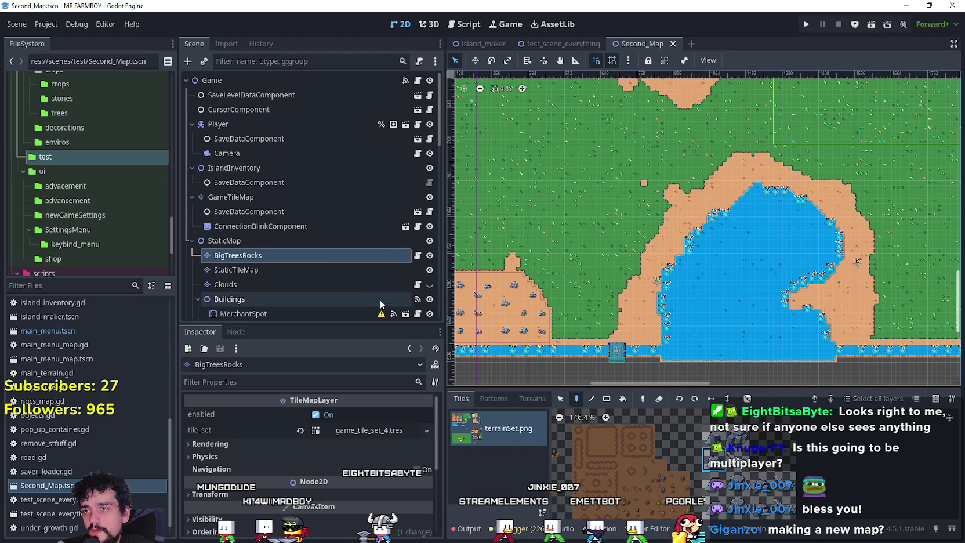
{"action": "left_click", "coordinate": [259, 198]}
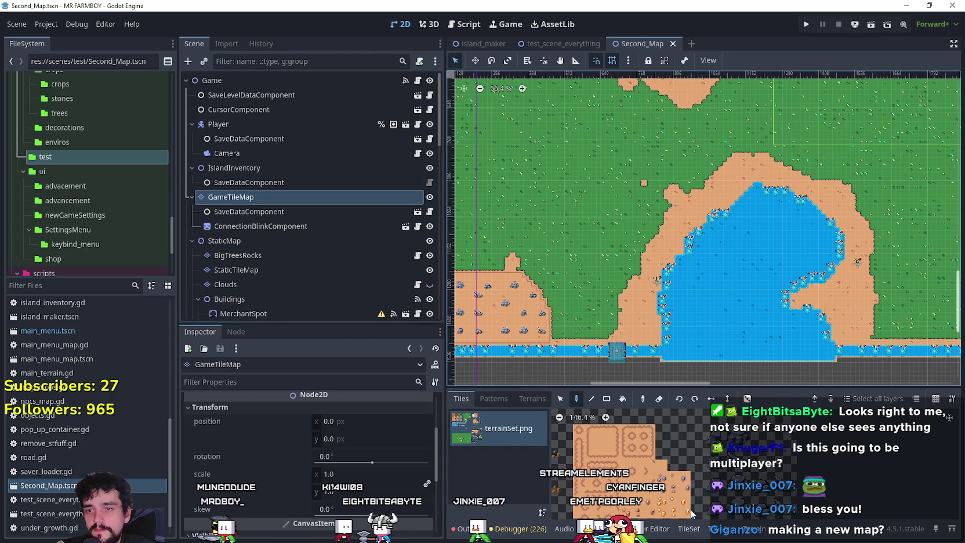
Pick road_3 in the Terrains list and frame the map's top edge and buildings
{"action": "scroll", "coordinate": [516, 452], "scroll_direction": "down", "scroll_amount": 5}
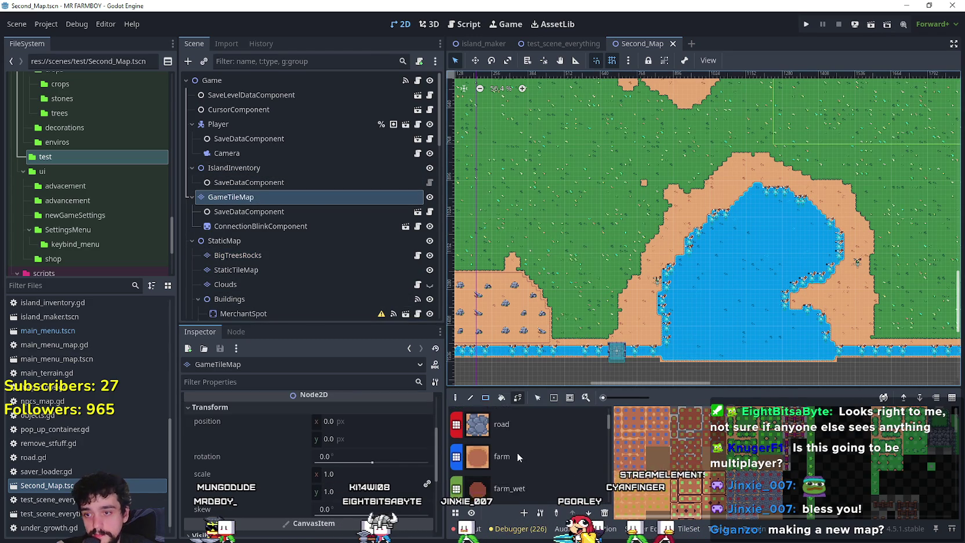
{"action": "scroll", "coordinate": [528, 446], "scroll_direction": "down", "scroll_amount": 6}
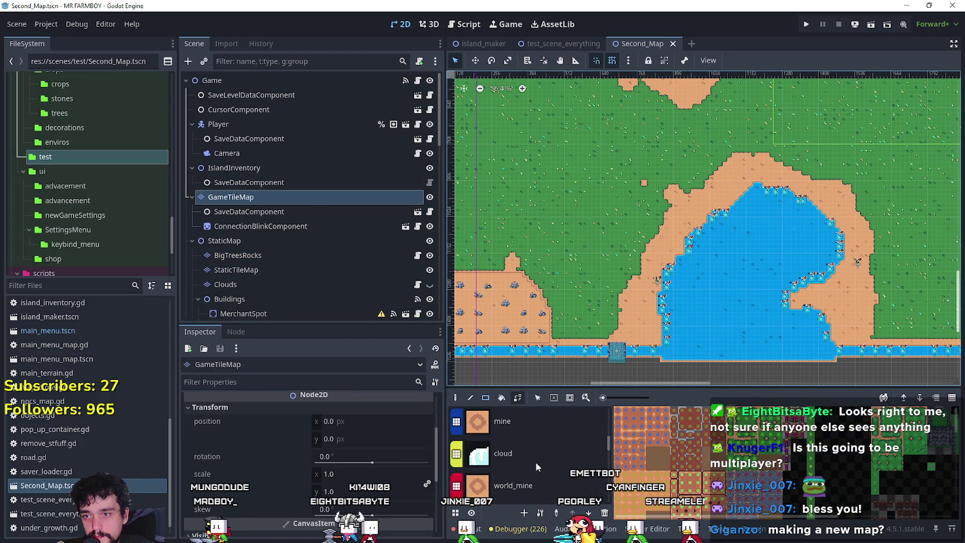
{"action": "scroll", "coordinate": [528, 458], "scroll_direction": "down", "scroll_amount": 4}
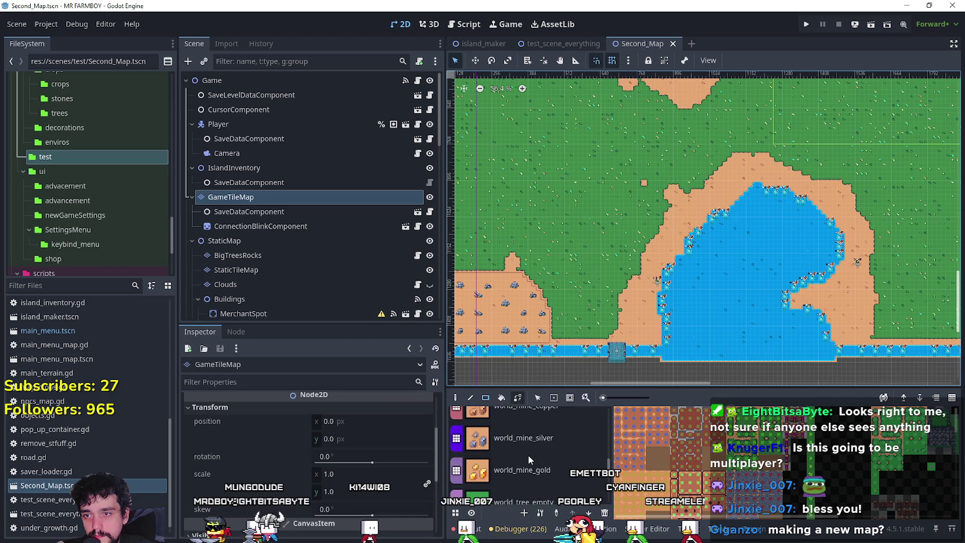
{"action": "left_click", "coordinate": [525, 476]}
{"action": "scroll", "coordinate": [527, 281], "scroll_direction": "up", "scroll_amount": 4}
{"action": "scroll", "coordinate": [522, 294], "scroll_direction": "down", "scroll_amount": 7}
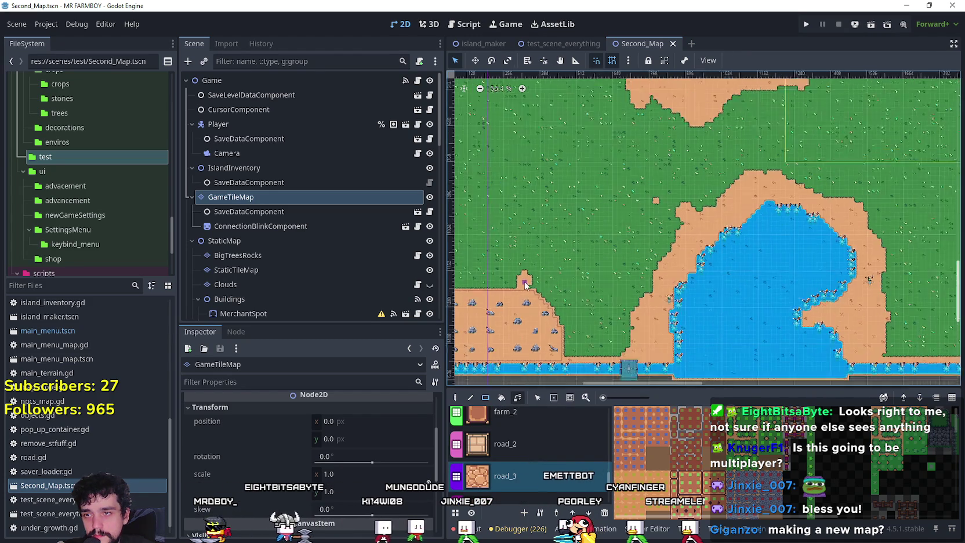
{"action": "left_click_drag", "start_coordinate": [677, 176], "coordinate": [582, 251]}
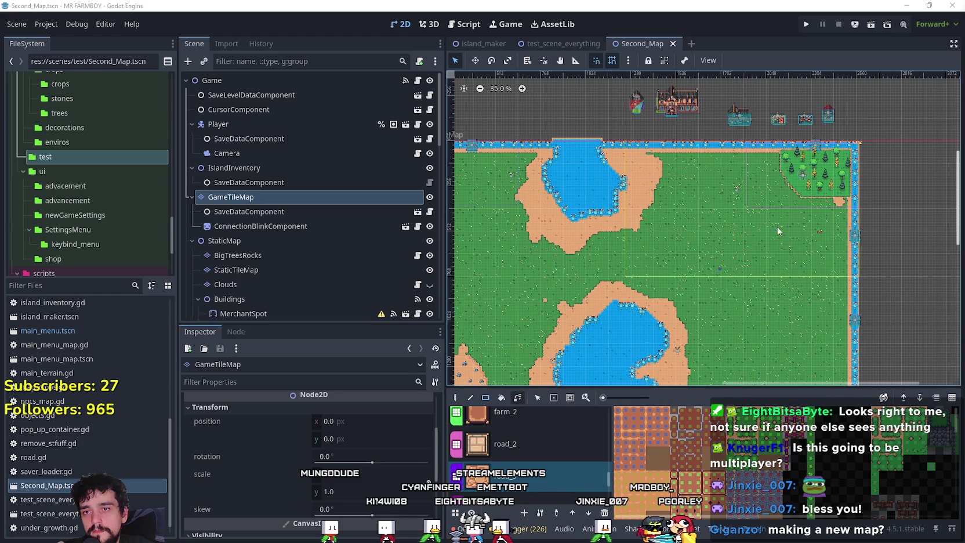
Paint a dirt road east from the river bridge and connect it down to the existing road
{"action": "scroll", "coordinate": [813, 226], "scroll_direction": "up", "scroll_amount": 3}
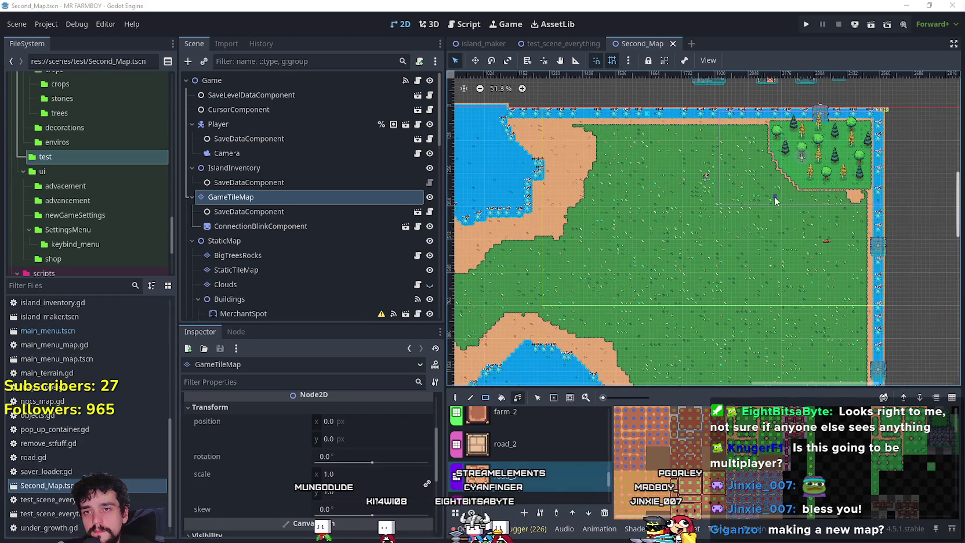
{"action": "scroll", "coordinate": [775, 199], "scroll_direction": "left", "scroll_amount": 3}
{"action": "scroll", "coordinate": [817, 213], "scroll_direction": "down", "scroll_amount": 6}
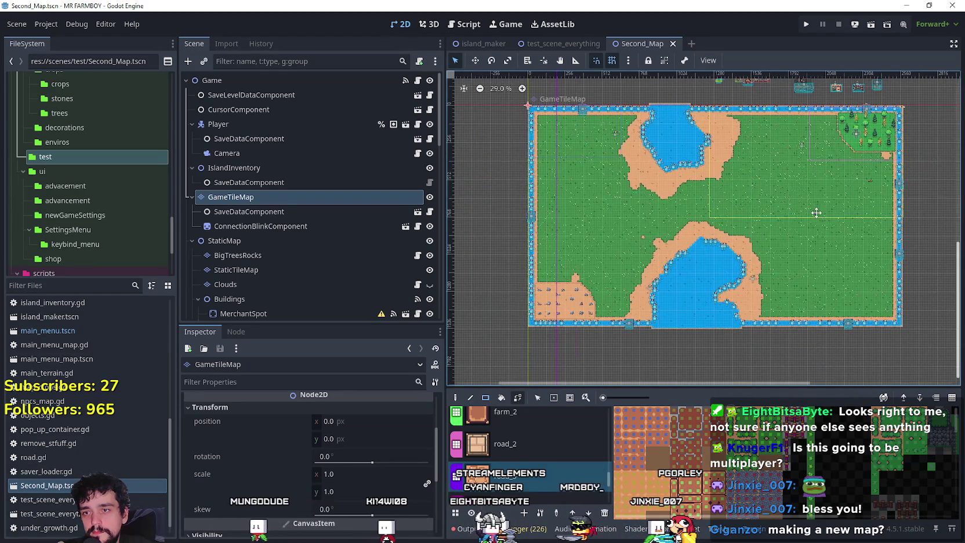
{"action": "scroll", "coordinate": [835, 200], "scroll_direction": "up", "scroll_amount": 3}
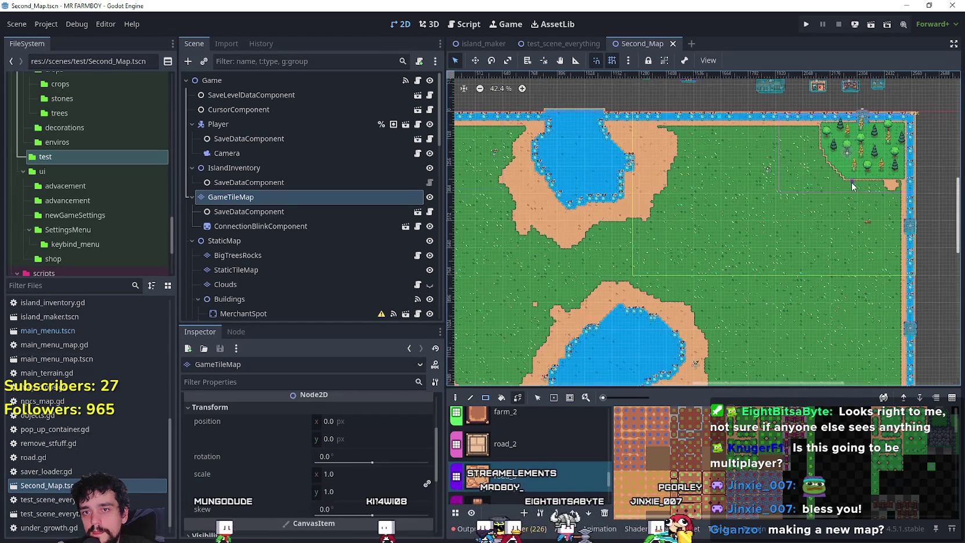
{"action": "scroll", "coordinate": [852, 185], "scroll_direction": "down", "scroll_amount": 2}
{"action": "scroll", "coordinate": [812, 239], "scroll_direction": "up", "scroll_amount": 3}
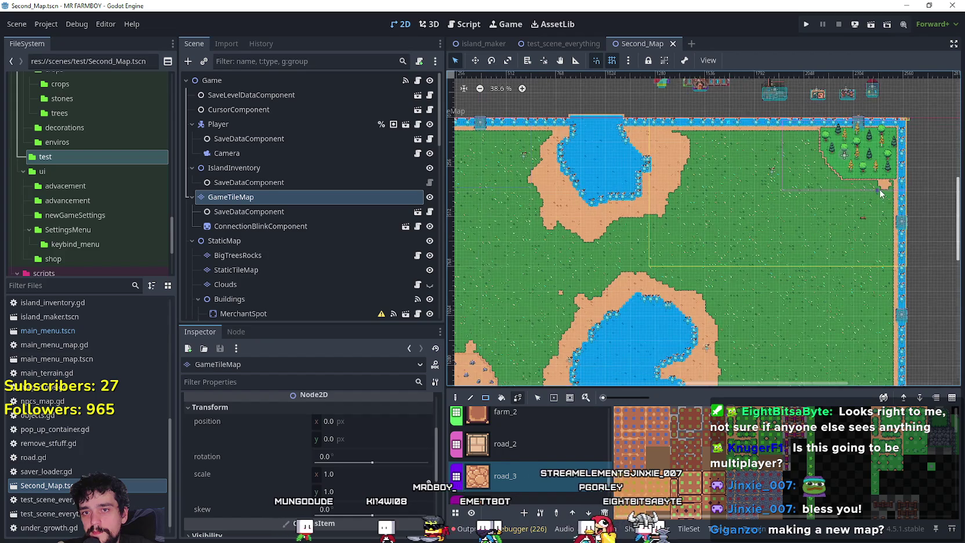
{"action": "scroll", "coordinate": [835, 186], "scroll_direction": "up", "scroll_amount": 2}
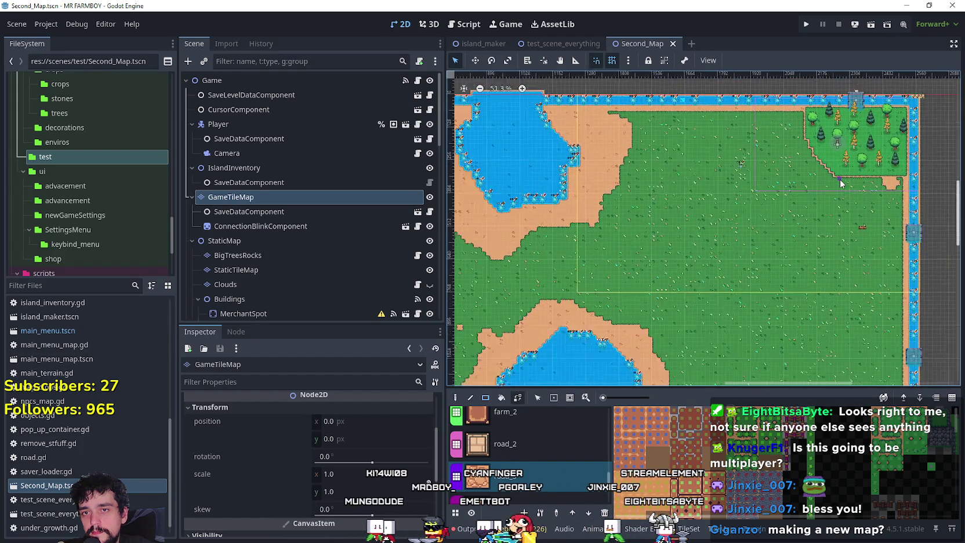
{"action": "scroll", "coordinate": [744, 272], "scroll_direction": "down", "scroll_amount": 4}
{"action": "left_click_drag", "start_coordinate": [744, 272], "coordinate": [831, 212]}
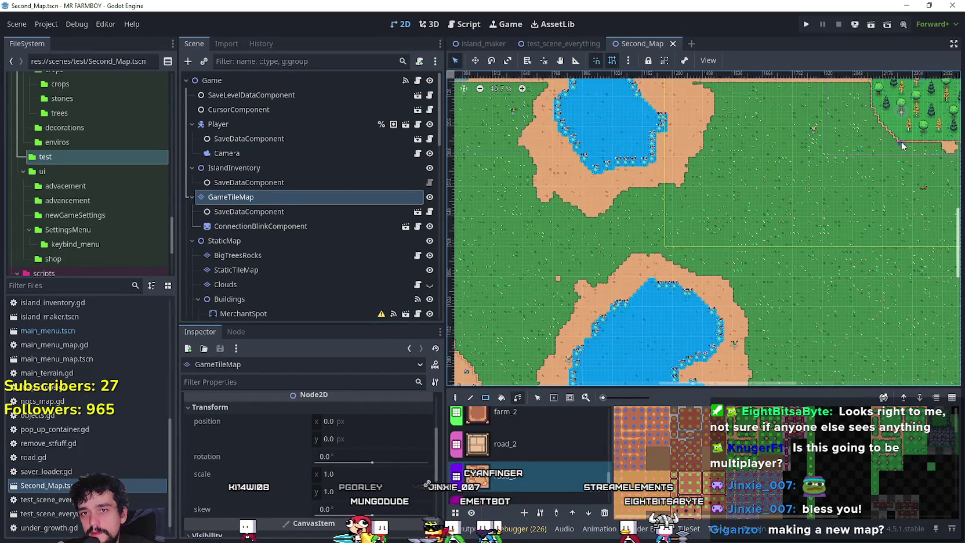
{"action": "scroll", "coordinate": [830, 201], "scroll_direction": "down", "scroll_amount": 1}
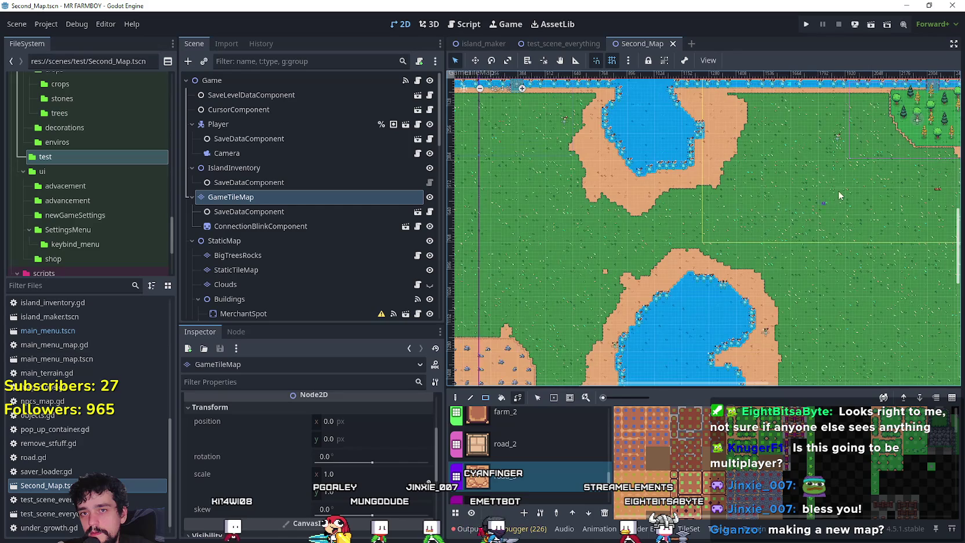
{"action": "scroll", "coordinate": [920, 154], "scroll_direction": "up", "scroll_amount": 9}
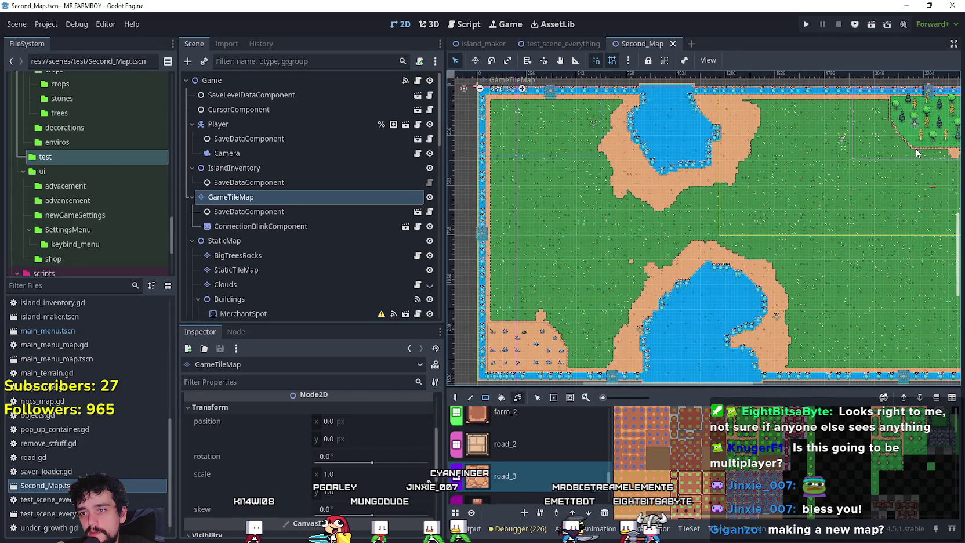
{"action": "scroll", "coordinate": [851, 183], "scroll_direction": "up", "scroll_amount": 4}
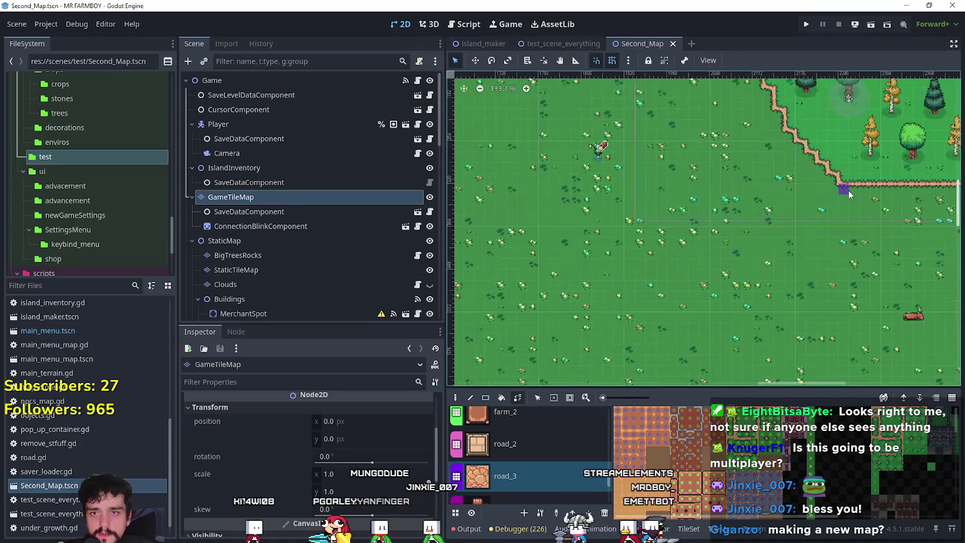
{"action": "scroll", "coordinate": [854, 206], "scroll_direction": "down", "scroll_amount": 6}
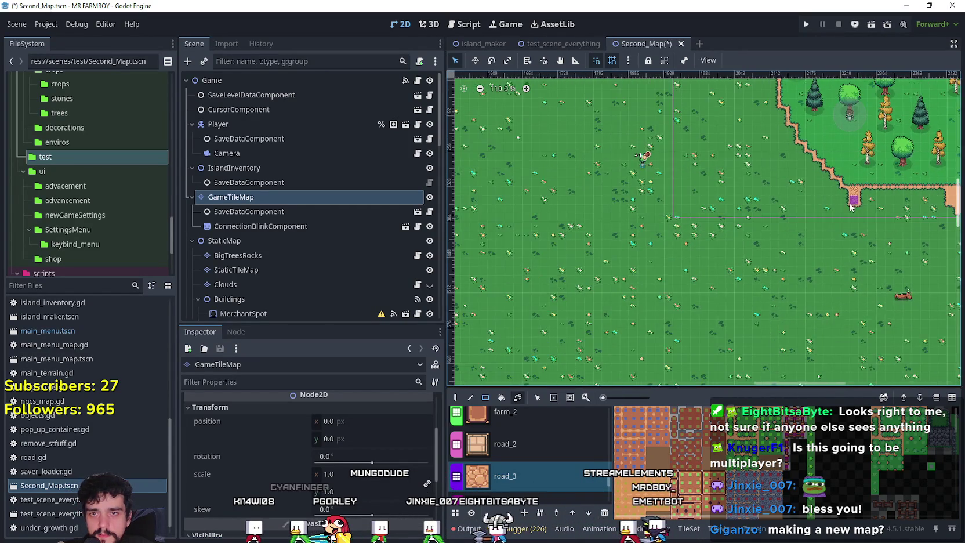
{"action": "scroll", "coordinate": [853, 211], "scroll_direction": "down", "scroll_amount": 7}
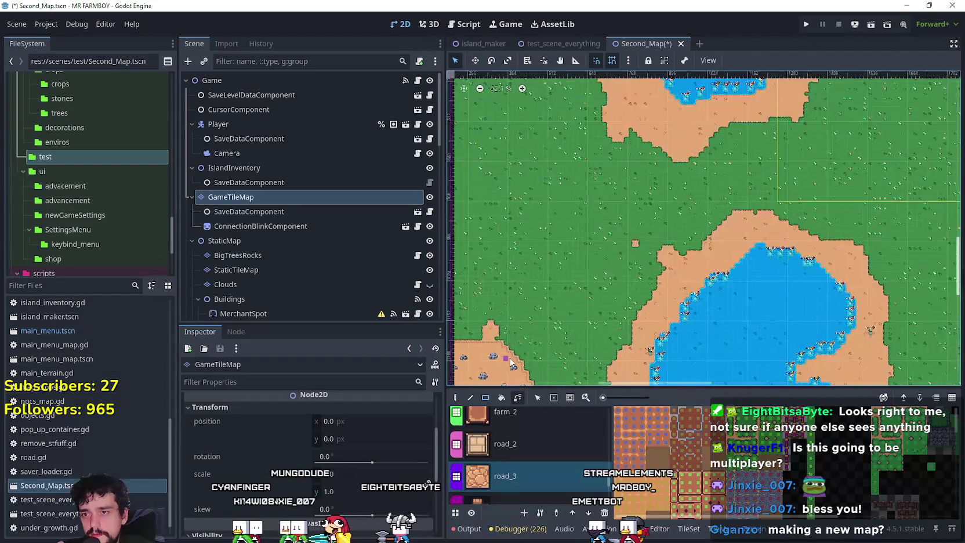
{"action": "scroll", "coordinate": [562, 318], "scroll_direction": "up", "scroll_amount": 4}
{"action": "scroll", "coordinate": [725, 183], "scroll_direction": "down", "scroll_amount": 13}
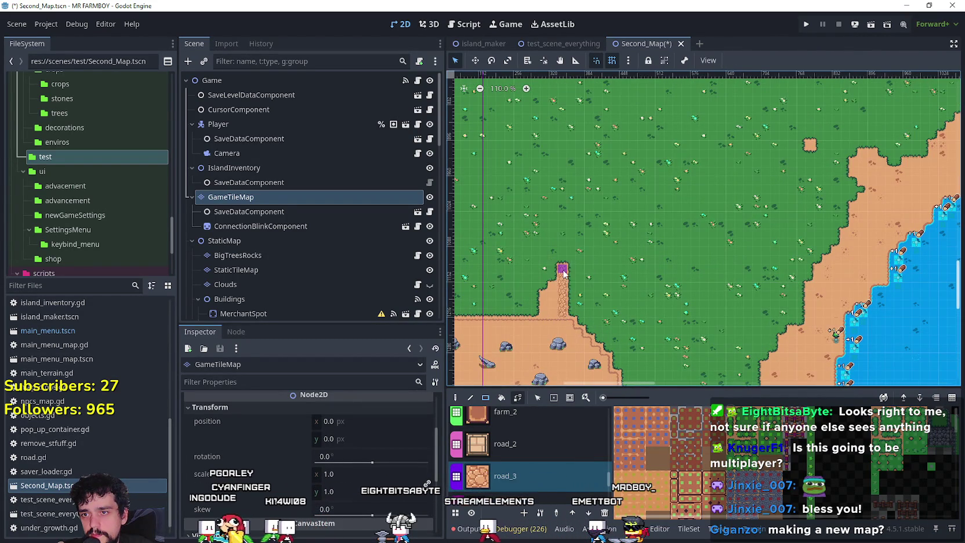
{"action": "scroll", "coordinate": [726, 183], "scroll_direction": "up", "scroll_amount": 15}
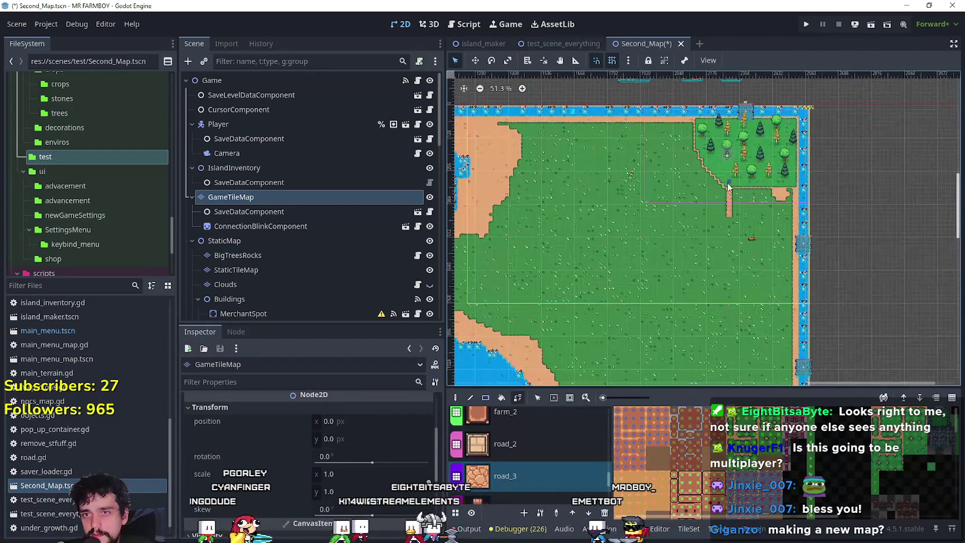
{"action": "scroll", "coordinate": [725, 192], "scroll_direction": "down", "scroll_amount": 8}
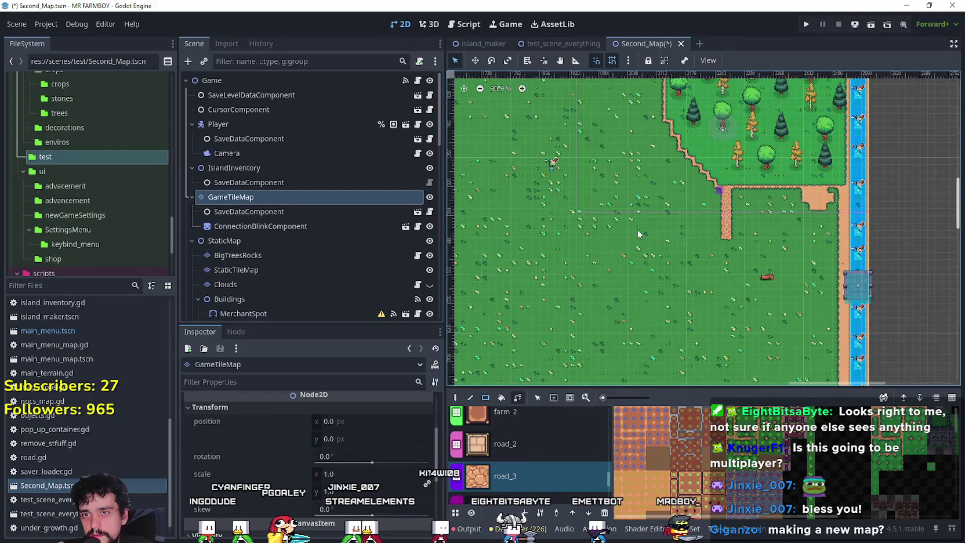
{"action": "scroll", "coordinate": [743, 231], "scroll_direction": "up", "scroll_amount": 9}
{"action": "scroll", "coordinate": [743, 231], "scroll_direction": "up", "scroll_amount": 3}
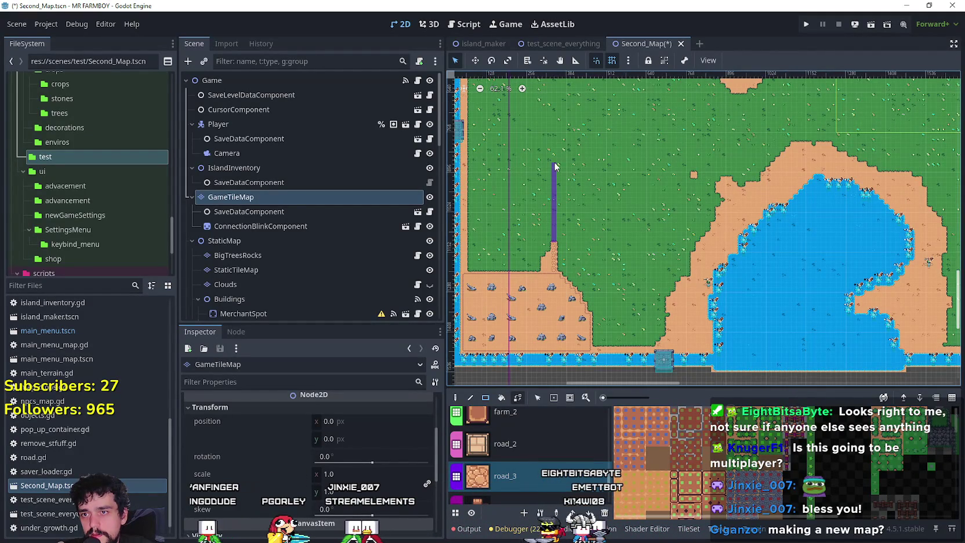
{"action": "scroll", "coordinate": [549, 176], "scroll_direction": "up", "scroll_amount": 9}
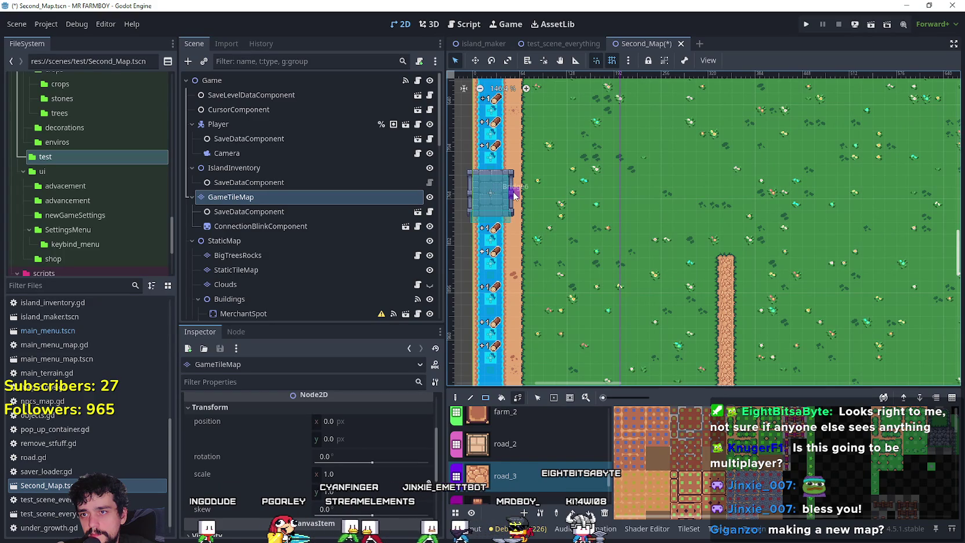
{"action": "mouse_move", "coordinate": [518, 195]}
{"action": "left_mouse_down"}
{"action": "mouse_move", "coordinate": [739, 194]}
{"action": "mouse_move", "coordinate": [728, 195]}
{"action": "left_mouse_up"}
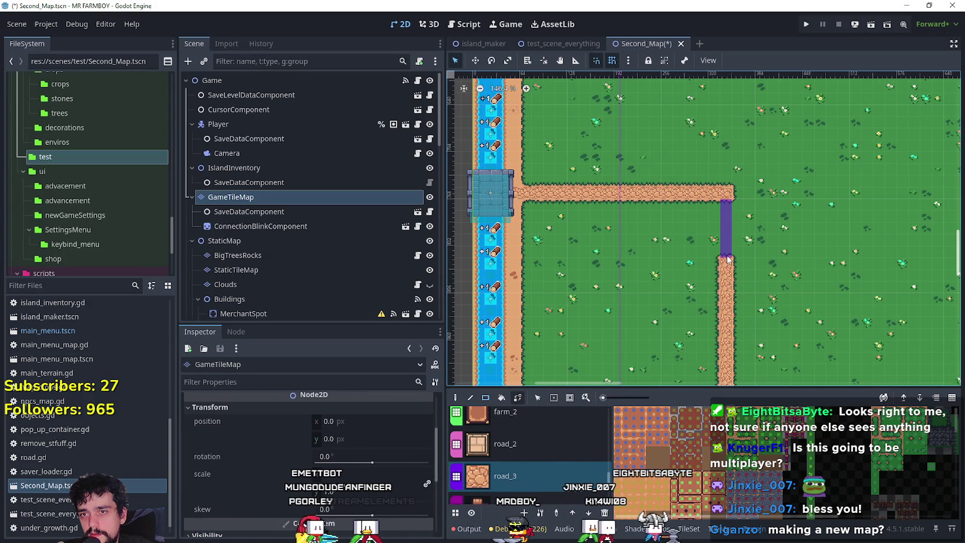
{"action": "mouse_move", "coordinate": [732, 261]}
{"action": "left_mouse_down"}
{"action": "mouse_move", "coordinate": [738, 228]}
{"action": "mouse_move", "coordinate": [734, 255]}
{"action": "mouse_move", "coordinate": [733, 244]}
{"action": "left_mouse_up"}
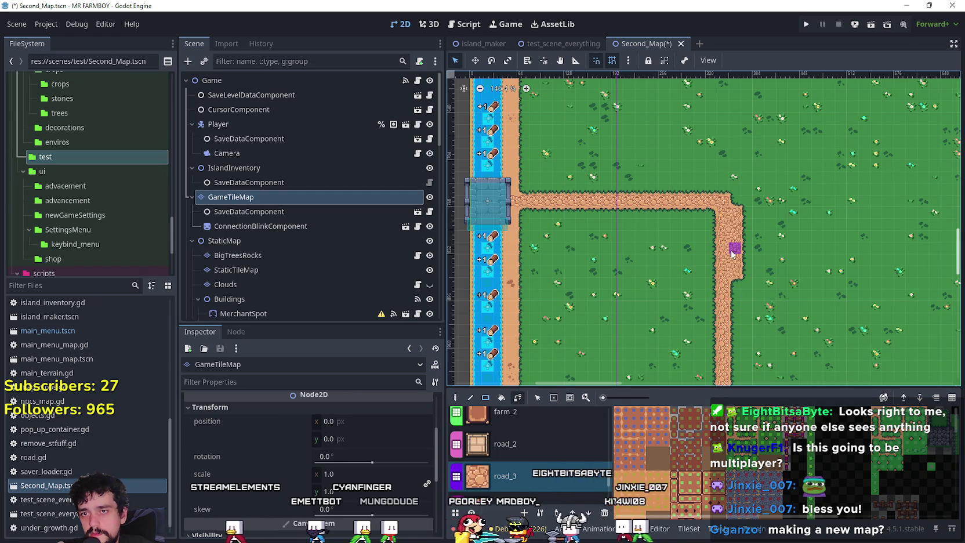
Add a road strip running down from the road end and another from the bridge to the road
{"action": "scroll", "coordinate": [723, 218], "scroll_direction": "down", "scroll_amount": 4}
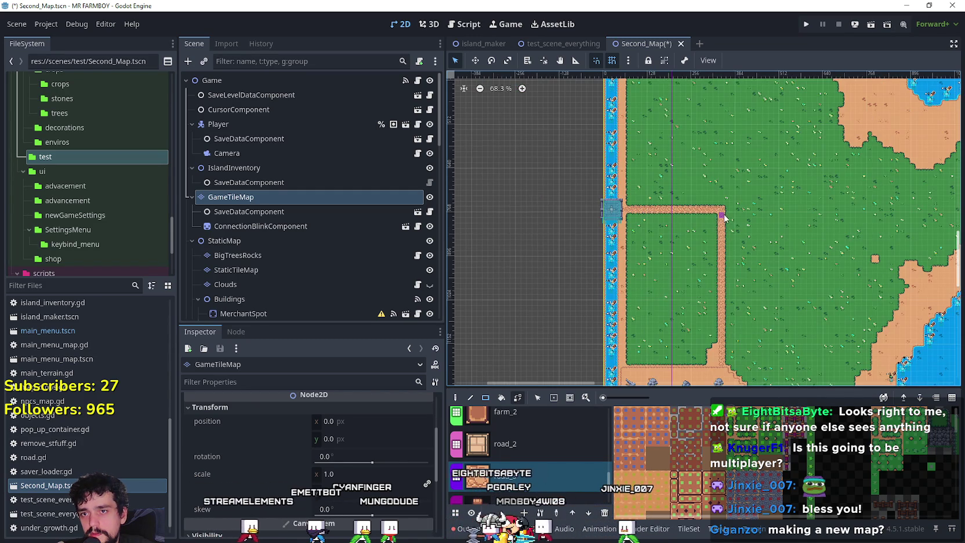
{"action": "scroll", "coordinate": [802, 214], "scroll_direction": "down", "scroll_amount": 5}
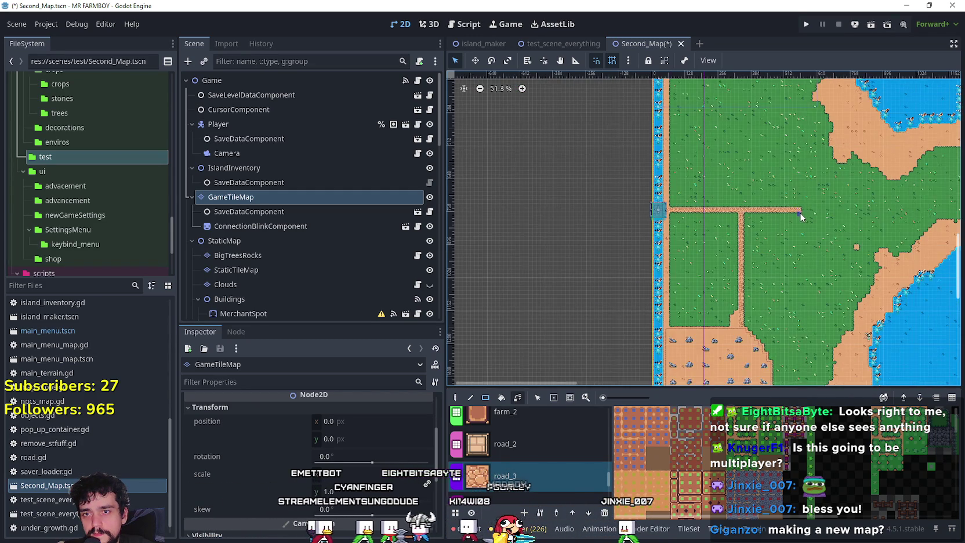
{"action": "scroll", "coordinate": [778, 173], "scroll_direction": "up", "scroll_amount": 3}
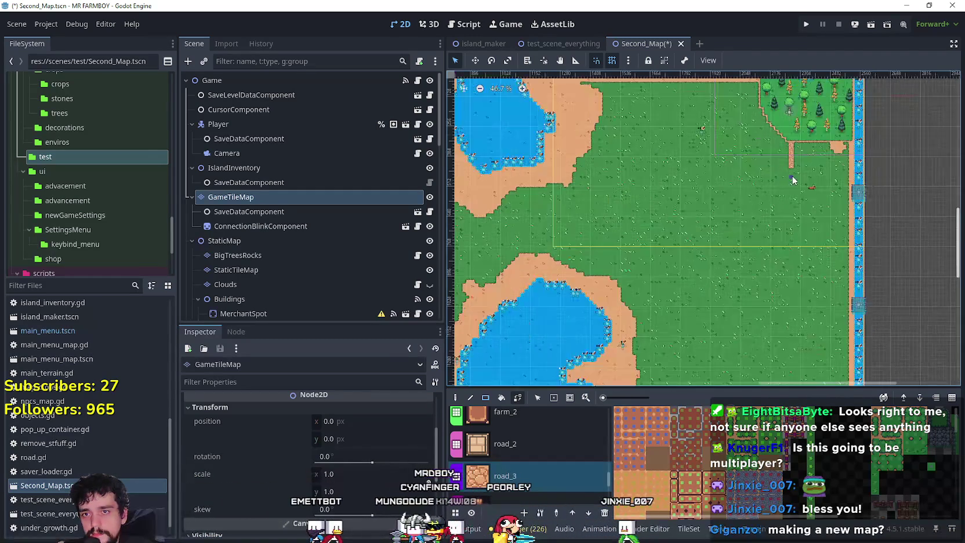
{"action": "left_click_drag", "start_coordinate": [789, 176], "coordinate": [791, 235]}
{"action": "scroll", "coordinate": [841, 193], "scroll_direction": "up", "scroll_amount": 7}
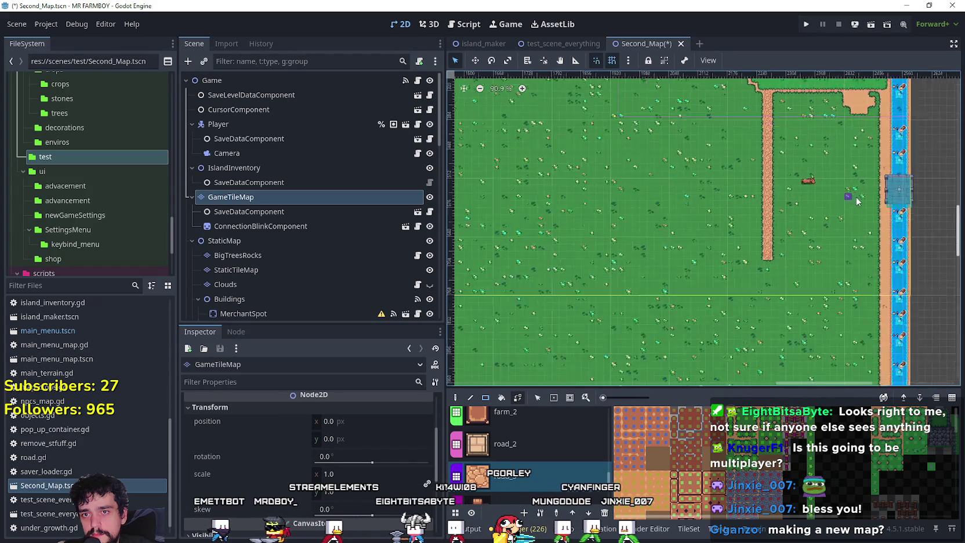
{"action": "left_click_drag", "start_coordinate": [873, 192], "coordinate": [688, 190]}
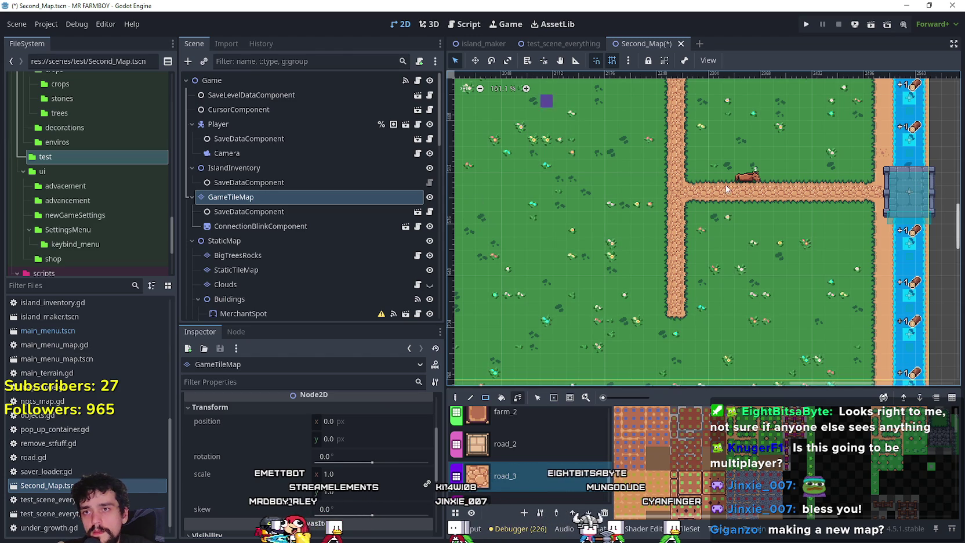
Paint a horizontal road_3 dirt road leading to the lower river bridge
{"action": "scroll", "coordinate": [663, 158], "scroll_direction": "down", "scroll_amount": 5}
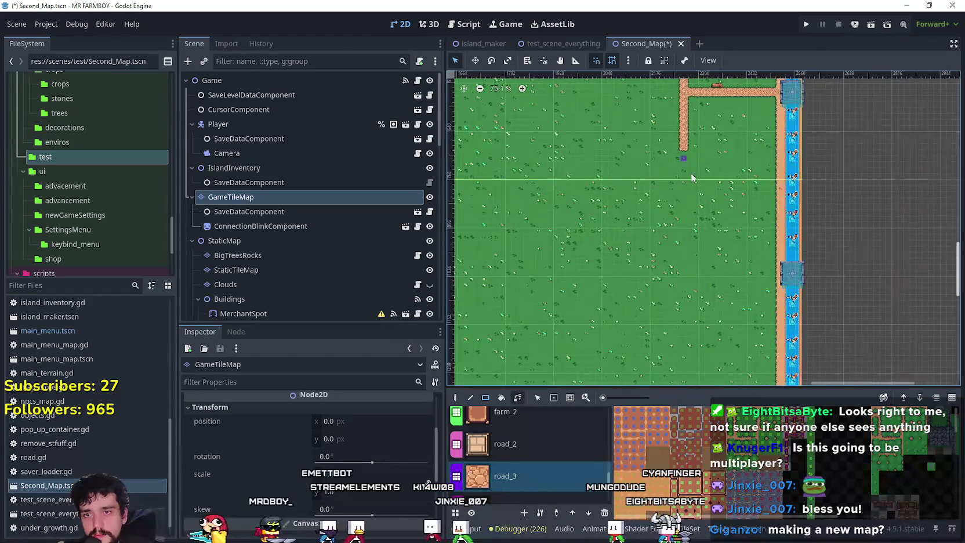
{"action": "scroll", "coordinate": [766, 256], "scroll_direction": "up", "scroll_amount": 4}
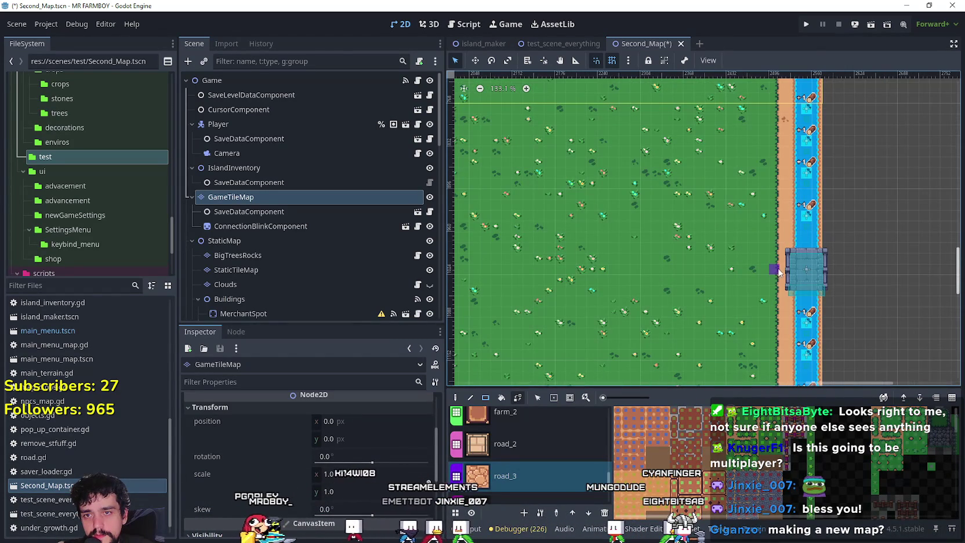
{"action": "left_click_drag", "start_coordinate": [632, 267], "coordinate": [632, 266]}
{"action": "scroll", "coordinate": [621, 243], "scroll_direction": "down", "scroll_amount": 4}
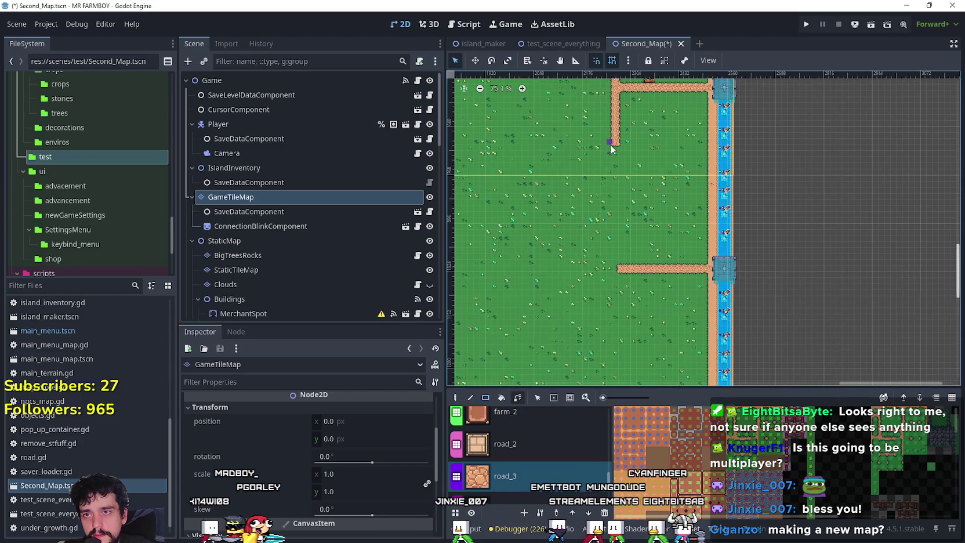
{"action": "scroll", "coordinate": [612, 150], "scroll_direction": "down", "scroll_amount": 4}
{"action": "scroll", "coordinate": [507, 242], "scroll_direction": "up", "scroll_amount": 2}
Paint a long dirt road westward across the grass toward the map's left side
{"action": "mouse_move", "coordinate": [508, 241]}
{"action": "left_mouse_down"}
{"action": "mouse_move", "coordinate": [751, 238]}
{"action": "mouse_move", "coordinate": [699, 224]}
{"action": "left_mouse_up"}
{"action": "scroll", "coordinate": [668, 241], "scroll_direction": "up", "scroll_amount": 1}
{"action": "scroll", "coordinate": [751, 239], "scroll_direction": "up", "scroll_amount": 1}
{"action": "scroll", "coordinate": [699, 224], "scroll_direction": "down", "scroll_amount": 2}
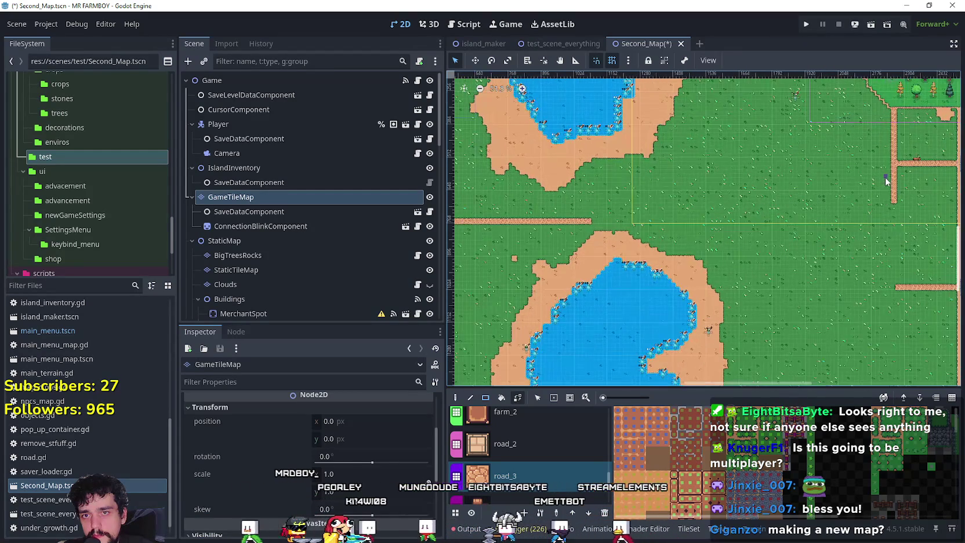
{"action": "left_click_drag", "start_coordinate": [879, 210], "coordinate": [744, 211]}
{"action": "scroll", "coordinate": [745, 211], "scroll_direction": "up", "scroll_amount": 3}
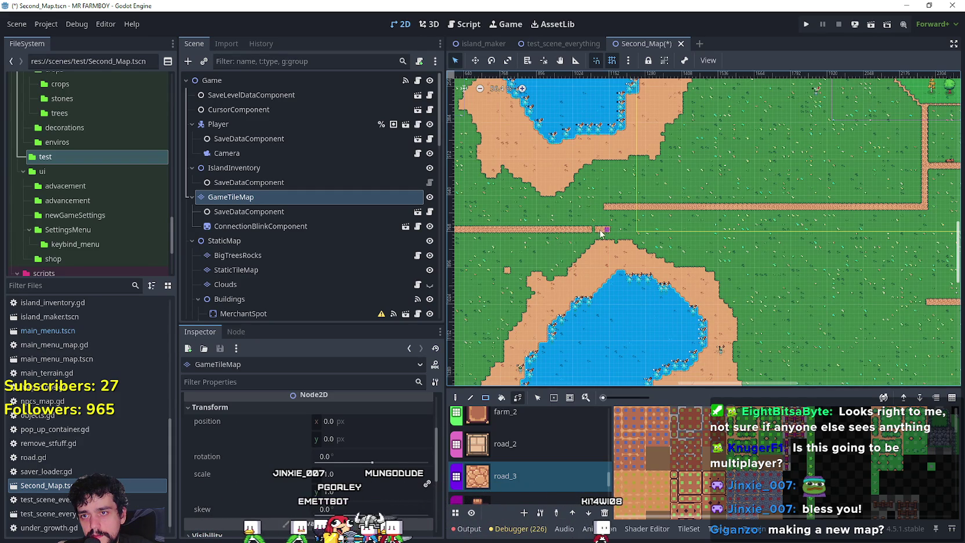
{"action": "scroll", "coordinate": [608, 216], "scroll_direction": "up", "scroll_amount": 4}
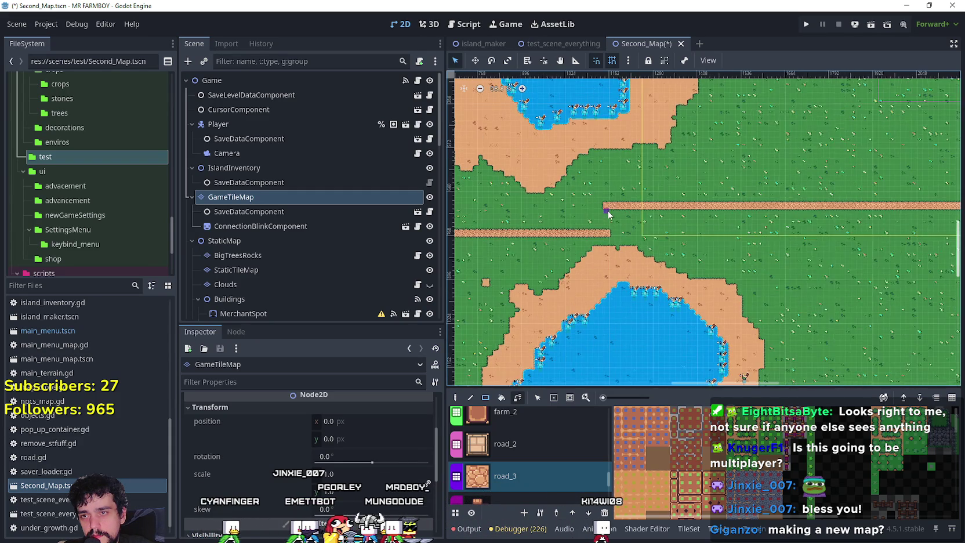
{"action": "scroll", "coordinate": [652, 244], "scroll_direction": "down", "scroll_amount": 6}
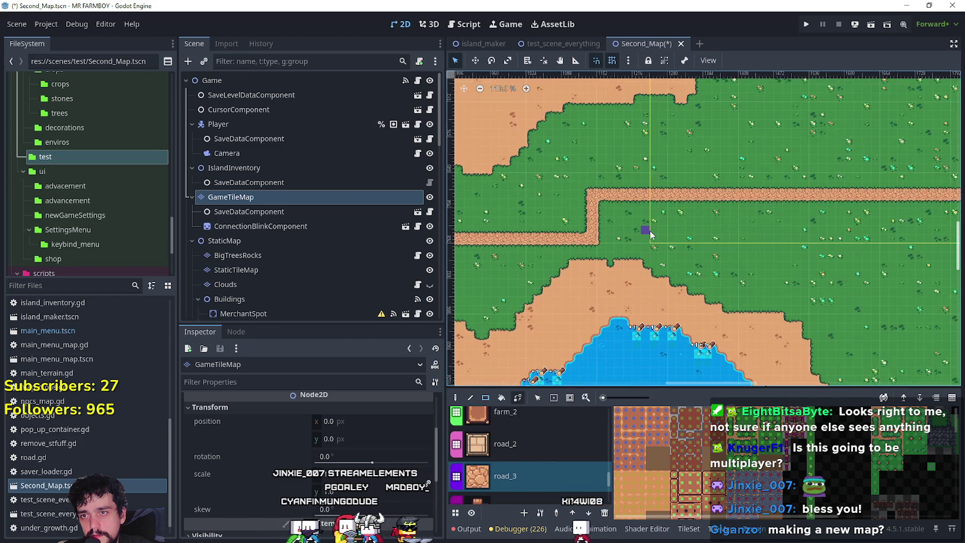
{"action": "scroll", "coordinate": [392, 221], "scroll_direction": "down", "scroll_amount": 3}
Turn on the Clouds node's visibility so the cloud overlay appears over the map
{"action": "left_click", "coordinate": [430, 192]}
{"action": "scroll", "coordinate": [602, 246], "scroll_direction": "down", "scroll_amount": 2}
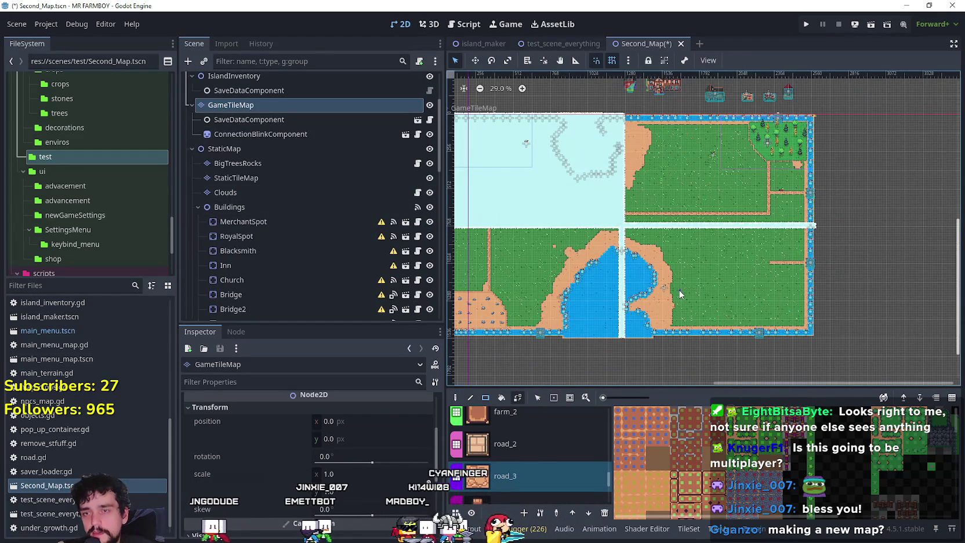
{"action": "scroll", "coordinate": [679, 290], "scroll_direction": "down", "scroll_amount": 1}
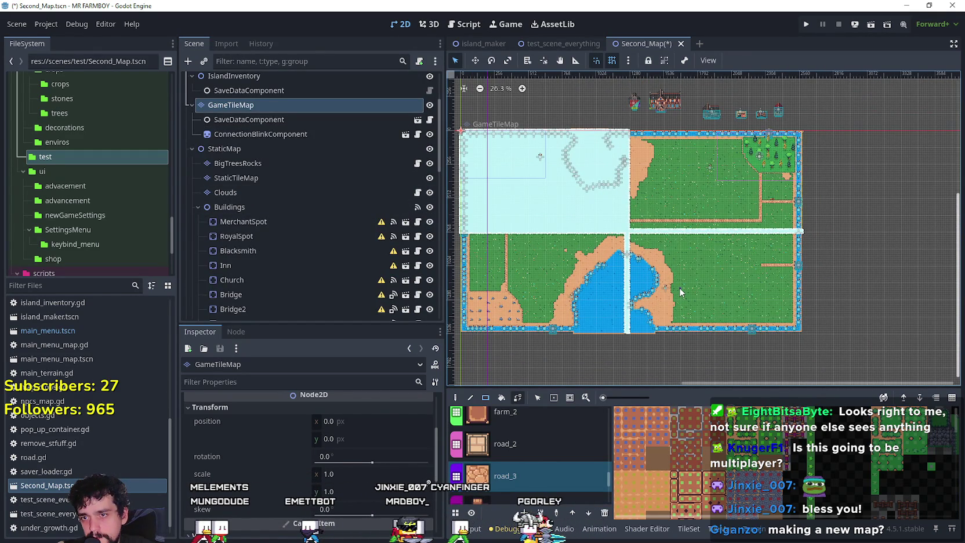
{"action": "scroll", "coordinate": [692, 294], "scroll_direction": "up", "scroll_amount": 12}
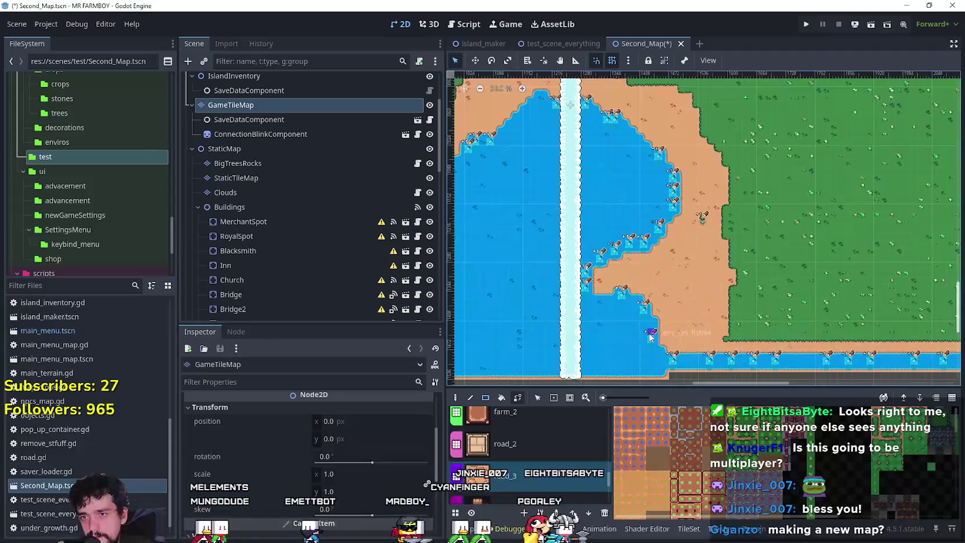
{"action": "scroll", "coordinate": [650, 310], "scroll_direction": "down", "scroll_amount": 15}
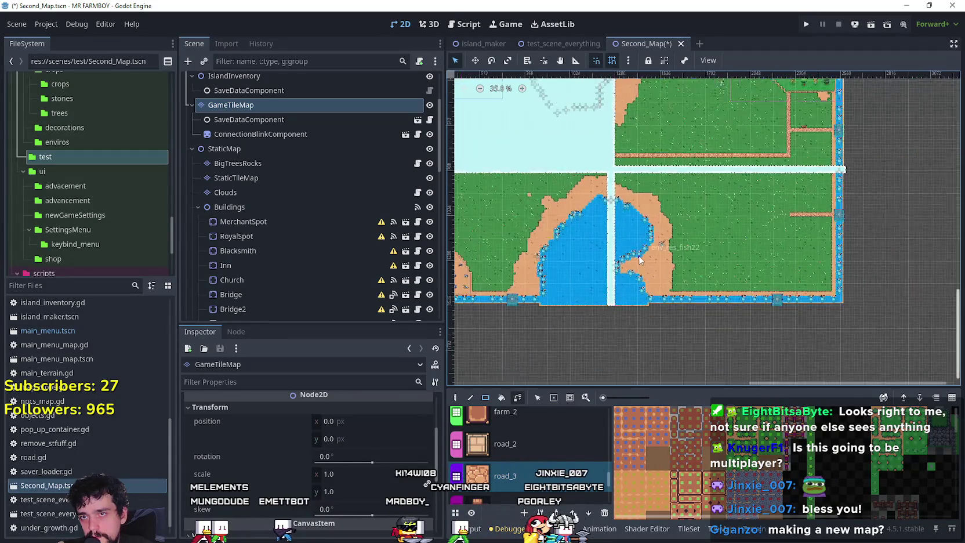
{"action": "scroll", "coordinate": [611, 166], "scroll_direction": "up", "scroll_amount": 7}
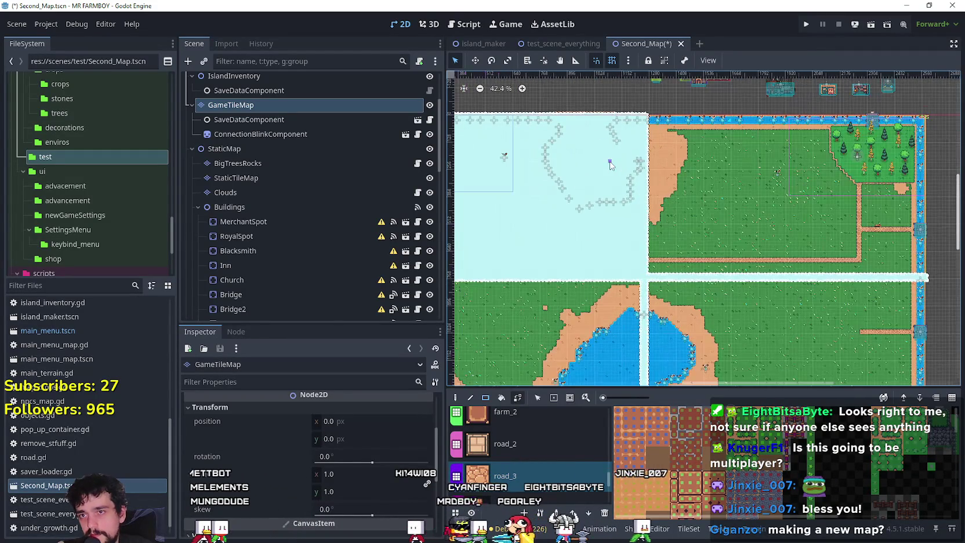
{"action": "scroll", "coordinate": [806, 235], "scroll_direction": "up", "scroll_amount": 1}
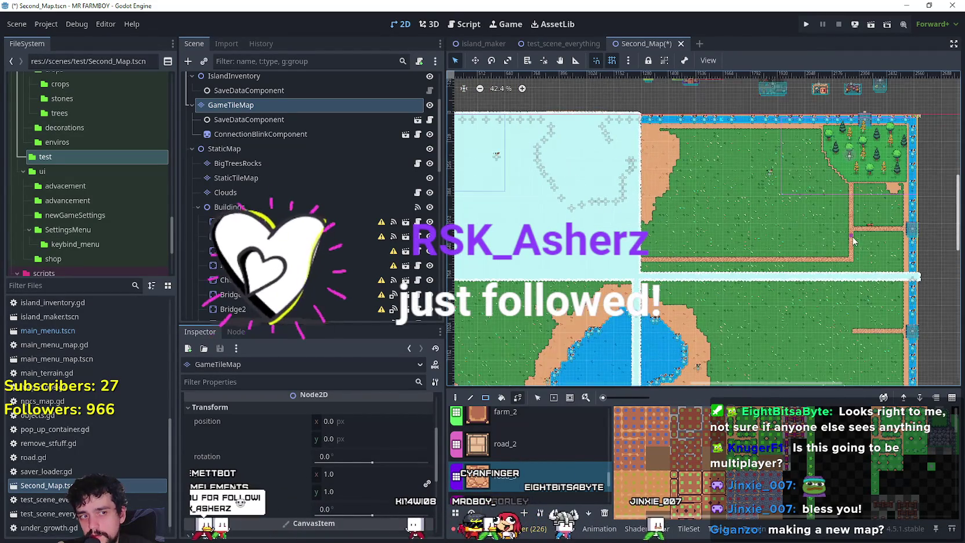
{"action": "scroll", "coordinate": [806, 232], "scroll_direction": "down", "scroll_amount": 4}
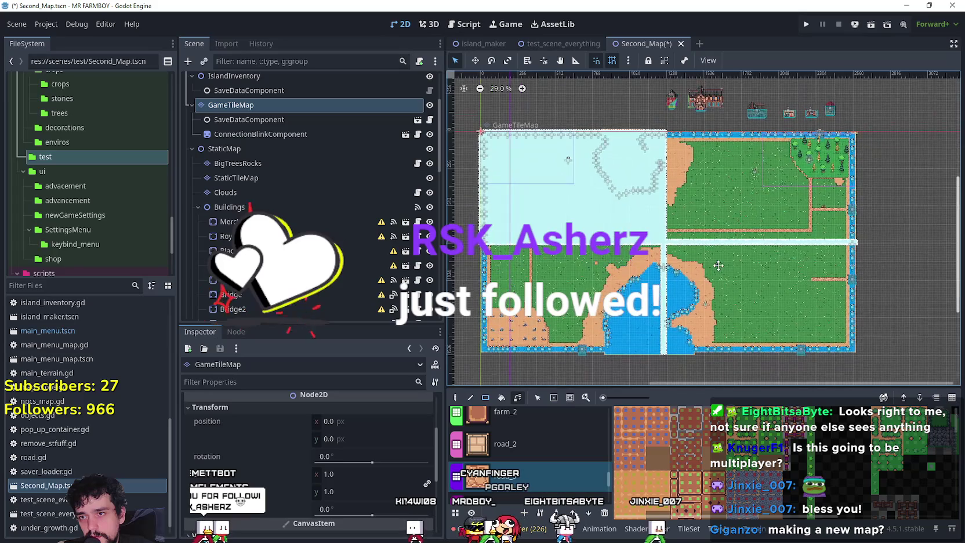
{"action": "scroll", "coordinate": [719, 262], "scroll_direction": "up", "scroll_amount": 1}
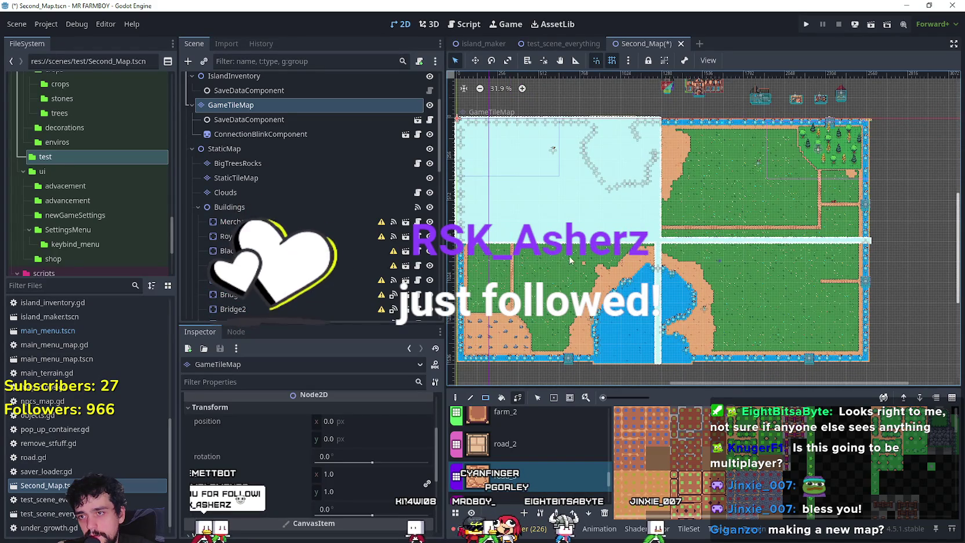
{"action": "scroll", "coordinate": [502, 277], "scroll_direction": "up", "scroll_amount": 4}
Pan and zoom around the map to inspect the cloud overlay and roads
{"action": "mouse_move", "coordinate": [669, 309]}
{"action": "left_mouse_down"}
{"action": "mouse_move", "coordinate": [580, 222]}
{"action": "mouse_move", "coordinate": [572, 225]}
{"action": "left_mouse_up"}
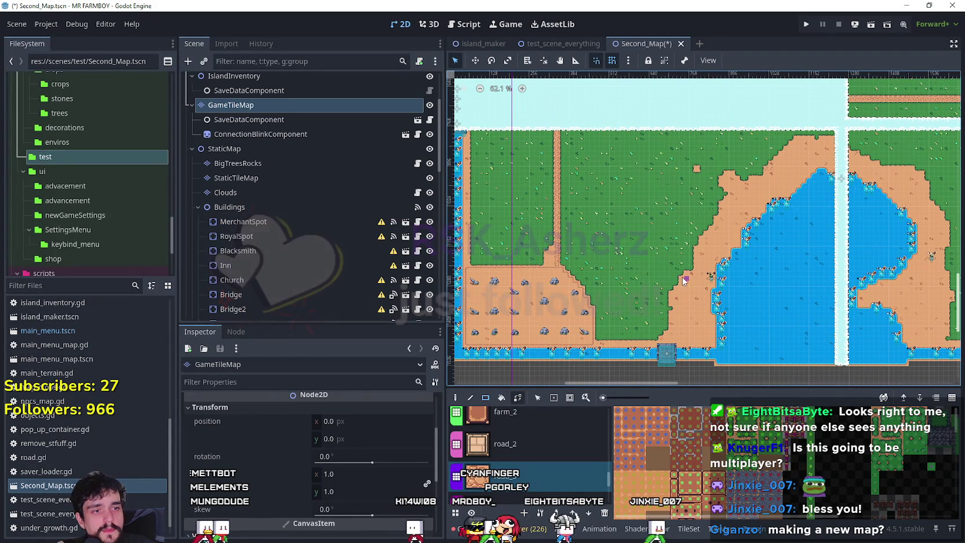
{"action": "scroll", "coordinate": [665, 336], "scroll_direction": "down", "scroll_amount": 5}
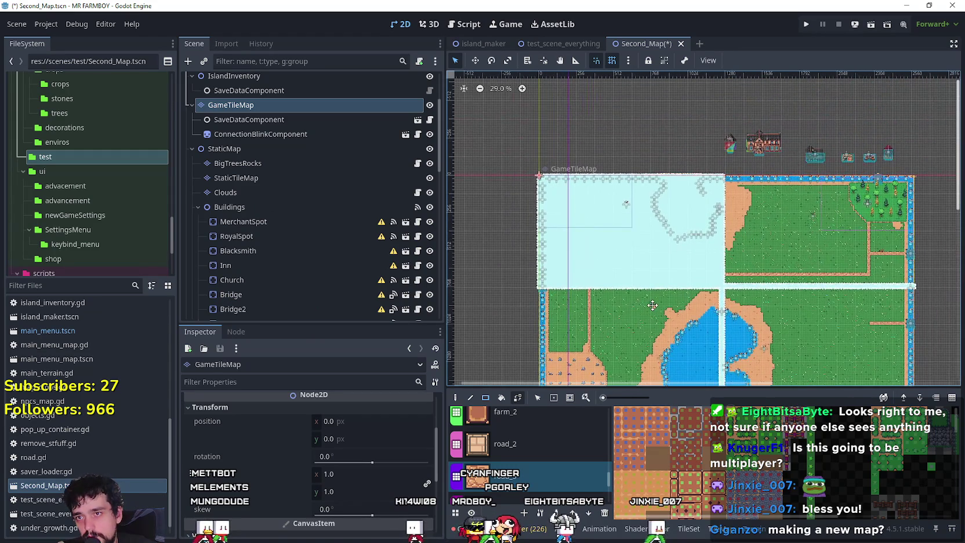
{"action": "scroll", "coordinate": [708, 278], "scroll_direction": "up", "scroll_amount": 3}
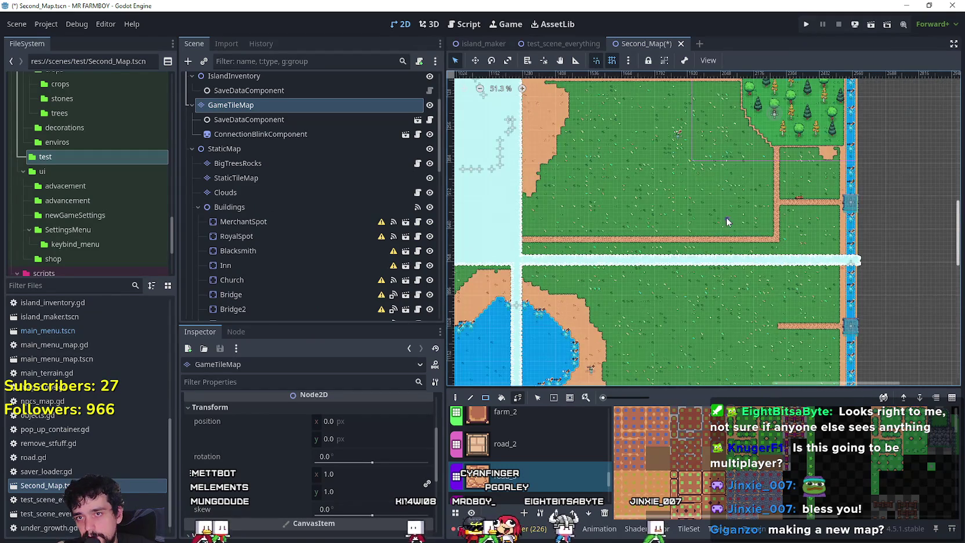
{"action": "scroll", "coordinate": [728, 222], "scroll_direction": "down", "scroll_amount": 2}
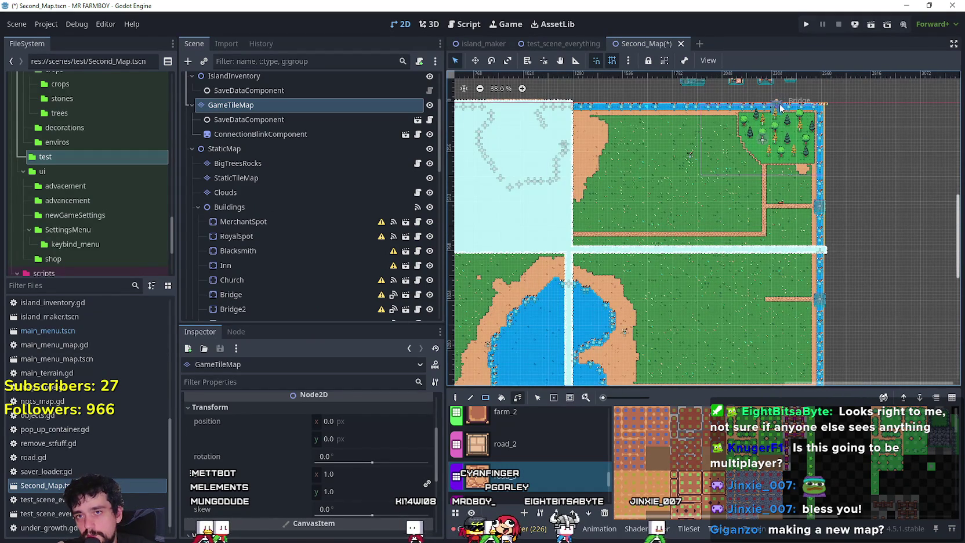
{"action": "scroll", "coordinate": [767, 292], "scroll_direction": "up", "scroll_amount": 1}
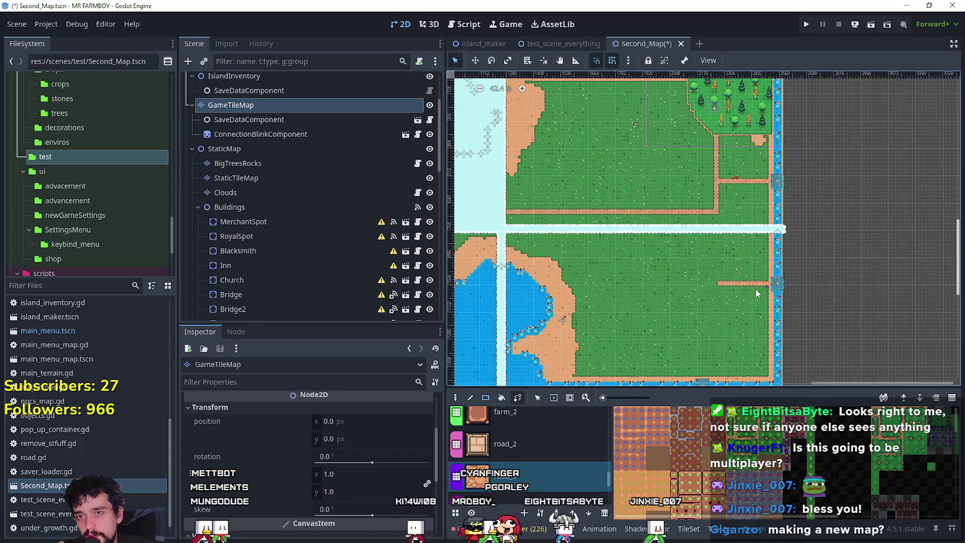
{"action": "scroll", "coordinate": [696, 271], "scroll_direction": "up", "scroll_amount": 3}
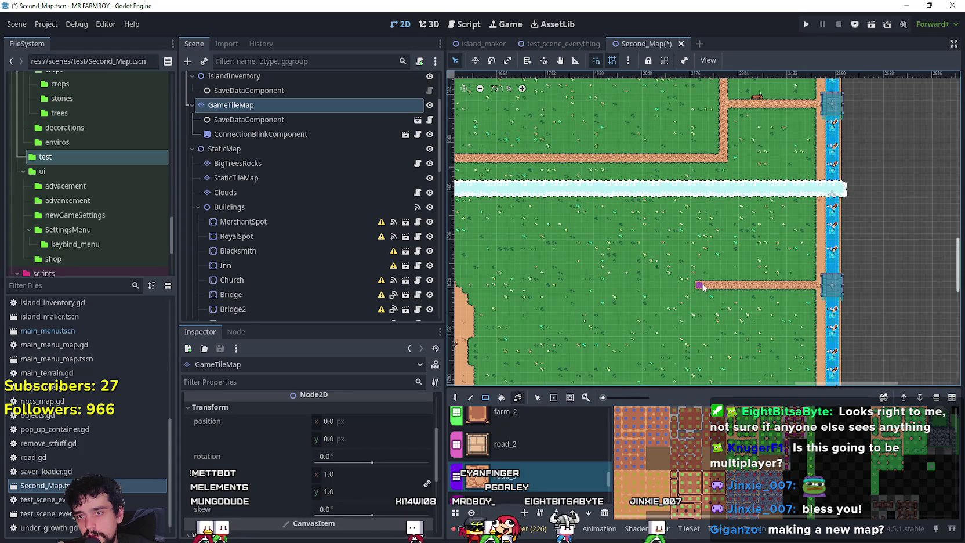
{"action": "scroll", "coordinate": [702, 287], "scroll_direction": "down", "scroll_amount": 2}
{"action": "scroll", "coordinate": [712, 258], "scroll_direction": "up", "scroll_amount": 2}
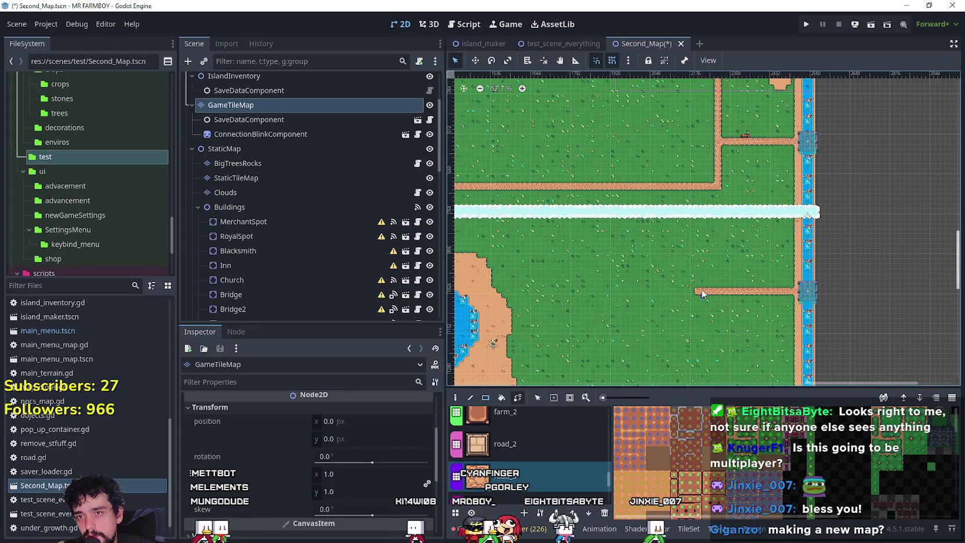
{"action": "left_click_drag", "start_coordinate": [698, 290], "coordinate": [725, 192]}
{"action": "scroll", "coordinate": [728, 298], "scroll_direction": "up", "scroll_amount": 4}
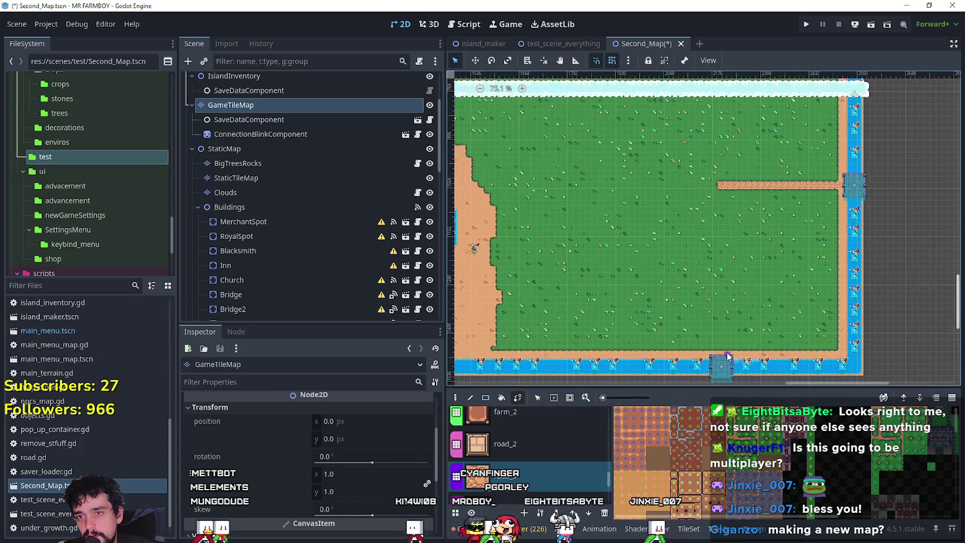
{"action": "scroll", "coordinate": [723, 356], "scroll_direction": "up", "scroll_amount": 3}
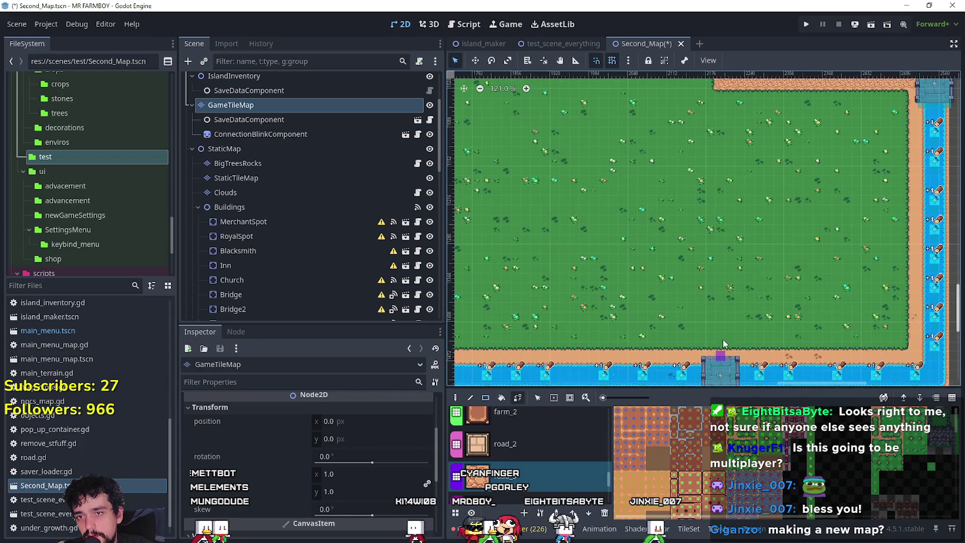
{"action": "scroll", "coordinate": [722, 316], "scroll_direction": "down", "scroll_amount": 2}
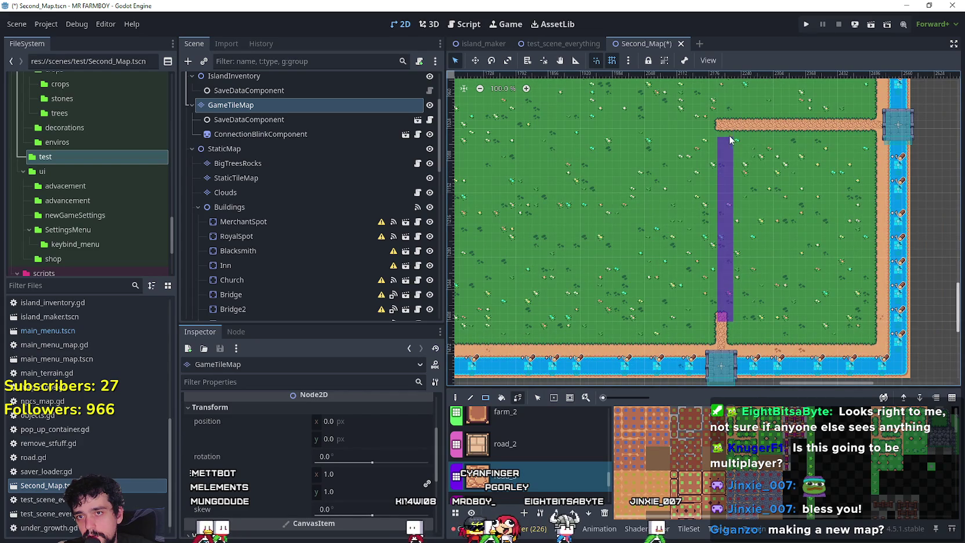
{"action": "scroll", "coordinate": [724, 137], "scroll_direction": "down", "scroll_amount": 8}
{"action": "left_click_drag", "start_coordinate": [718, 189], "coordinate": [725, 297]}
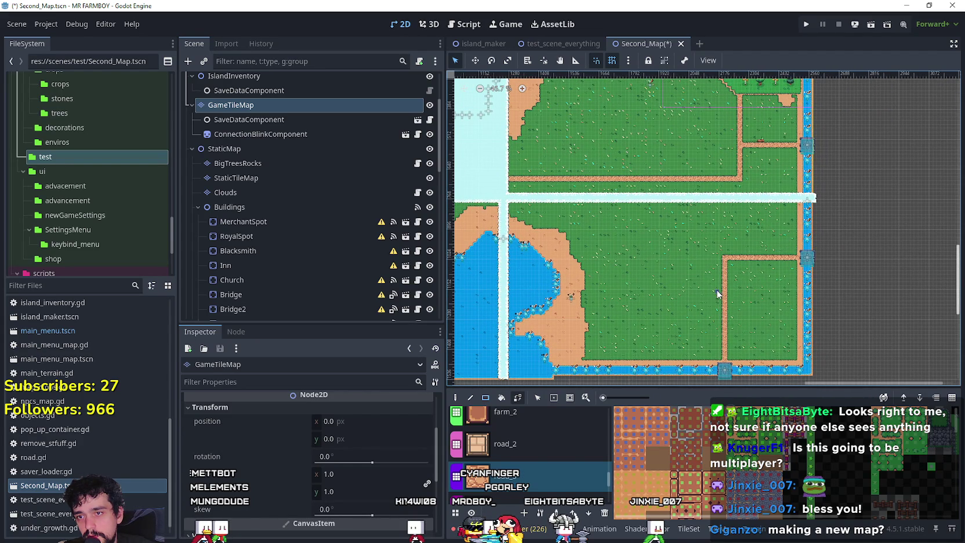
{"action": "scroll", "coordinate": [725, 267], "scroll_direction": "up", "scroll_amount": 1}
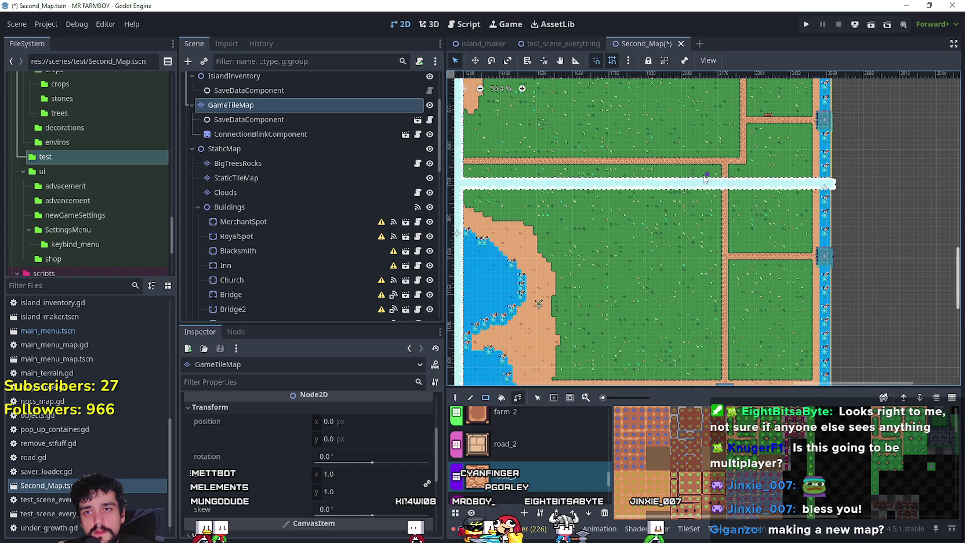
{"action": "scroll", "coordinate": [706, 179], "scroll_direction": "down", "scroll_amount": 2}
{"action": "mouse_move", "coordinate": [706, 181]}
{"action": "left_mouse_down"}
{"action": "mouse_move", "coordinate": [706, 318]}
{"action": "mouse_move", "coordinate": [758, 268]}
{"action": "left_mouse_up"}
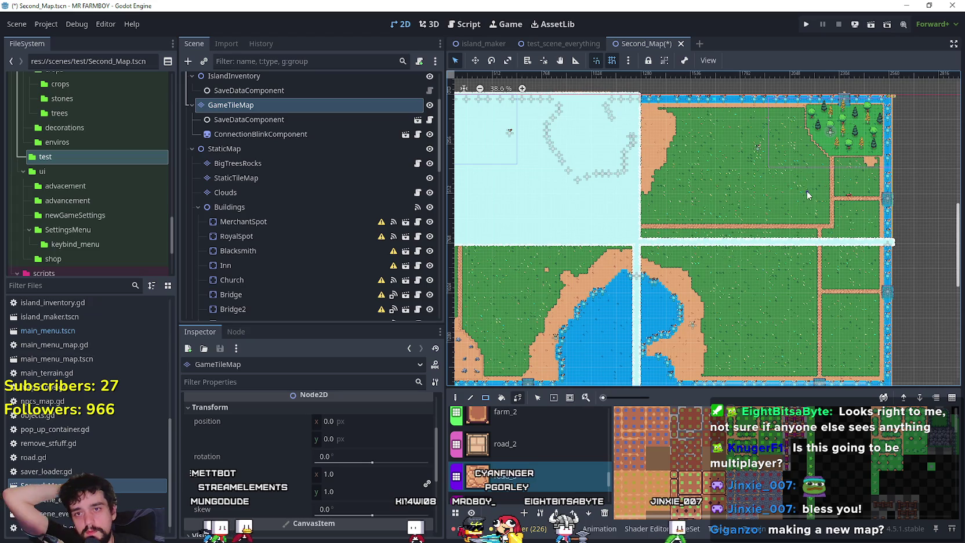
{"action": "scroll", "coordinate": [830, 200], "scroll_direction": "up", "scroll_amount": 1}
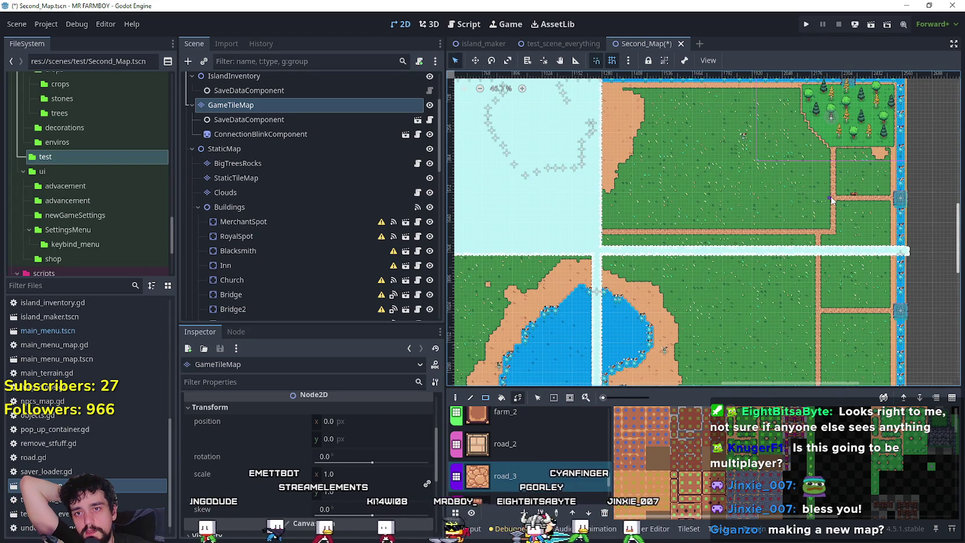
{"action": "scroll", "coordinate": [820, 234], "scroll_direction": "up", "scroll_amount": 2}
{"action": "scroll", "coordinate": [820, 233], "scroll_direction": "down", "scroll_amount": 1}
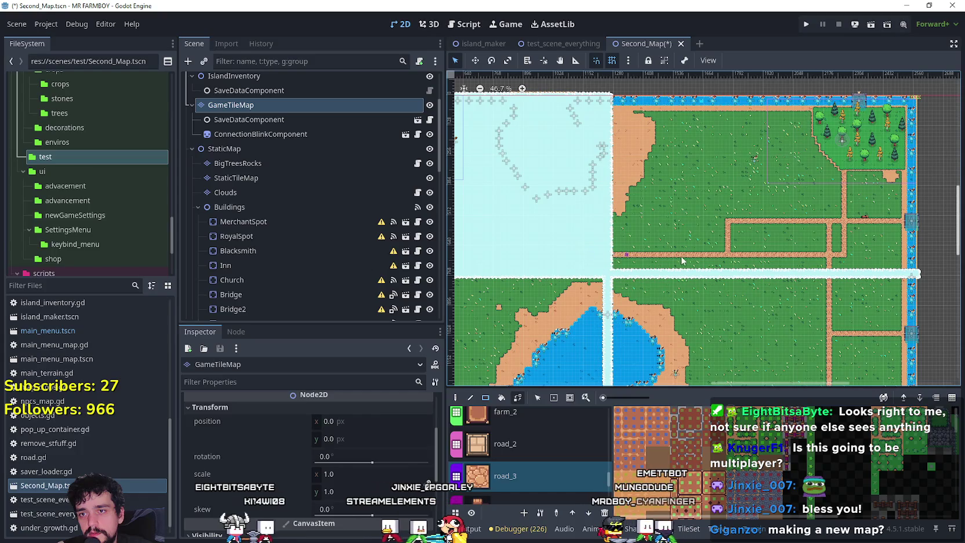
{"action": "scroll", "coordinate": [708, 267], "scroll_direction": "down", "scroll_amount": 1}
{"action": "scroll", "coordinate": [728, 253], "scroll_direction": "up", "scroll_amount": 1}
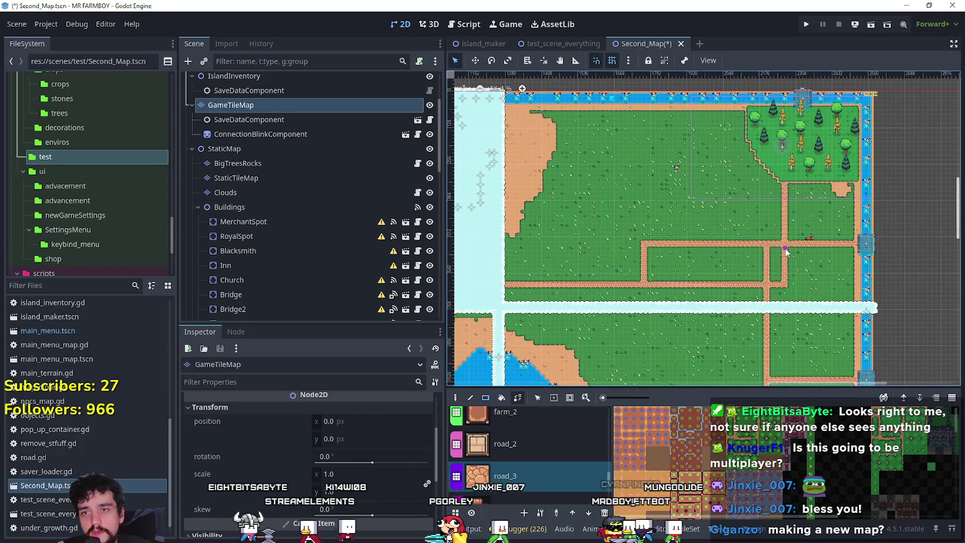
{"action": "scroll", "coordinate": [728, 252], "scroll_direction": "up", "scroll_amount": 1}
{"action": "left_click_drag", "start_coordinate": [608, 482], "coordinate": [606, 409]}
{"action": "left_click", "coordinate": [525, 453]}
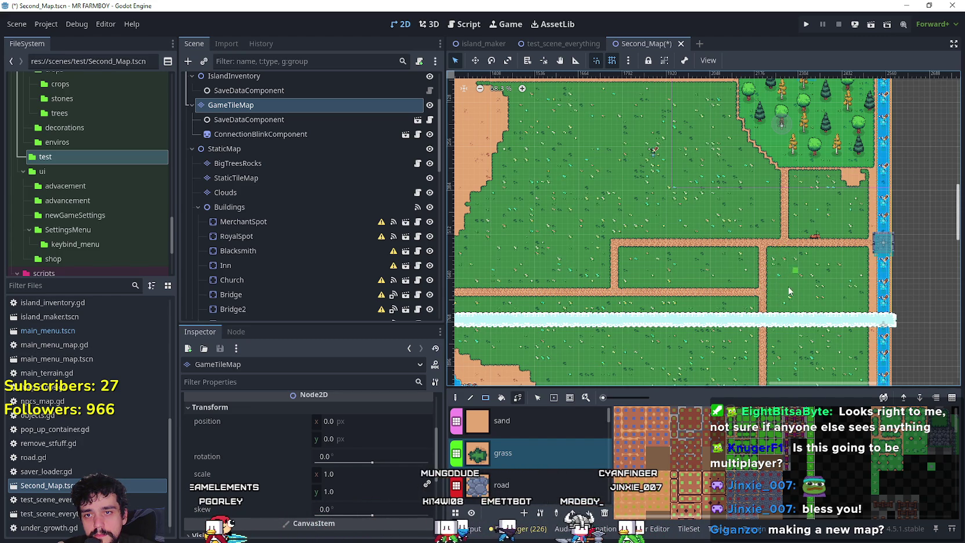
Paint grass over the unwanted stretch of the lower dirt road
{"action": "scroll", "coordinate": [793, 283], "scroll_direction": "down", "scroll_amount": 2}
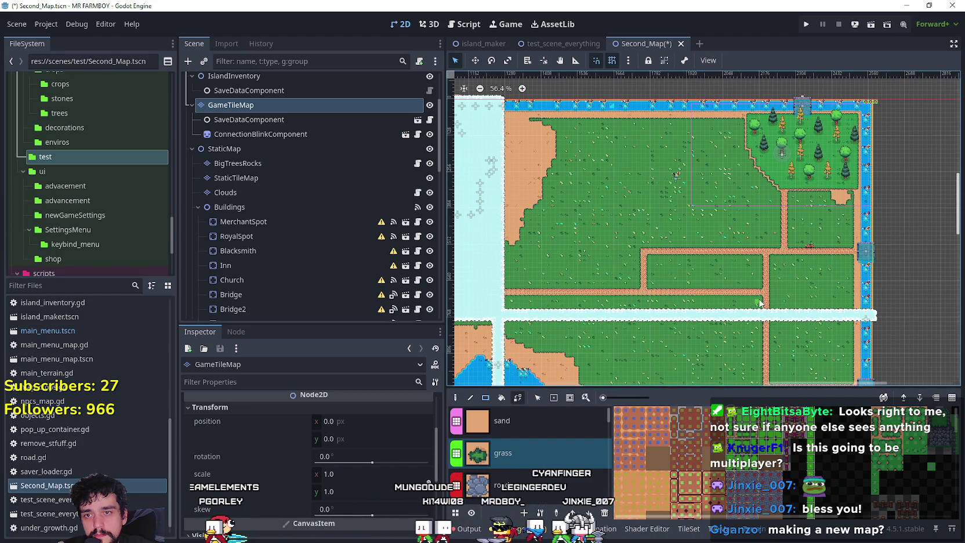
{"action": "left_click_drag", "start_coordinate": [718, 284], "coordinate": [648, 287]}
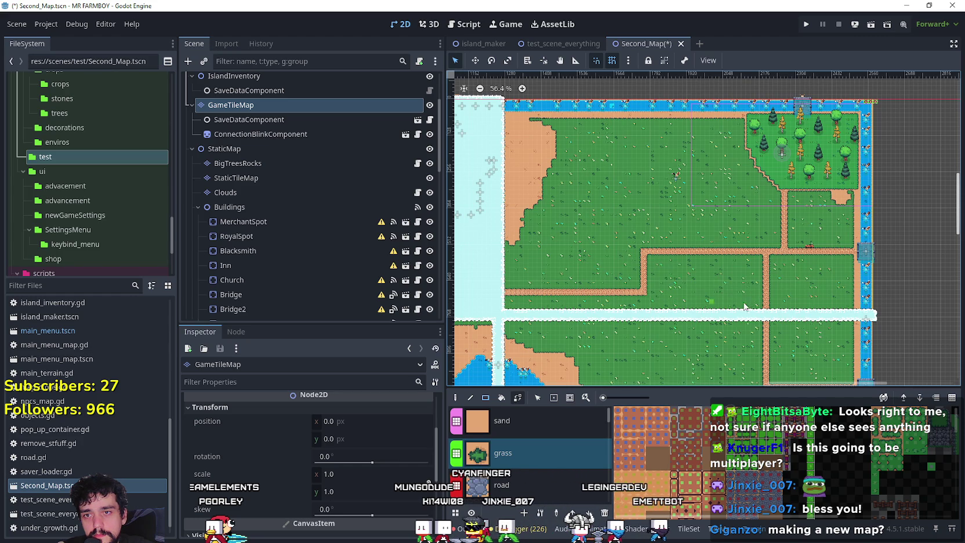
{"action": "scroll", "coordinate": [722, 272], "scroll_direction": "down", "scroll_amount": 4}
{"action": "scroll", "coordinate": [829, 247], "scroll_direction": "up", "scroll_amount": 6}
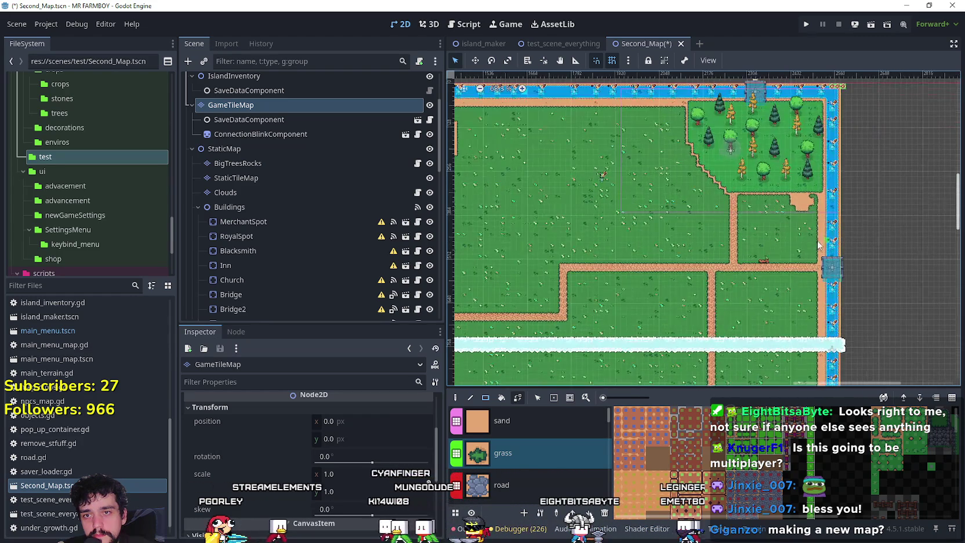
{"action": "scroll", "coordinate": [726, 286], "scroll_direction": "down", "scroll_amount": 7}
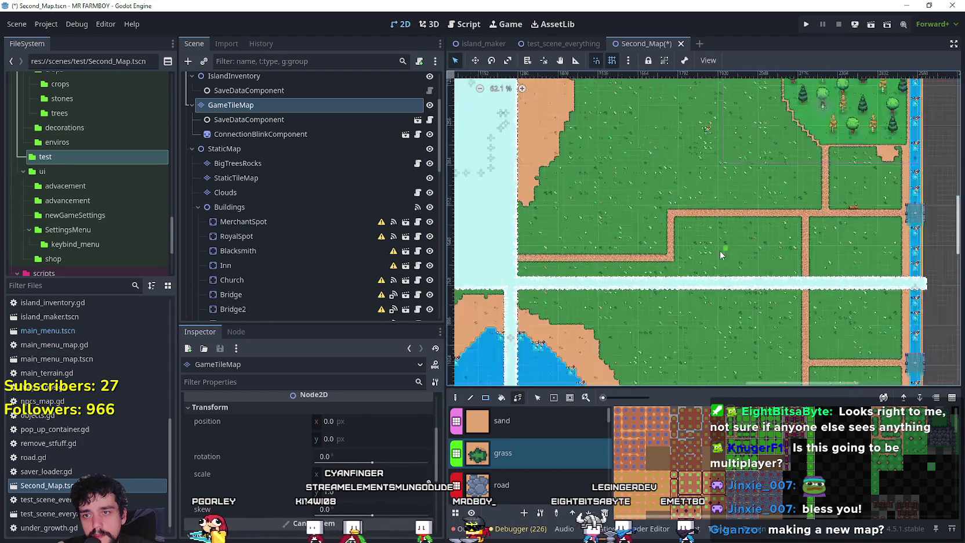
{"action": "scroll", "coordinate": [727, 286], "scroll_direction": "up", "scroll_amount": 2}
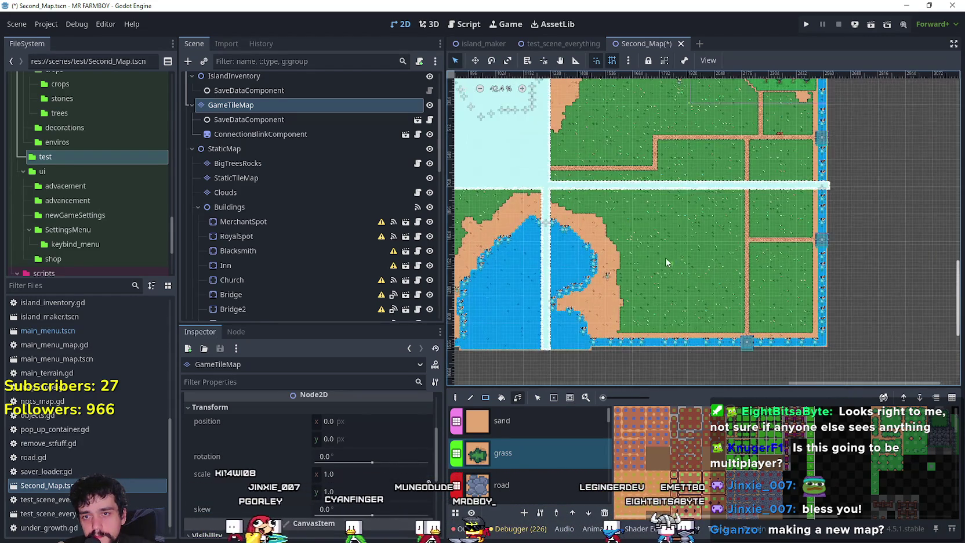
{"action": "scroll", "coordinate": [669, 242], "scroll_direction": "down", "scroll_amount": 1}
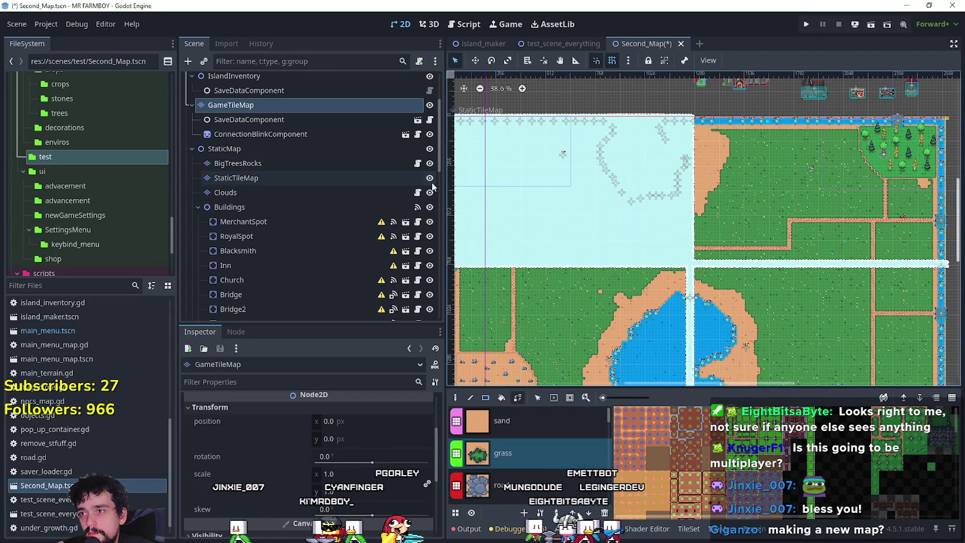
Hide the Clouds layer to uncover the lake beneath
{"action": "left_click", "coordinate": [429, 192]}
{"action": "scroll", "coordinate": [616, 306], "scroll_direction": "down", "scroll_amount": 1}
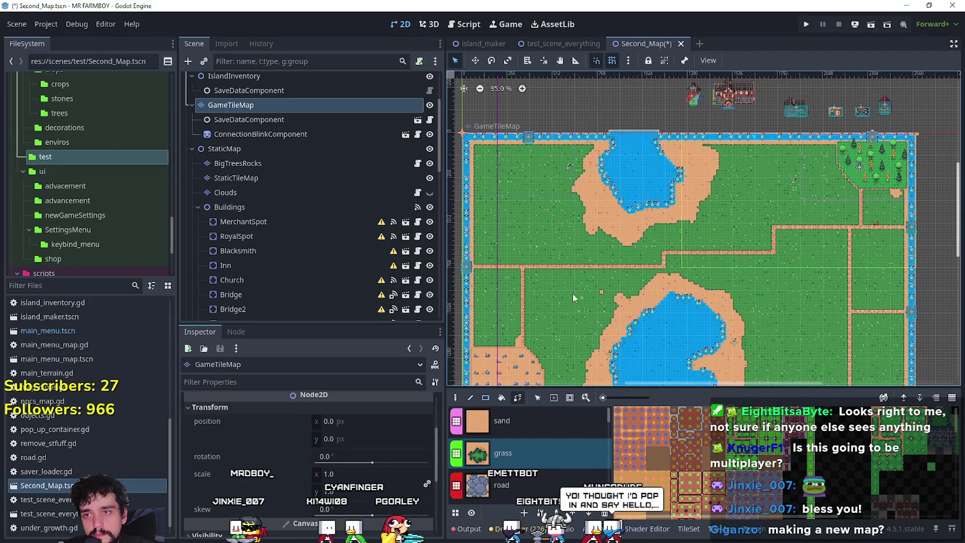
{"action": "scroll", "coordinate": [578, 299], "scroll_direction": "up", "scroll_amount": 7}
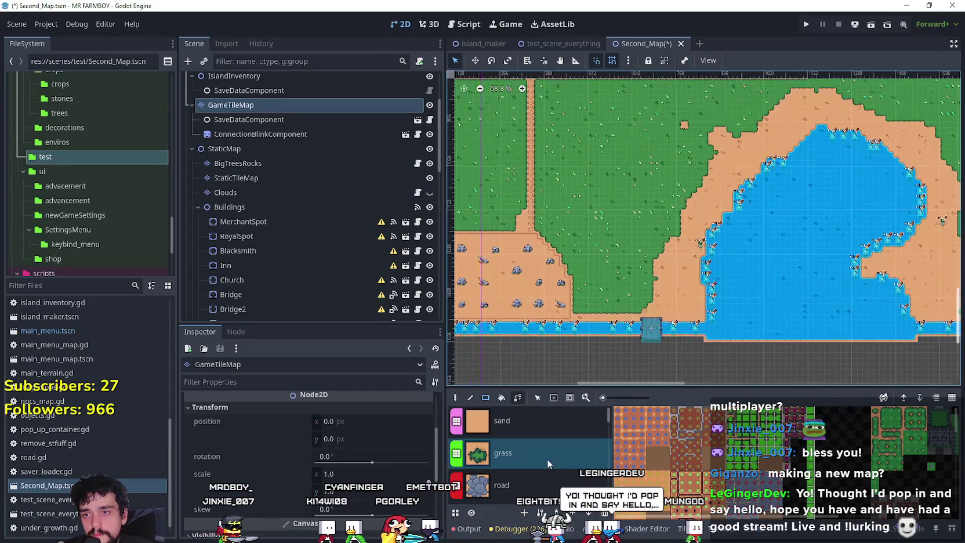
Choose road_3 and paint a dirt road strip running north
{"action": "scroll", "coordinate": [547, 457], "scroll_direction": "down", "scroll_amount": 3}
{"action": "scroll", "coordinate": [553, 447], "scroll_direction": "down", "scroll_amount": 5}
{"action": "scroll", "coordinate": [553, 453], "scroll_direction": "down", "scroll_amount": 3}
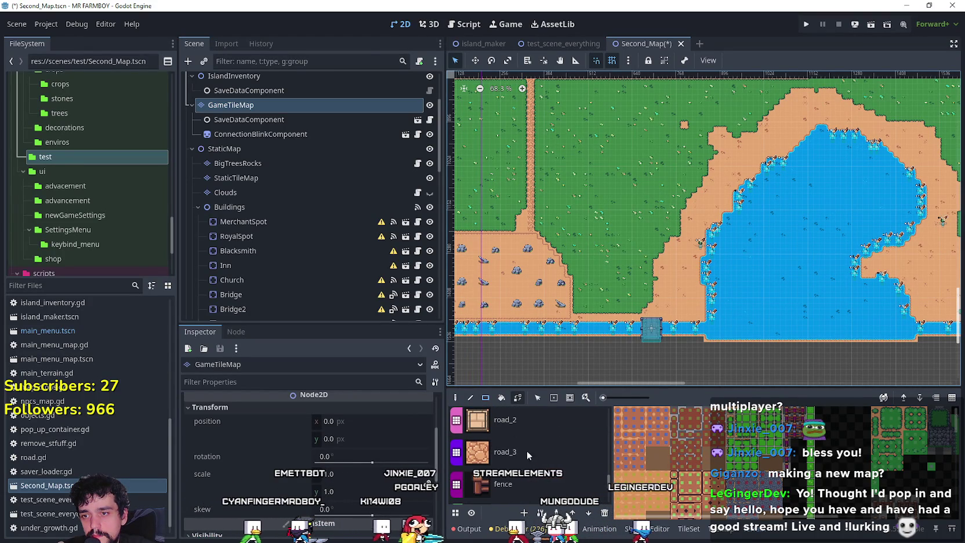
{"action": "left_click", "coordinate": [528, 454]}
{"action": "scroll", "coordinate": [638, 313], "scroll_direction": "up", "scroll_amount": 2}
{"action": "left_click_drag", "start_coordinate": [664, 288], "coordinate": [653, 130]}
Paint a horizontal road across the field and a road up to the northern river
{"action": "scroll", "coordinate": [676, 265], "scroll_direction": "down", "scroll_amount": 2}
{"action": "mouse_move", "coordinate": [677, 265]}
{"action": "left_mouse_down"}
{"action": "mouse_move", "coordinate": [678, 279]}
{"action": "mouse_move", "coordinate": [682, 262]}
{"action": "left_mouse_up"}
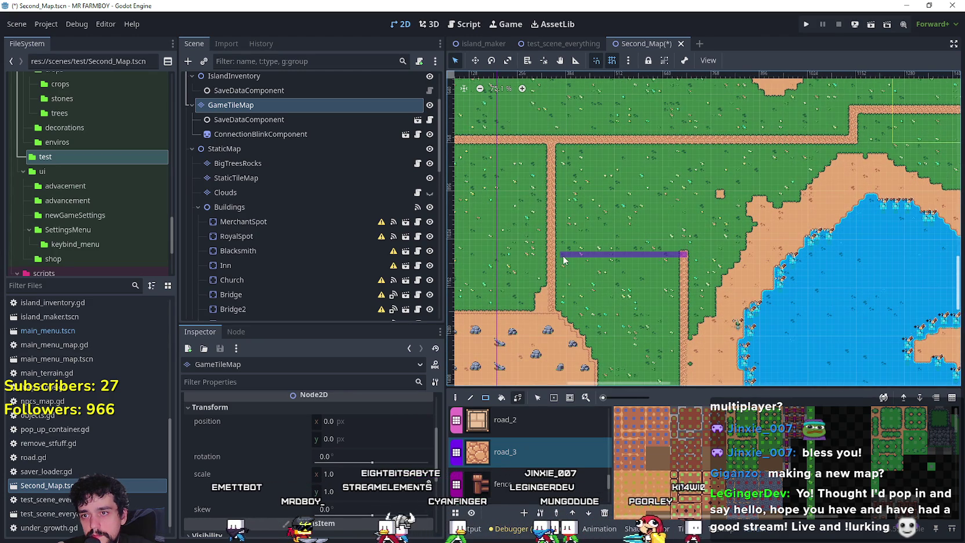
{"action": "left_click_drag", "start_coordinate": [558, 261], "coordinate": [559, 261]}
{"action": "scroll", "coordinate": [638, 223], "scroll_direction": "down", "scroll_amount": 5}
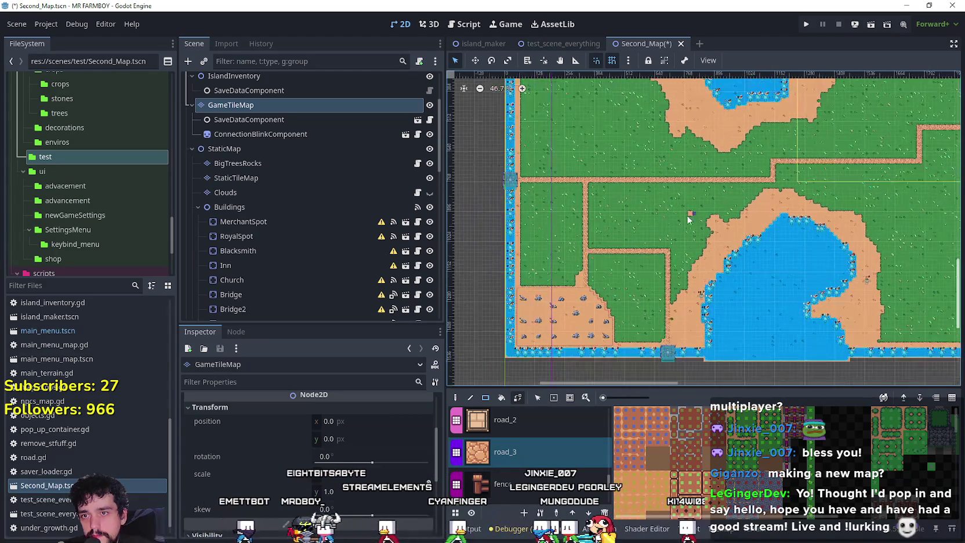
{"action": "scroll", "coordinate": [638, 222], "scroll_direction": "up", "scroll_amount": 7}
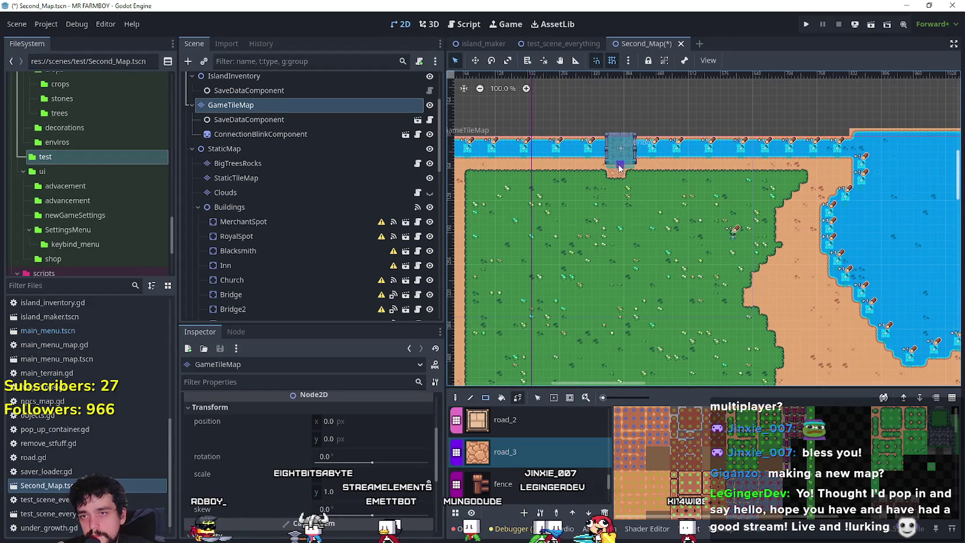
{"action": "left_click_drag", "start_coordinate": [625, 332], "coordinate": [625, 331]}
Paint another road strip running down the western field
{"action": "scroll", "coordinate": [623, 225], "scroll_direction": "down", "scroll_amount": 5}
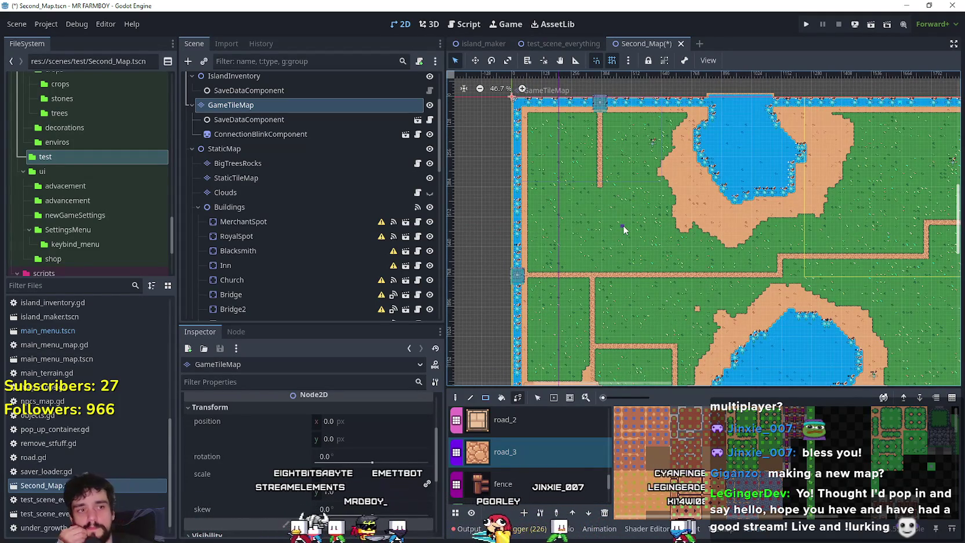
{"action": "scroll", "coordinate": [598, 171], "scroll_direction": "down", "scroll_amount": 1}
{"action": "scroll", "coordinate": [598, 171], "scroll_direction": "up", "scroll_amount": 1}
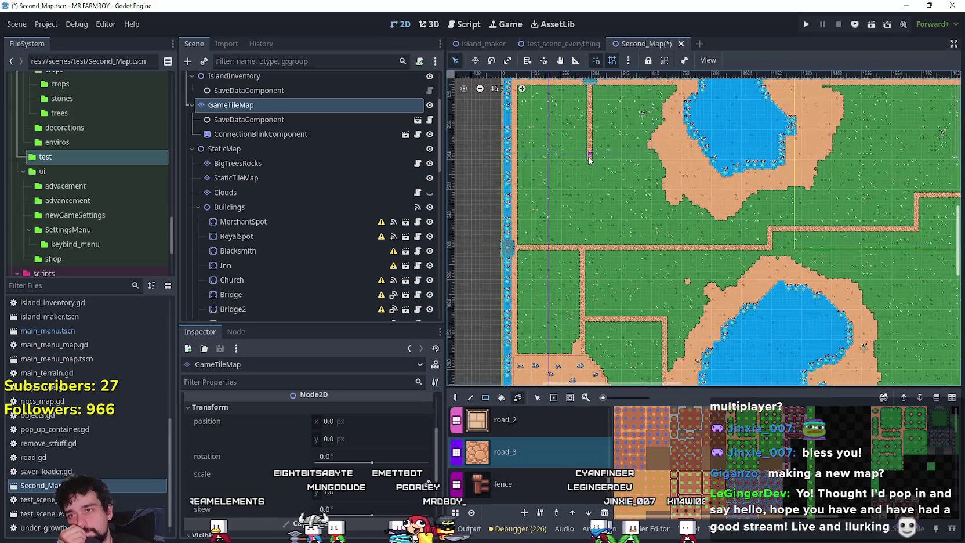
{"action": "left_click_drag", "start_coordinate": [589, 157], "coordinate": [589, 241]}
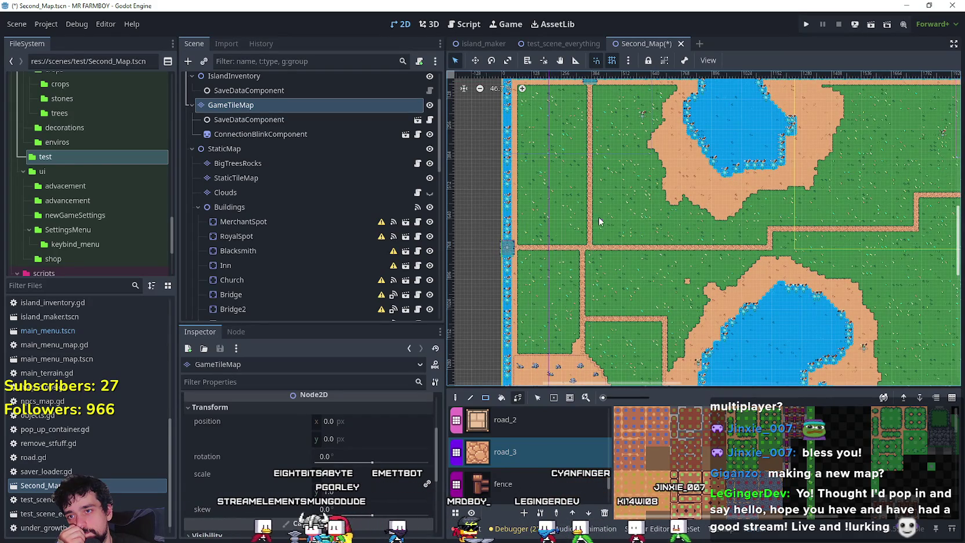
{"action": "scroll", "coordinate": [600, 224], "scroll_direction": "down", "scroll_amount": 3}
{"action": "scroll", "coordinate": [635, 260], "scroll_direction": "up", "scroll_amount": 2}
{"action": "scroll", "coordinate": [603, 185], "scroll_direction": "right", "scroll_amount": 3}
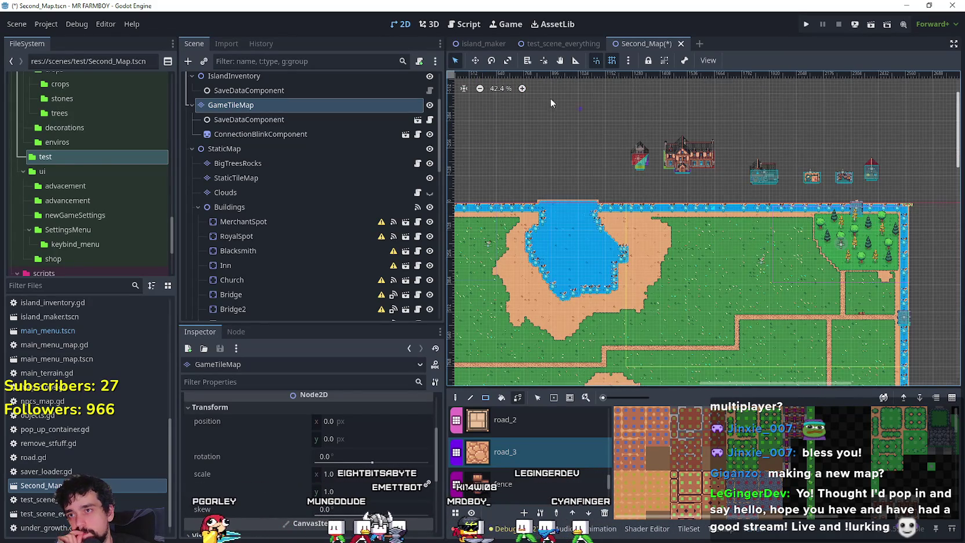
{"action": "scroll", "coordinate": [853, 226], "scroll_direction": "up", "scroll_amount": 8}
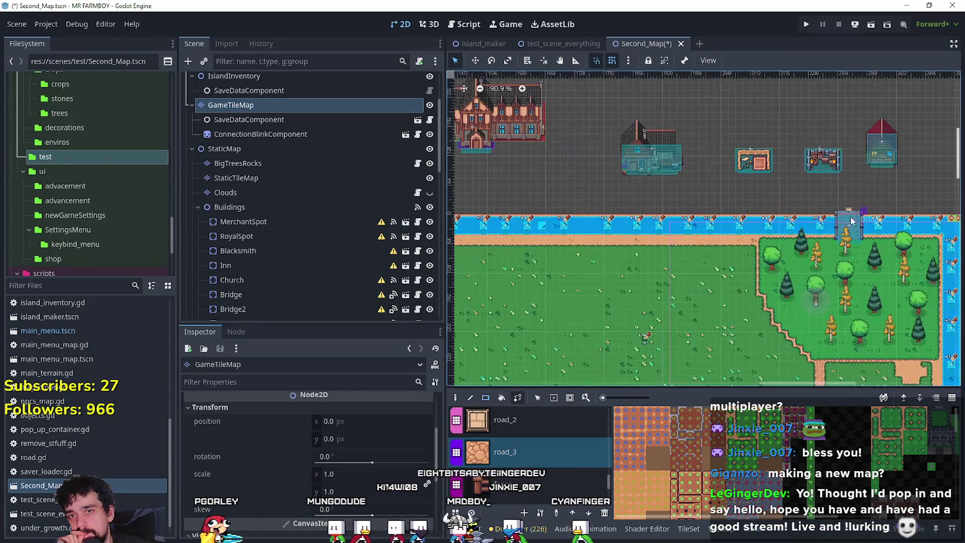
{"action": "scroll", "coordinate": [300, 269], "scroll_direction": "up", "scroll_amount": 1}
{"action": "left_click", "coordinate": [300, 268]}
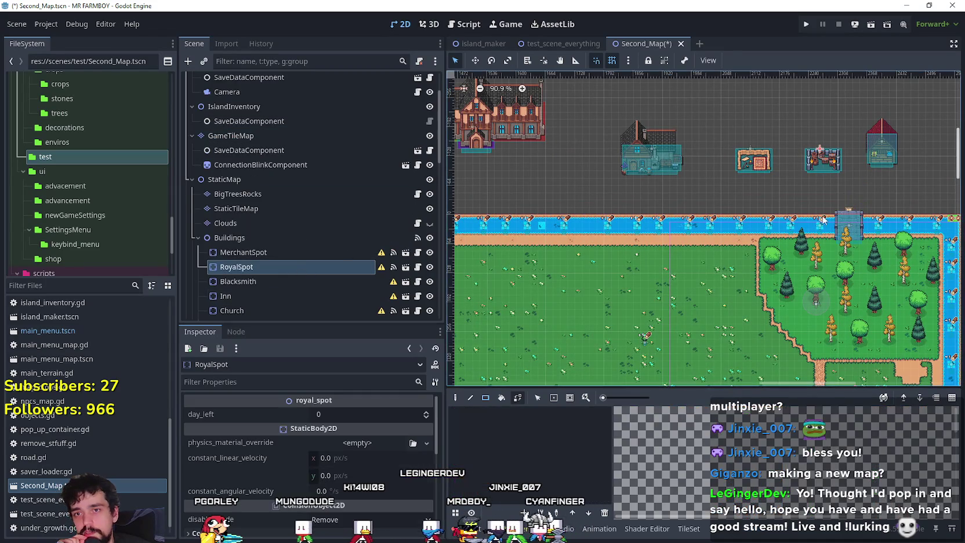
Select the Bridge and drag it west along the northern river with the Move tool
{"action": "scroll", "coordinate": [857, 236], "scroll_direction": "up", "scroll_amount": 3}
{"action": "left_click", "coordinate": [837, 243]}
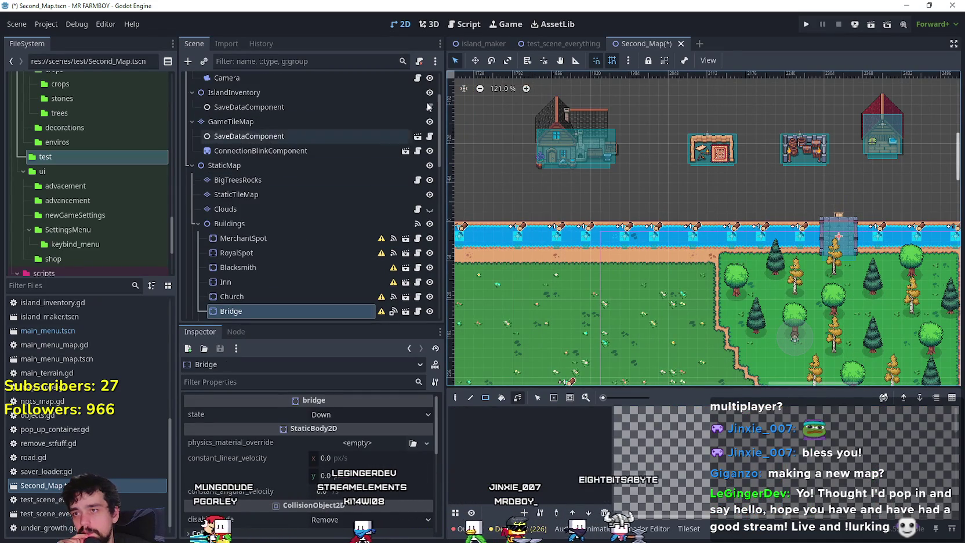
{"action": "left_click", "coordinate": [474, 62]}
{"action": "scroll", "coordinate": [856, 253], "scroll_direction": "up", "scroll_amount": 4}
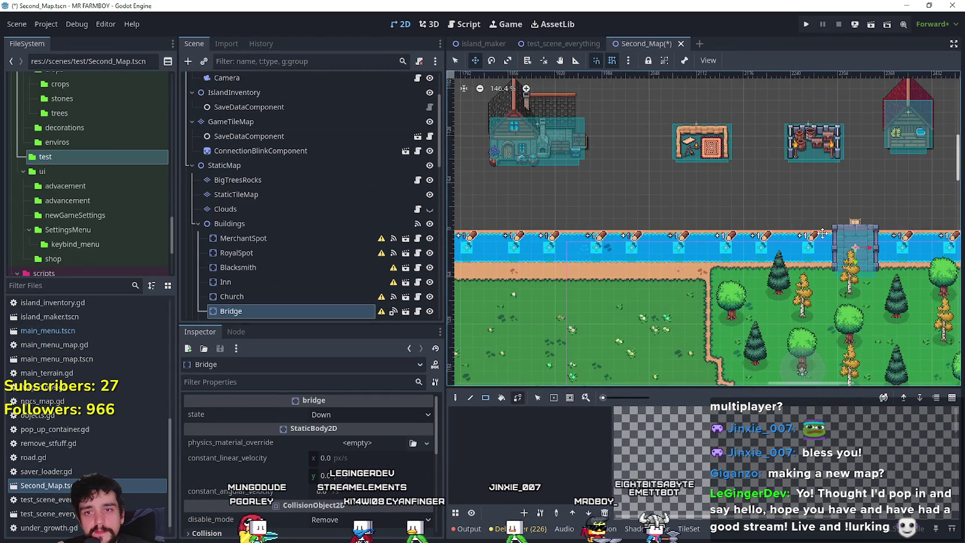
{"action": "left_click_drag", "start_coordinate": [854, 251], "coordinate": [519, 254]}
Shift the bridge further left, then nudge it right to align with the river
{"action": "scroll", "coordinate": [525, 253], "scroll_direction": "down", "scroll_amount": 6}
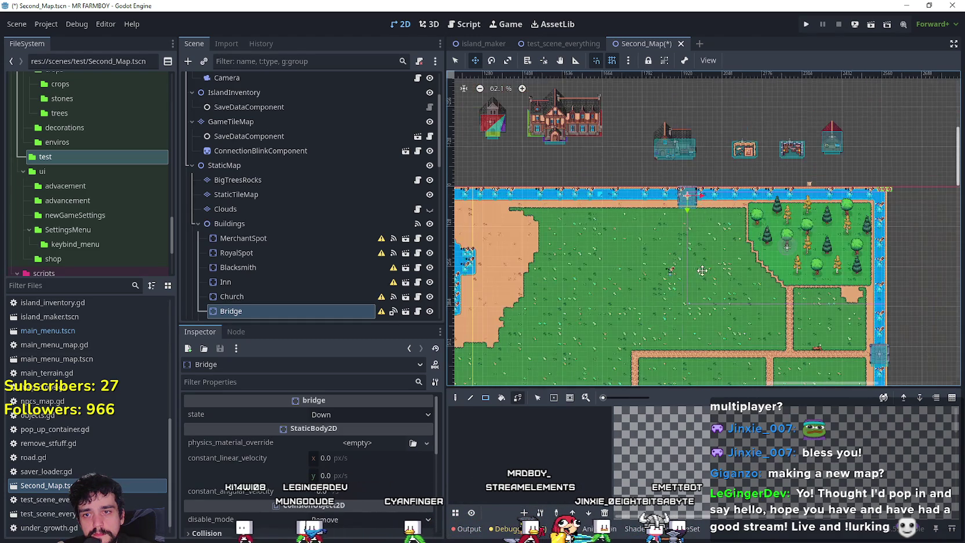
{"action": "scroll", "coordinate": [705, 185], "scroll_direction": "up", "scroll_amount": 2}
{"action": "scroll", "coordinate": [710, 170], "scroll_direction": "down", "scroll_amount": 3}
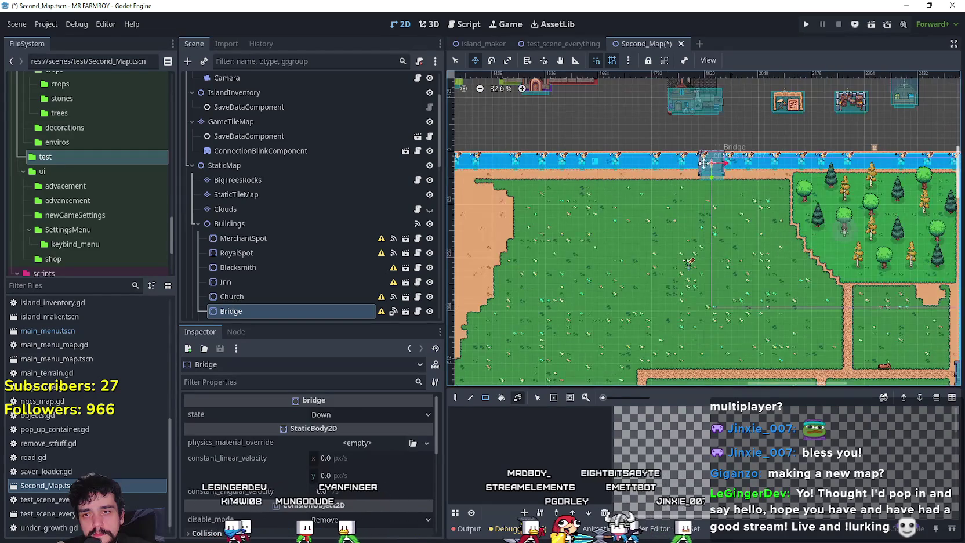
{"action": "left_click_drag", "start_coordinate": [683, 162], "coordinate": [642, 161]}
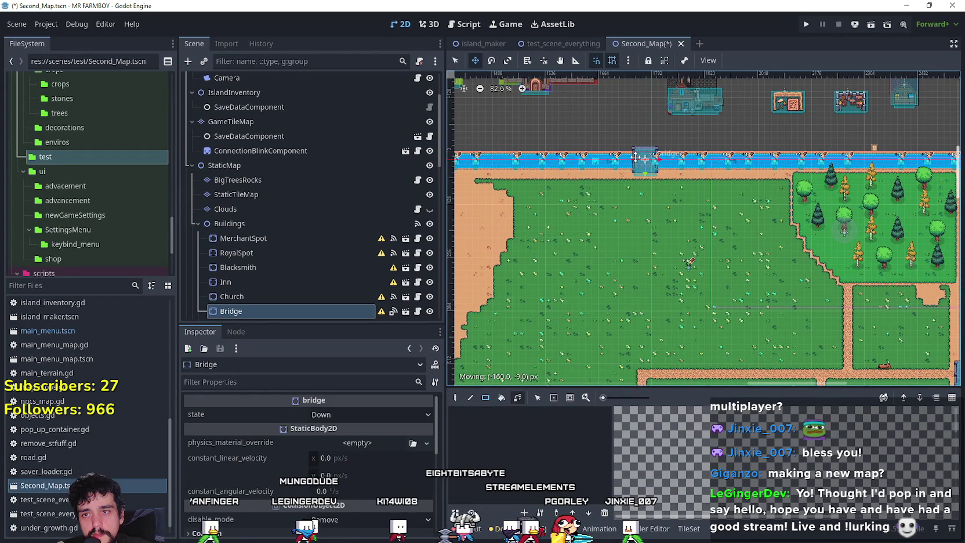
{"action": "left_click_drag", "start_coordinate": [636, 156], "coordinate": [638, 159]}
{"action": "scroll", "coordinate": [641, 163], "scroll_direction": "up", "scroll_amount": 6}
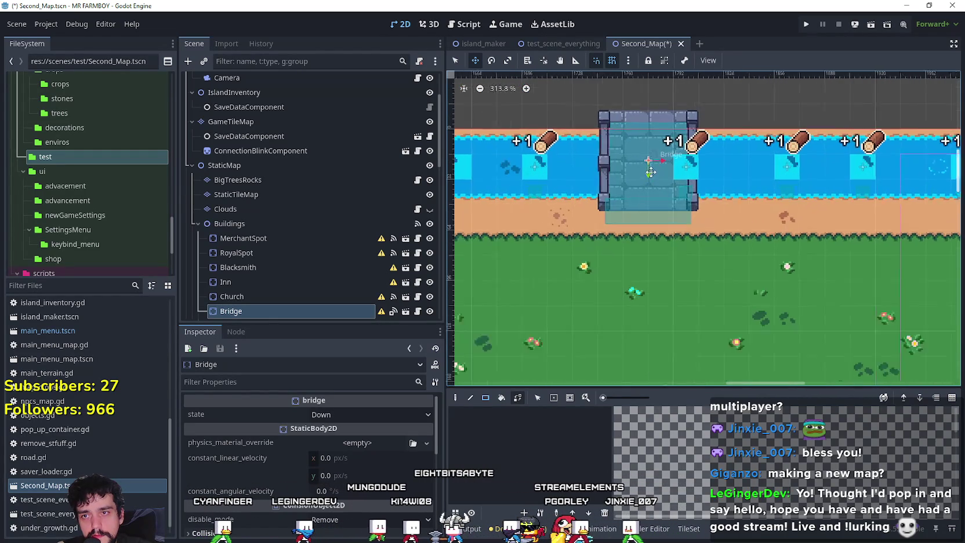
{"action": "mouse_move", "coordinate": [643, 166]}
{"action": "left_mouse_down"}
{"action": "mouse_move", "coordinate": [659, 167]}
{"action": "mouse_move", "coordinate": [635, 167]}
{"action": "mouse_move", "coordinate": [699, 168]}
{"action": "left_mouse_up"}
Review the relocated bridge on the river and select the StaticTileMap layer
{"action": "scroll", "coordinate": [639, 166], "scroll_direction": "up", "scroll_amount": 3}
{"action": "scroll", "coordinate": [699, 167], "scroll_direction": "down", "scroll_amount": 7}
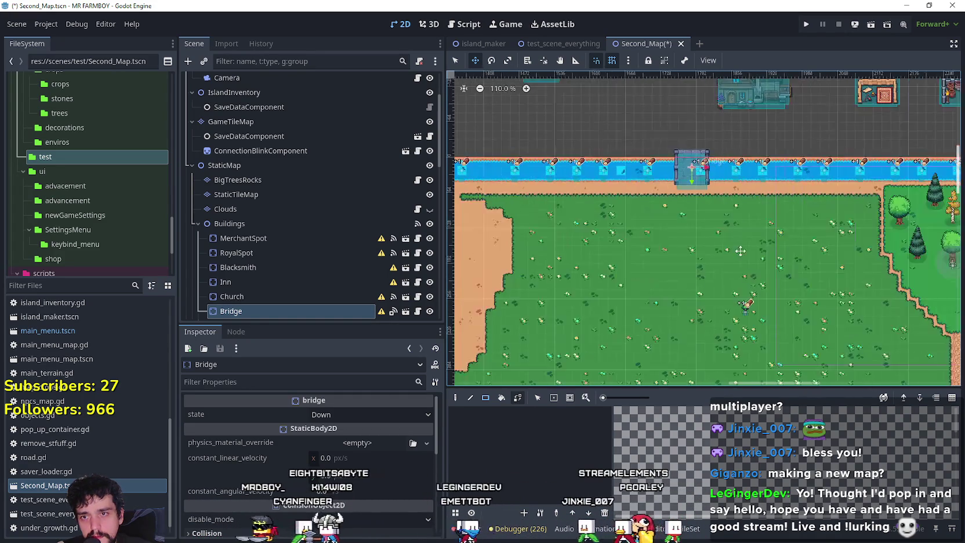
{"action": "scroll", "coordinate": [727, 226], "scroll_direction": "down", "scroll_amount": 5}
{"action": "scroll", "coordinate": [722, 191], "scroll_direction": "up", "scroll_amount": 3}
{"action": "scroll", "coordinate": [717, 150], "scroll_direction": "down", "scroll_amount": 4}
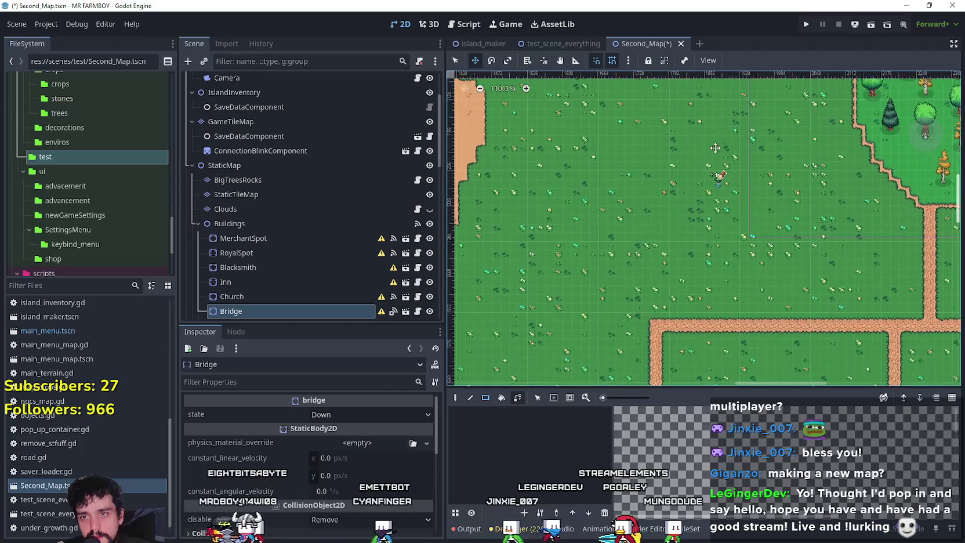
{"action": "left_click_drag", "start_coordinate": [716, 150], "coordinate": [640, 284]}
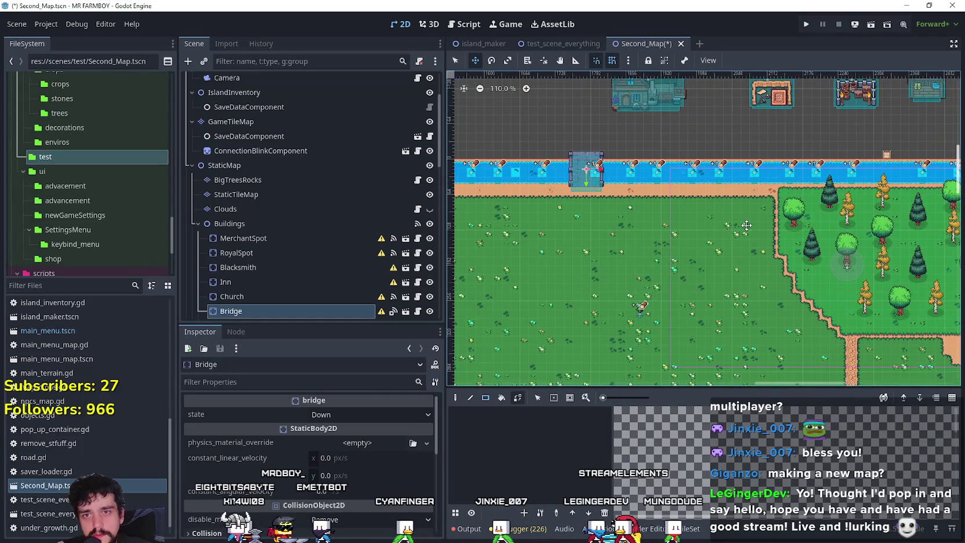
{"action": "scroll", "coordinate": [797, 198], "scroll_direction": "down", "scroll_amount": 1}
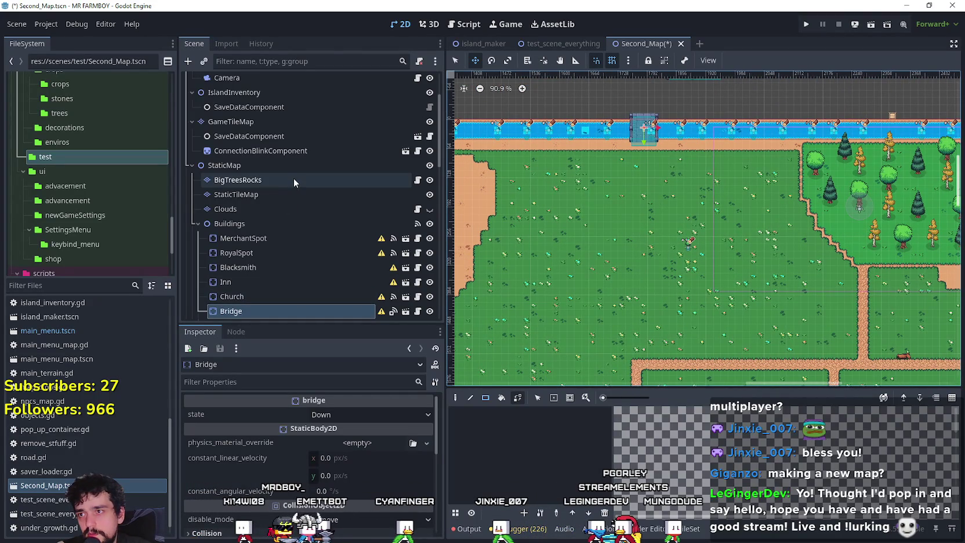
{"action": "left_click", "coordinate": [290, 193]}
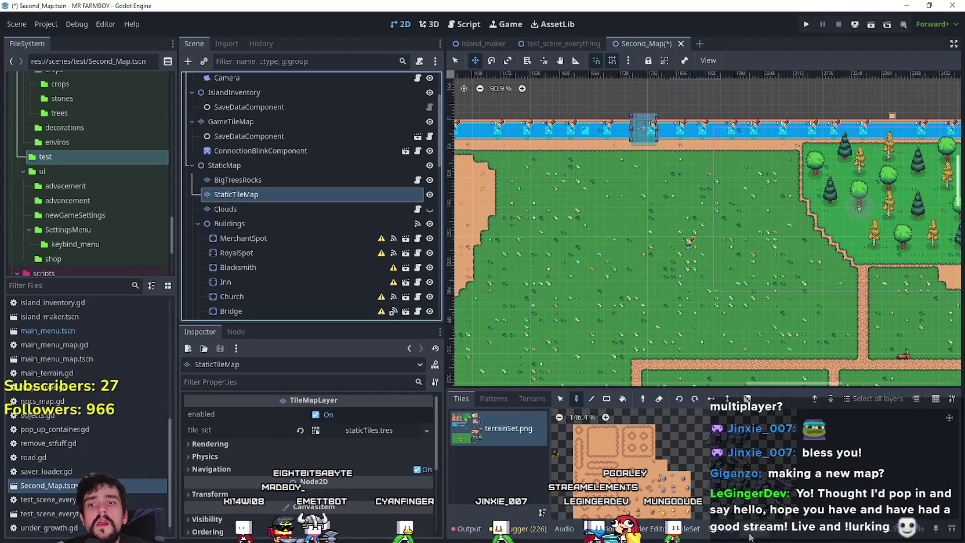
On StaticTileMap, draw a straight vertical road_3 dirt line north toward the river with the Line tool
{"action": "scroll", "coordinate": [507, 464], "scroll_direction": "down", "scroll_amount": 3}
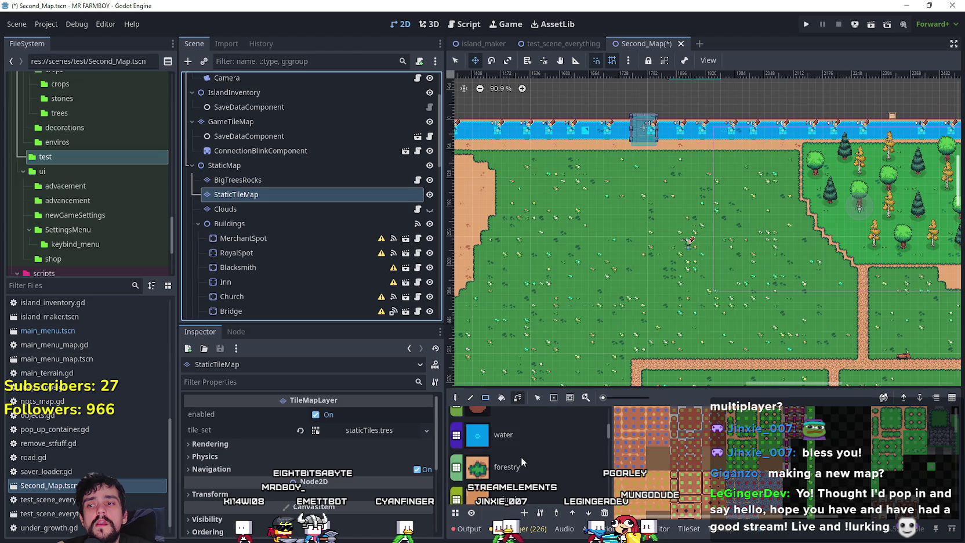
{"action": "scroll", "coordinate": [524, 450], "scroll_direction": "down", "scroll_amount": 5}
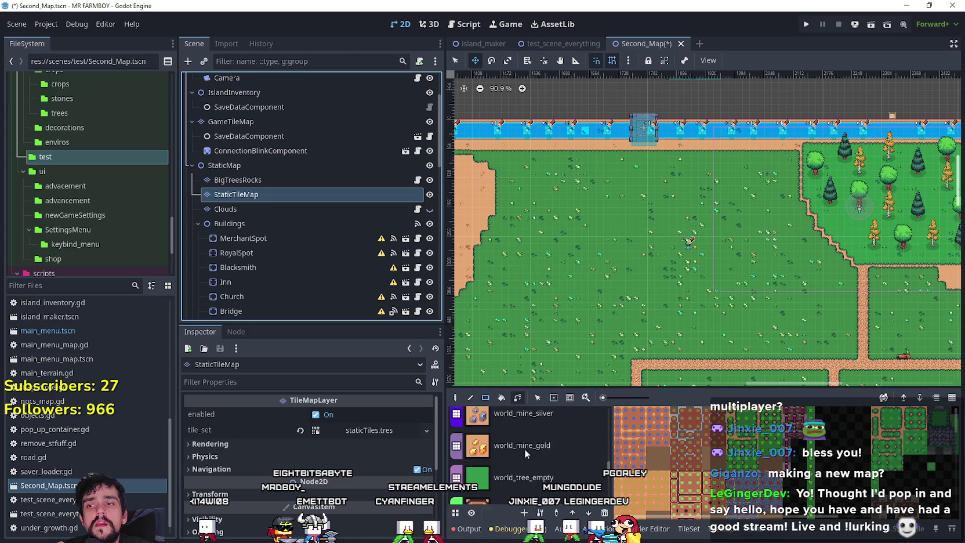
{"action": "left_click", "coordinate": [522, 436]}
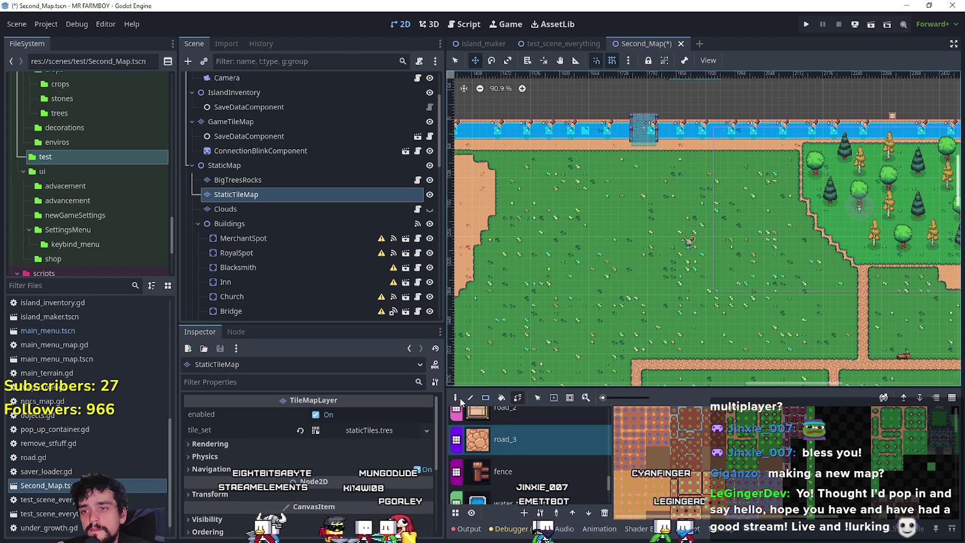
{"action": "left_click", "coordinate": [471, 398]}
{"action": "scroll", "coordinate": [624, 341], "scroll_direction": "up", "scroll_amount": 1}
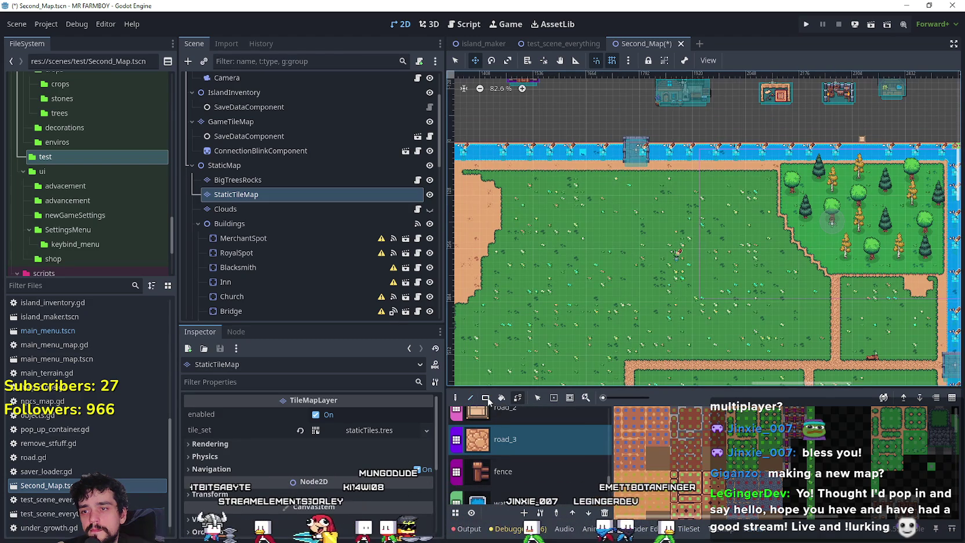
{"action": "scroll", "coordinate": [624, 341], "scroll_direction": "down", "scroll_amount": 1}
{"action": "key", "text": "q"}
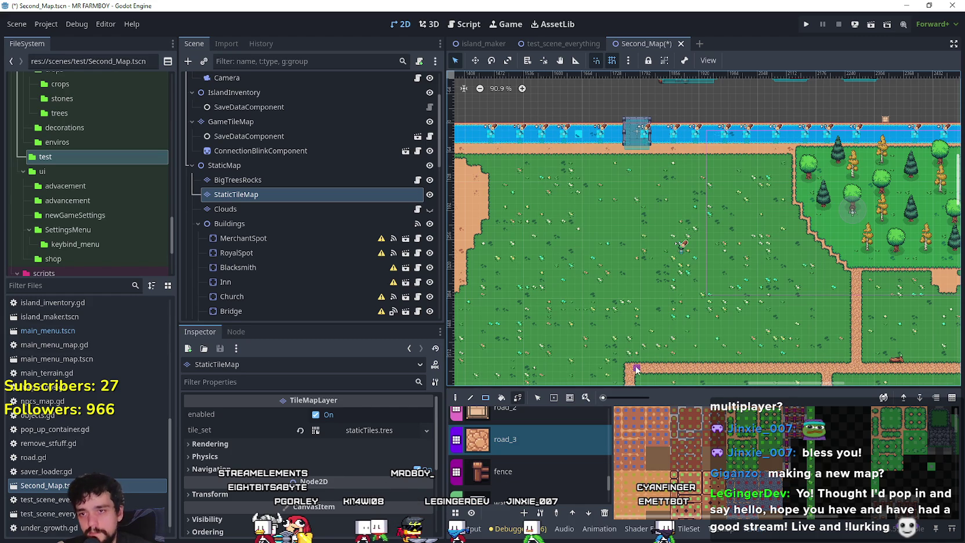
{"action": "left_click_drag", "start_coordinate": [637, 154], "coordinate": [630, 157]}
{"action": "scroll", "coordinate": [632, 119], "scroll_direction": "up", "scroll_amount": 5}
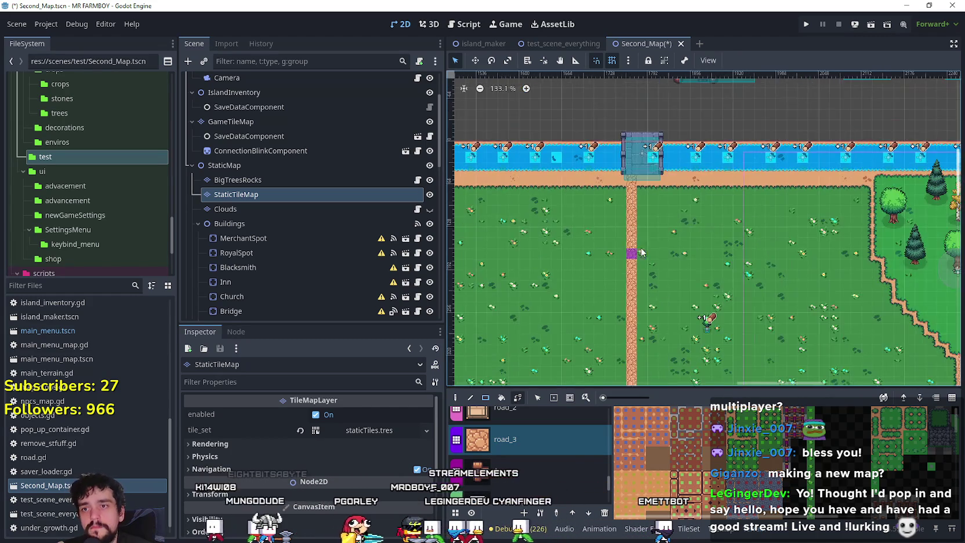
{"action": "scroll", "coordinate": [640, 253], "scroll_direction": "down", "scroll_amount": 4}
{"action": "scroll", "coordinate": [673, 313], "scroll_direction": "up", "scroll_amount": 4}
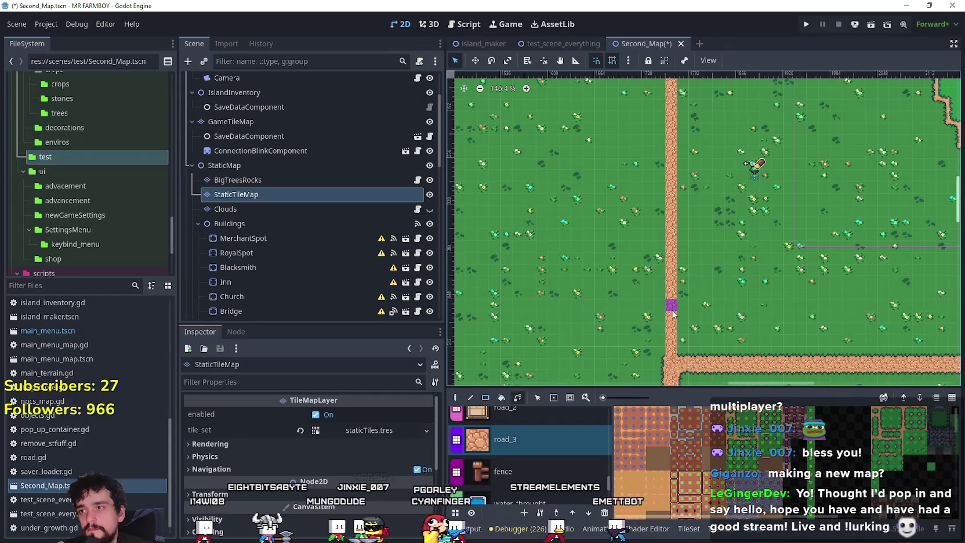
{"action": "scroll", "coordinate": [673, 314], "scroll_direction": "up", "scroll_amount": 3}
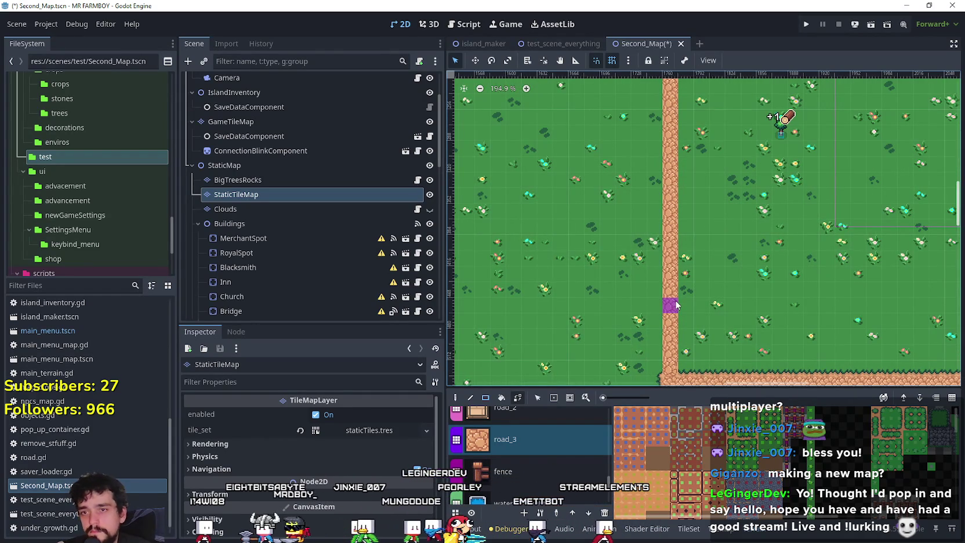
{"action": "scroll", "coordinate": [676, 306], "scroll_direction": "down", "scroll_amount": 7}
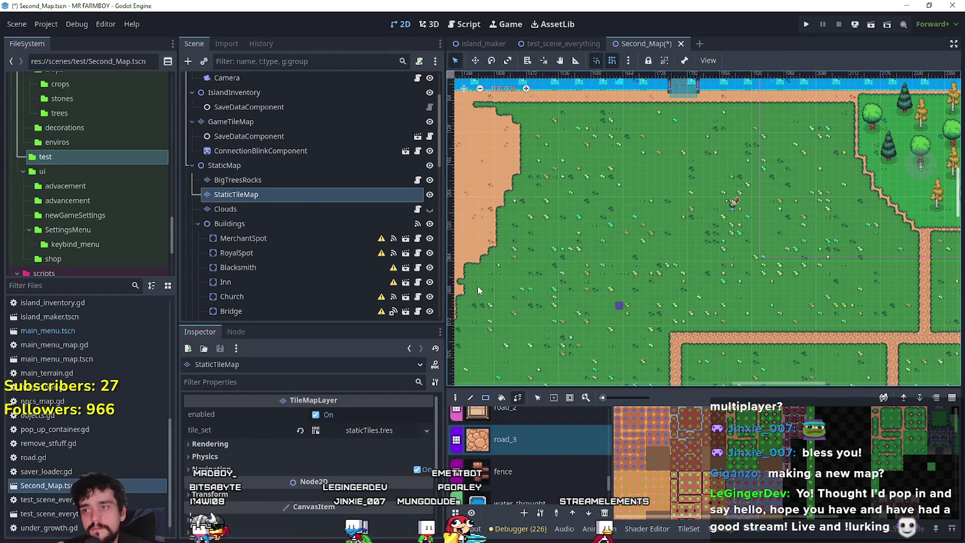
On GameTileMap, paint a road_3 column up to the river's shore
{"action": "left_click", "coordinate": [268, 109]}
{"action": "left_click", "coordinate": [266, 121]}
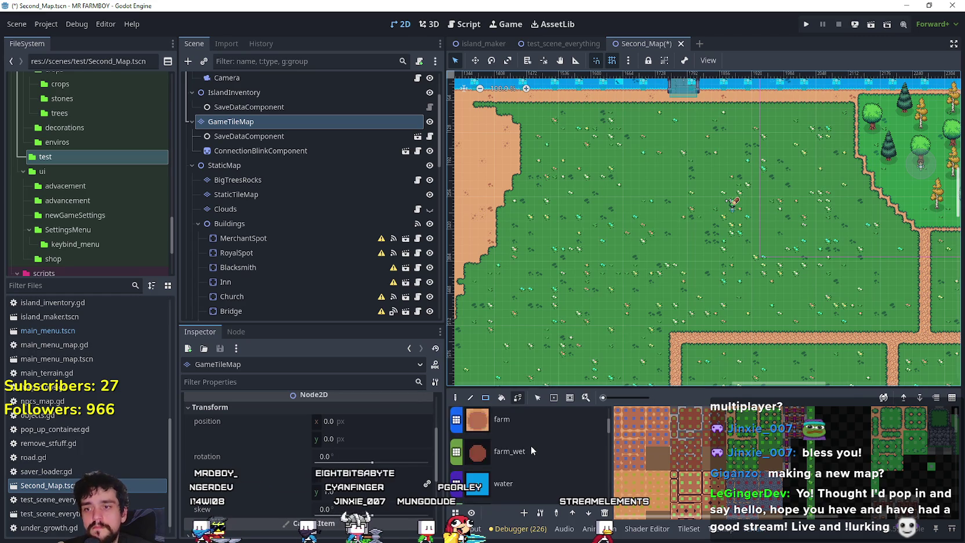
{"action": "scroll", "coordinate": [538, 447], "scroll_direction": "down", "scroll_amount": 3}
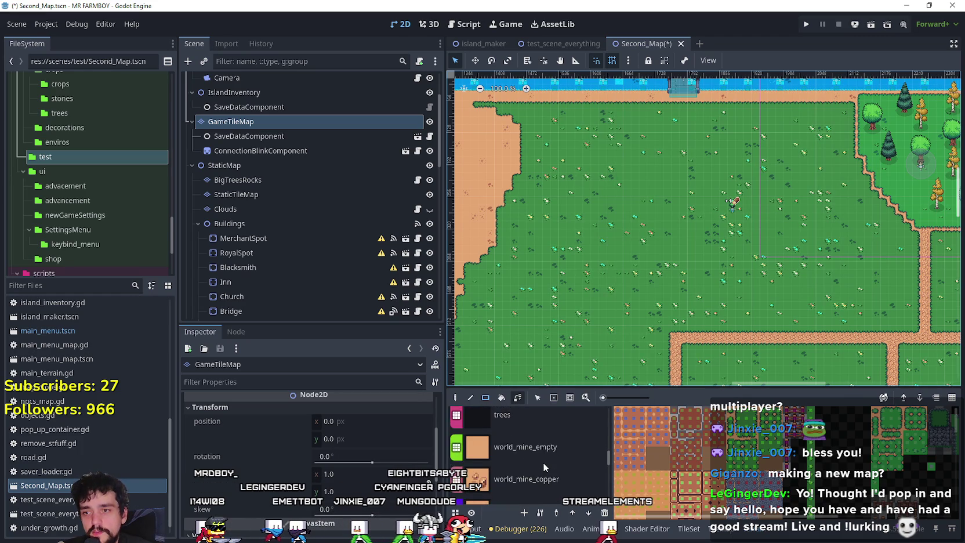
{"action": "scroll", "coordinate": [543, 462], "scroll_direction": "down", "scroll_amount": 5}
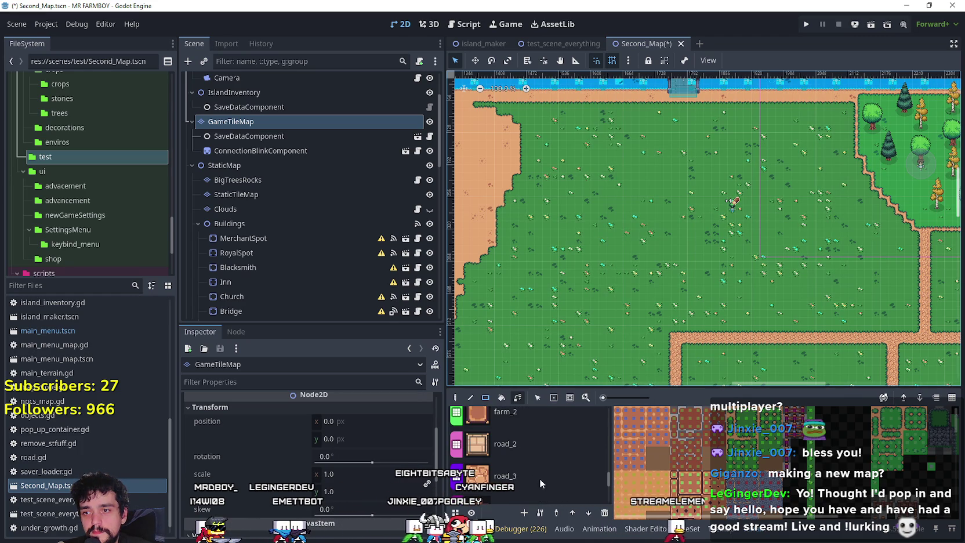
{"action": "left_click", "coordinate": [540, 480]}
{"action": "mouse_move", "coordinate": [698, 219]}
{"action": "left_mouse_down"}
{"action": "mouse_move", "coordinate": [696, 109]}
{"action": "mouse_move", "coordinate": [680, 99]}
{"action": "mouse_move", "coordinate": [667, 256]}
{"action": "left_mouse_up"}
{"action": "scroll", "coordinate": [667, 255], "scroll_direction": "up", "scroll_amount": 4}
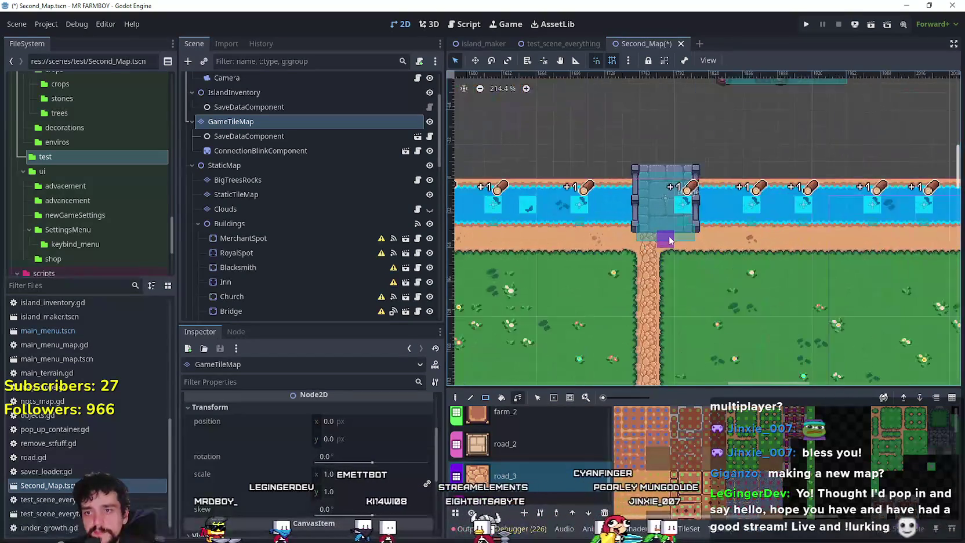
{"action": "scroll", "coordinate": [328, 282], "scroll_direction": "up", "scroll_amount": 2}
{"action": "left_click", "coordinate": [329, 283]}
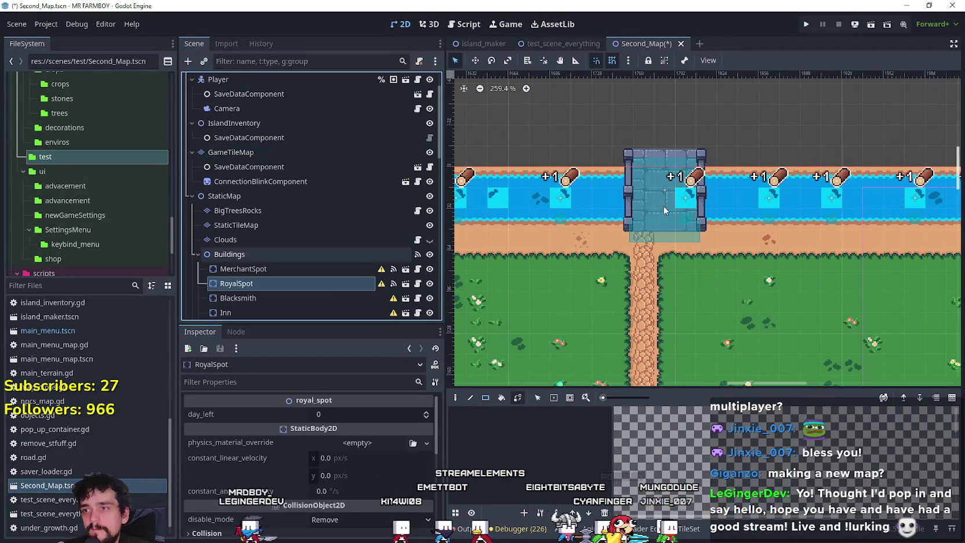
With the Move tool, shift the bridge left so it sits over the new road
{"action": "key", "text": "w"}
{"action": "scroll", "coordinate": [657, 213], "scroll_direction": "up", "scroll_amount": 3}
{"action": "mouse_move", "coordinate": [661, 195]}
{"action": "left_mouse_down"}
{"action": "mouse_move", "coordinate": [623, 189]}
{"action": "mouse_move", "coordinate": [634, 186]}
{"action": "left_mouse_up"}
Zoom in and nudge the bridge down a few pixels to line up with the road
{"action": "scroll", "coordinate": [629, 191], "scroll_direction": "up", "scroll_amount": 3}
{"action": "scroll", "coordinate": [646, 196], "scroll_direction": "down", "scroll_amount": 5}
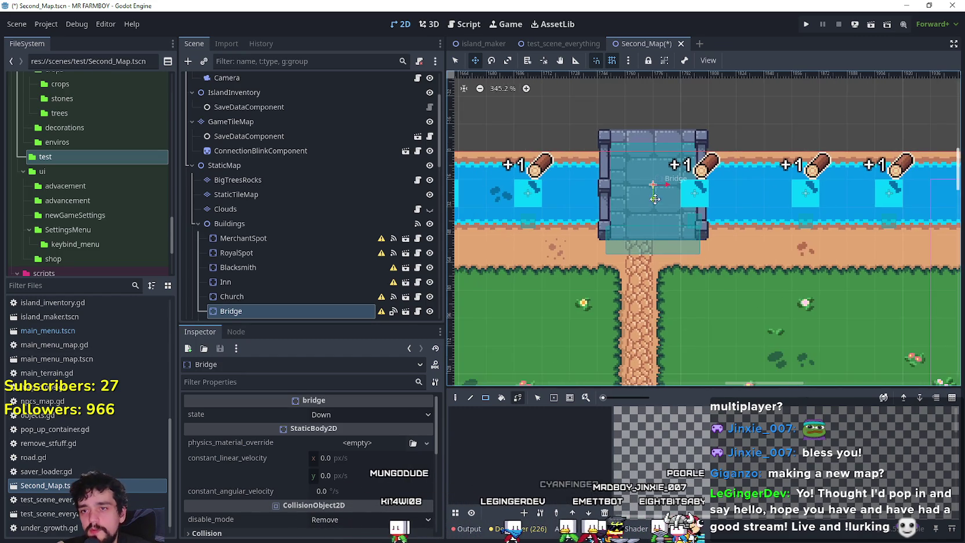
{"action": "scroll", "coordinate": [663, 312], "scroll_direction": "up", "scroll_amount": 10}
{"action": "scroll", "coordinate": [662, 312], "scroll_direction": "up", "scroll_amount": 1}
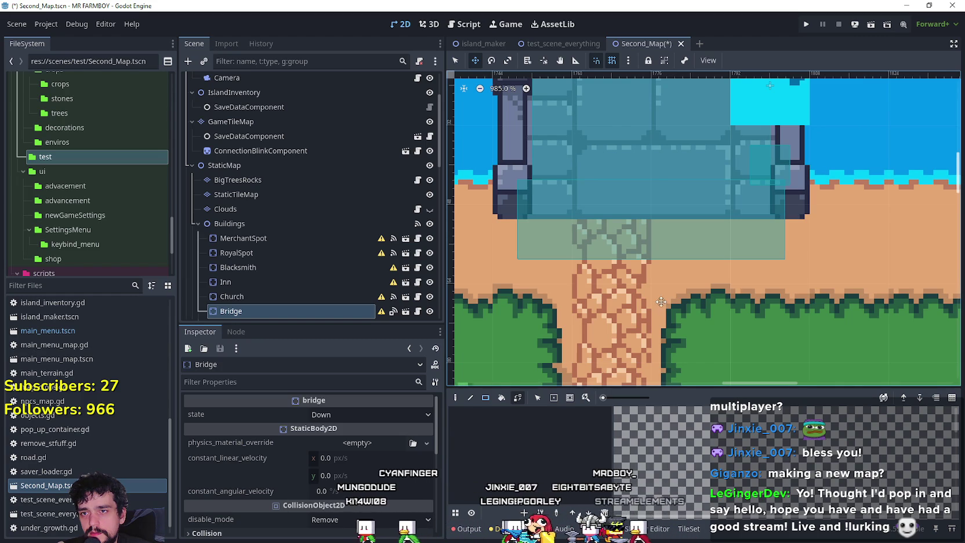
{"action": "scroll", "coordinate": [651, 257], "scroll_direction": "down", "scroll_amount": 15}
{"action": "scroll", "coordinate": [650, 257], "scroll_direction": "down", "scroll_amount": 12}
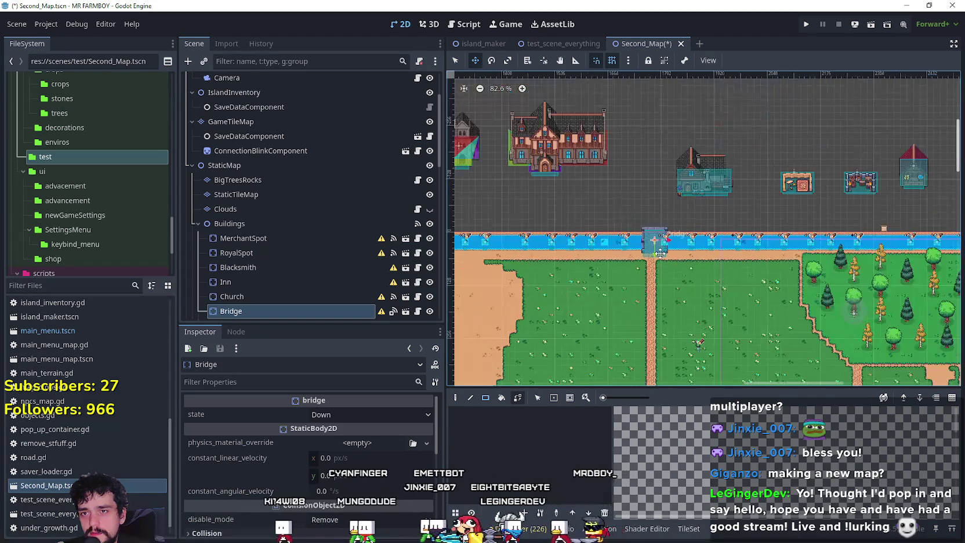
{"action": "scroll", "coordinate": [589, 262], "scroll_direction": "up", "scroll_amount": 12}
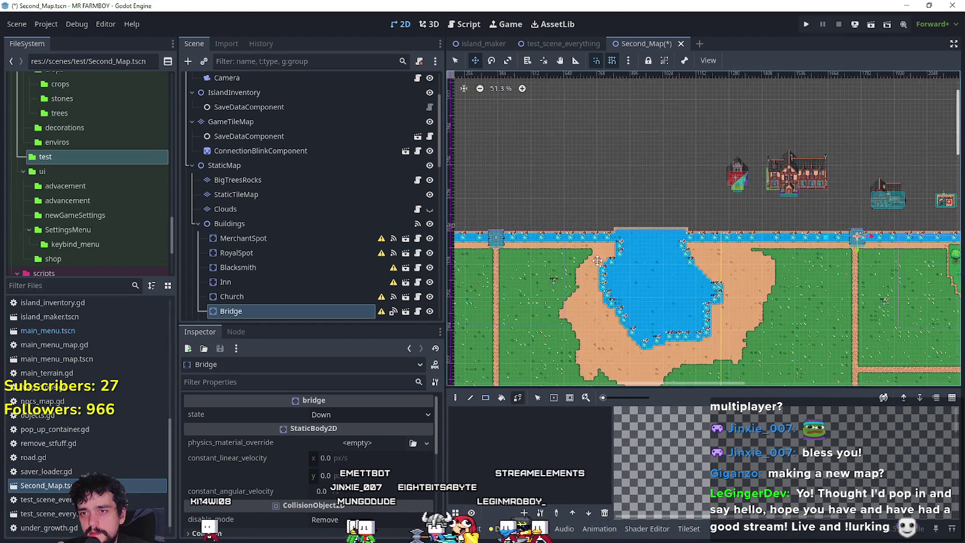
{"action": "scroll", "coordinate": [690, 258], "scroll_direction": "up", "scroll_amount": 11}
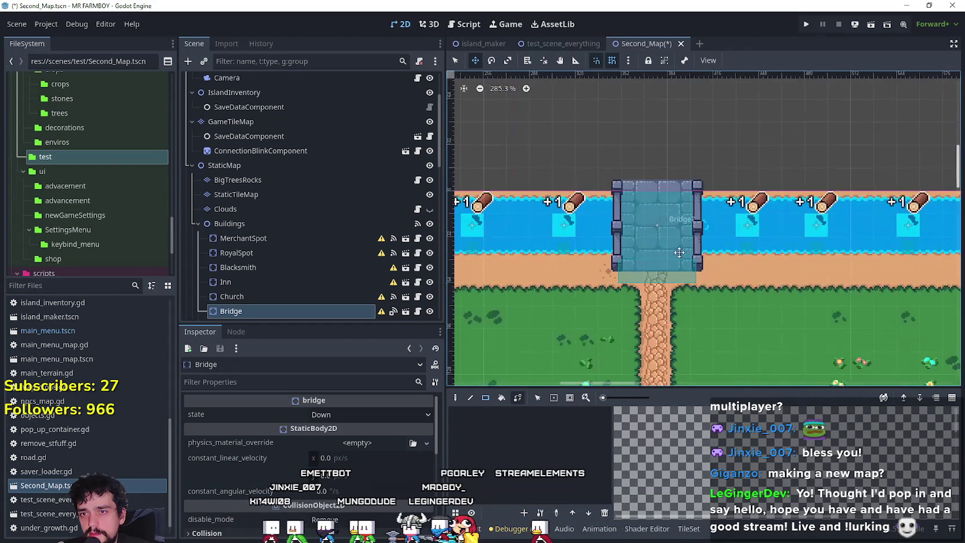
{"action": "scroll", "coordinate": [658, 314], "scroll_direction": "down", "scroll_amount": 20}
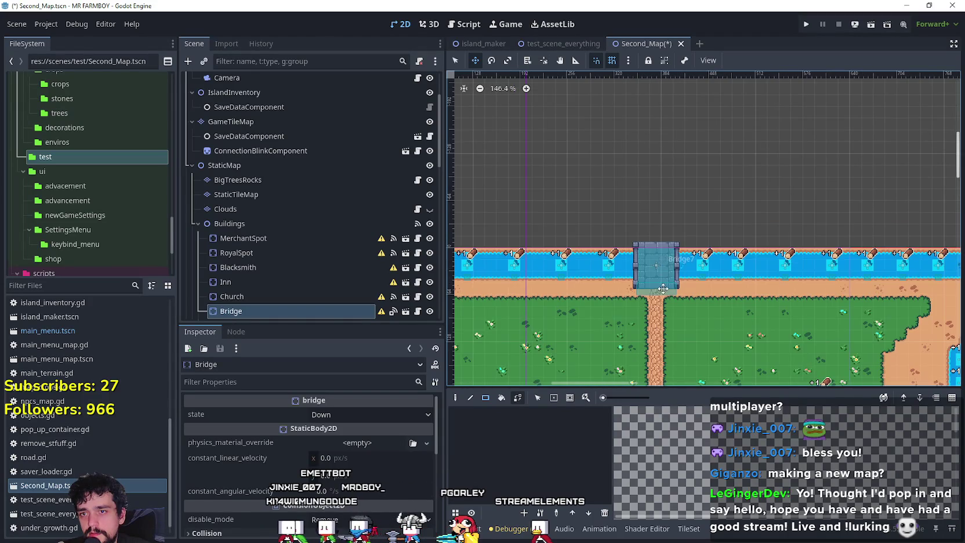
{"action": "scroll", "coordinate": [830, 254], "scroll_direction": "up", "scroll_amount": 5}
{"action": "scroll", "coordinate": [830, 254], "scroll_direction": "right", "scroll_amount": 5}
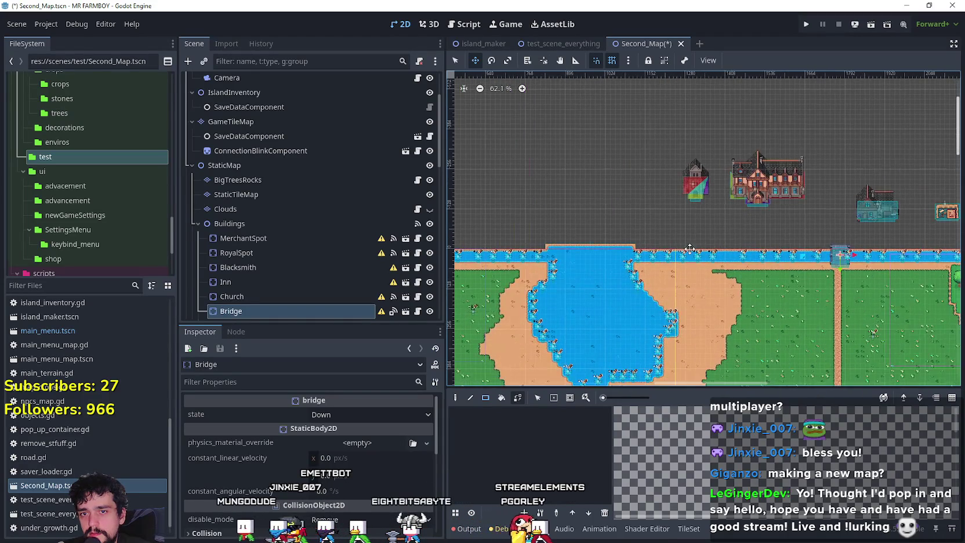
{"action": "scroll", "coordinate": [656, 229], "scroll_direction": "up", "scroll_amount": 15}
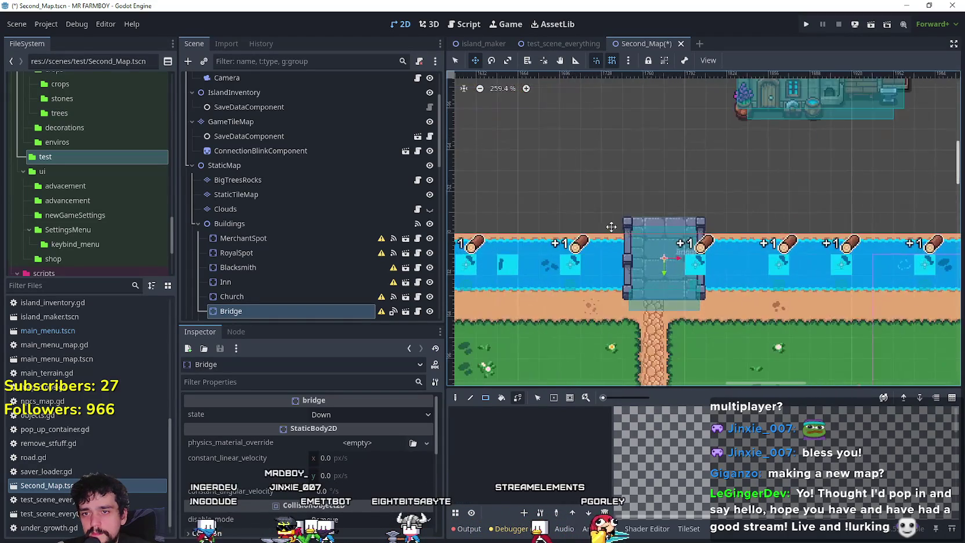
{"action": "left_click_drag", "start_coordinate": [656, 229], "coordinate": [657, 244]}
{"action": "scroll", "coordinate": [670, 305], "scroll_direction": "up", "scroll_amount": 2}
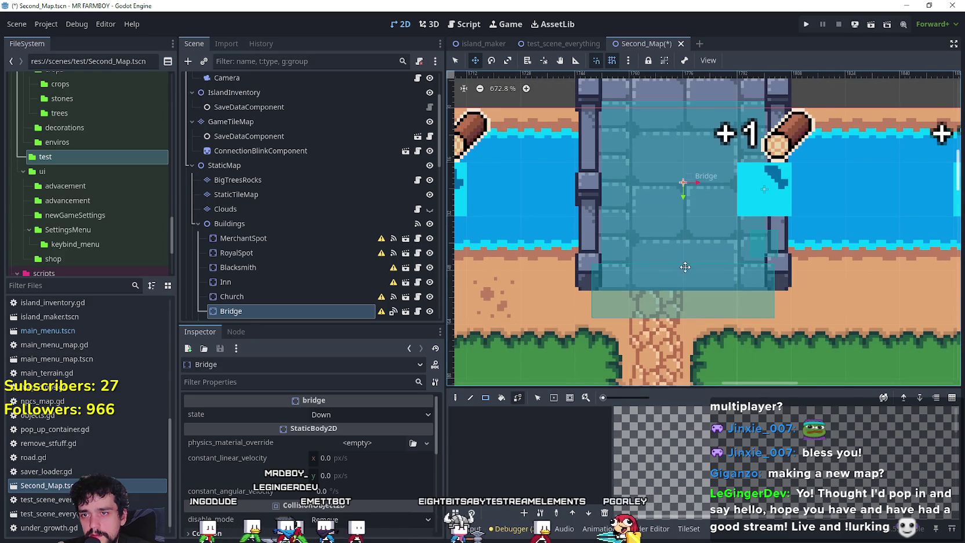
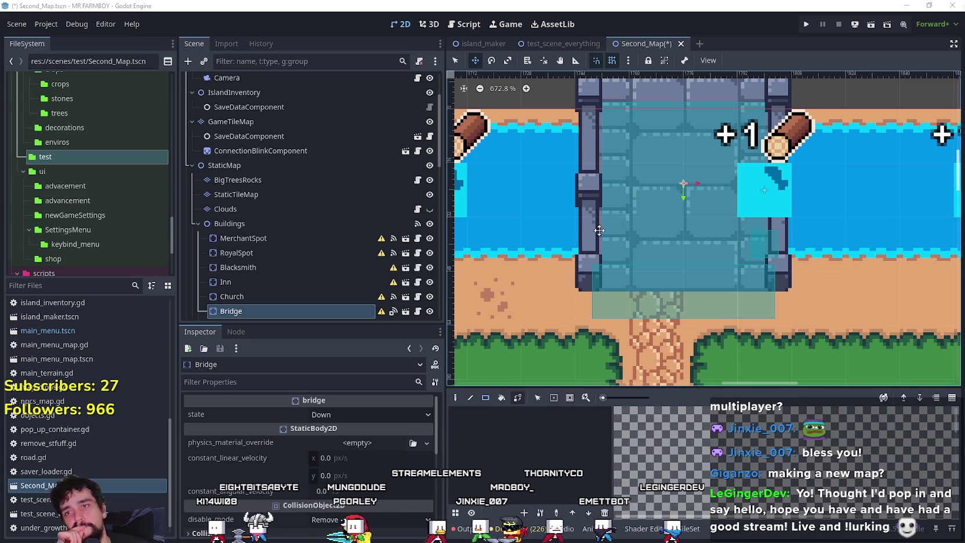
Move the Bridge up one pixel, then two arrow-key steps left over the river crossing
{"action": "scroll", "coordinate": [661, 216], "scroll_direction": "down", "scroll_amount": 1}
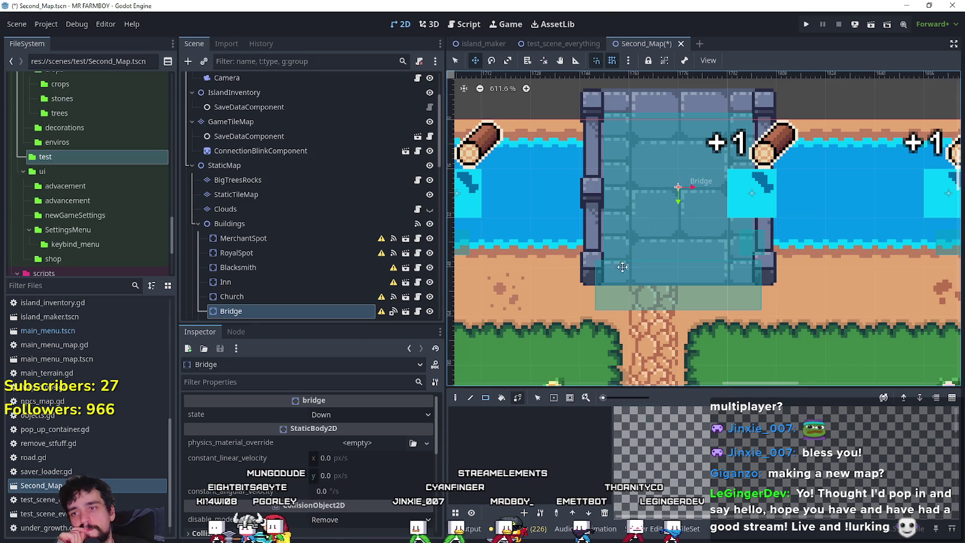
{"action": "scroll", "coordinate": [634, 248], "scroll_direction": "down", "scroll_amount": 2}
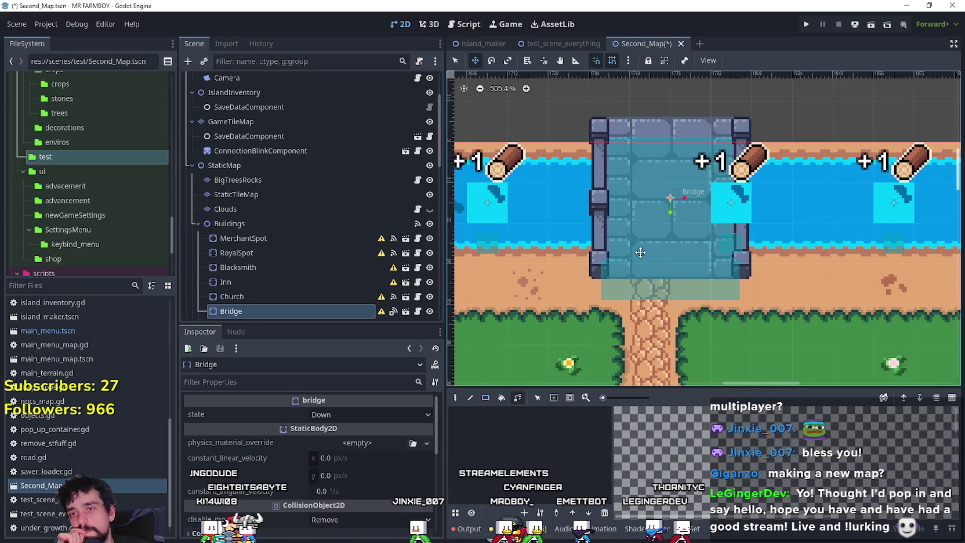
{"action": "scroll", "coordinate": [638, 224], "scroll_direction": "down", "scroll_amount": 2}
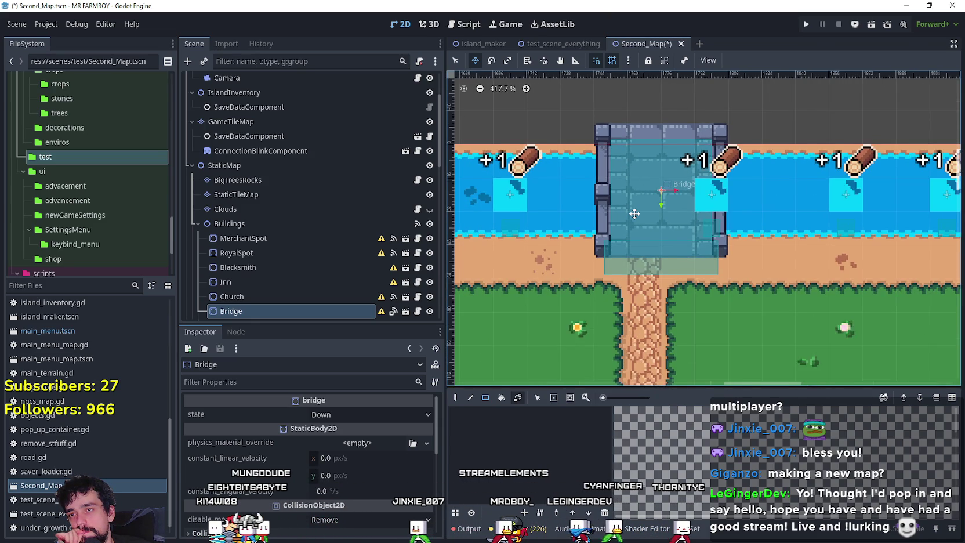
{"action": "scroll", "coordinate": [634, 205], "scroll_direction": "up", "scroll_amount": 6}
{"action": "mouse_move", "coordinate": [641, 225]}
{"action": "left_mouse_down"}
{"action": "mouse_move", "coordinate": [607, 218]}
{"action": "mouse_move", "coordinate": [621, 218]}
{"action": "left_mouse_up"}
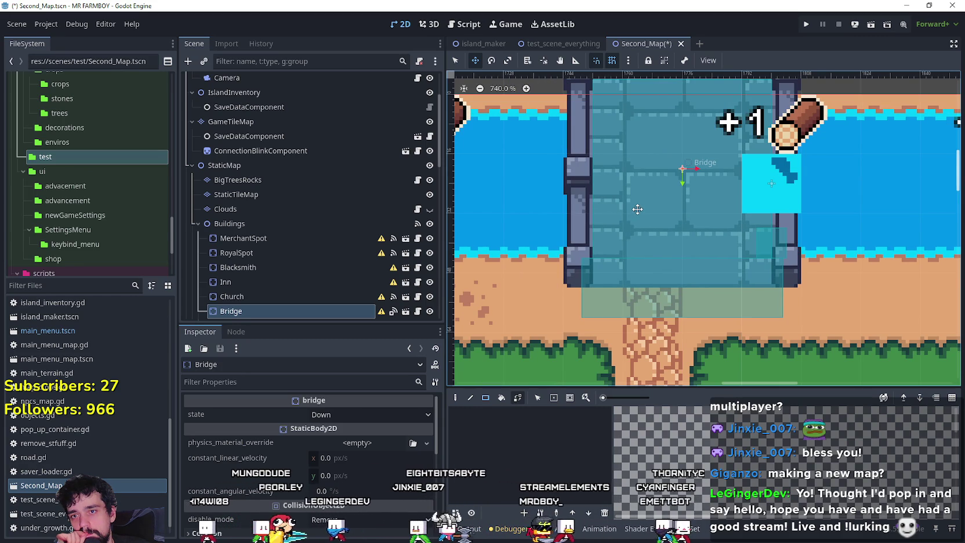
{"action": "scroll", "coordinate": [638, 209], "scroll_direction": "up", "scroll_amount": 1}
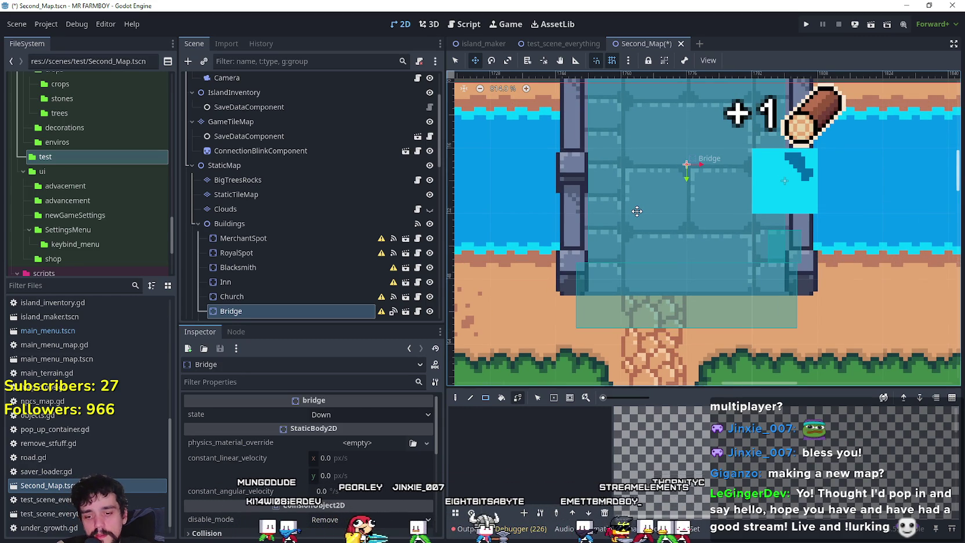
{"action": "key", "text": "Left"}
{"action": "key", "text": "Left"}
{"action": "key", "text": "Left"}
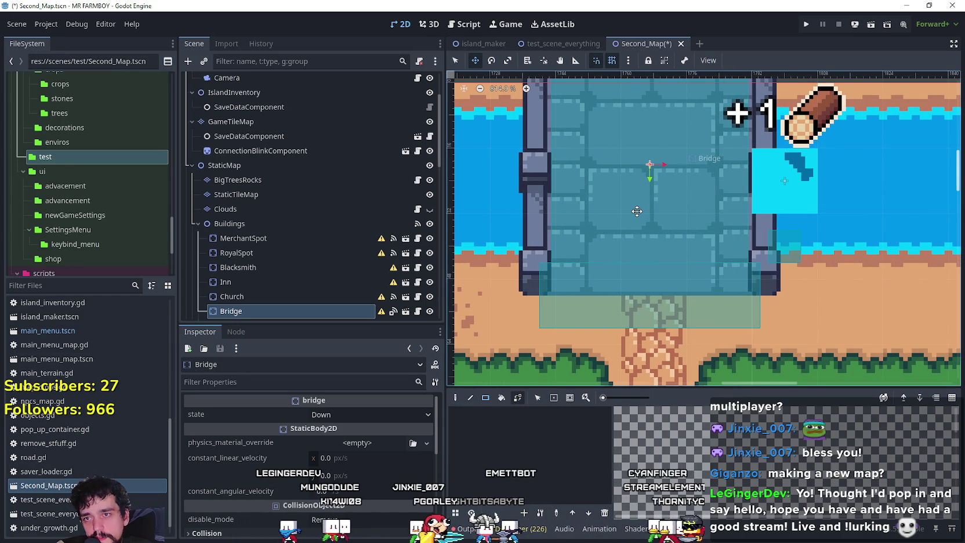
{"action": "key", "text": "Left"}
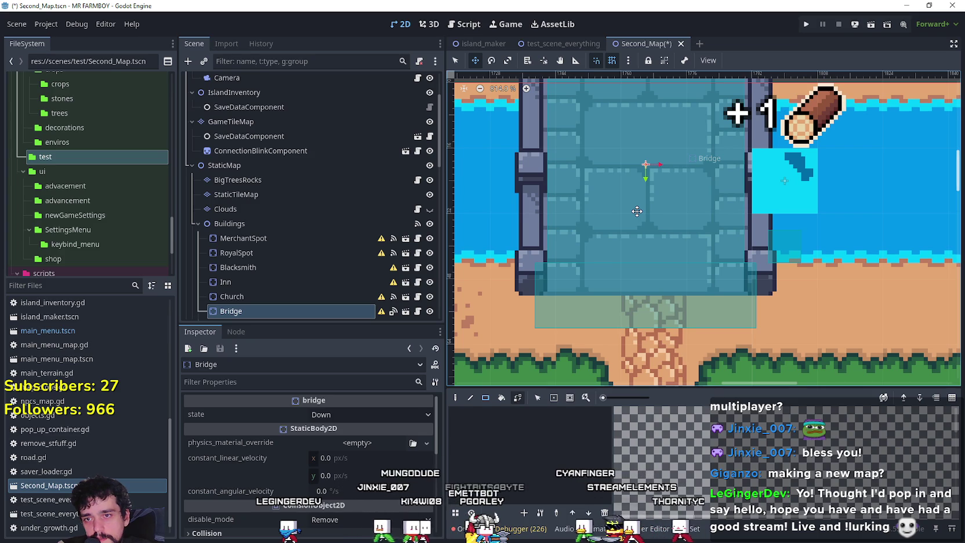
{"action": "left_click", "coordinate": [628, 60]}
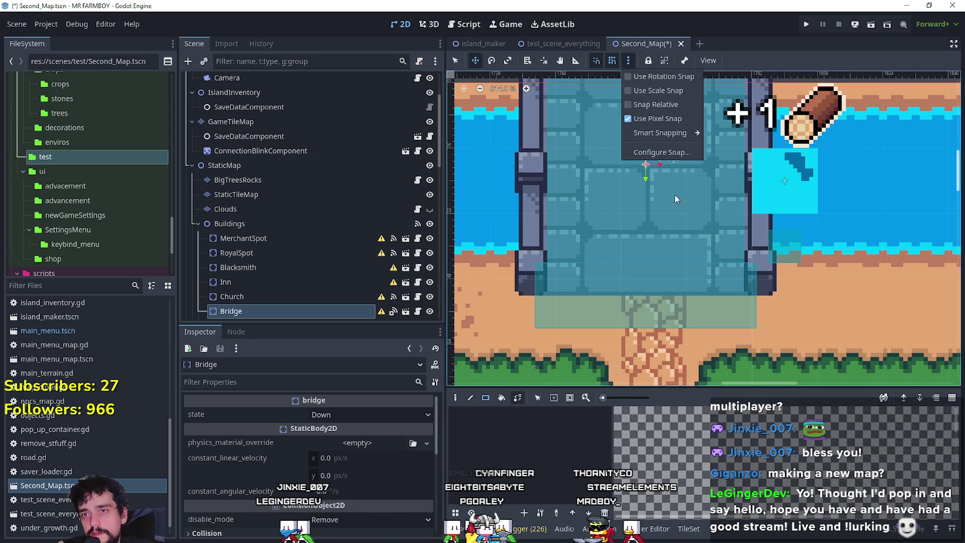
Set the snap Grid Step X to 8 px
{"action": "left_click", "coordinate": [664, 152]}
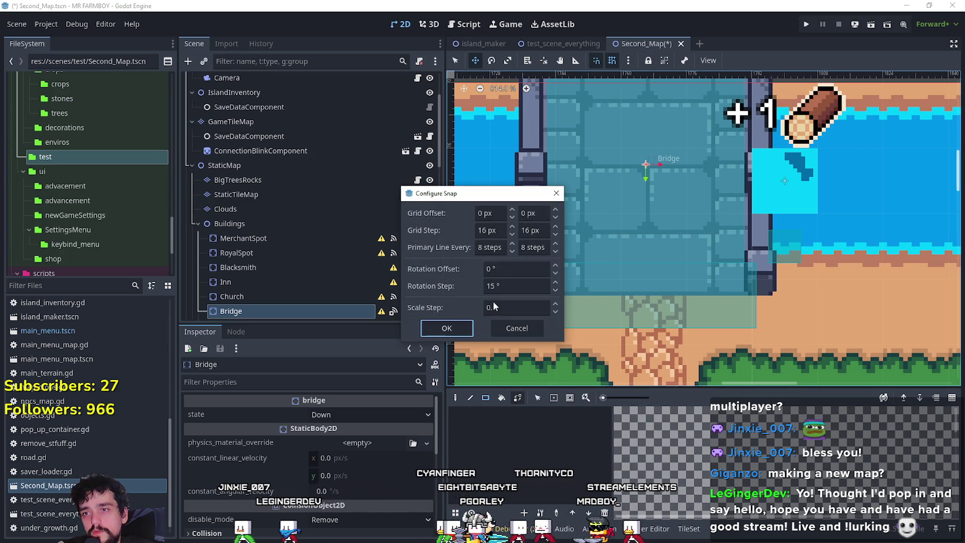
{"action": "left_click", "coordinate": [489, 232]}
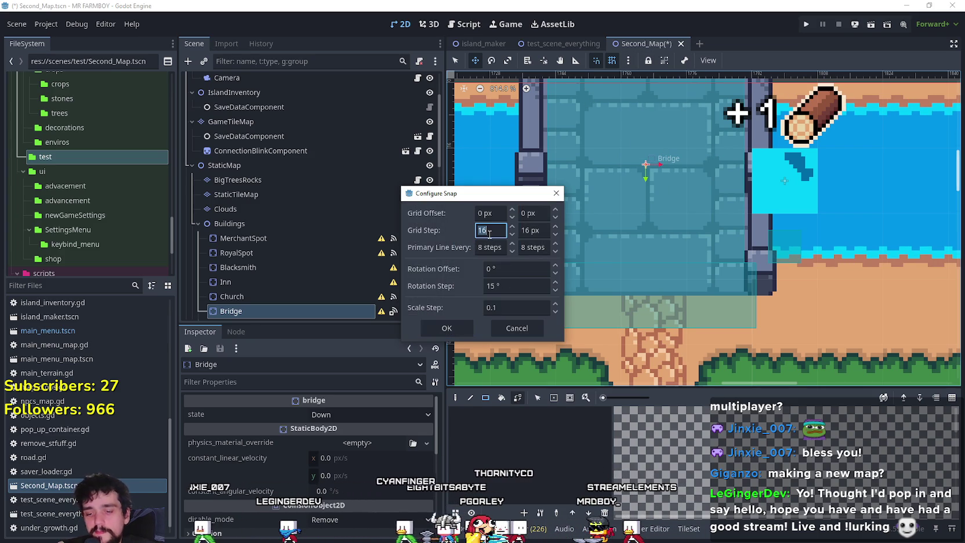
{"action": "type", "text": "8"}
{"action": "left_click", "coordinate": [519, 230]}
{"action": "left_click", "coordinate": [462, 328]}
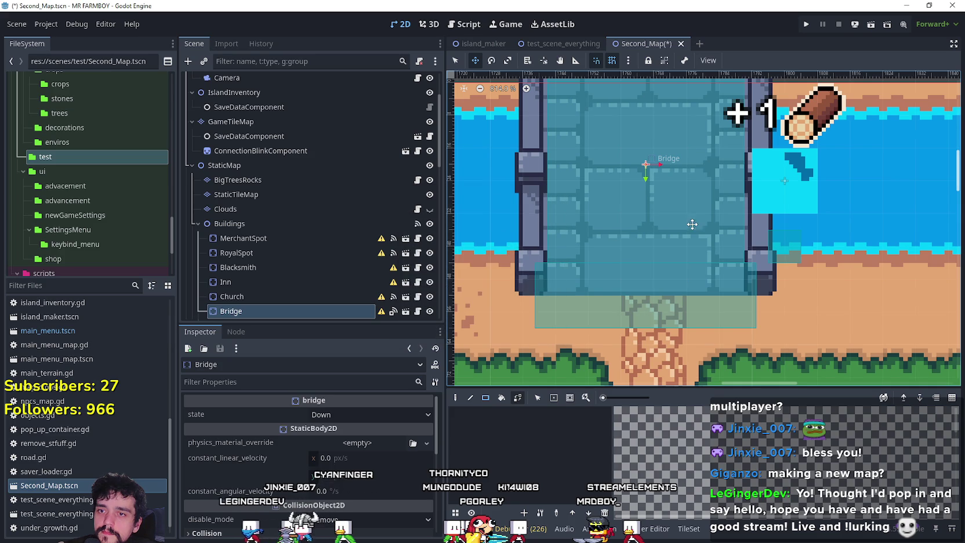
Slide the Bridge left along the finer 8 px grid
{"action": "mouse_move", "coordinate": [676, 204]}
{"action": "left_mouse_down"}
{"action": "mouse_move", "coordinate": [694, 202]}
{"action": "mouse_move", "coordinate": [696, 185]}
{"action": "mouse_move", "coordinate": [696, 201]}
{"action": "left_mouse_up"}
{"action": "scroll", "coordinate": [684, 202], "scroll_direction": "up", "scroll_amount": 2}
{"action": "scroll", "coordinate": [696, 201], "scroll_direction": "down", "scroll_amount": 1}
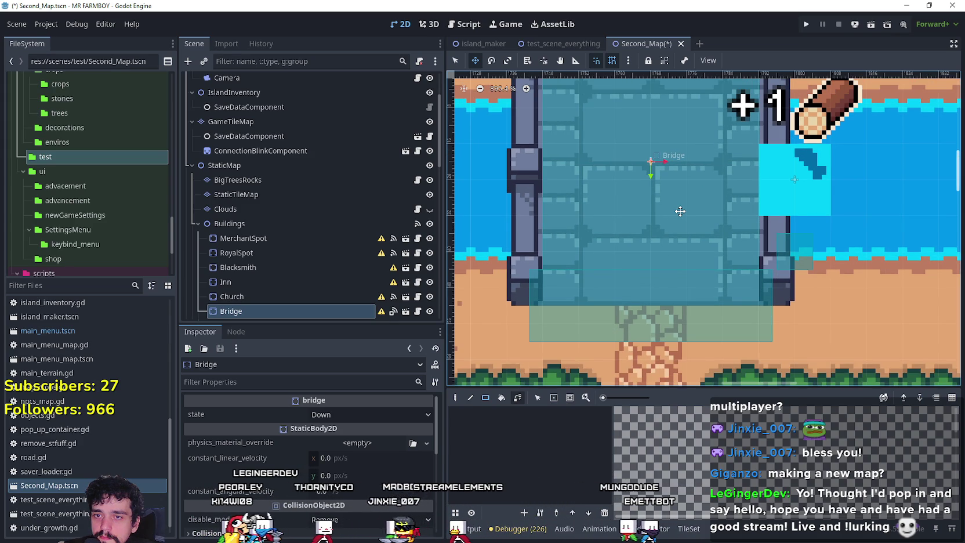
Take a Snipping Tool capture of the area around the bridge
{"action": "scroll", "coordinate": [680, 211], "scroll_direction": "down", "scroll_amount": 2}
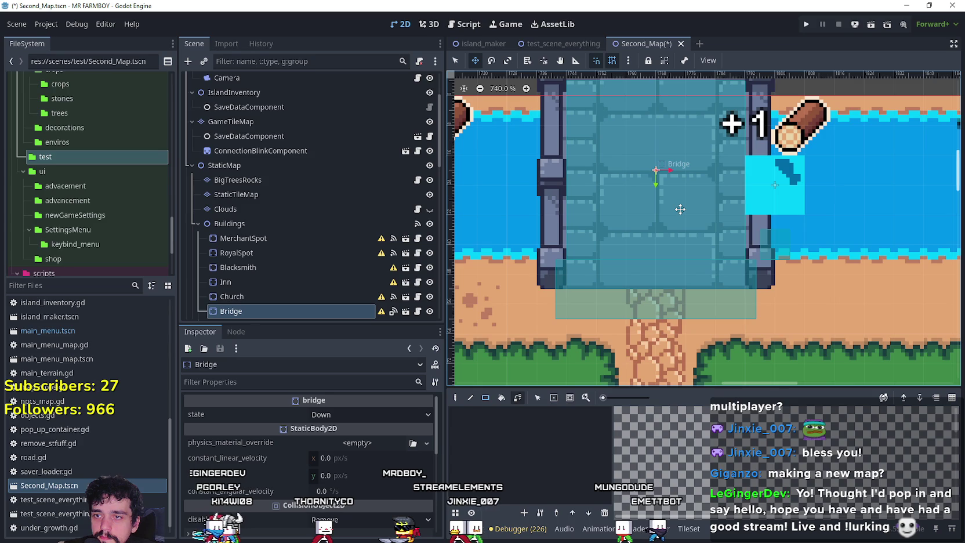
{"action": "scroll", "coordinate": [680, 209], "scroll_direction": "down", "scroll_amount": 2}
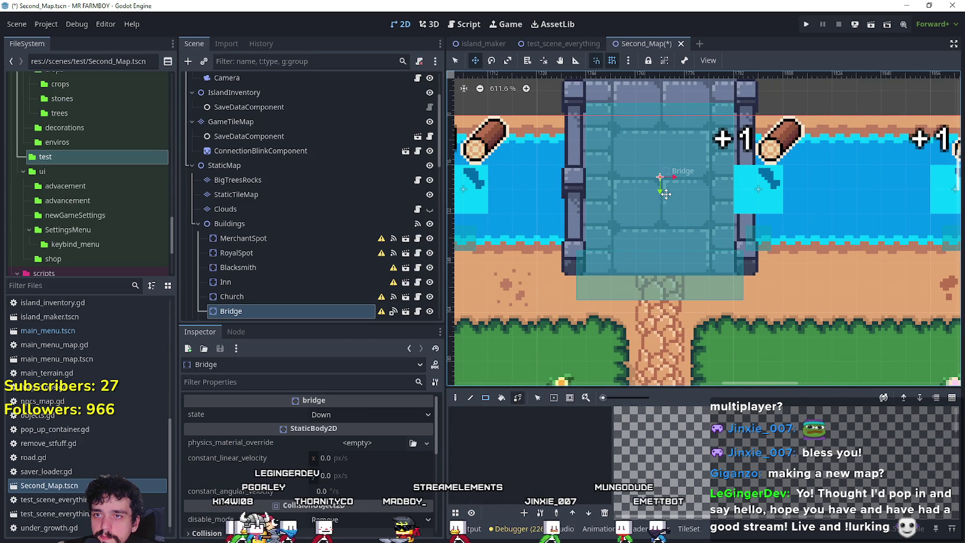
{"action": "scroll", "coordinate": [666, 195], "scroll_direction": "down", "scroll_amount": 2}
{"action": "scroll", "coordinate": [666, 194], "scroll_direction": "up", "scroll_amount": 5}
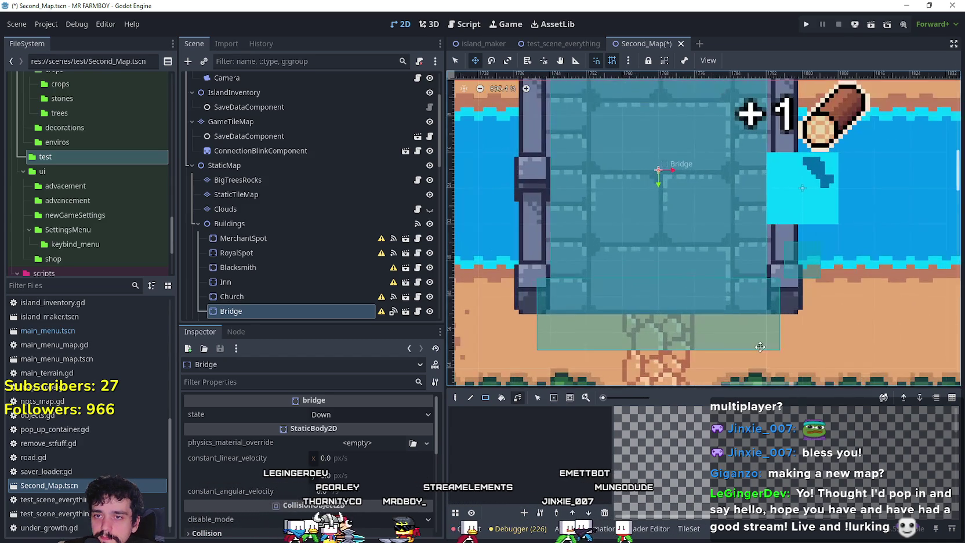
{"action": "scroll", "coordinate": [687, 261], "scroll_direction": "down", "scroll_amount": 8}
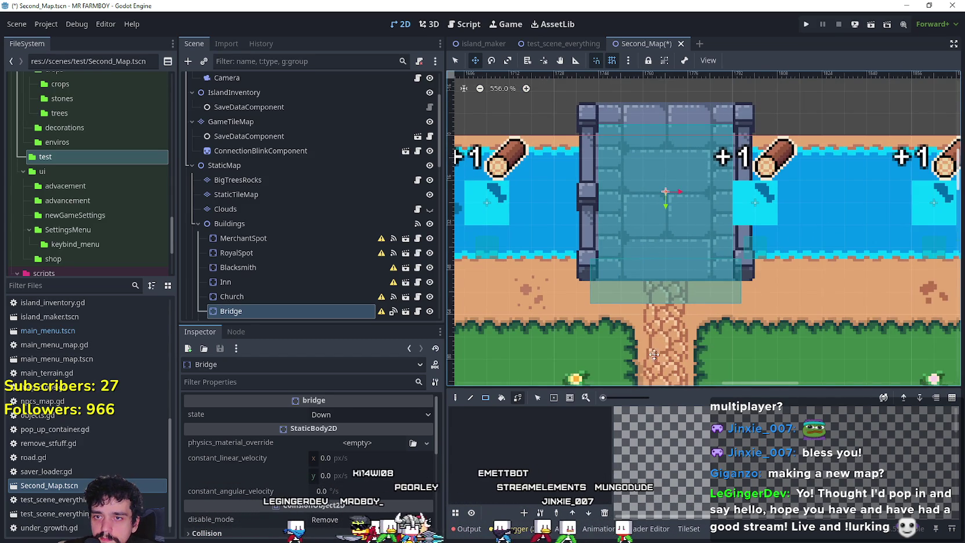
{"action": "scroll", "coordinate": [622, 373], "scroll_direction": "left", "scroll_amount": 15}
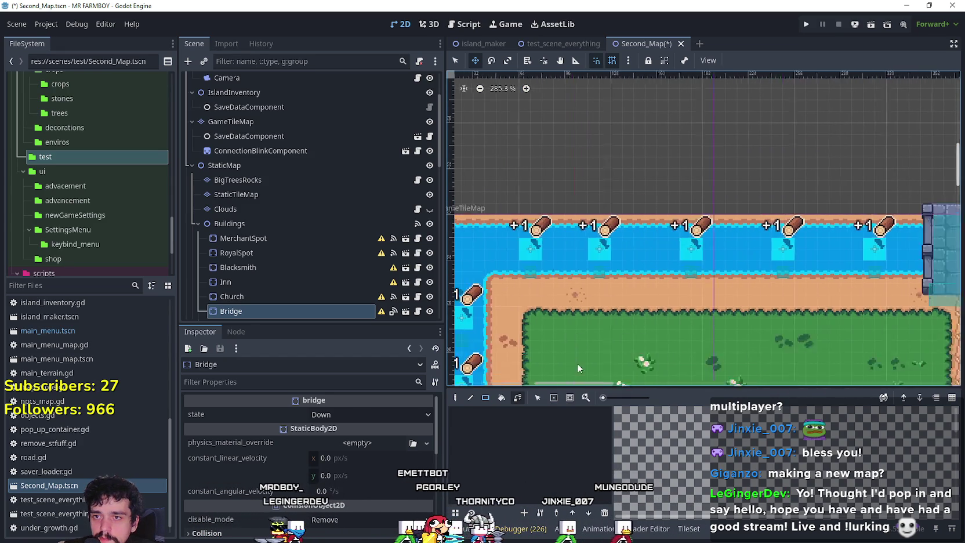
{"action": "scroll", "coordinate": [613, 365], "scroll_direction": "up", "scroll_amount": 9}
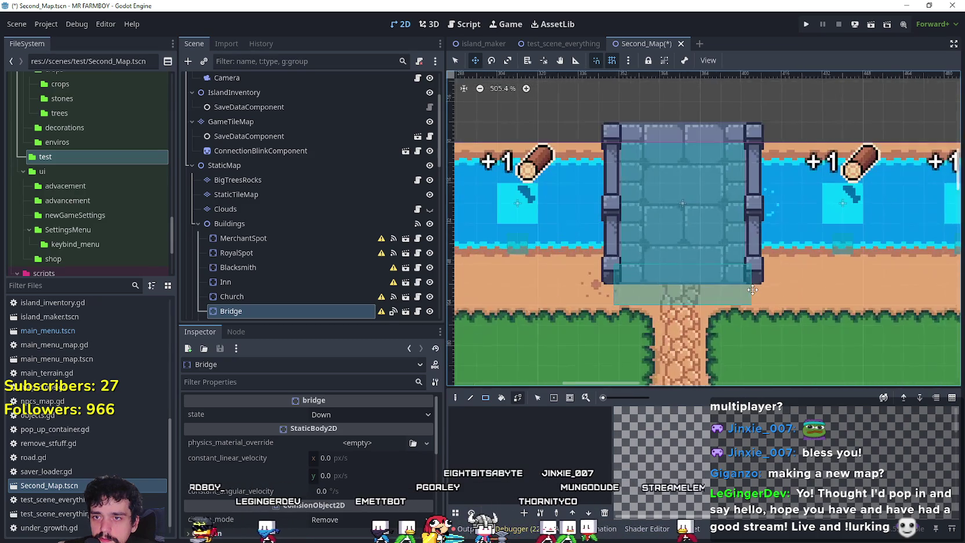
{"action": "scroll", "coordinate": [759, 309], "scroll_direction": "down", "scroll_amount": 2}
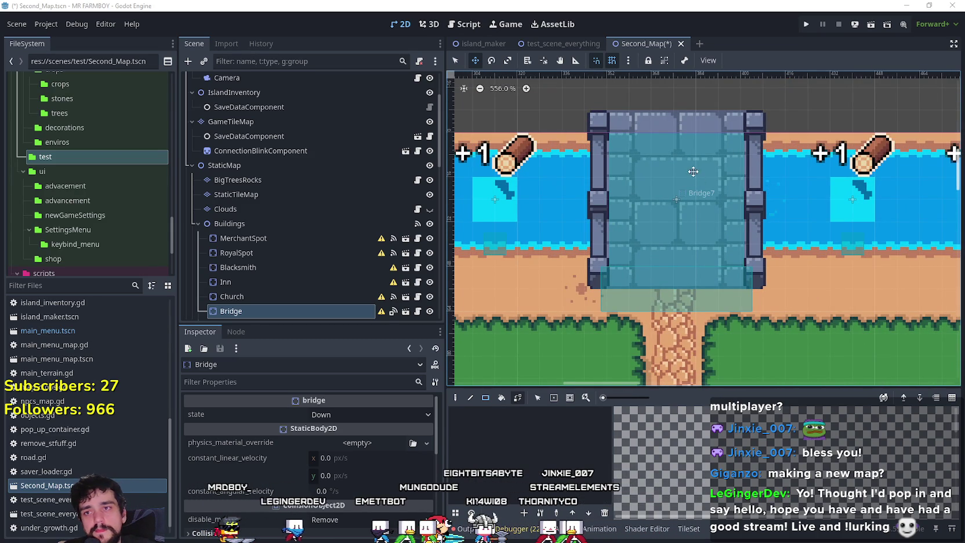
{"action": "key", "text": "super+shift+s"}
{"action": "mouse_move", "coordinate": [530, 87]}
{"action": "left_mouse_down"}
{"action": "mouse_move", "coordinate": [736, 266]}
{"action": "mouse_move", "coordinate": [846, 337]}
{"action": "left_mouse_up"}
{"action": "key", "text": "alt+Tab"}
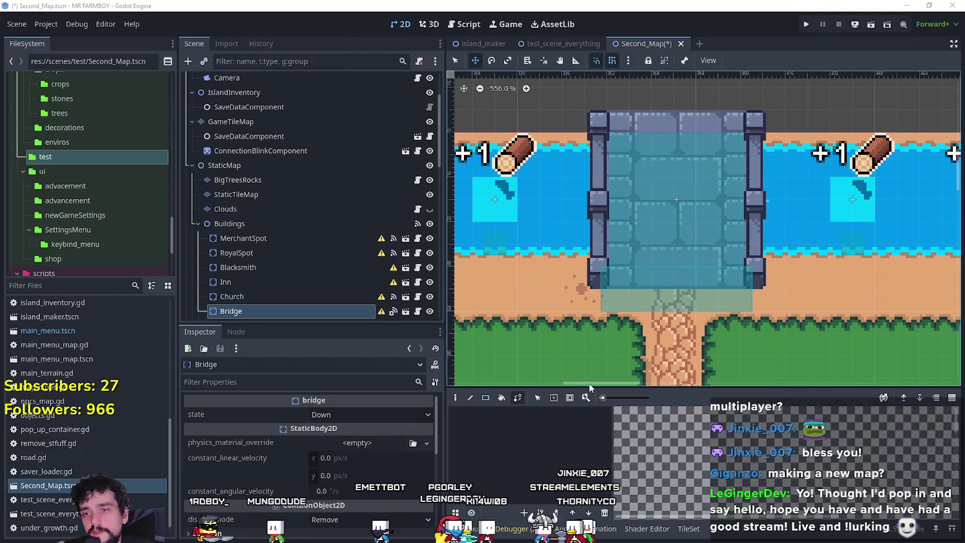
Lower the Bridge 3 px so its base meets the dirt path
{"action": "mouse_move", "coordinate": [601, 383]}
{"action": "left_mouse_down"}
{"action": "mouse_move", "coordinate": [772, 380]}
{"action": "mouse_move", "coordinate": [760, 383]}
{"action": "left_mouse_up"}
{"action": "scroll", "coordinate": [703, 242], "scroll_direction": "up", "scroll_amount": 2}
{"action": "scroll", "coordinate": [703, 242], "scroll_direction": "down", "scroll_amount": 1}
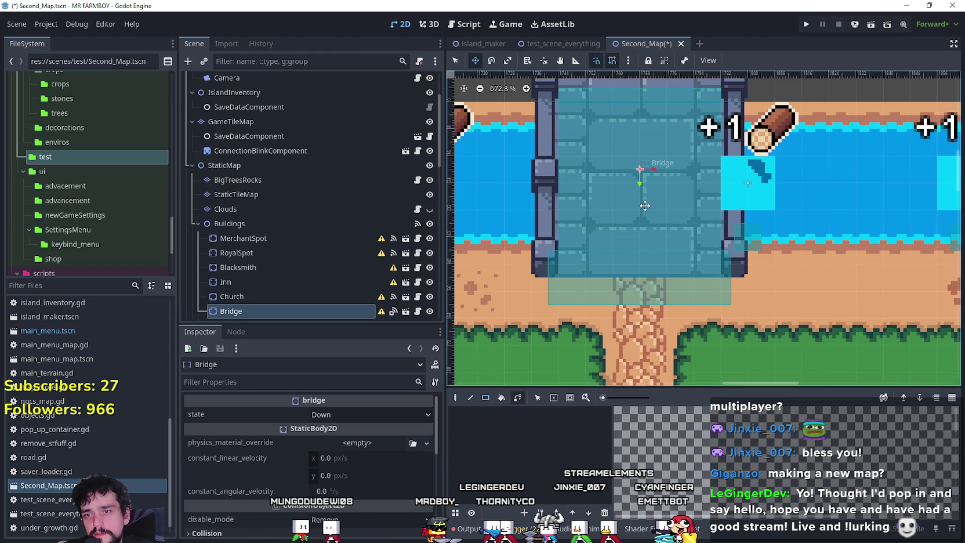
{"action": "left_click_drag", "start_coordinate": [645, 204], "coordinate": [645, 213]}
{"action": "scroll", "coordinate": [638, 217], "scroll_direction": "down", "scroll_amount": 3}
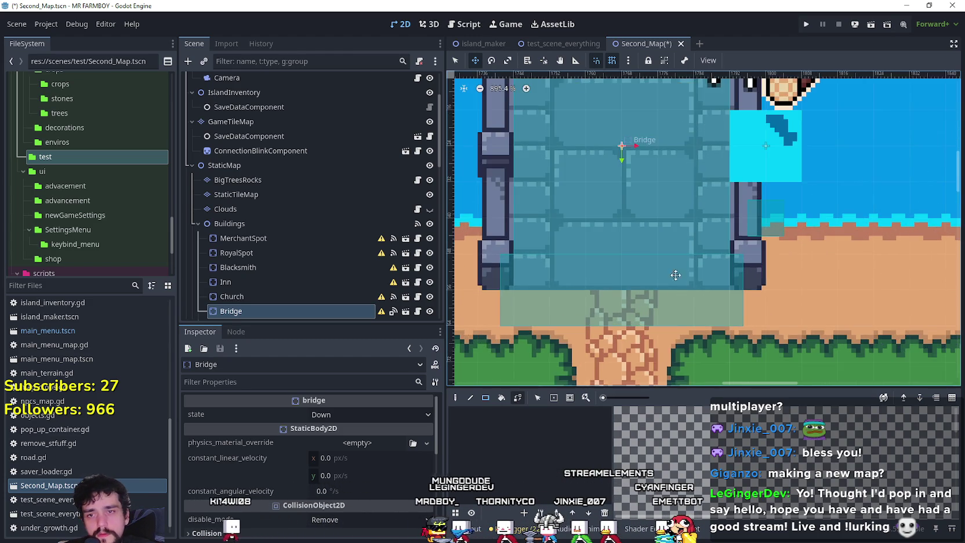
{"action": "scroll", "coordinate": [629, 224], "scroll_direction": "down", "scroll_amount": 1}
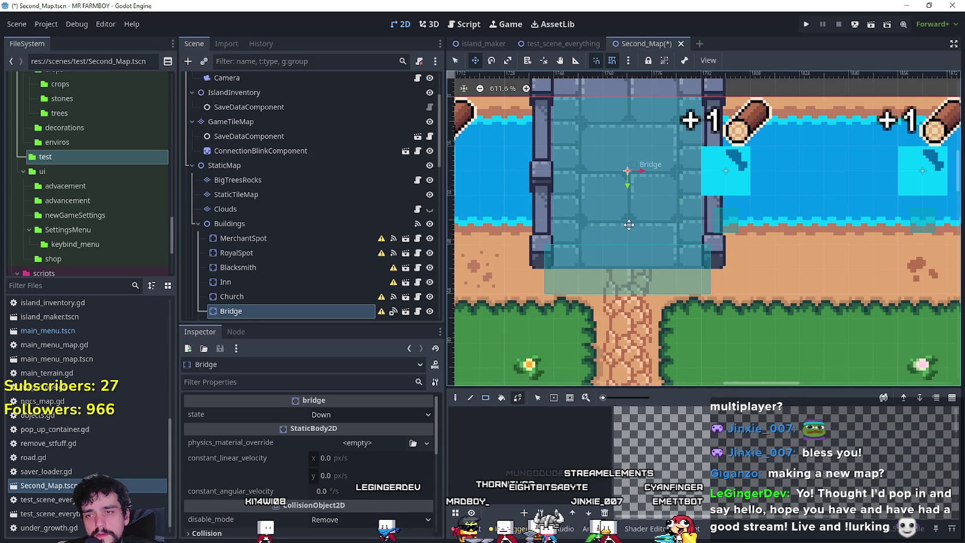
{"action": "scroll", "coordinate": [630, 228], "scroll_direction": "up", "scroll_amount": 6}
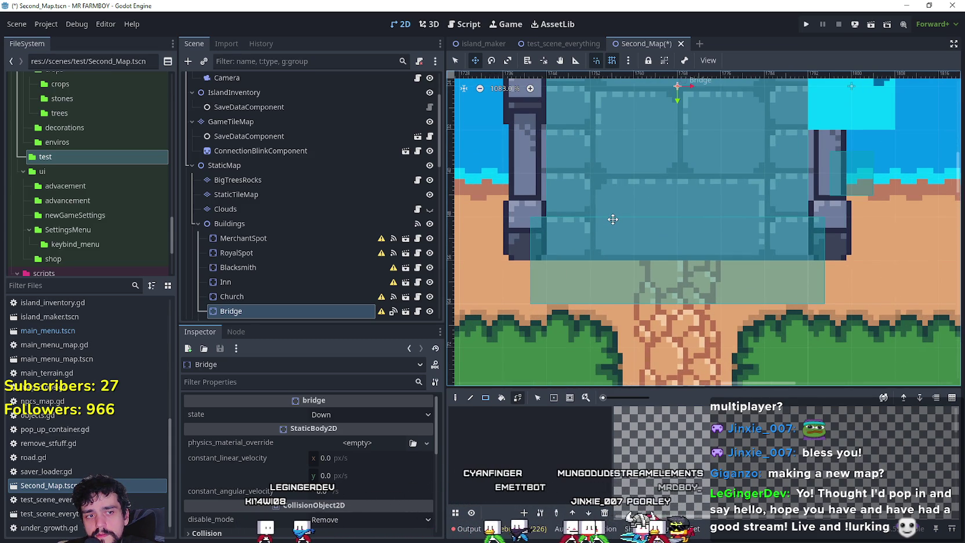
Nudge the Bridge one snap step right, then one pixel right and one pixel up
{"action": "scroll", "coordinate": [612, 219], "scroll_direction": "up", "scroll_amount": 1}
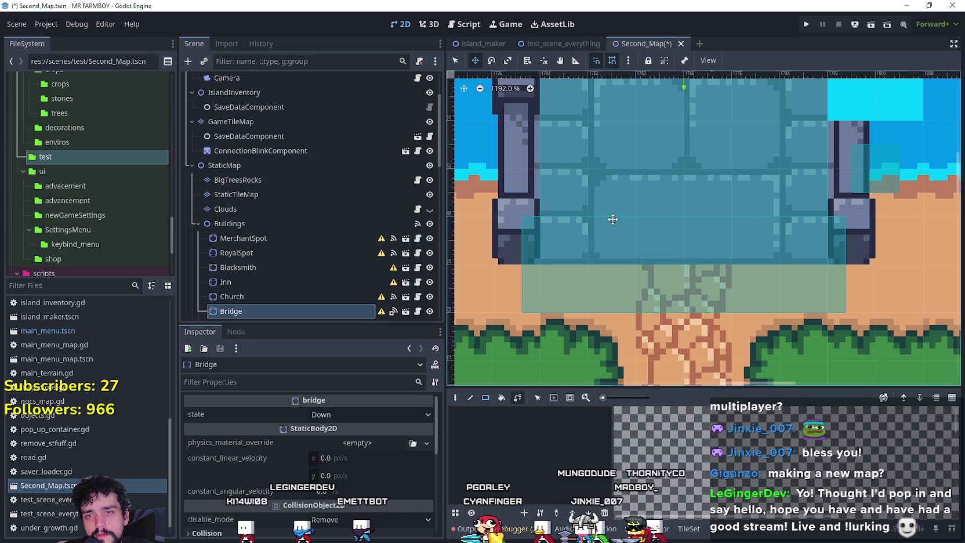
{"action": "scroll", "coordinate": [613, 219], "scroll_direction": "down", "scroll_amount": 3}
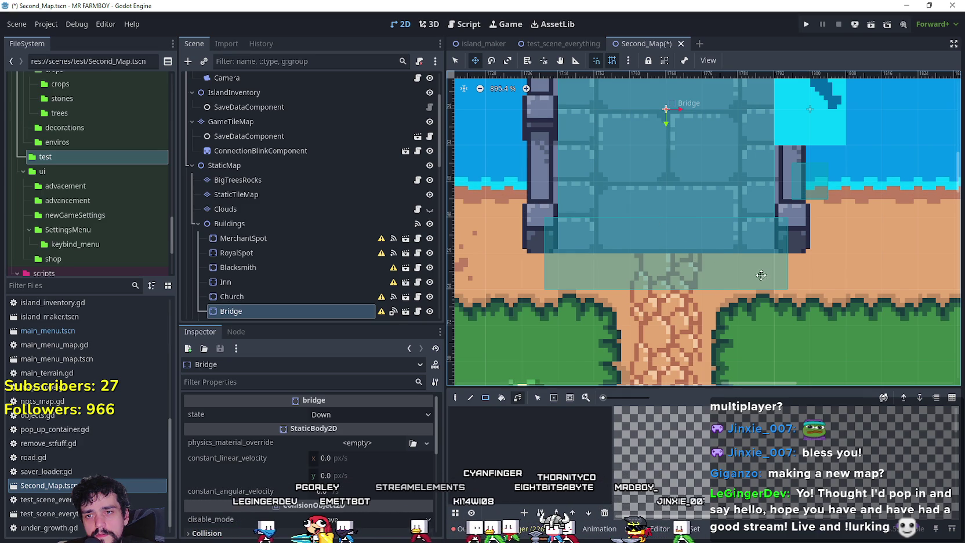
{"action": "scroll", "coordinate": [702, 241], "scroll_direction": "up", "scroll_amount": 2}
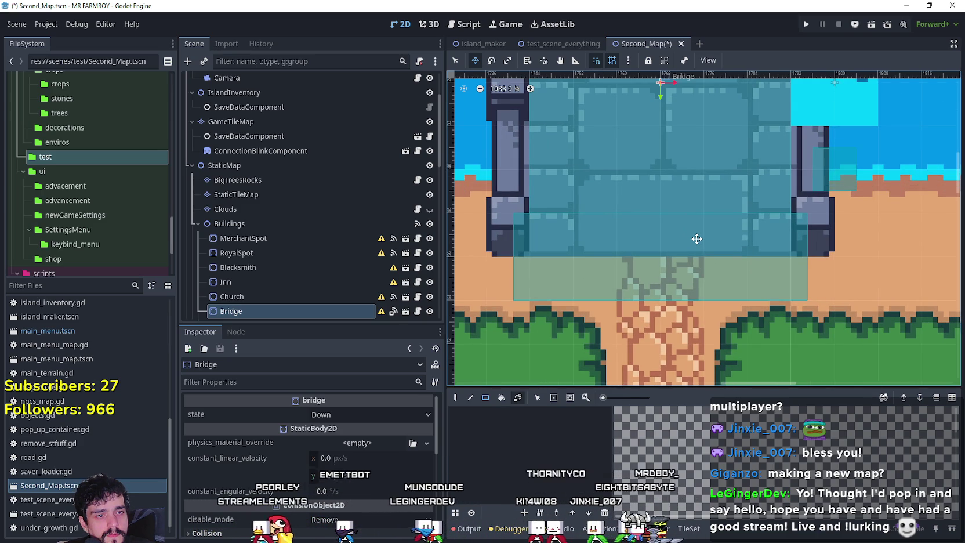
{"action": "scroll", "coordinate": [697, 238], "scroll_direction": "up", "scroll_amount": 1}
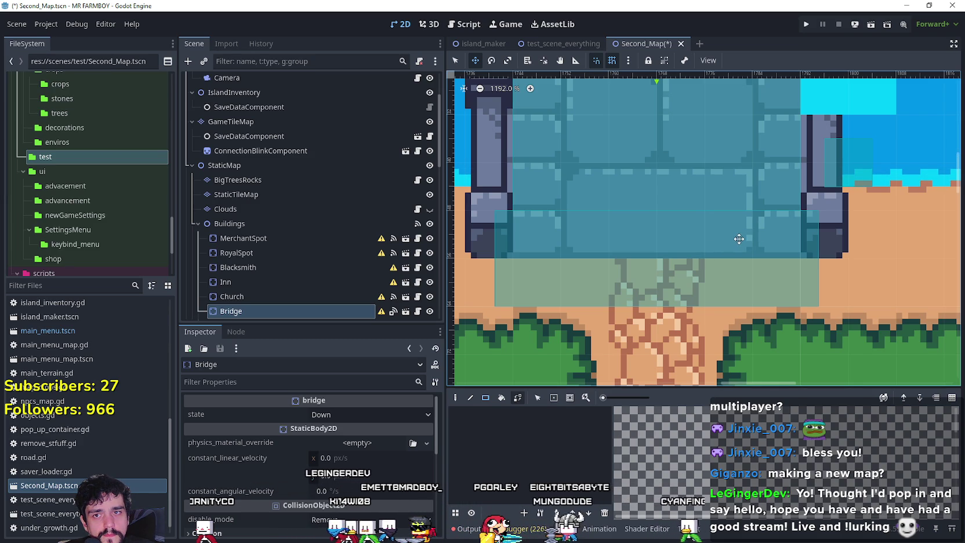
{"action": "mouse_move", "coordinate": [746, 237]}
{"action": "left_mouse_down"}
{"action": "mouse_move", "coordinate": [717, 241]}
{"action": "mouse_move", "coordinate": [736, 233]}
{"action": "left_mouse_up"}
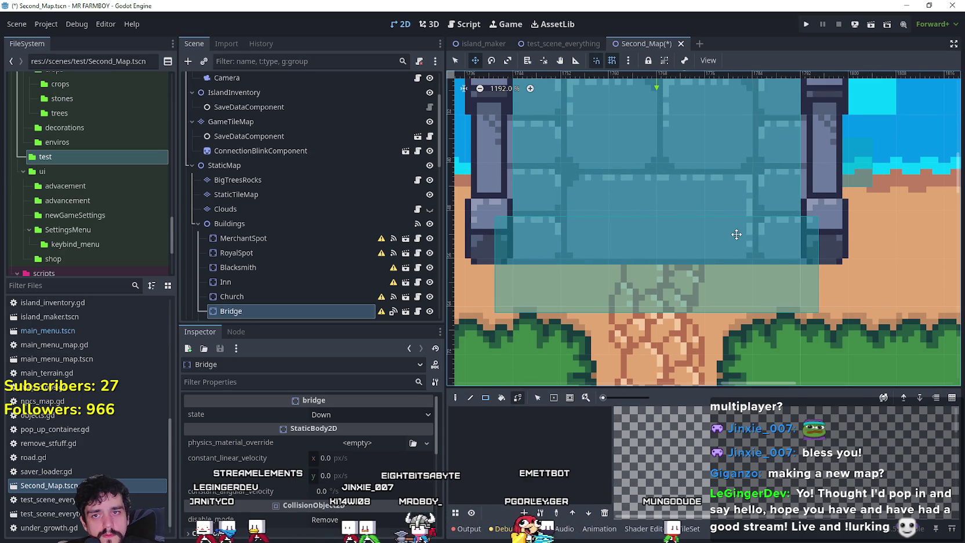
{"action": "key", "text": "Right"}
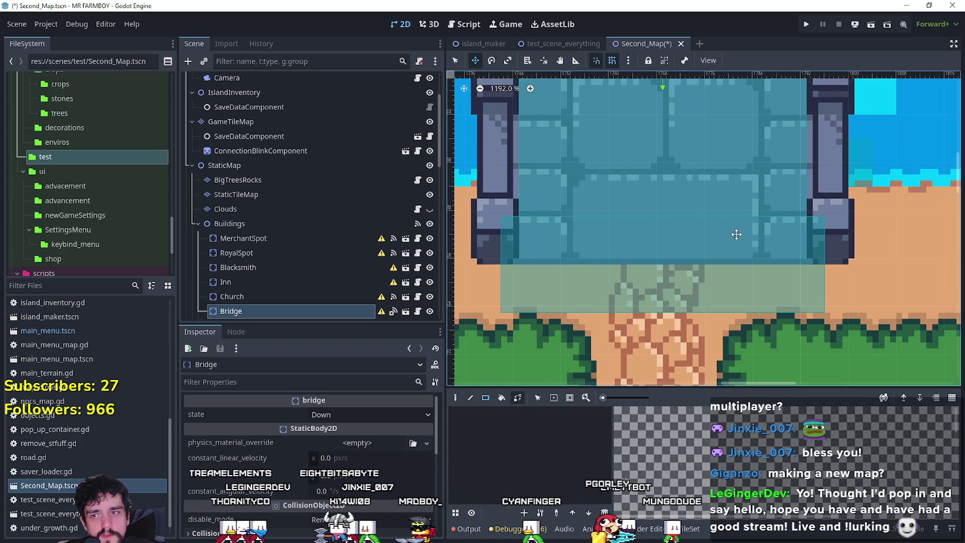
{"action": "scroll", "coordinate": [777, 299], "scroll_direction": "down", "scroll_amount": 1}
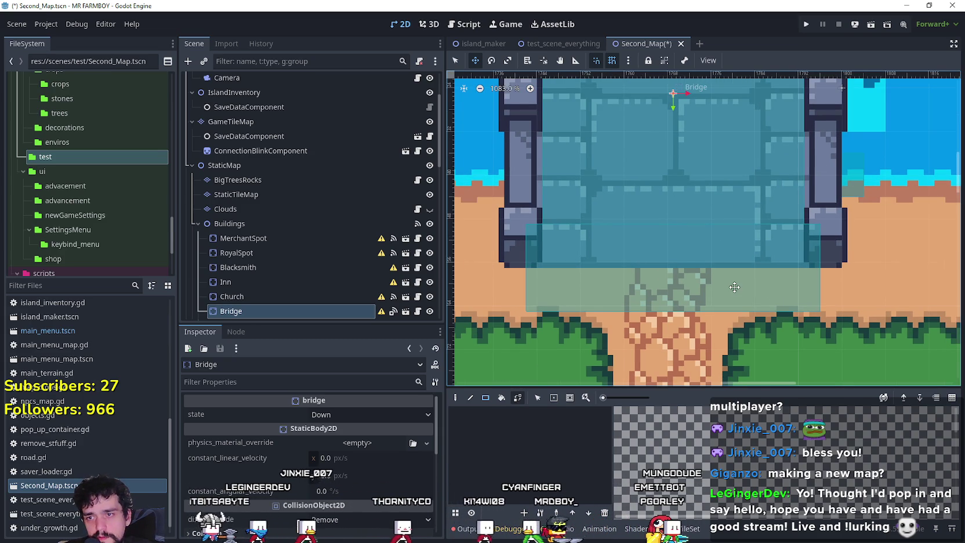
{"action": "key", "text": "Up"}
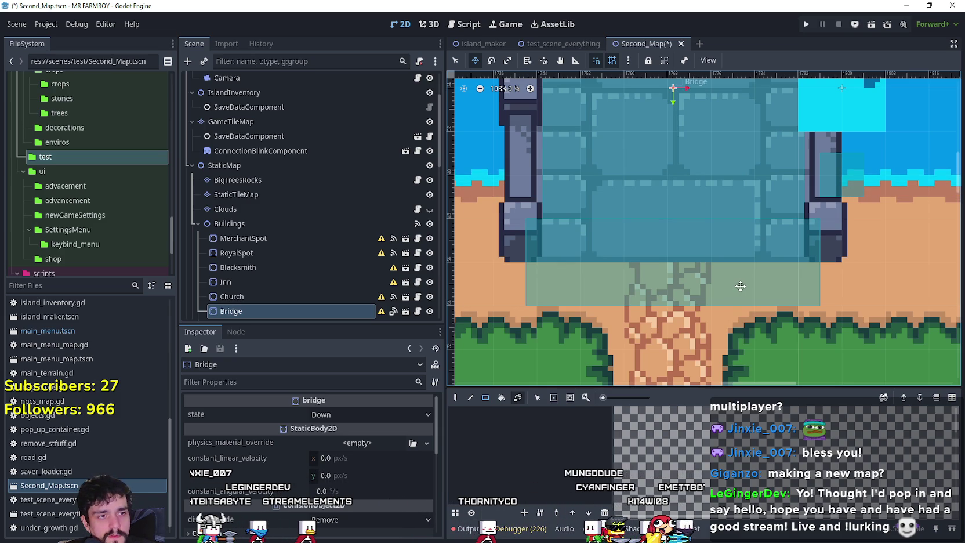
Zoom out and save the Second_Map scene
{"action": "scroll", "coordinate": [705, 241], "scroll_direction": "down", "scroll_amount": 1}
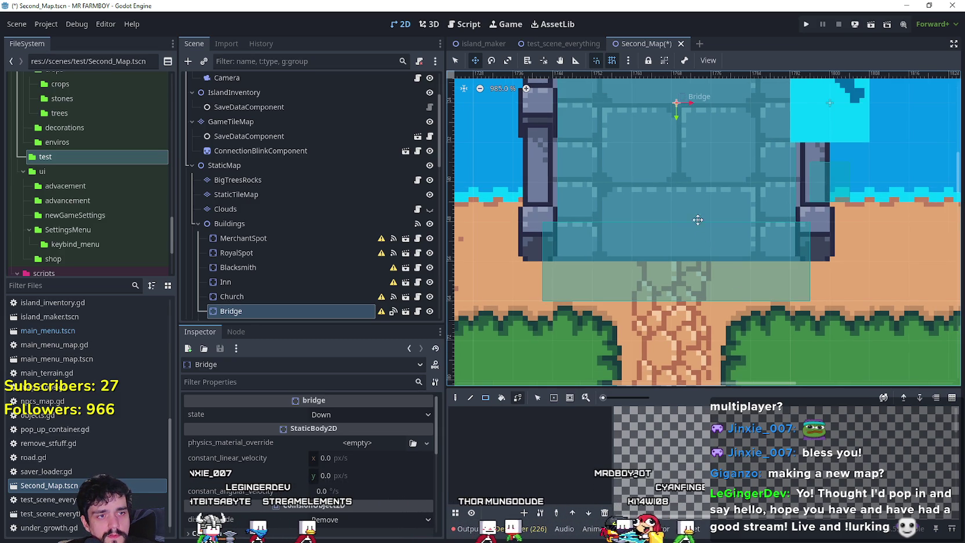
{"action": "scroll", "coordinate": [689, 150], "scroll_direction": "down", "scroll_amount": 9}
{"action": "key", "text": "ctrl+s"}
{"action": "scroll", "coordinate": [736, 182], "scroll_direction": "up", "scroll_amount": 3}
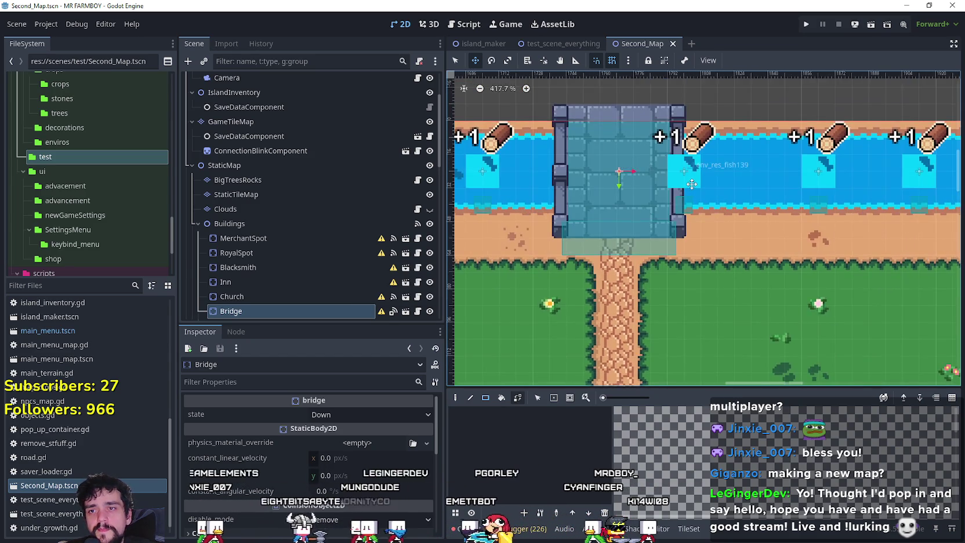
Move the env_res_fish139 fish spot 16 px right along the river
{"action": "left_click", "coordinate": [450, 65]}
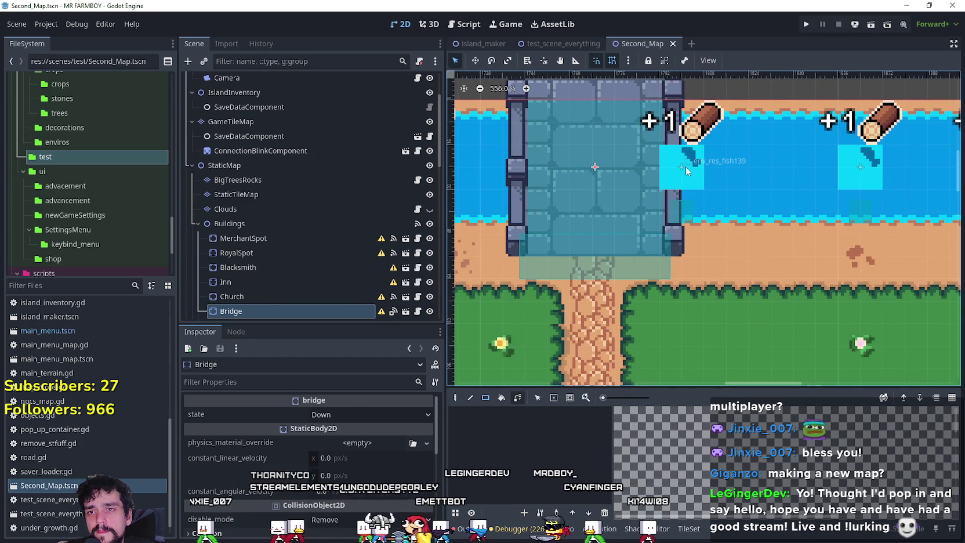
{"action": "left_click", "coordinate": [686, 166]}
{"action": "scroll", "coordinate": [683, 168], "scroll_direction": "up", "scroll_amount": 1}
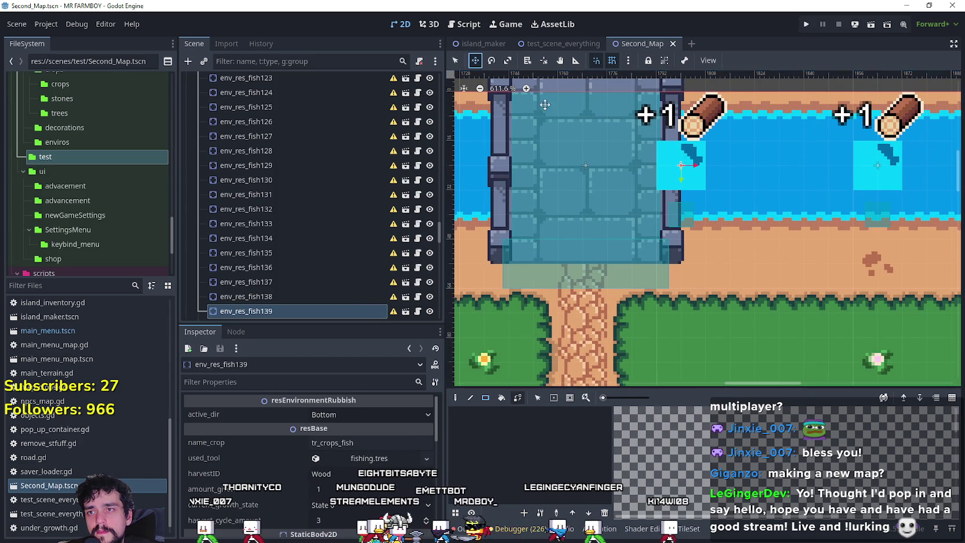
{"action": "key", "text": "w"}
{"action": "left_click_drag", "start_coordinate": [674, 165], "coordinate": [726, 165]}
{"action": "scroll", "coordinate": [728, 165], "scroll_direction": "up", "scroll_amount": 6}
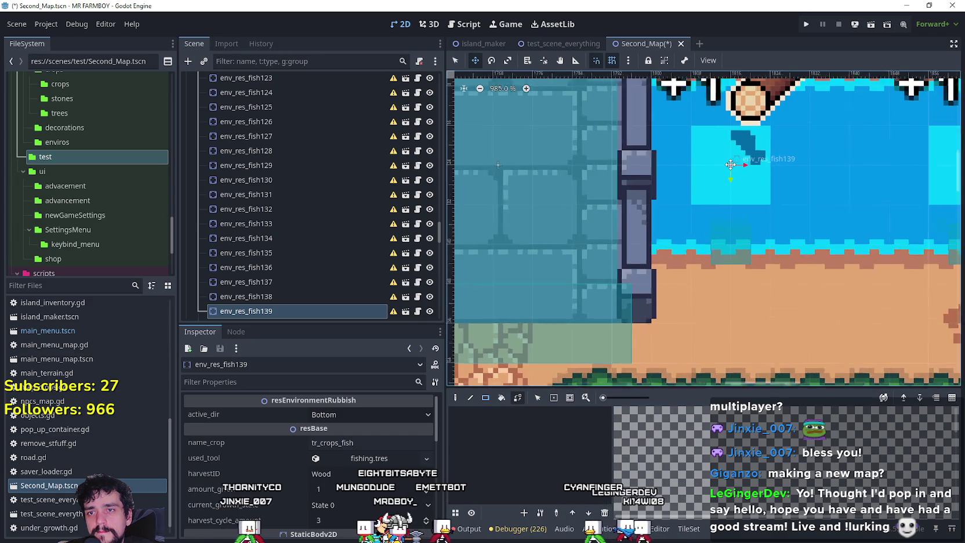
{"action": "scroll", "coordinate": [729, 166], "scroll_direction": "down", "scroll_amount": 8}
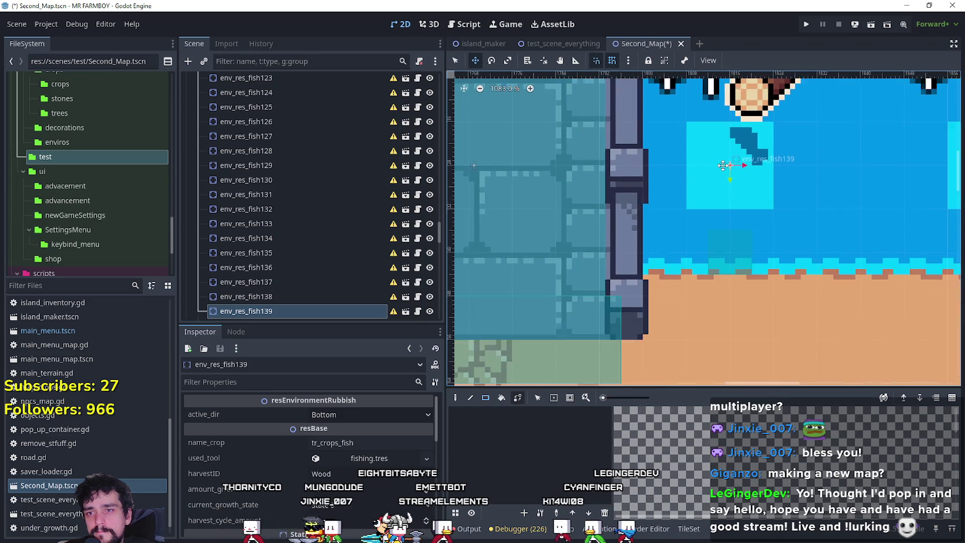
{"action": "scroll", "coordinate": [715, 171], "scroll_direction": "down", "scroll_amount": 3}
Save Second_Map and select the StaticTileMap layer
{"action": "key", "text": "ctrl+s"}
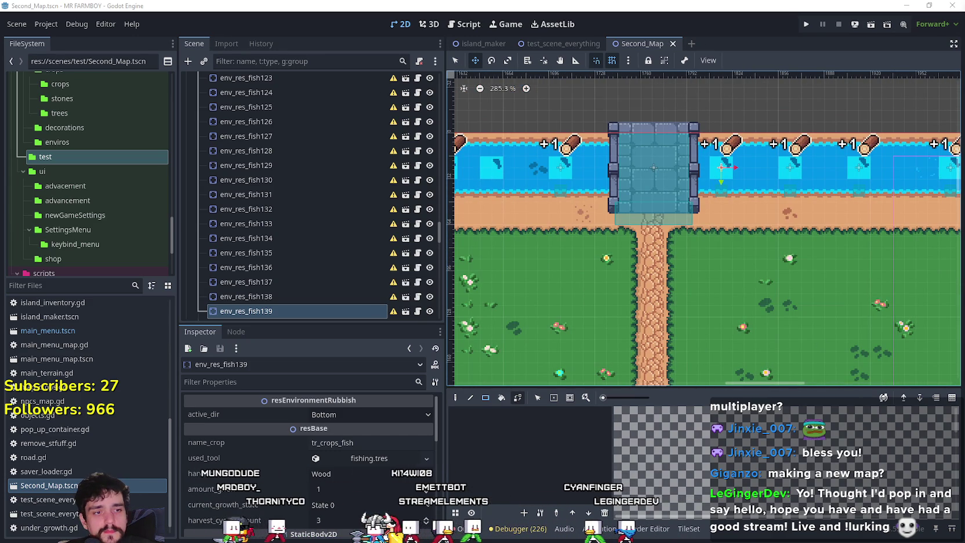
{"action": "scroll", "coordinate": [755, 268], "scroll_direction": "down", "scroll_amount": 1}
{"action": "scroll", "coordinate": [567, 197], "scroll_direction": "left", "scroll_amount": 3}
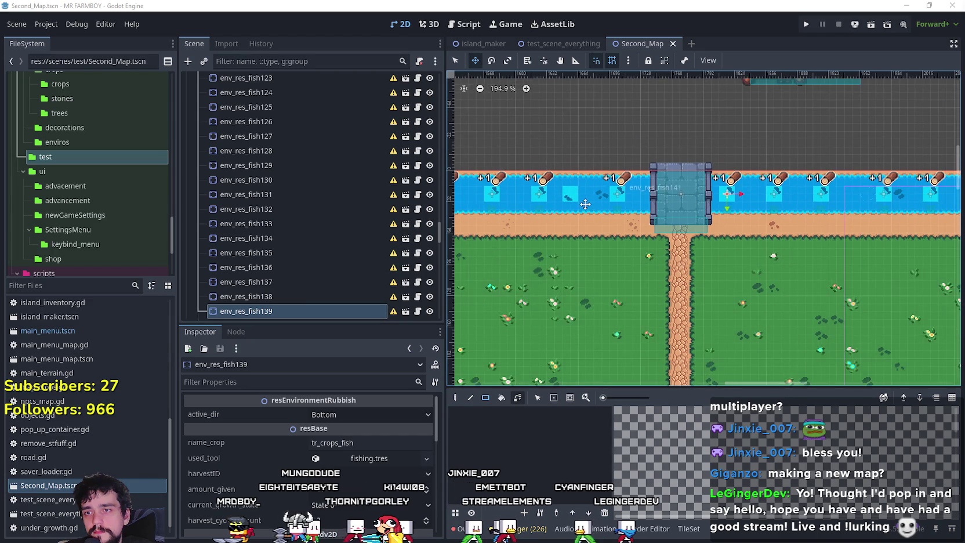
{"action": "scroll", "coordinate": [567, 196], "scroll_direction": "up", "scroll_amount": 1}
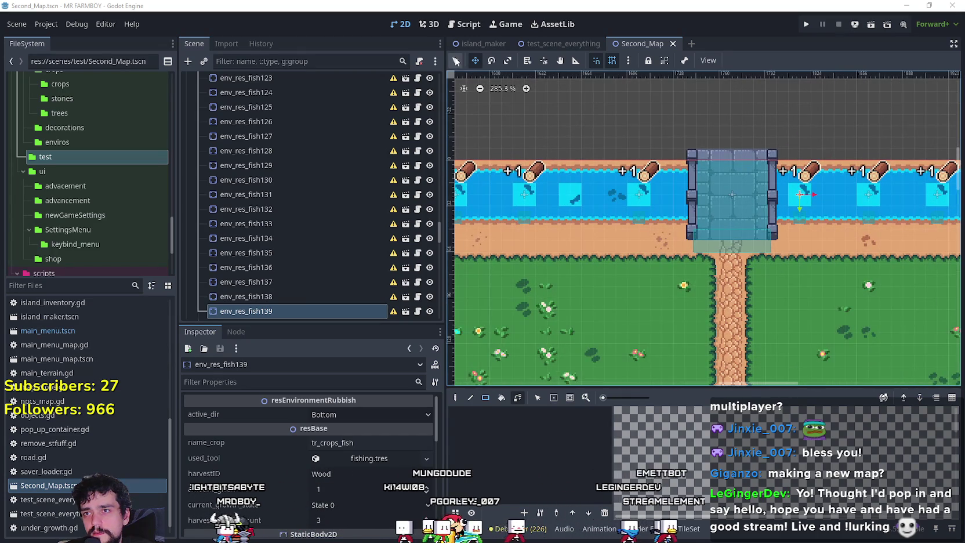
{"action": "left_click", "coordinate": [573, 193]}
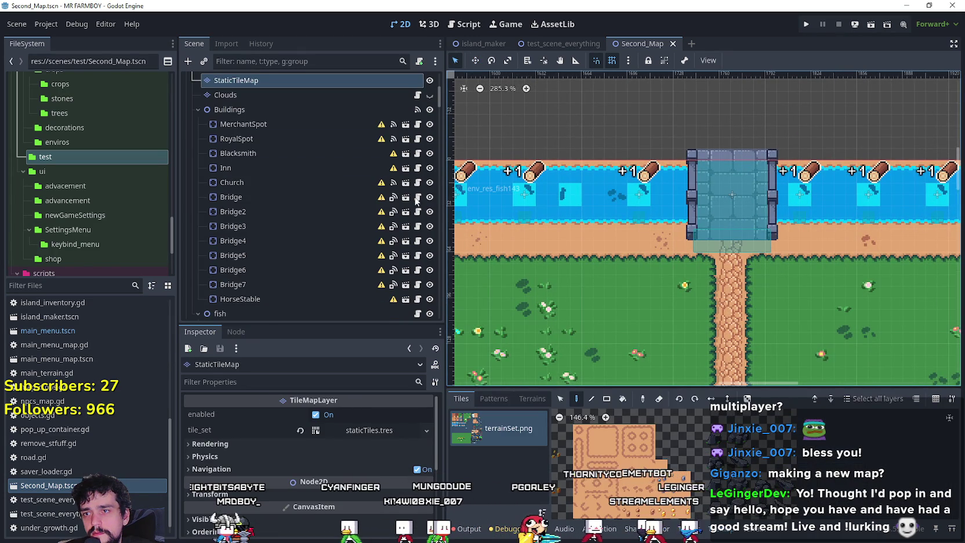
Inspect StaticTileMap's terrainSet.png atlas in the TileSet tab, then return to the TileMap palette
{"action": "left_click", "coordinate": [696, 529]}
{"action": "scroll", "coordinate": [779, 482], "scroll_direction": "down", "scroll_amount": 4}
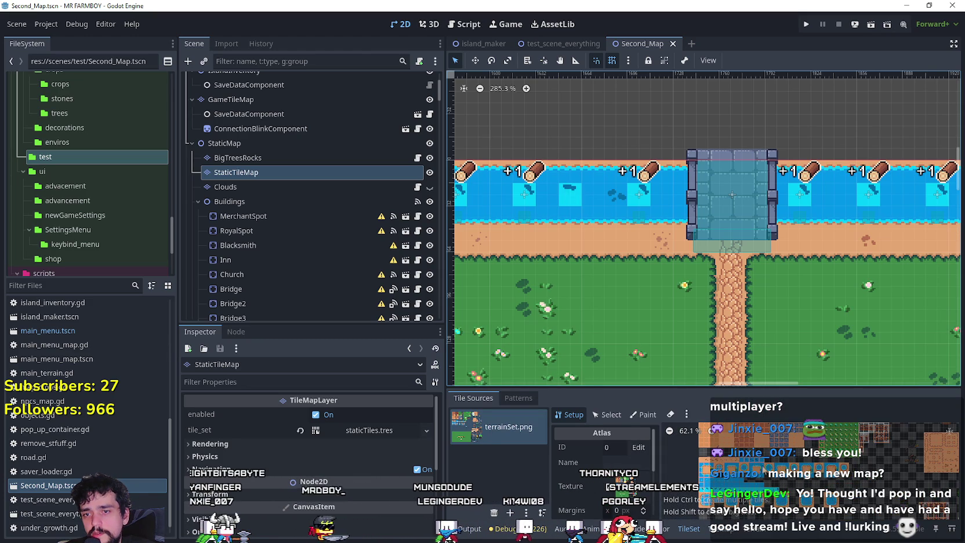
{"action": "scroll", "coordinate": [714, 484], "scroll_direction": "up", "scroll_amount": 4}
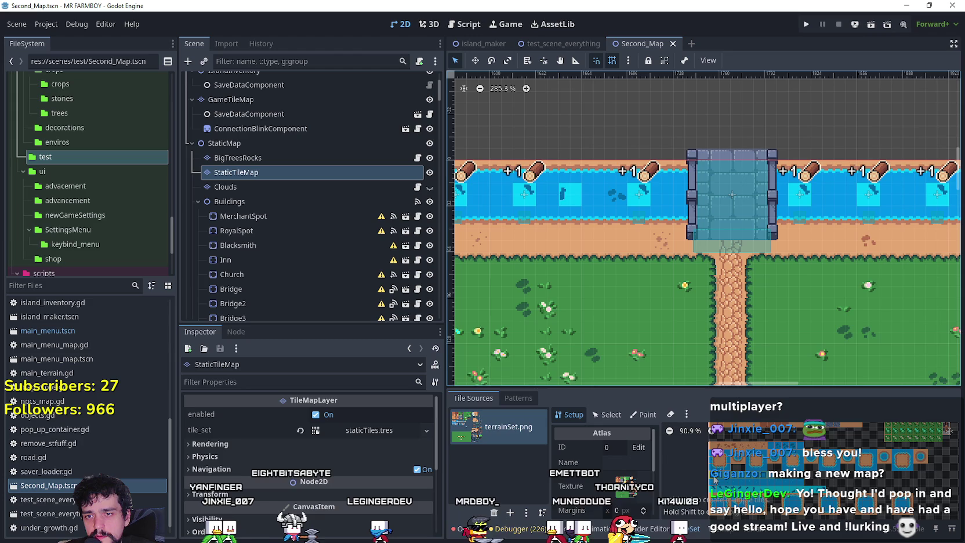
{"action": "left_click", "coordinate": [718, 531]}
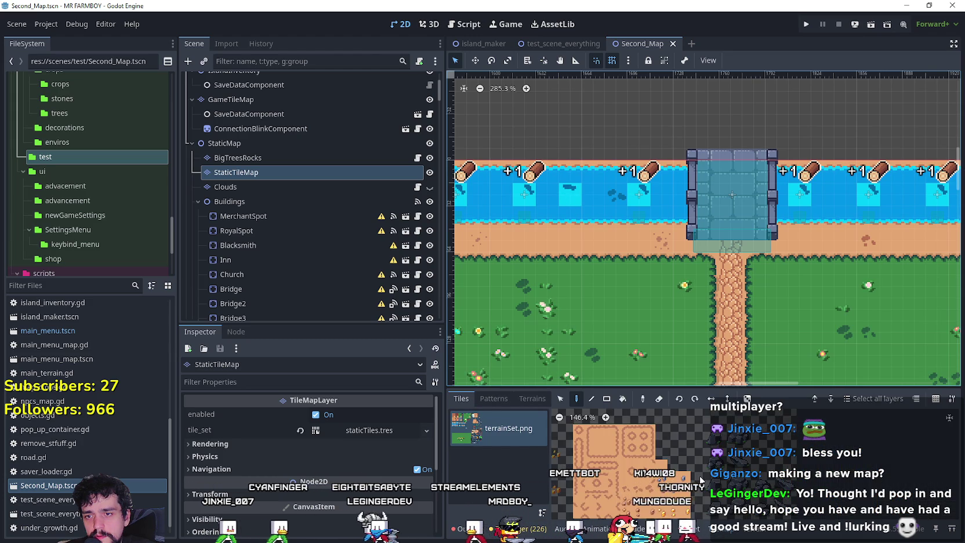
{"action": "scroll", "coordinate": [700, 480], "scroll_direction": "down", "scroll_amount": 10}
{"action": "scroll", "coordinate": [654, 475], "scroll_direction": "up", "scroll_amount": 15}
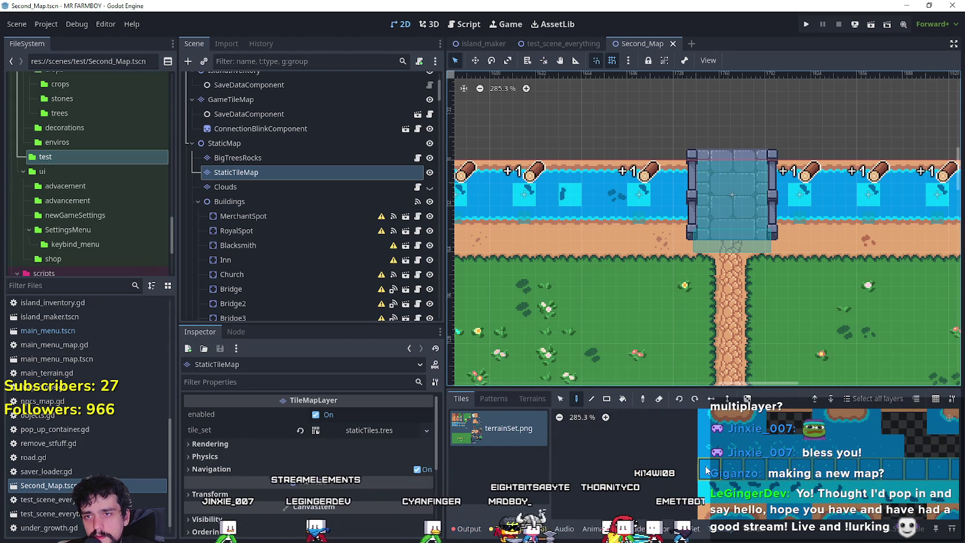
{"action": "scroll", "coordinate": [667, 291], "scroll_direction": "down", "scroll_amount": 9}
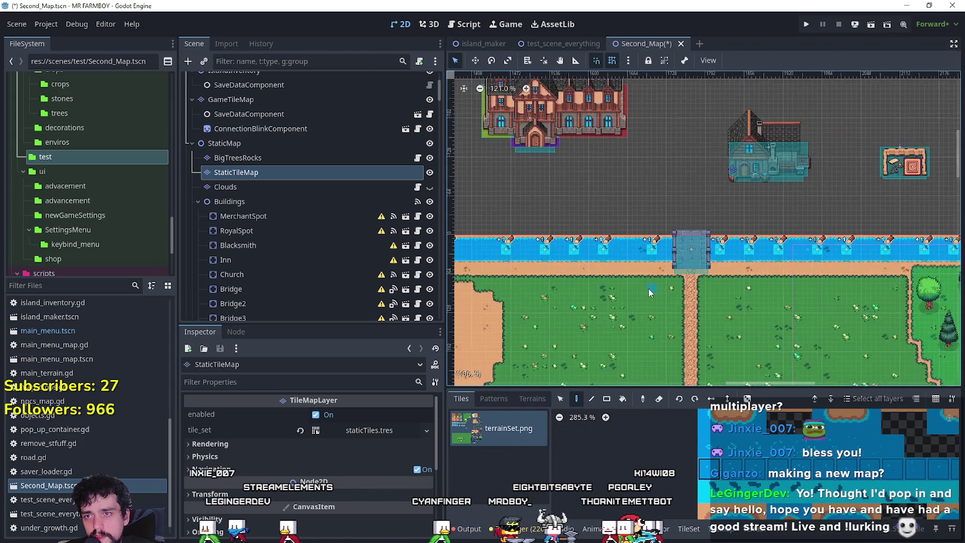
{"action": "key", "text": "ctrl+s"}
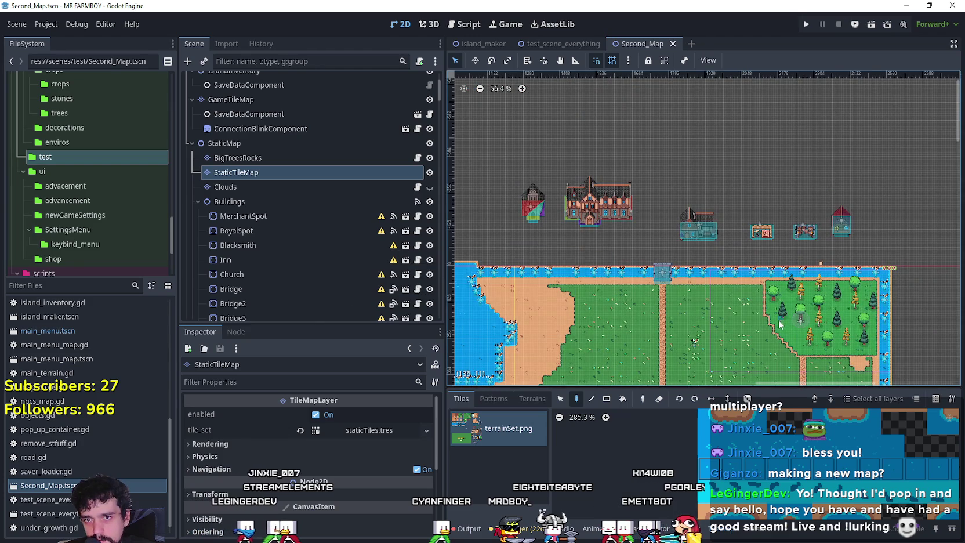
{"action": "scroll", "coordinate": [780, 318], "scroll_direction": "down", "scroll_amount": 1}
{"action": "left_click_drag", "start_coordinate": [763, 336], "coordinate": [683, 203]}
{"action": "scroll", "coordinate": [684, 203], "scroll_direction": "up", "scroll_amount": 2}
{"action": "left_click_drag", "start_coordinate": [493, 244], "coordinate": [870, 249]}
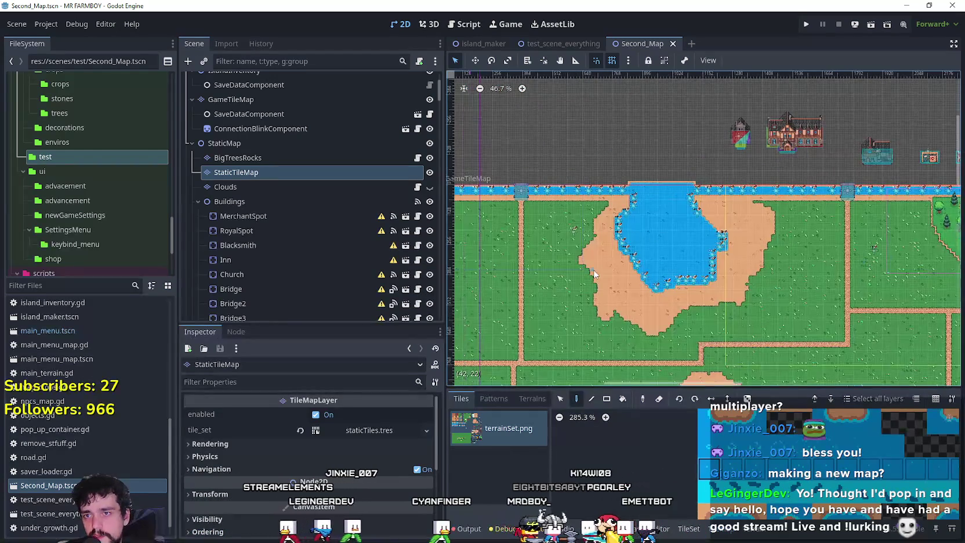
{"action": "scroll", "coordinate": [607, 234], "scroll_direction": "up", "scroll_amount": 3}
{"action": "mouse_move", "coordinate": [607, 234]}
{"action": "left_mouse_down"}
{"action": "mouse_move", "coordinate": [635, 315]}
{"action": "mouse_move", "coordinate": [694, 328]}
{"action": "mouse_move", "coordinate": [791, 268]}
{"action": "left_mouse_up"}
{"action": "scroll", "coordinate": [695, 327], "scroll_direction": "down", "scroll_amount": 1}
{"action": "scroll", "coordinate": [694, 328], "scroll_direction": "down", "scroll_amount": 1}
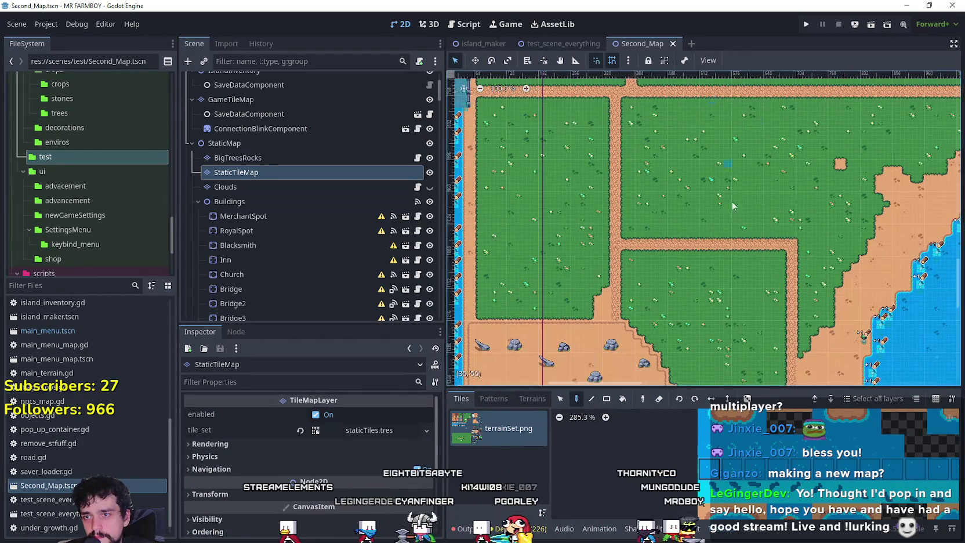
{"action": "scroll", "coordinate": [790, 265], "scroll_direction": "right", "scroll_amount": 10}
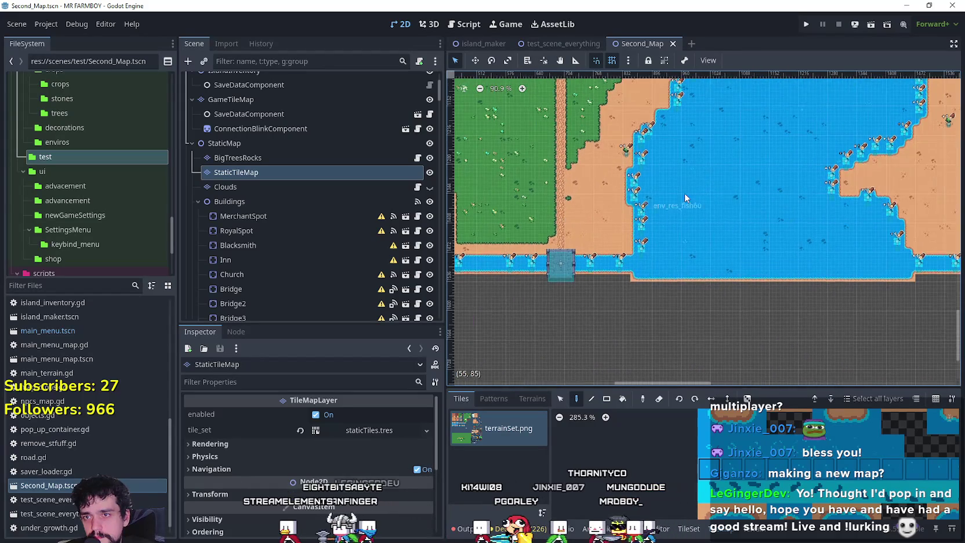
{"action": "left_click_drag", "start_coordinate": [815, 194], "coordinate": [689, 302]}
{"action": "scroll", "coordinate": [689, 303], "scroll_direction": "up", "scroll_amount": 10}
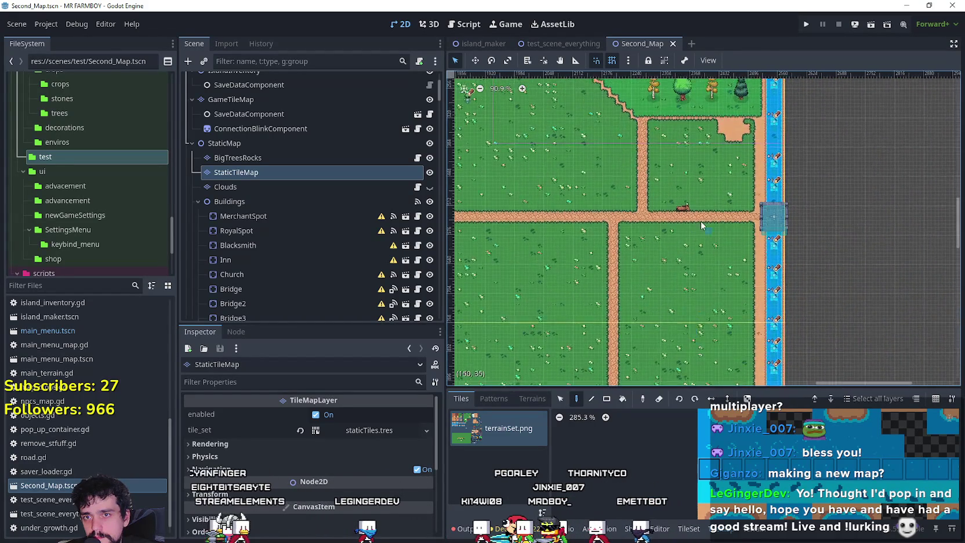
{"action": "scroll", "coordinate": [714, 232], "scroll_direction": "up", "scroll_amount": 5}
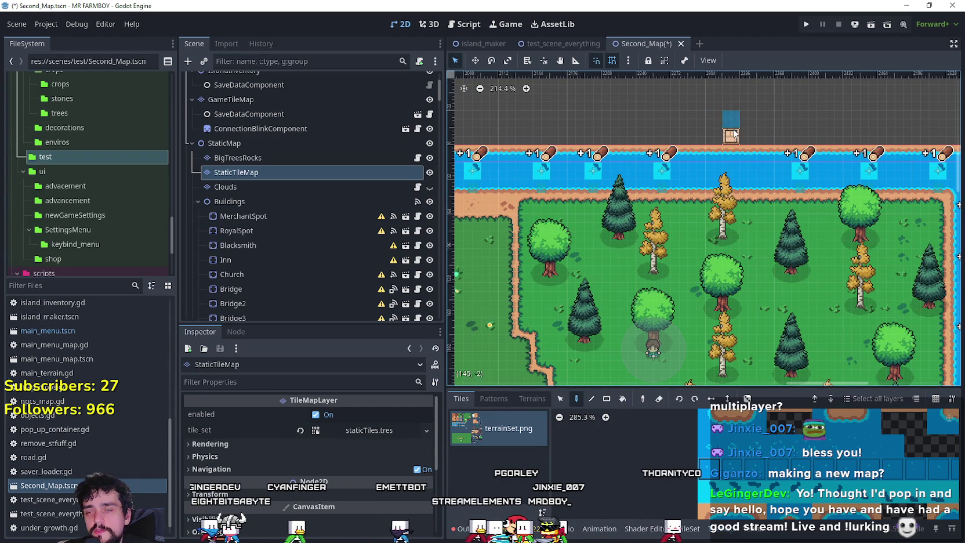
Pick the sand terrain from the sand, grass and road list and save Second_Map
{"action": "key", "text": "ctrl+s"}
{"action": "left_click", "coordinate": [268, 172]}
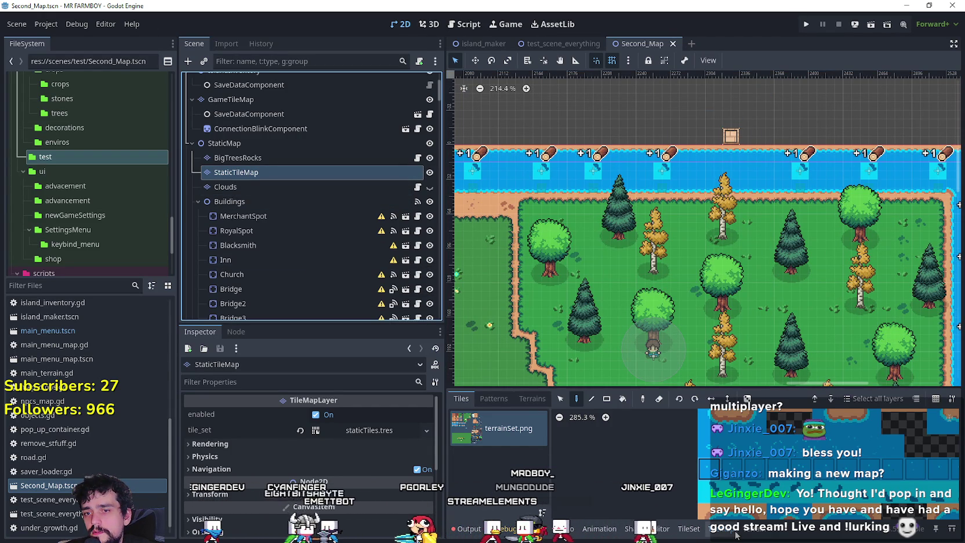
{"action": "left_click", "coordinate": [689, 528]}
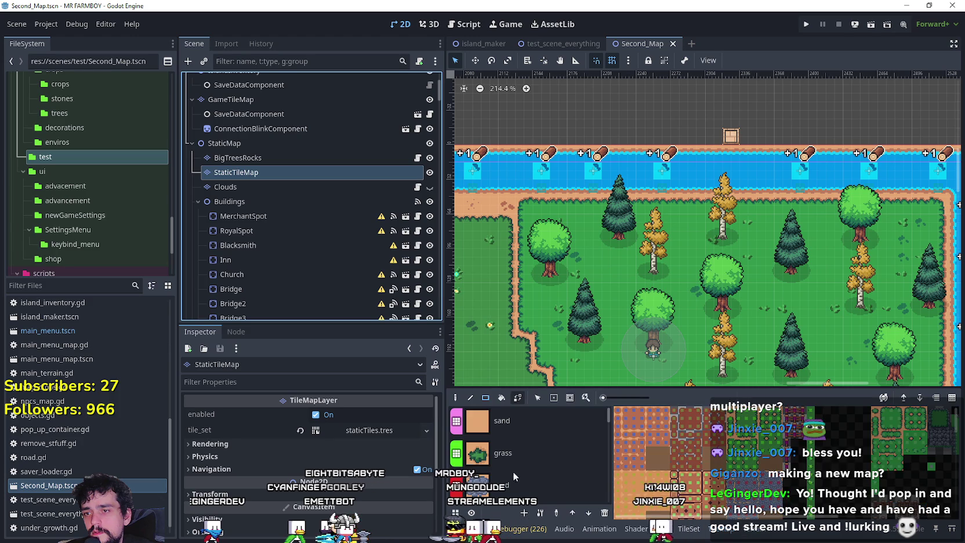
{"action": "left_click", "coordinate": [509, 420]}
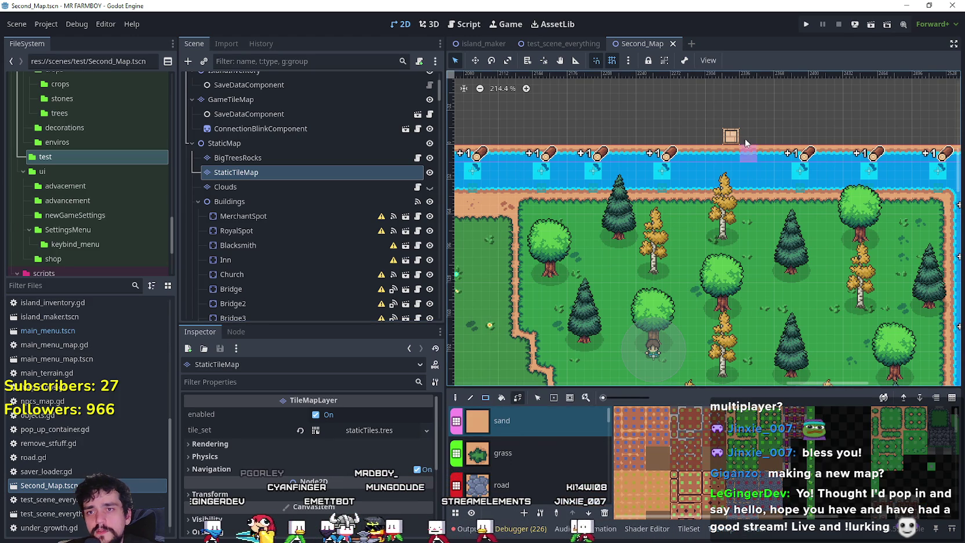
{"action": "key", "text": "ctrl+s"}
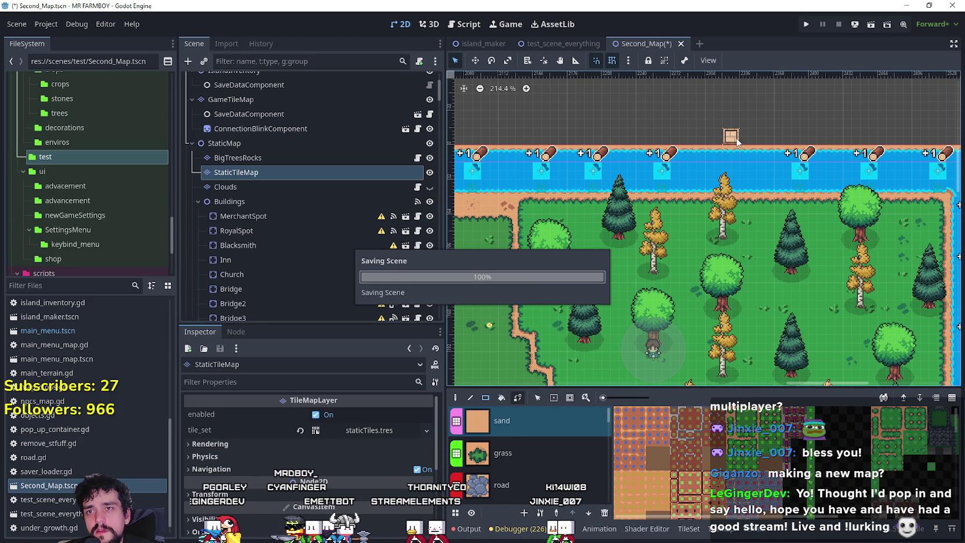
{"action": "key", "text": "ctrl+s"}
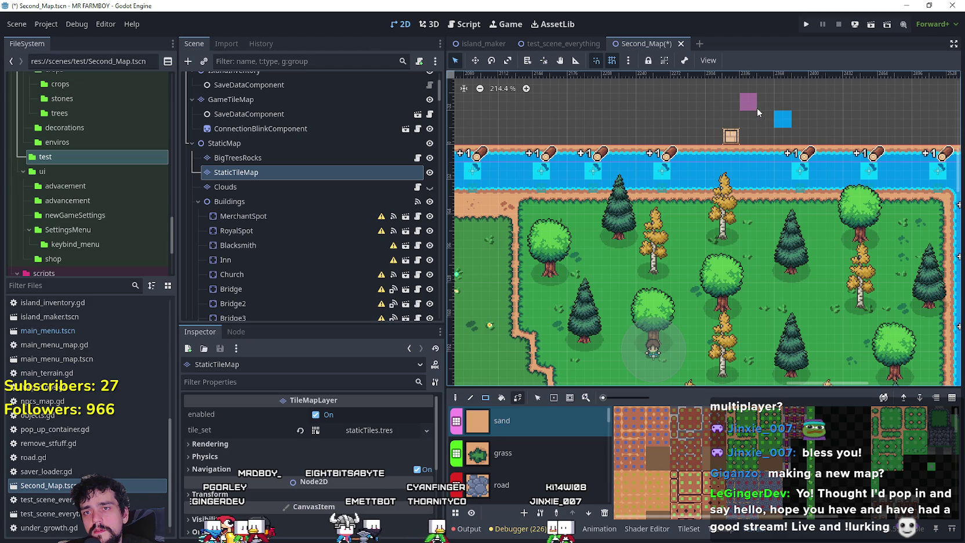
{"action": "key", "text": "ctrl+s"}
{"action": "scroll", "coordinate": [726, 157], "scroll_direction": "up", "scroll_amount": 2}
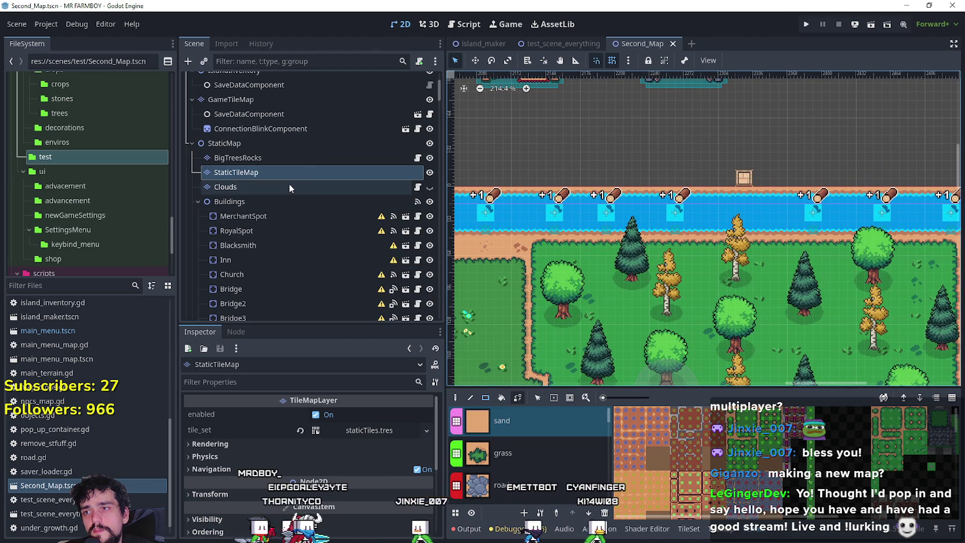
Collapse the Buildings and fish groups in the Scene dock
{"action": "scroll", "coordinate": [296, 204], "scroll_direction": "down", "scroll_amount": 5}
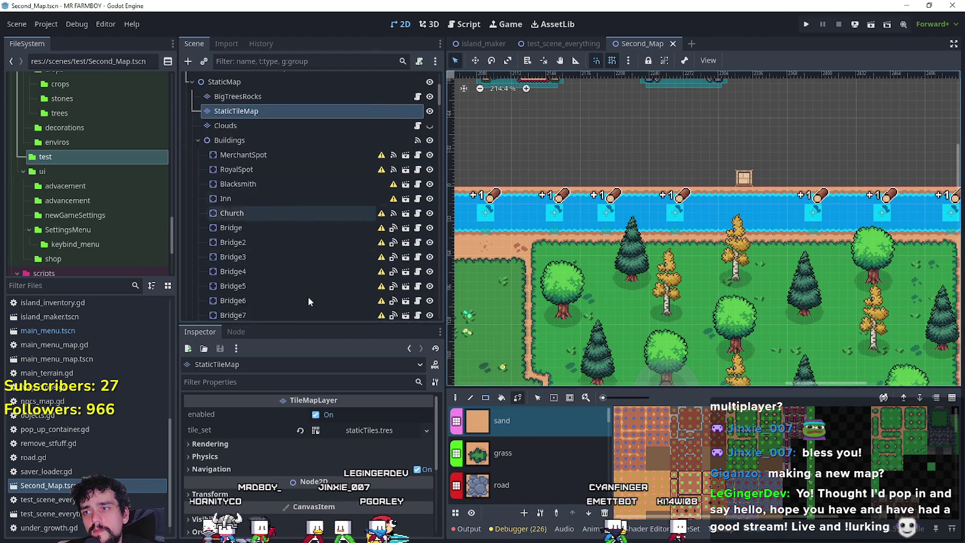
{"action": "scroll", "coordinate": [258, 239], "scroll_direction": "up", "scroll_amount": 5}
{"action": "left_click", "coordinate": [197, 140]}
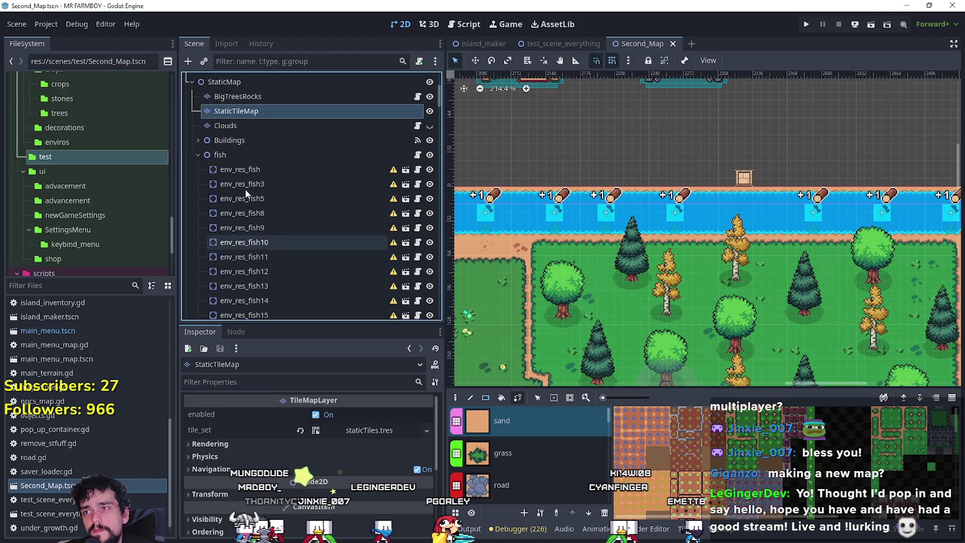
{"action": "left_click", "coordinate": [196, 154]}
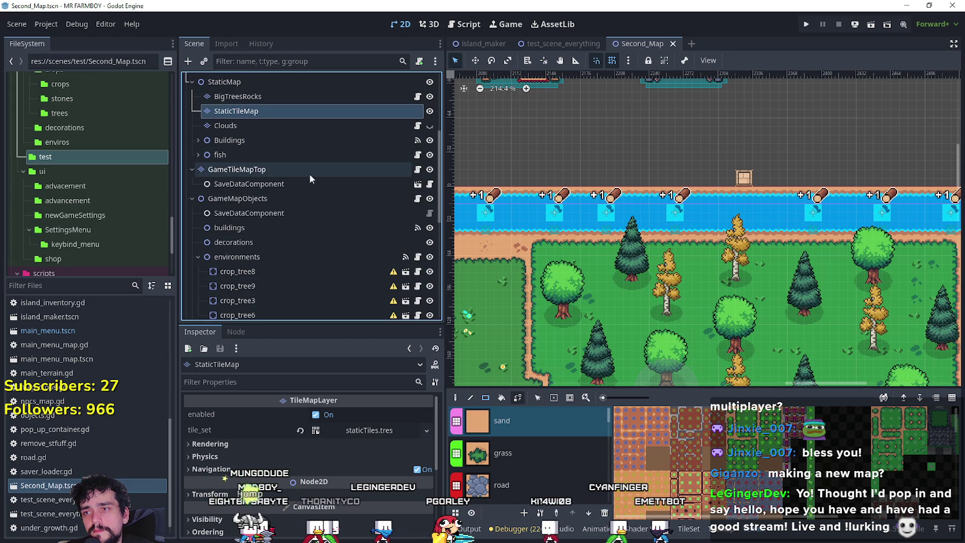
Make GameTileMapTop the edited layer and pick the road_2 tile source
{"action": "left_click", "coordinate": [329, 169]}
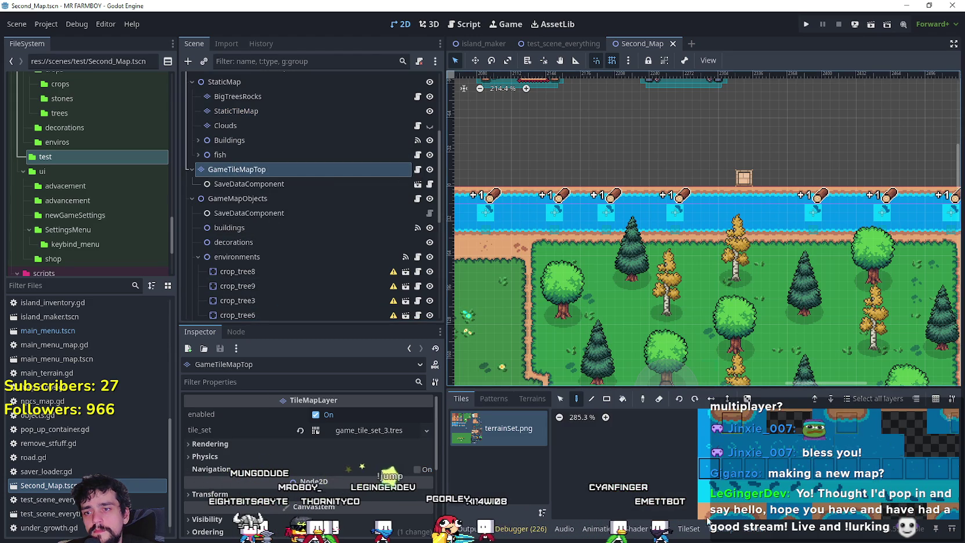
{"action": "left_click", "coordinate": [690, 528]}
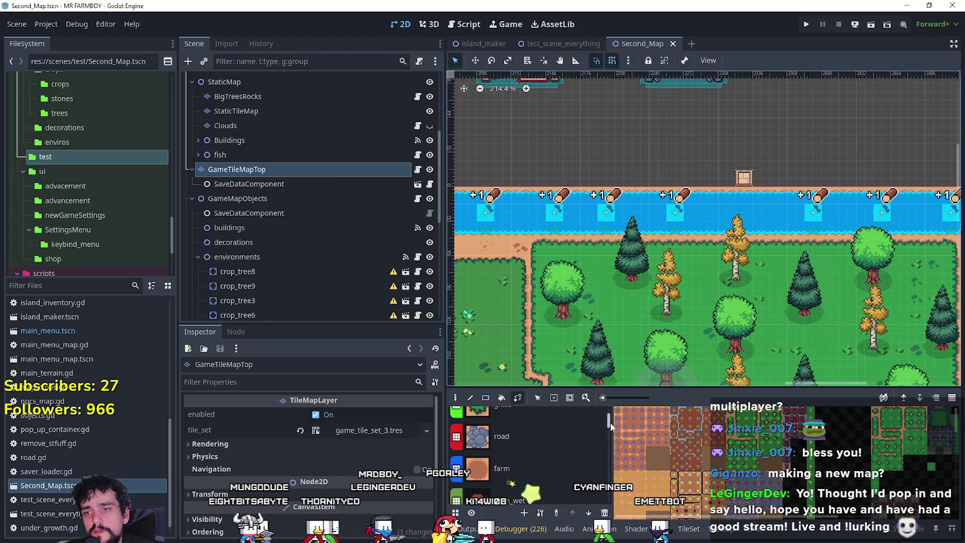
{"action": "left_click_drag", "start_coordinate": [605, 442], "coordinate": [605, 476]}
{"action": "left_click", "coordinate": [543, 488]}
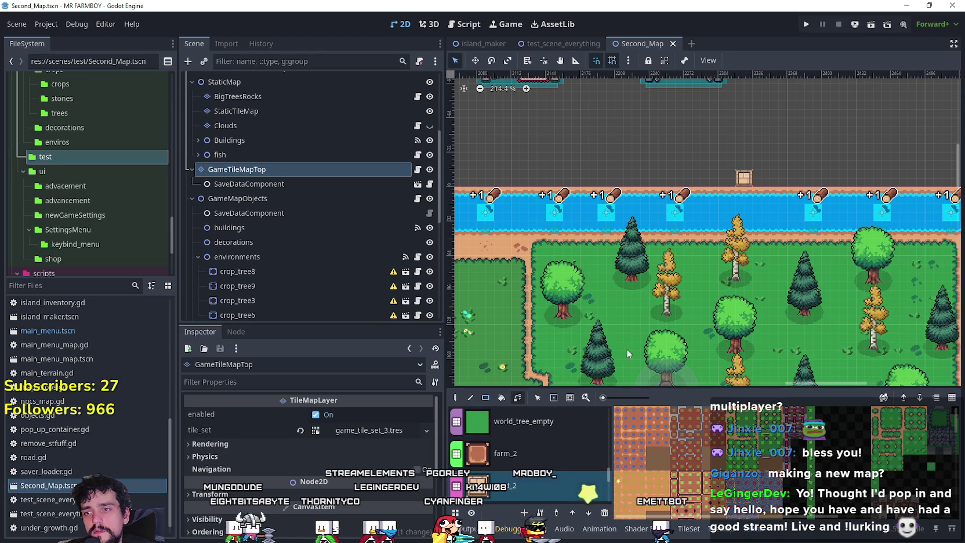
{"action": "scroll", "coordinate": [667, 166], "scroll_direction": "down", "scroll_amount": 3}
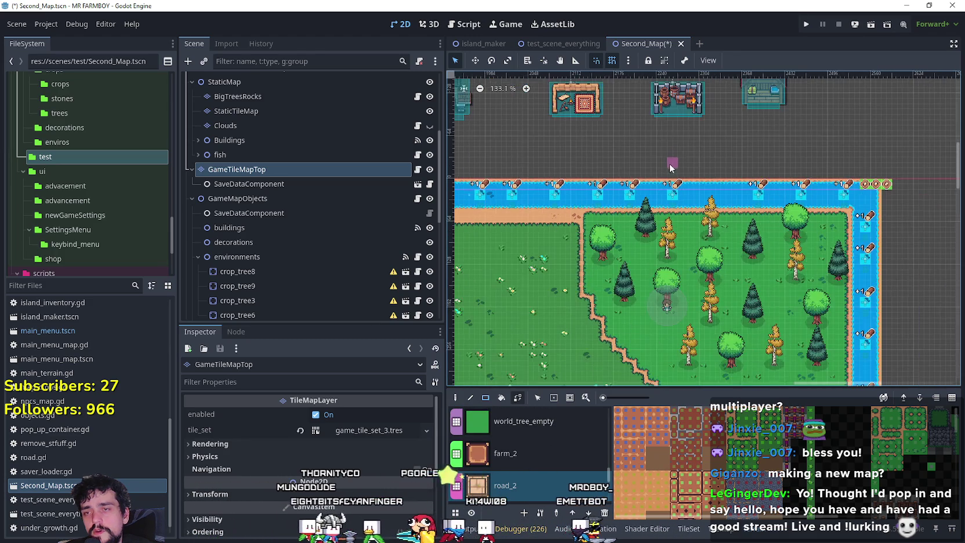
Save Second_Map, pan across the whole map, then switch to the test_scene_everything scene
{"action": "key", "text": "ctrl+s"}
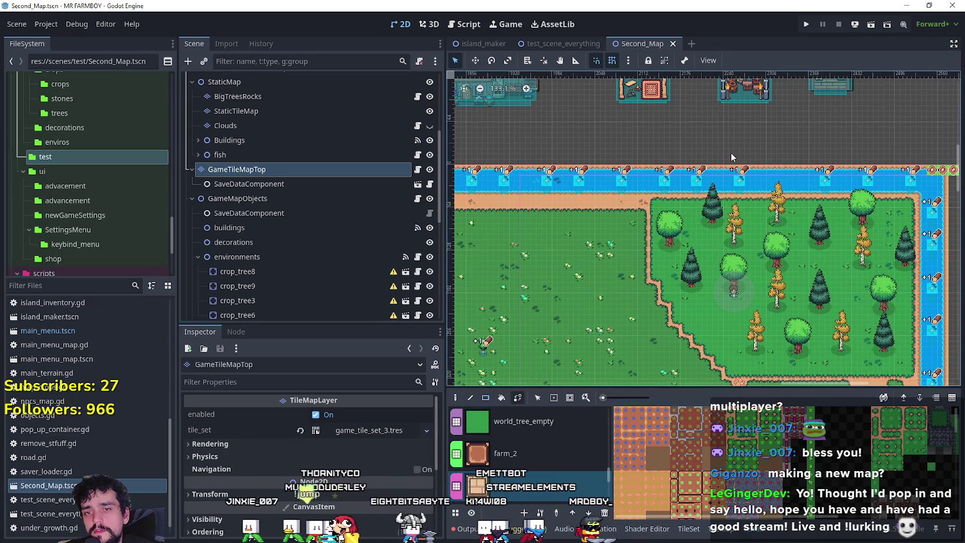
{"action": "scroll", "coordinate": [731, 155], "scroll_direction": "down", "scroll_amount": 3}
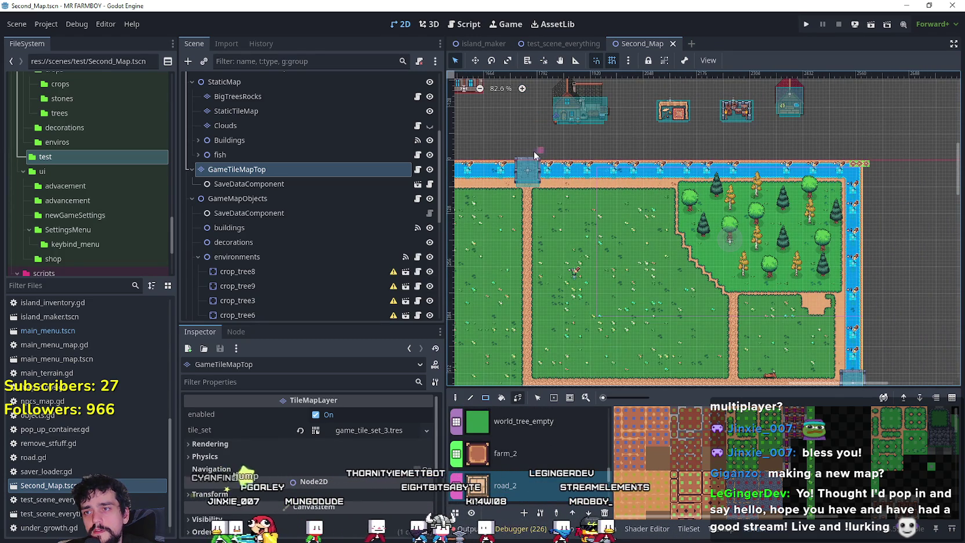
{"action": "left_click_drag", "start_coordinate": [533, 156], "coordinate": [578, 107]}
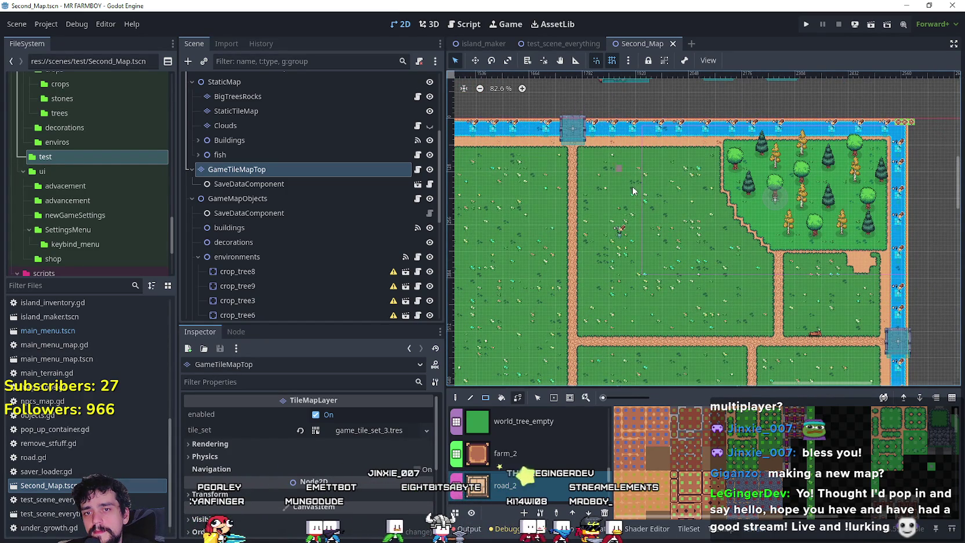
{"action": "scroll", "coordinate": [634, 188], "scroll_direction": "down", "scroll_amount": 5}
{"action": "mouse_move", "coordinate": [825, 229]}
{"action": "left_mouse_down"}
{"action": "mouse_move", "coordinate": [829, 172]}
{"action": "mouse_move", "coordinate": [833, 263]}
{"action": "mouse_move", "coordinate": [824, 295]}
{"action": "left_mouse_up"}
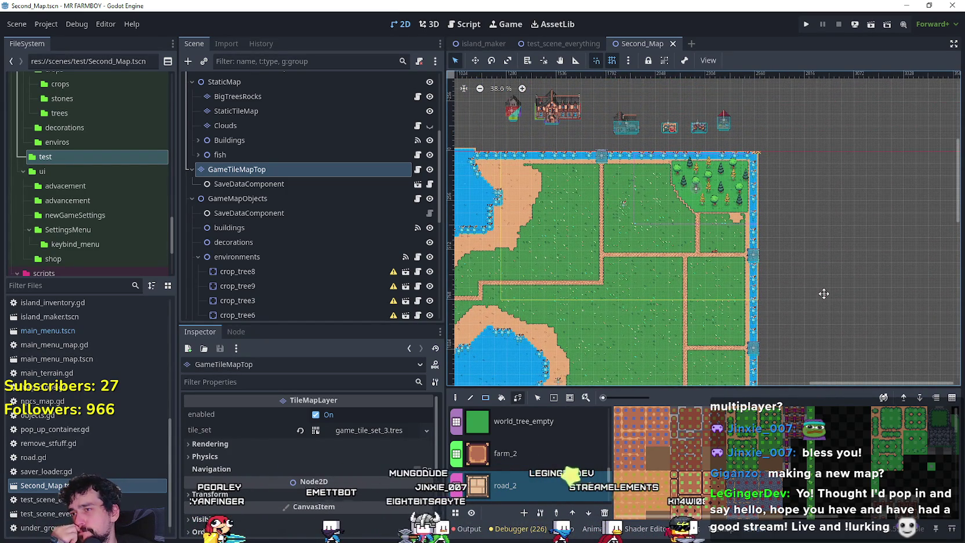
{"action": "left_click_drag", "start_coordinate": [824, 294], "coordinate": [854, 302]}
{"action": "scroll", "coordinate": [853, 302], "scroll_direction": "up", "scroll_amount": 2}
{"action": "left_click", "coordinate": [557, 45]}
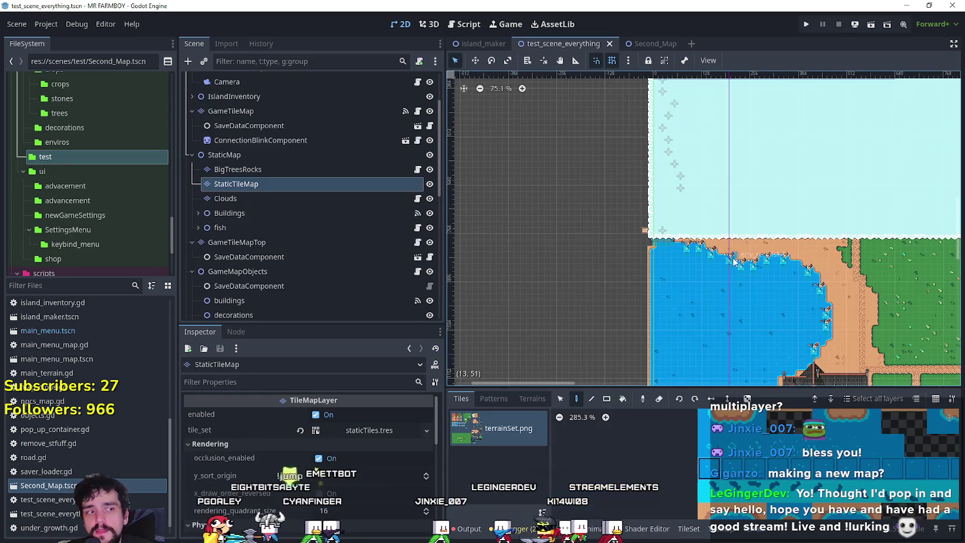
Hide the Buildings layer so the bridge building disappears from the map
{"action": "scroll", "coordinate": [713, 250], "scroll_direction": "down", "scroll_amount": 5}
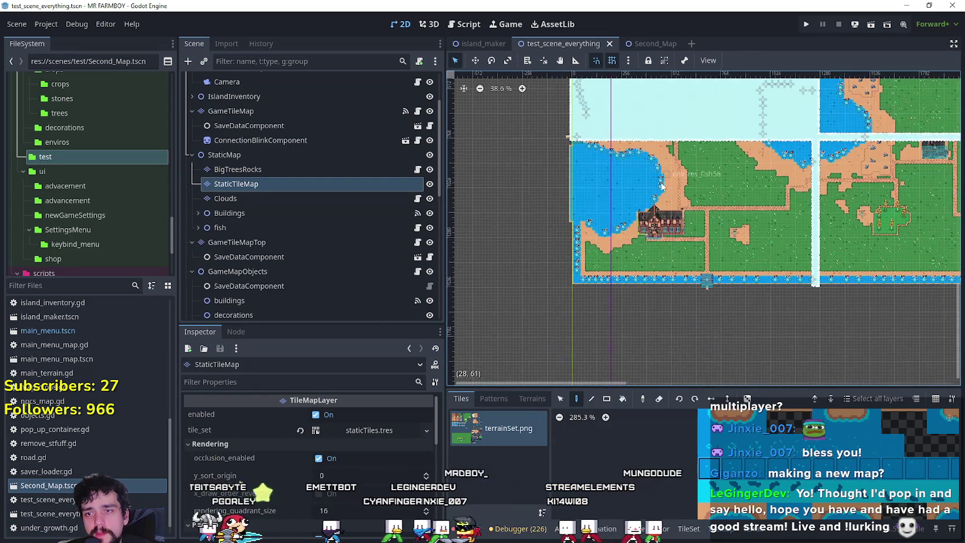
{"action": "scroll", "coordinate": [697, 276], "scroll_direction": "up", "scroll_amount": 12}
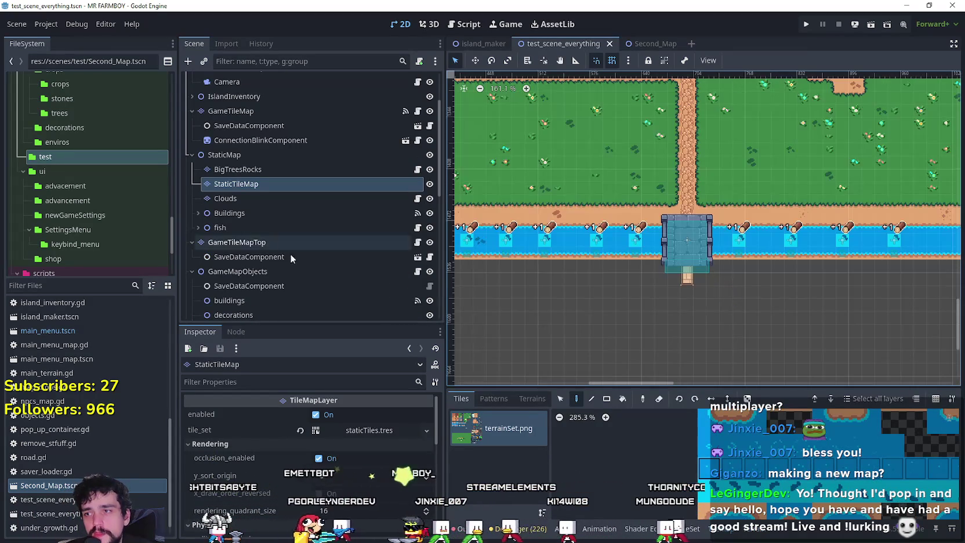
{"action": "left_click", "coordinate": [429, 214]}
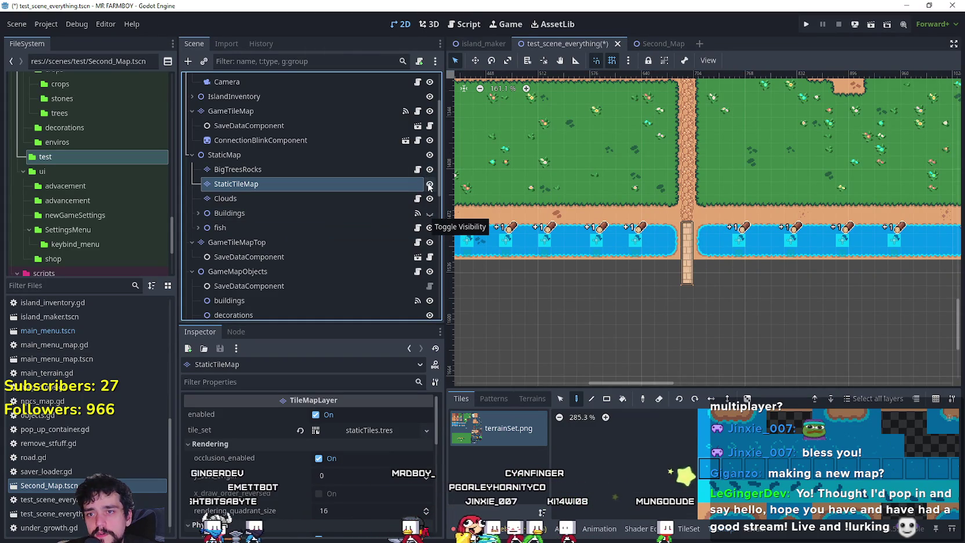
{"action": "scroll", "coordinate": [741, 154], "scroll_direction": "down", "scroll_amount": 8}
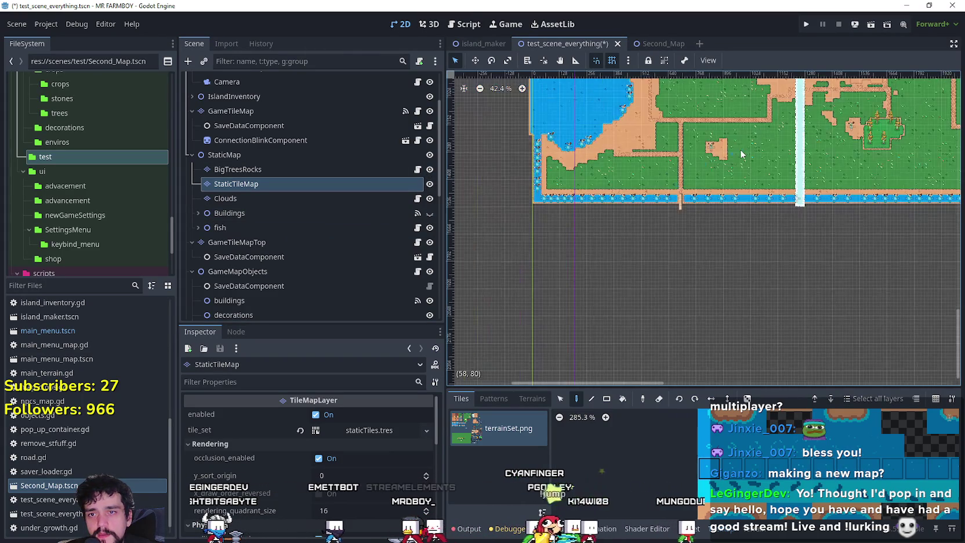
{"action": "scroll", "coordinate": [742, 154], "scroll_direction": "right", "scroll_amount": 10}
{"action": "scroll", "coordinate": [741, 155], "scroll_direction": "up", "scroll_amount": 5}
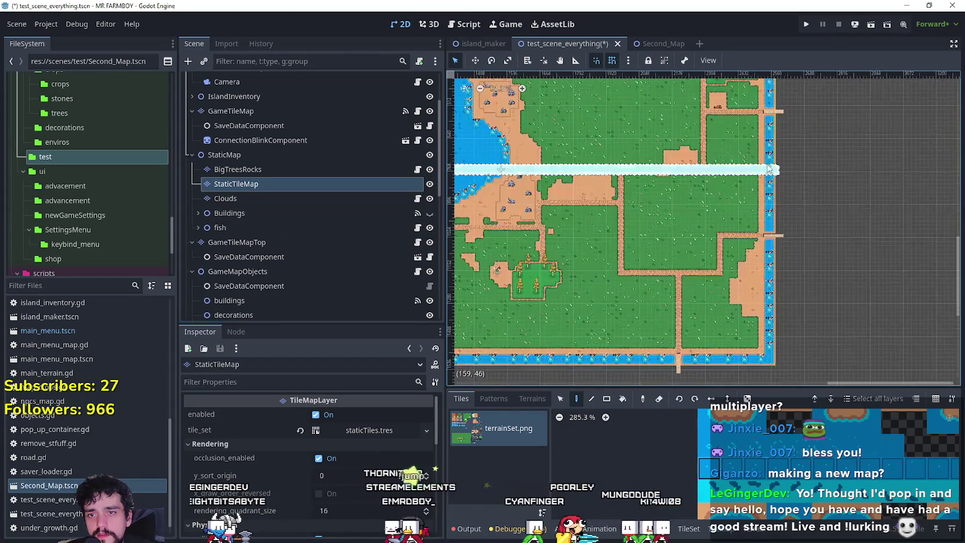
{"action": "scroll", "coordinate": [770, 168], "scroll_direction": "up", "scroll_amount": 5}
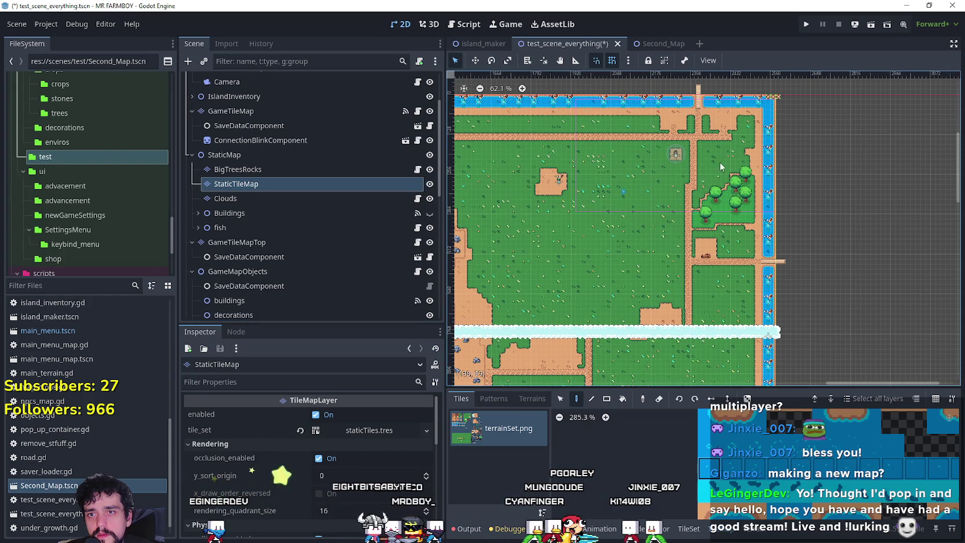
{"action": "scroll", "coordinate": [694, 92], "scroll_direction": "down", "scroll_amount": 2}
{"action": "scroll", "coordinate": [694, 93], "scroll_direction": "left", "scroll_amount": 5}
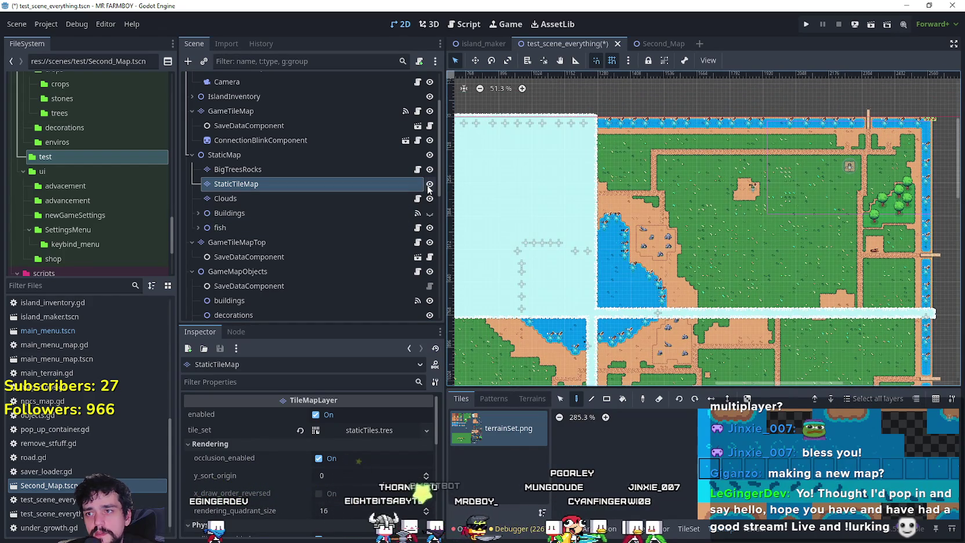
{"action": "scroll", "coordinate": [870, 115], "scroll_direction": "up", "scroll_amount": 4}
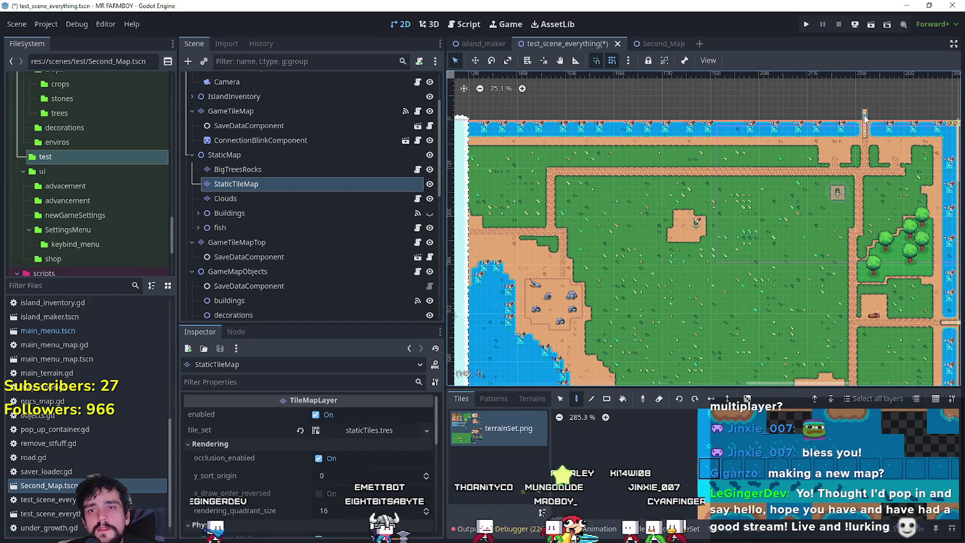
Hide the StaticTileMap layer to remove the water tiles
{"action": "left_click", "coordinate": [429, 184]}
{"action": "left_click", "coordinate": [429, 184]}
{"action": "left_click", "coordinate": [430, 184]}
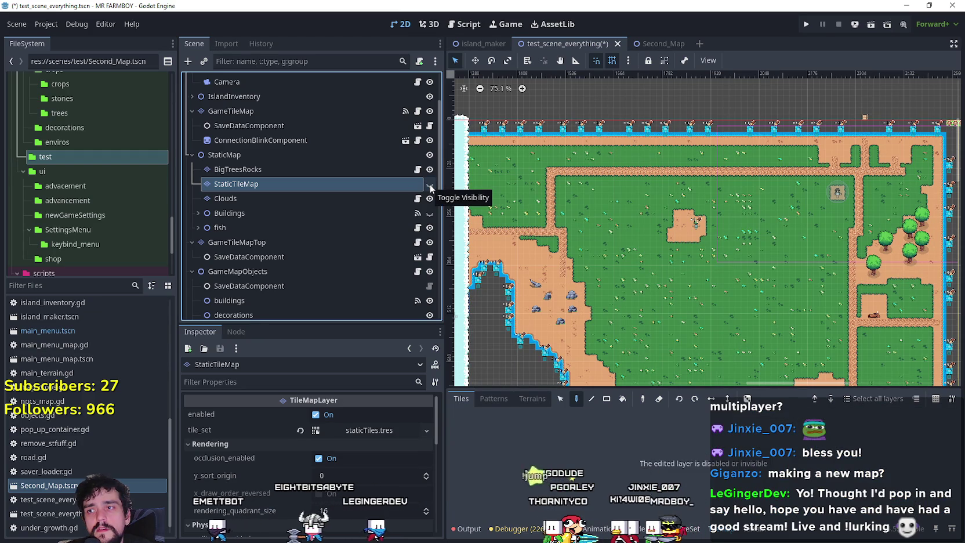
Hide the StaticTileMap, Clouds and GameScreen layers in the Scene tree
{"action": "left_click", "coordinate": [430, 184]}
{"action": "left_click", "coordinate": [429, 183]}
{"action": "scroll", "coordinate": [757, 212], "scroll_direction": "down", "scroll_amount": 3}
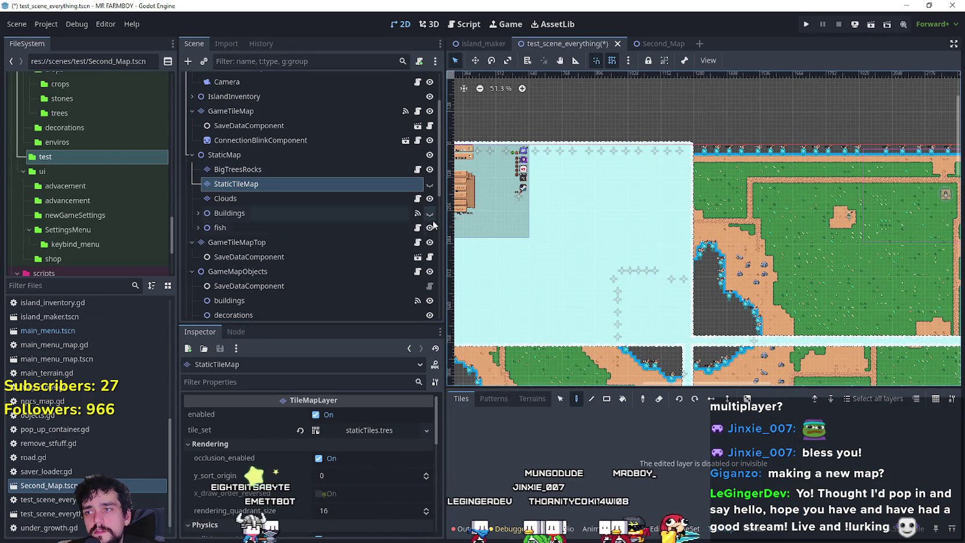
{"action": "left_click", "coordinate": [430, 199]}
{"action": "scroll", "coordinate": [617, 165], "scroll_direction": "up", "scroll_amount": 5}
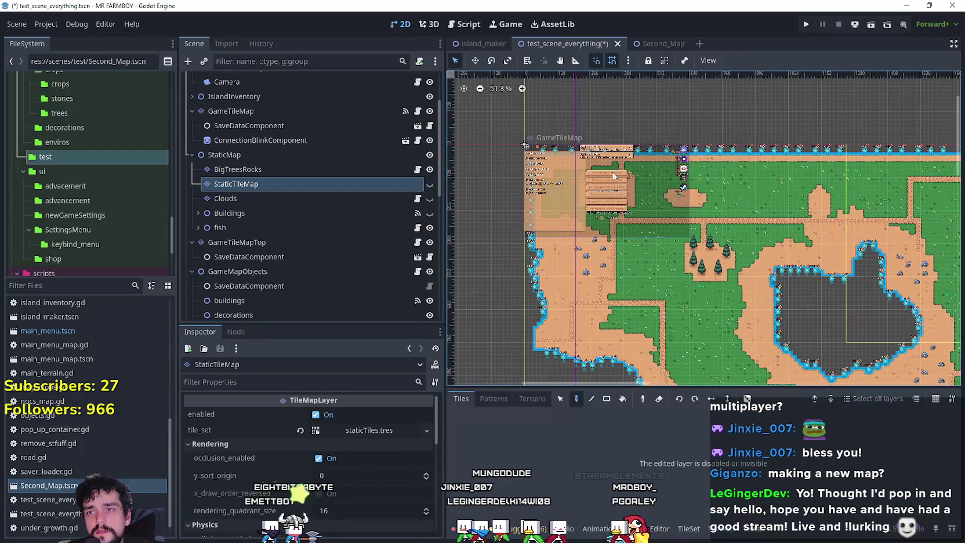
{"action": "scroll", "coordinate": [617, 166], "scroll_direction": "down", "scroll_amount": 1}
{"action": "scroll", "coordinate": [360, 272], "scroll_direction": "down", "scroll_amount": 8}
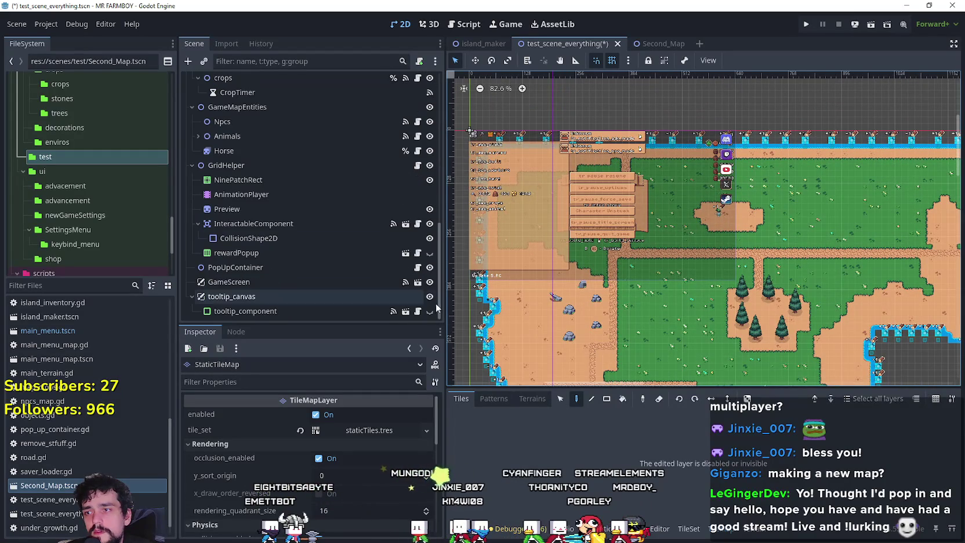
{"action": "left_click", "coordinate": [430, 282]}
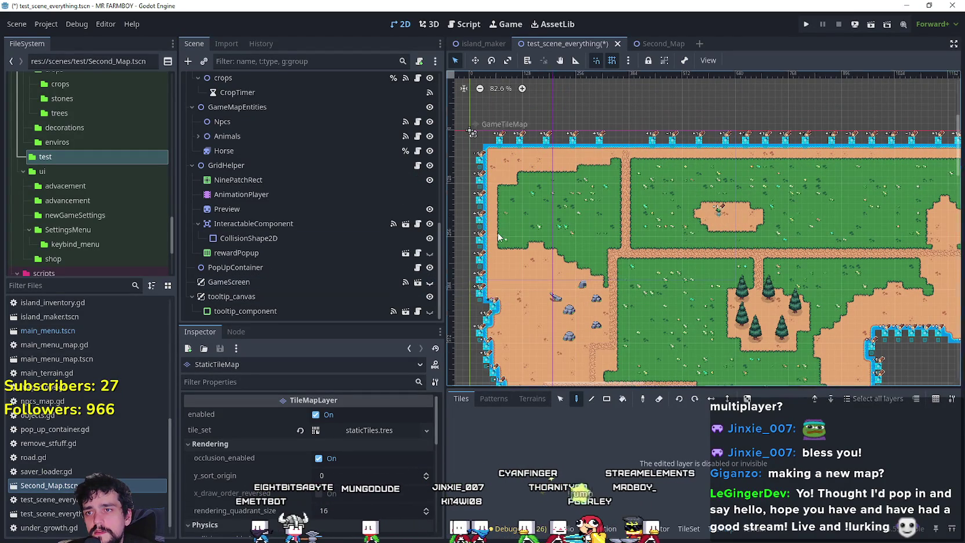
{"action": "scroll", "coordinate": [499, 236], "scroll_direction": "down", "scroll_amount": 3}
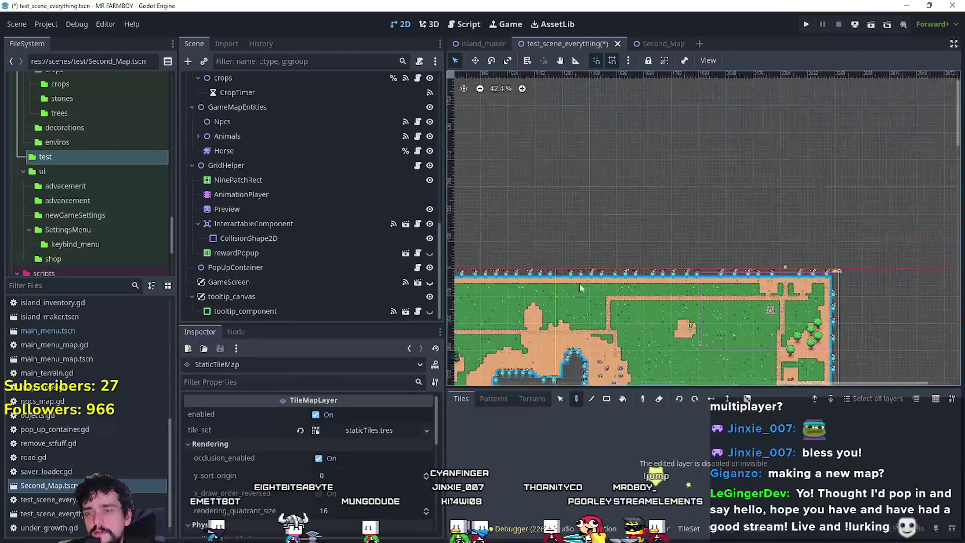
{"action": "scroll", "coordinate": [808, 260], "scroll_direction": "up", "scroll_amount": 15}
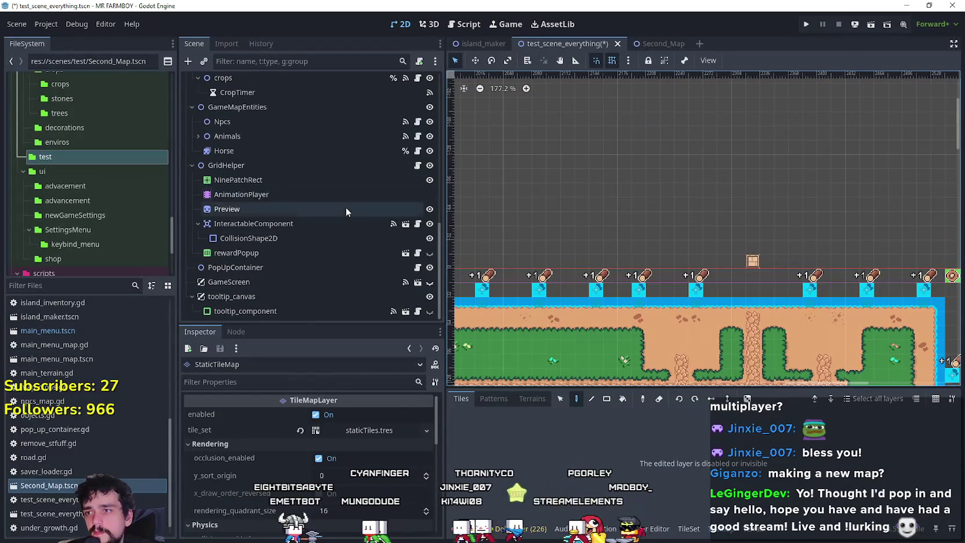
{"action": "scroll", "coordinate": [348, 232], "scroll_direction": "up", "scroll_amount": 5}
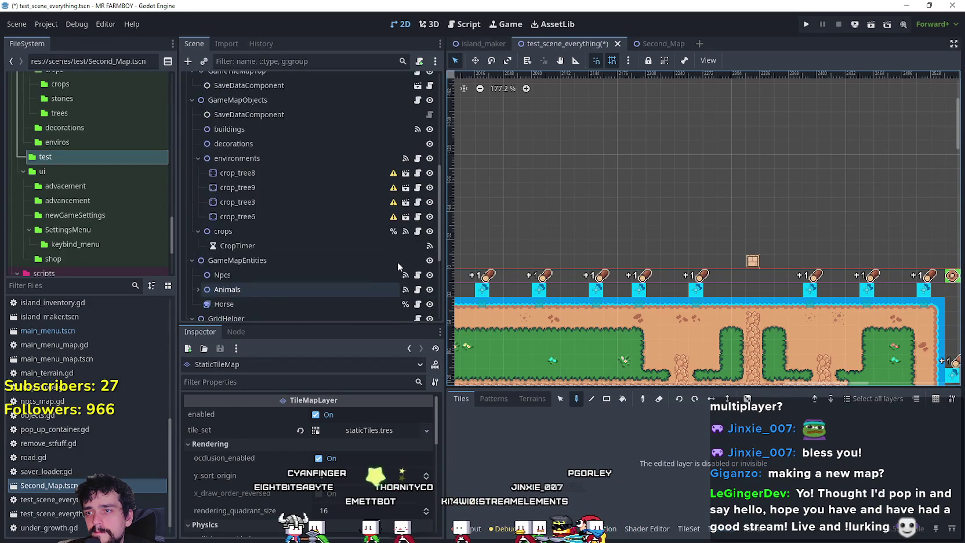
{"action": "scroll", "coordinate": [397, 262], "scroll_direction": "up", "scroll_amount": 3}
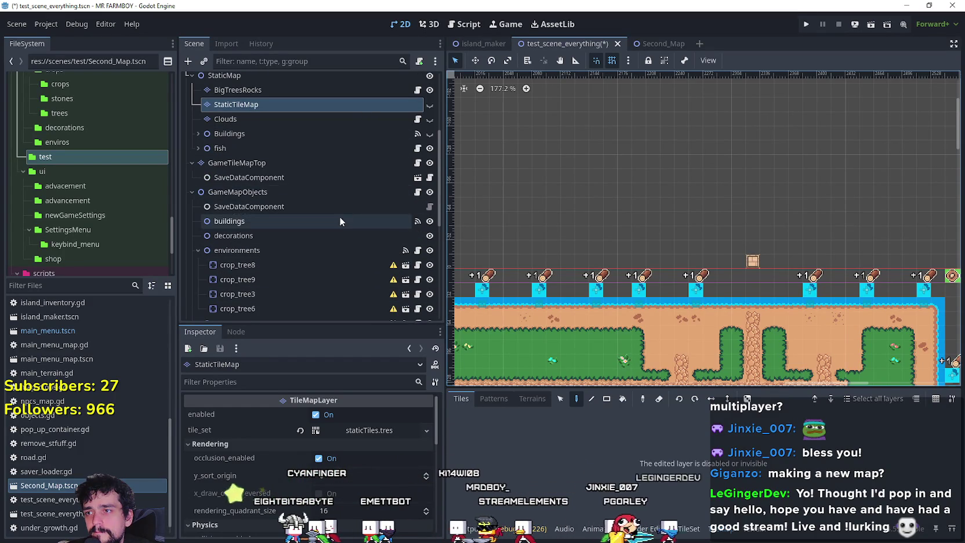
Select GameTileMapTop and pick the farm_2 terrain for painting
{"action": "left_click", "coordinate": [347, 163]}
{"action": "scroll", "coordinate": [754, 342], "scroll_direction": "up", "scroll_amount": 1}
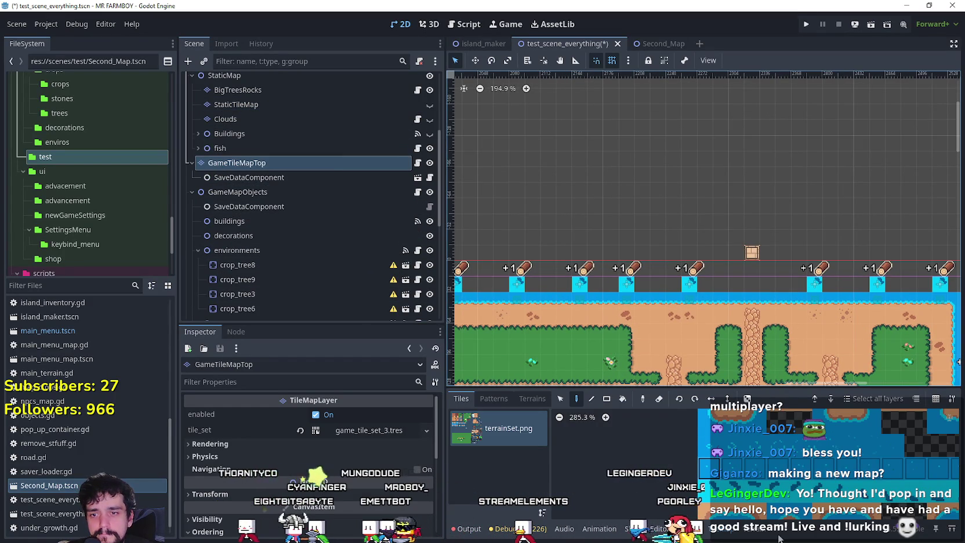
{"action": "left_click", "coordinate": [533, 399]}
{"action": "left_click", "coordinate": [523, 454]}
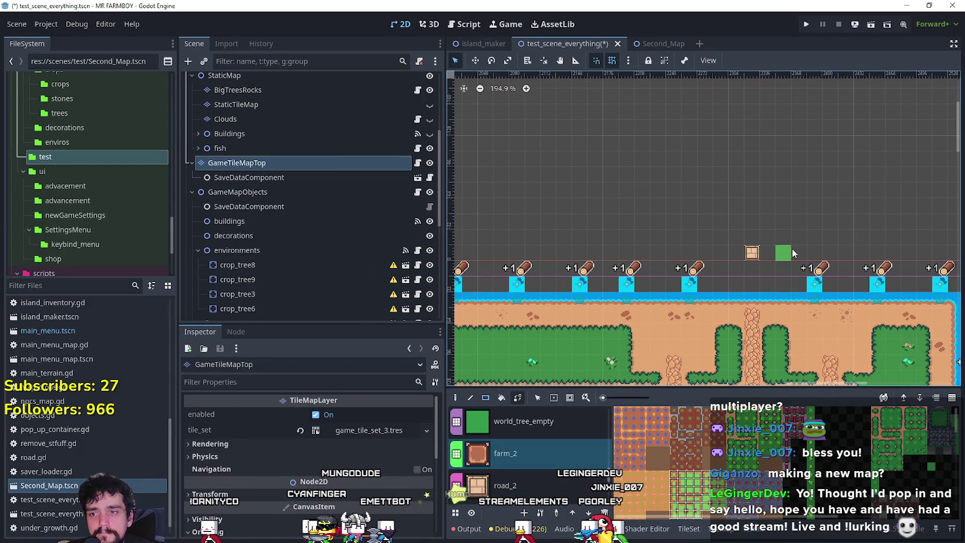
{"action": "scroll", "coordinate": [736, 221], "scroll_direction": "down", "scroll_amount": 19}
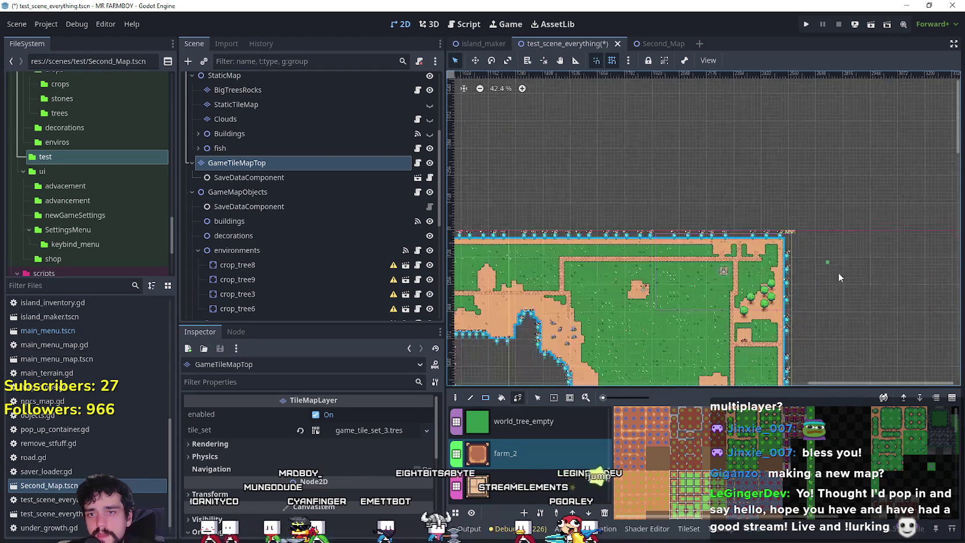
{"action": "mouse_move", "coordinate": [933, 213]}
{"action": "left_mouse_down"}
{"action": "mouse_move", "coordinate": [914, 126]}
{"action": "mouse_move", "coordinate": [857, 204]}
{"action": "left_mouse_up"}
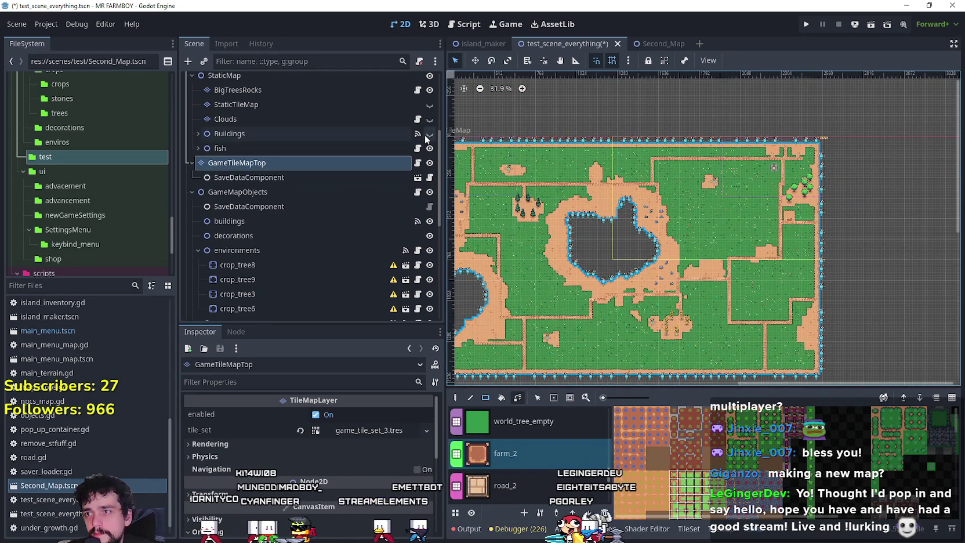
Make the Buildings, Clouds and GameScreen layers visible again and save test_scene_everything
{"action": "left_click", "coordinate": [429, 132]}
{"action": "left_click", "coordinate": [429, 120]}
{"action": "scroll", "coordinate": [410, 221], "scroll_direction": "down", "scroll_amount": 6}
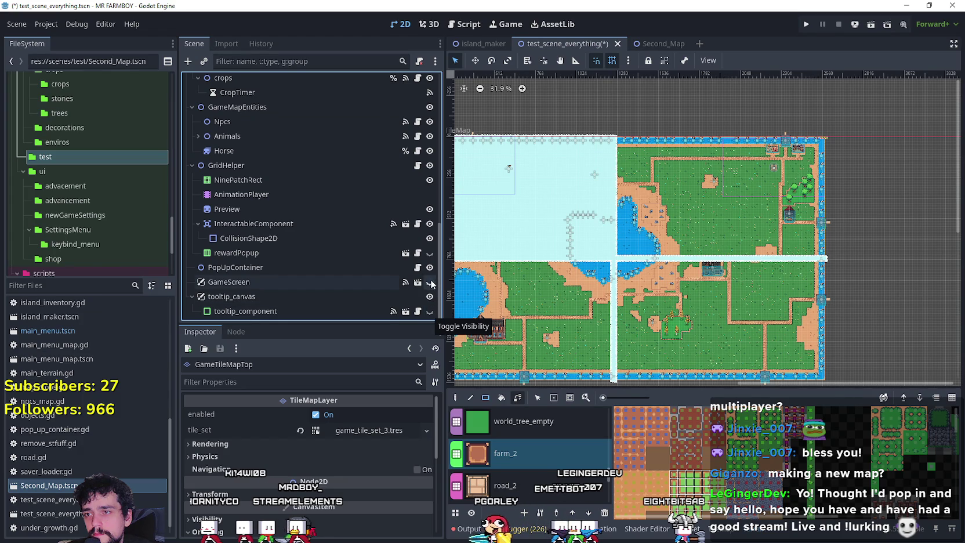
{"action": "left_click", "coordinate": [430, 282]}
{"action": "key", "text": "ctrl+s"}
Zoom toward the map's right edge and switch to the Second_Map scene
{"action": "scroll", "coordinate": [732, 297], "scroll_direction": "up", "scroll_amount": 4}
{"action": "scroll", "coordinate": [732, 297], "scroll_direction": "up", "scroll_amount": 2}
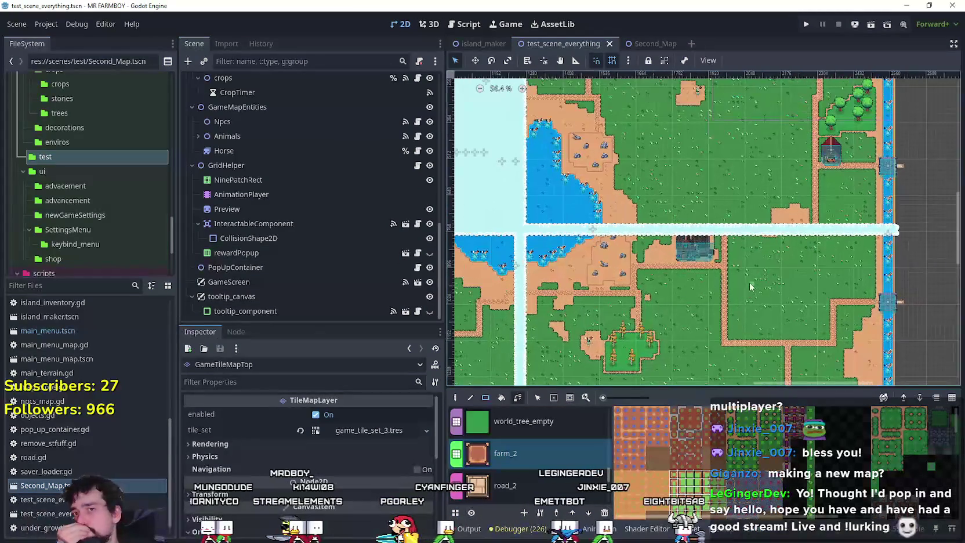
{"action": "scroll", "coordinate": [905, 180], "scroll_direction": "up", "scroll_amount": 3}
{"action": "left_click_drag", "start_coordinate": [925, 189], "coordinate": [829, 242]}
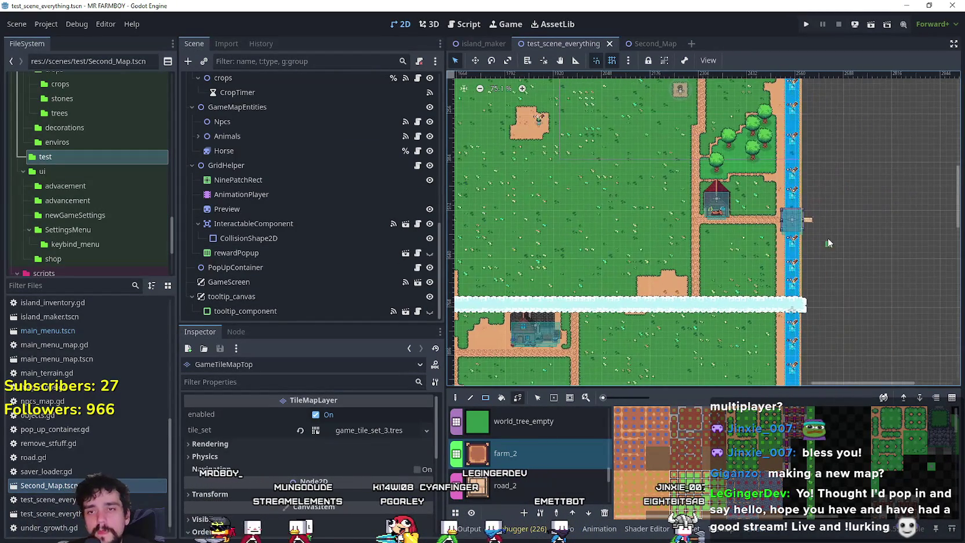
{"action": "scroll", "coordinate": [820, 237], "scroll_direction": "up", "scroll_amount": 8}
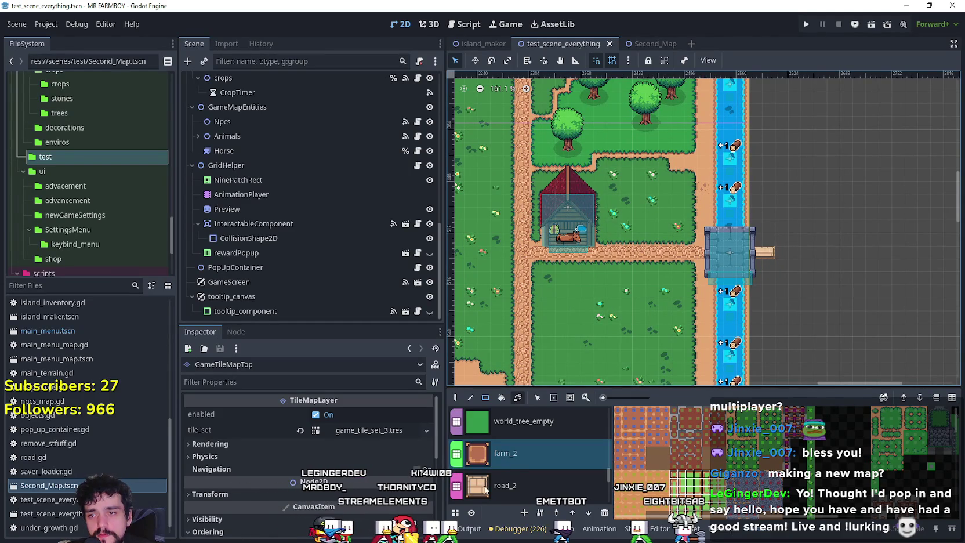
{"action": "left_click", "coordinate": [655, 43]}
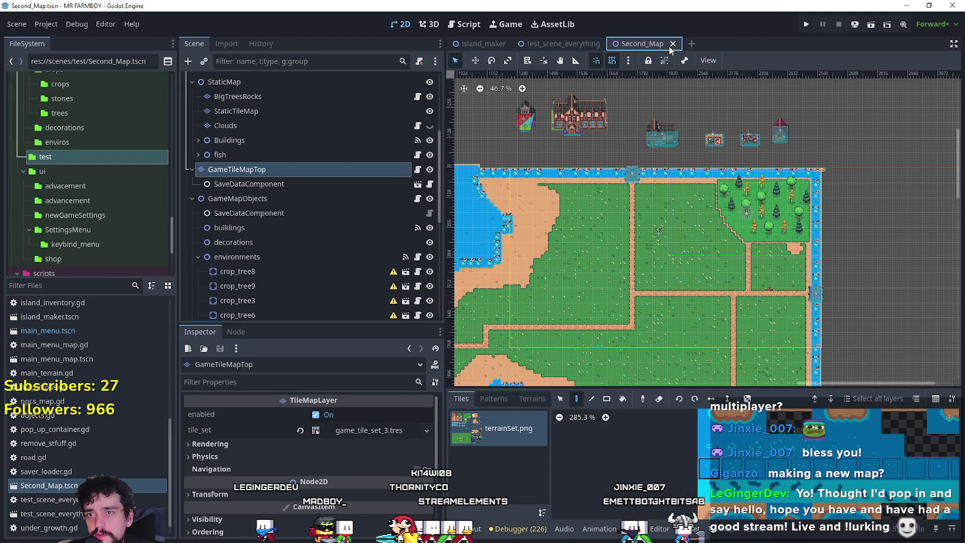
On StaticTileMap, paint a road_2 tile at the top end of the bridge
{"action": "scroll", "coordinate": [736, 77], "scroll_direction": "down", "scroll_amount": 2}
{"action": "scroll", "coordinate": [530, 197], "scroll_direction": "left", "scroll_amount": 3}
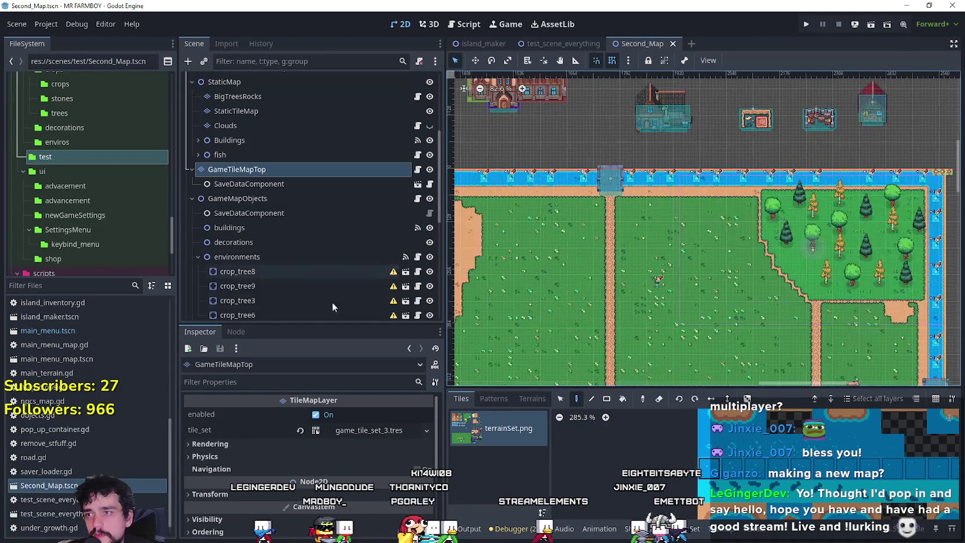
{"action": "scroll", "coordinate": [305, 247], "scroll_direction": "up", "scroll_amount": 2}
{"action": "left_click", "coordinate": [256, 168]}
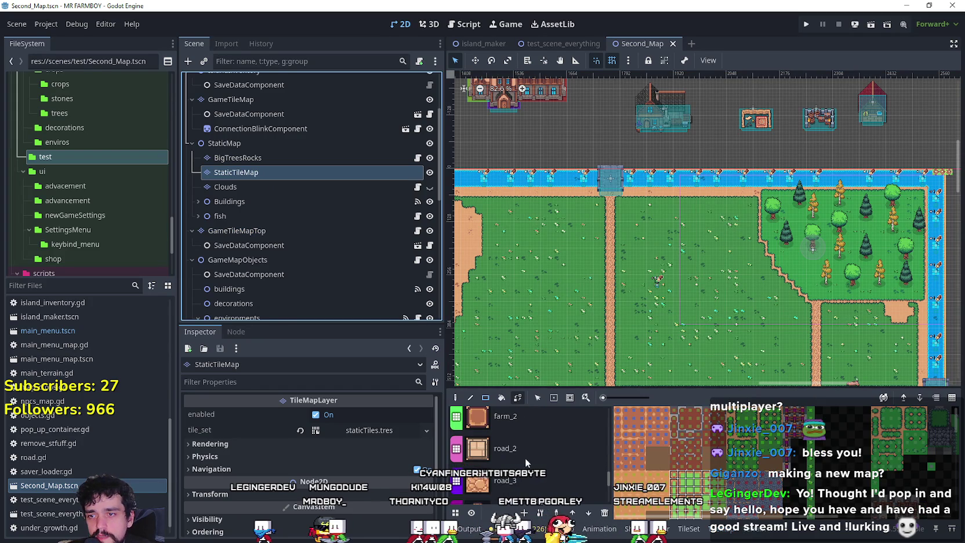
{"action": "left_click", "coordinate": [518, 451]}
{"action": "scroll", "coordinate": [621, 304], "scroll_direction": "up", "scroll_amount": 1}
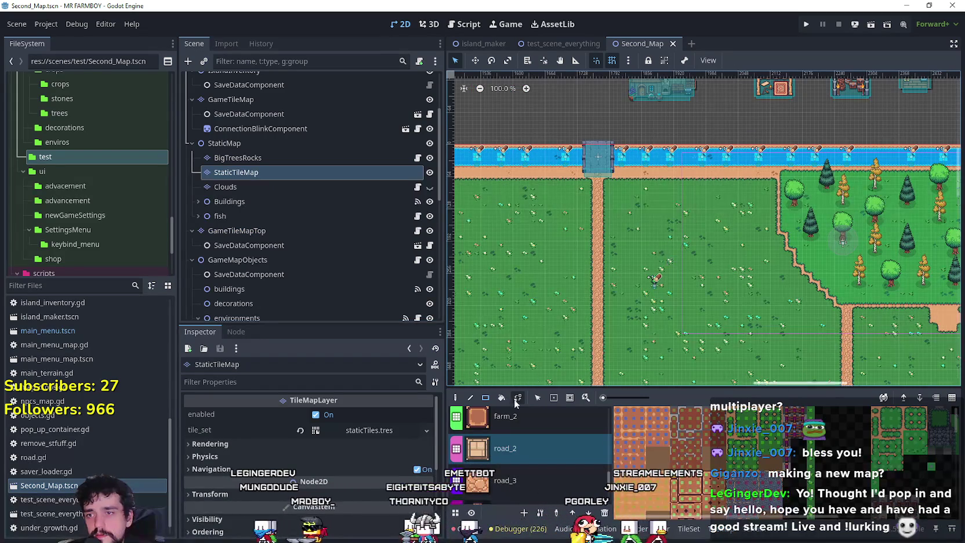
{"action": "scroll", "coordinate": [591, 146], "scroll_direction": "up", "scroll_amount": 4}
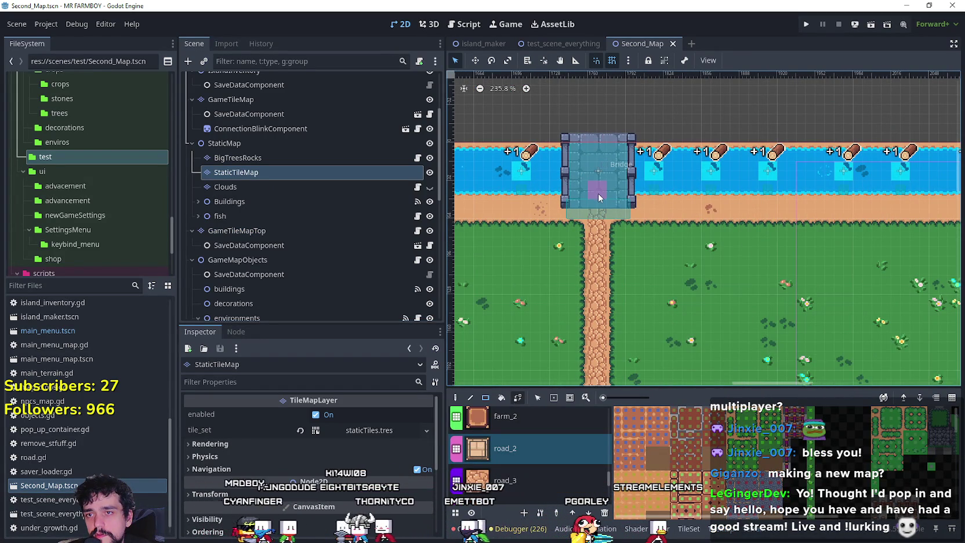
{"action": "left_click_drag", "start_coordinate": [601, 166], "coordinate": [597, 116]}
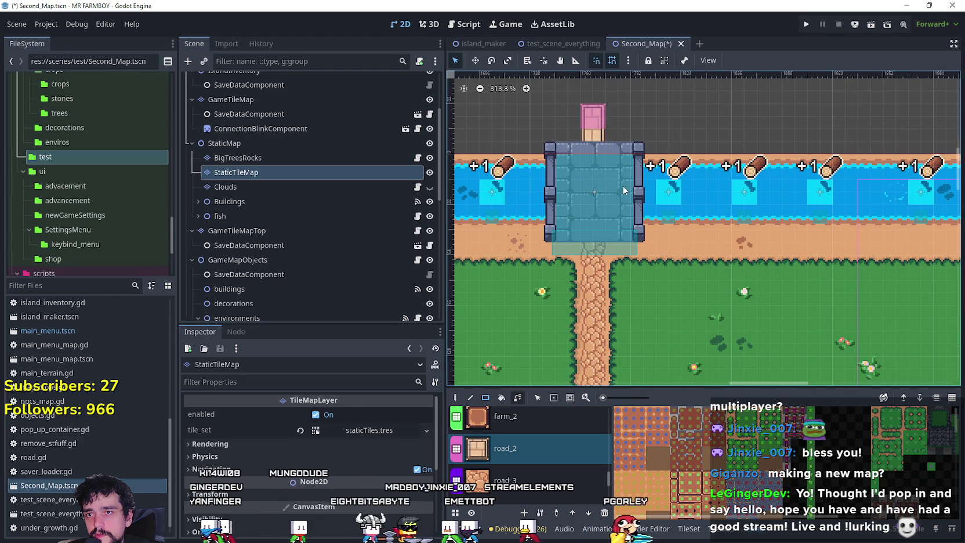
Zoom in and out to survey the Second_Map layout
{"action": "scroll", "coordinate": [632, 239], "scroll_direction": "down", "scroll_amount": 2}
{"action": "scroll", "coordinate": [632, 239], "scroll_direction": "down", "scroll_amount": 8}
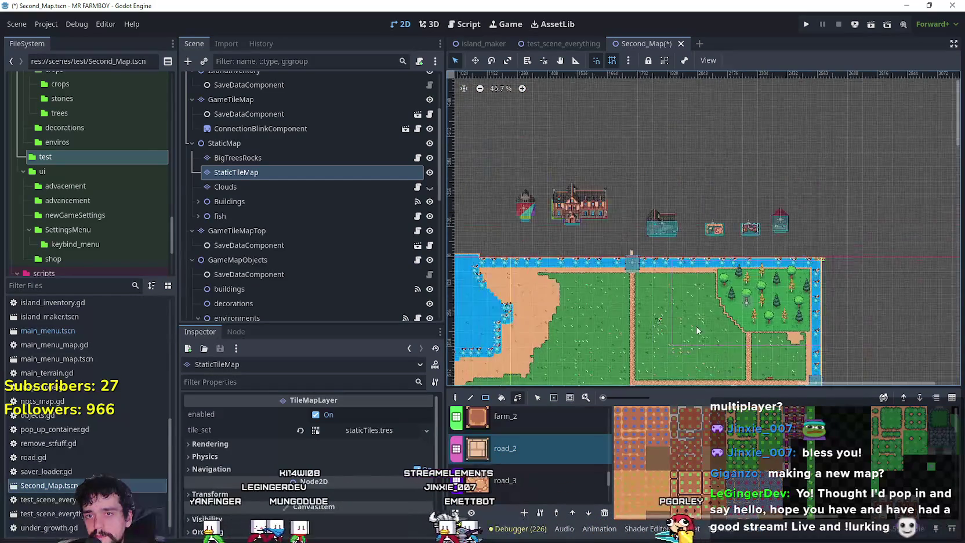
{"action": "scroll", "coordinate": [748, 171], "scroll_direction": "up", "scroll_amount": 15}
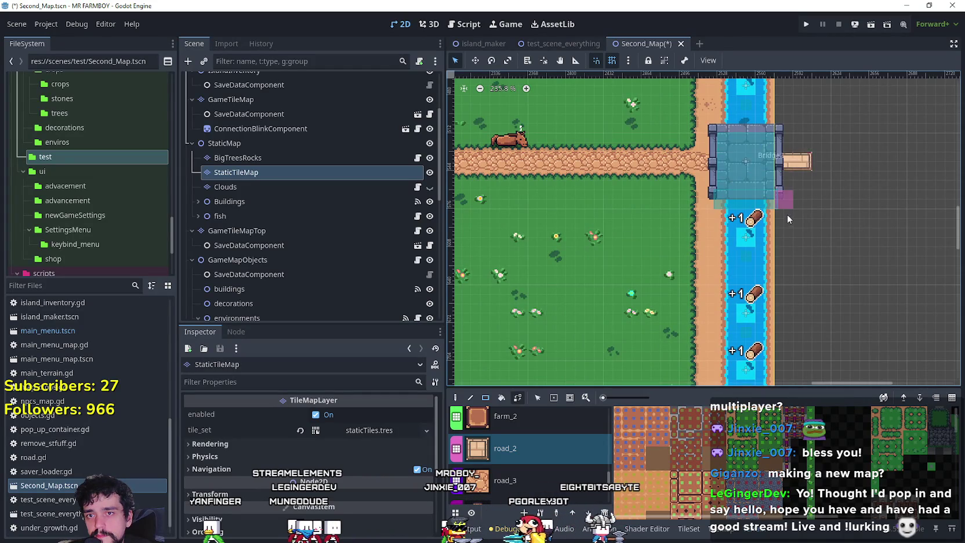
{"action": "scroll", "coordinate": [830, 303], "scroll_direction": "down", "scroll_amount": 4}
{"action": "scroll", "coordinate": [769, 226], "scroll_direction": "up", "scroll_amount": 2}
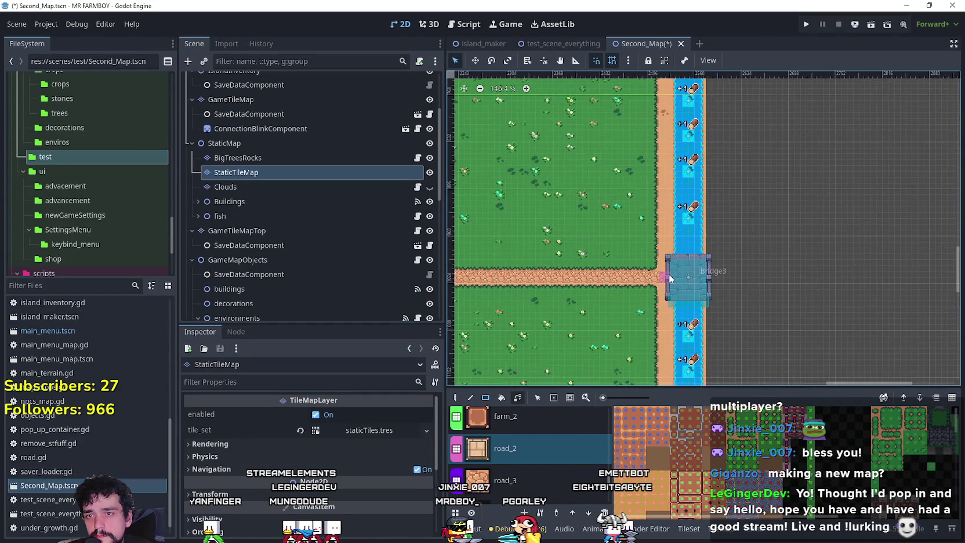
{"action": "scroll", "coordinate": [670, 279], "scroll_direction": "up", "scroll_amount": 2}
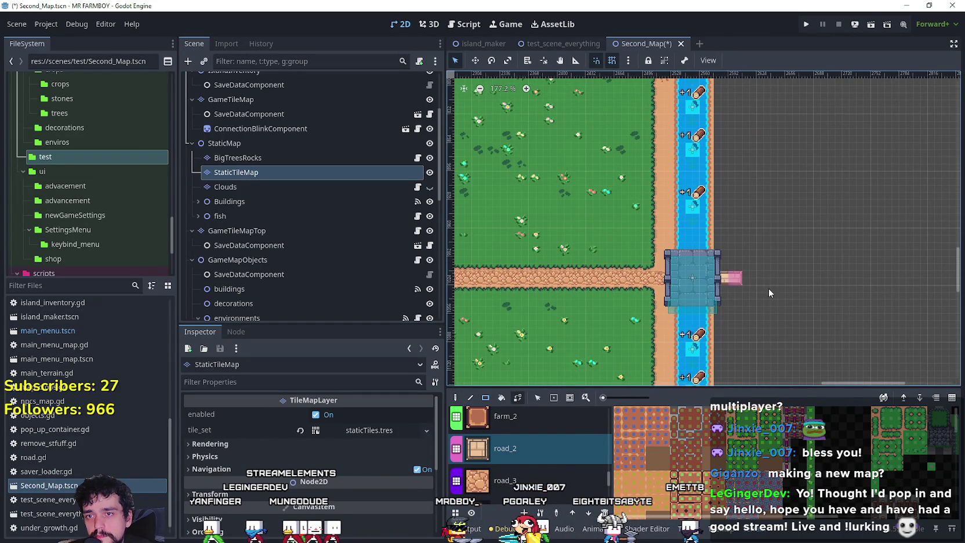
{"action": "scroll", "coordinate": [751, 283], "scroll_direction": "down", "scroll_amount": 12}
{"action": "scroll", "coordinate": [731, 257], "scroll_direction": "up", "scroll_amount": 6}
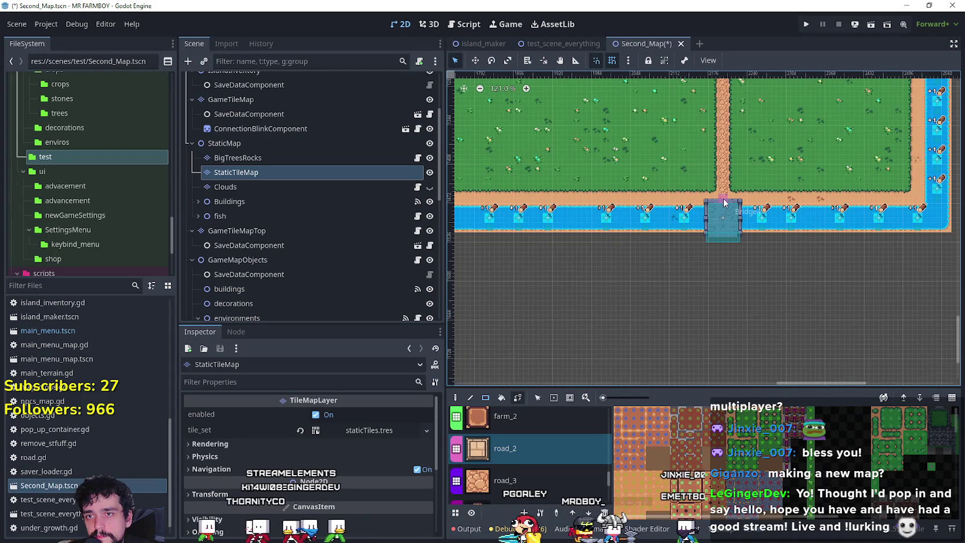
{"action": "scroll", "coordinate": [724, 202], "scroll_direction": "up", "scroll_amount": 3}
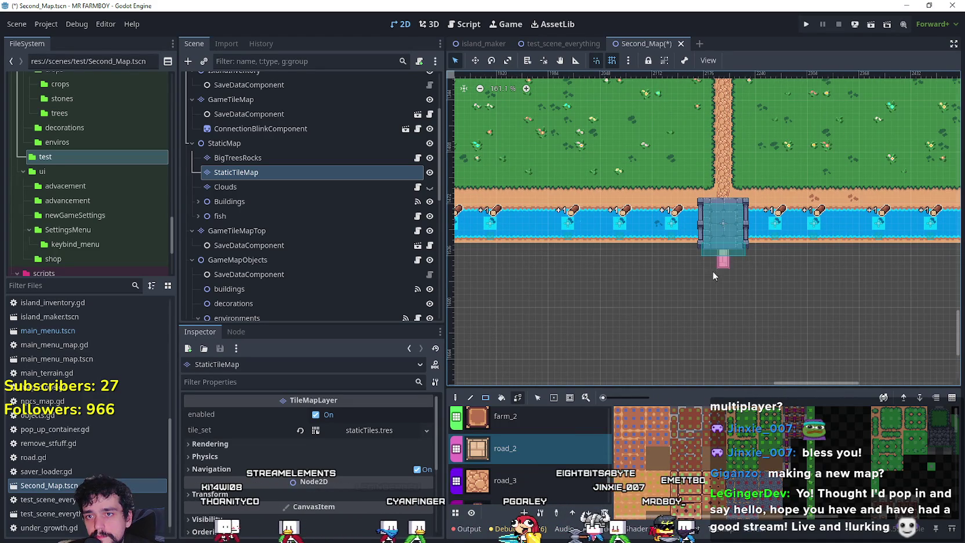
{"action": "scroll", "coordinate": [717, 268], "scroll_direction": "down", "scroll_amount": 5}
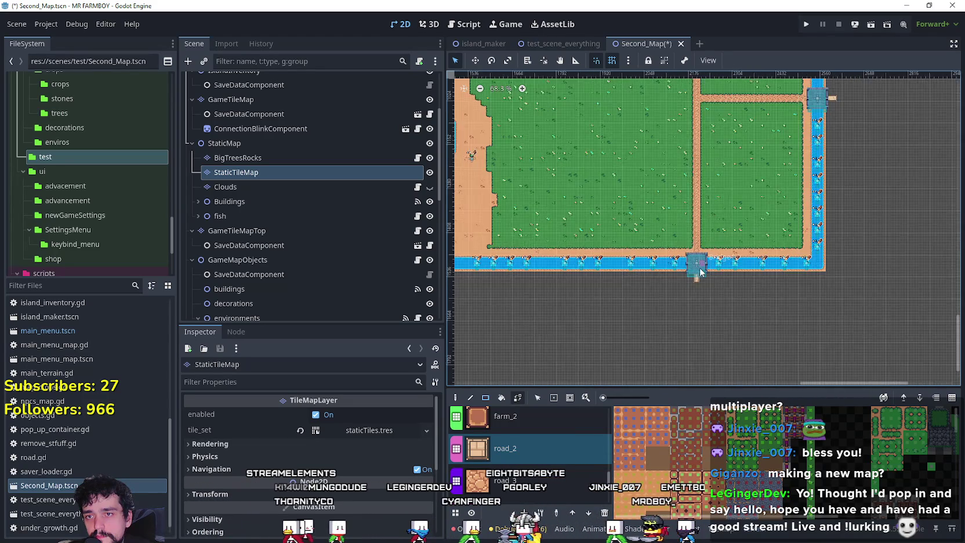
{"action": "scroll", "coordinate": [699, 270], "scroll_direction": "up", "scroll_amount": 5}
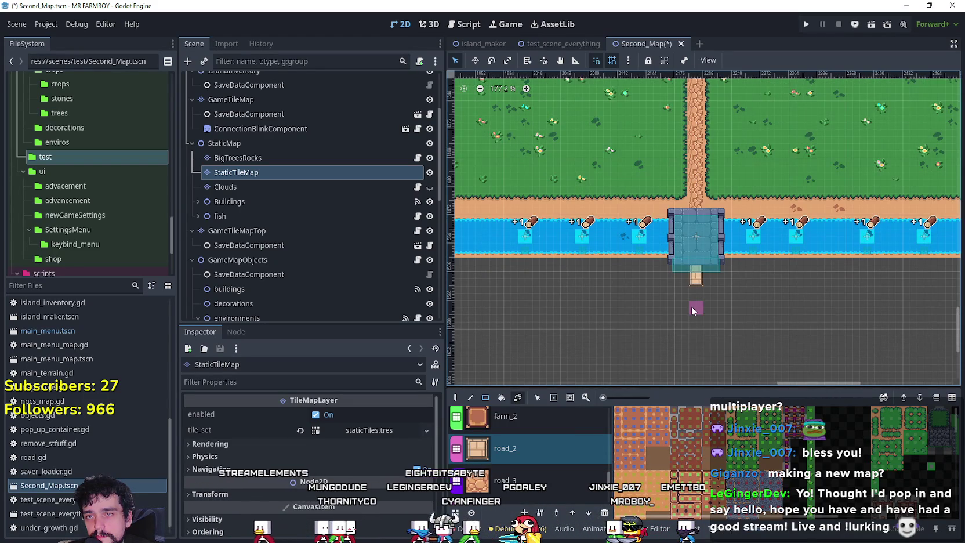
{"action": "scroll", "coordinate": [692, 305], "scroll_direction": "down", "scroll_amount": 8}
Check the pond and the left-edge river bridge, then save Second_Map
{"action": "left_click_drag", "start_coordinate": [603, 313], "coordinate": [768, 268]}
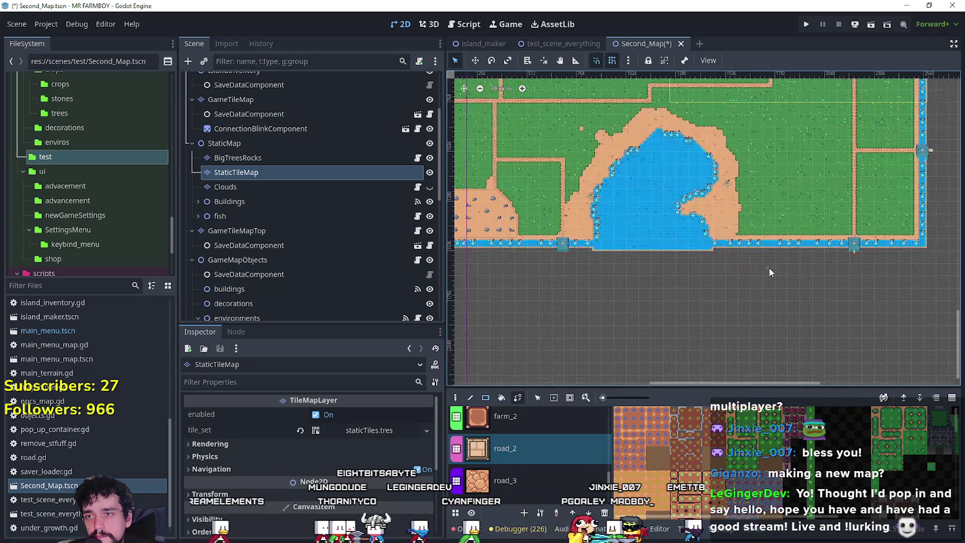
{"action": "scroll", "coordinate": [547, 242], "scroll_direction": "up", "scroll_amount": 6}
{"action": "scroll", "coordinate": [676, 303], "scroll_direction": "up", "scroll_amount": 2}
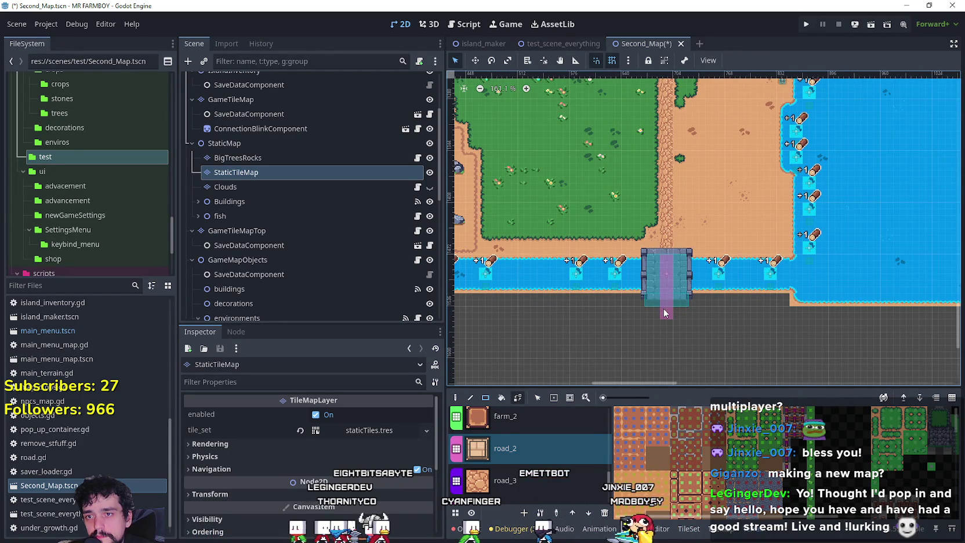
{"action": "scroll", "coordinate": [647, 317], "scroll_direction": "down", "scroll_amount": 6}
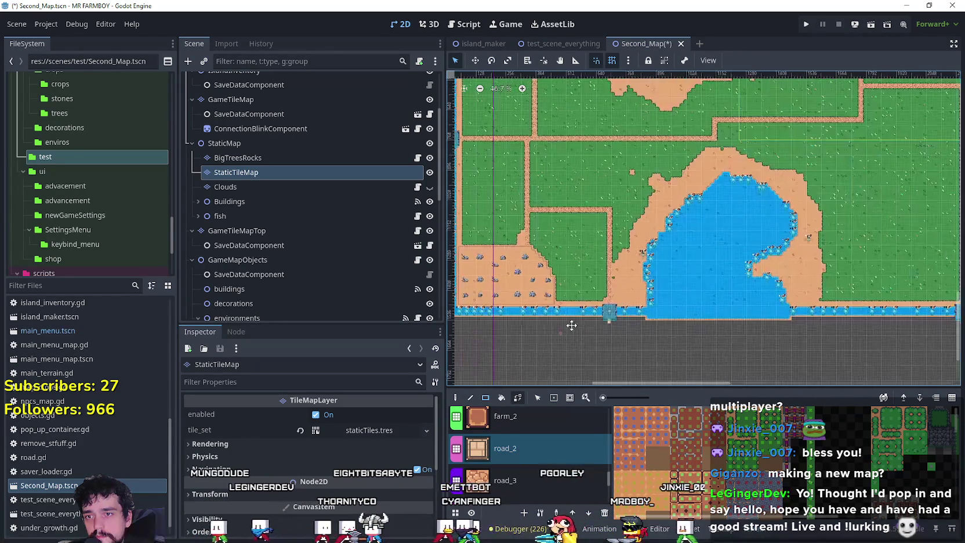
{"action": "left_click_drag", "start_coordinate": [567, 329], "coordinate": [738, 330]}
{"action": "scroll", "coordinate": [640, 245], "scroll_direction": "up", "scroll_amount": 3}
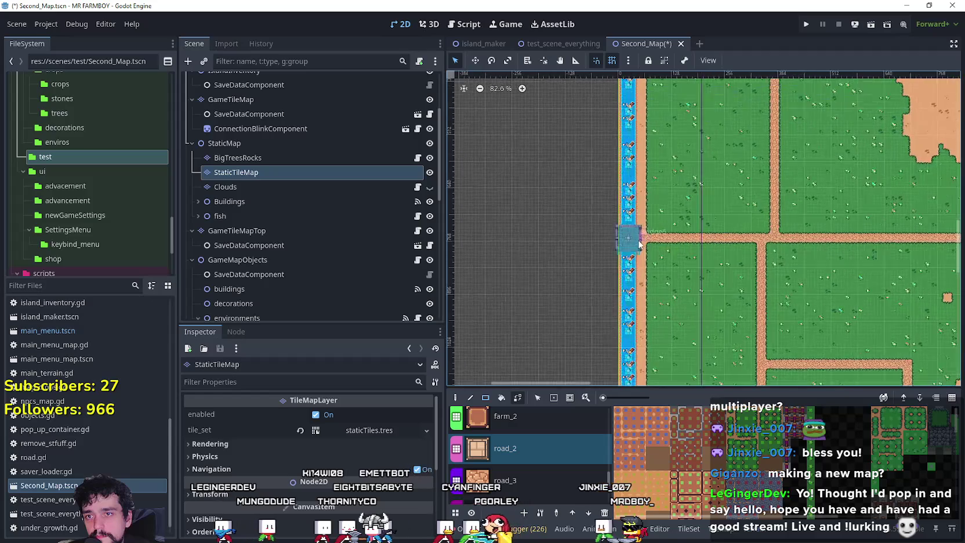
{"action": "scroll", "coordinate": [639, 245], "scroll_direction": "up", "scroll_amount": 2}
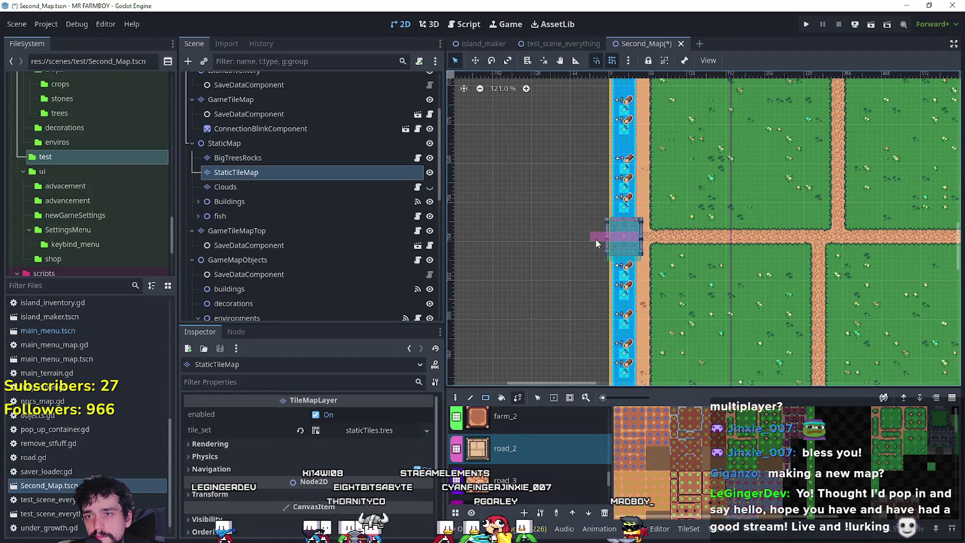
{"action": "scroll", "coordinate": [596, 239], "scroll_direction": "up", "scroll_amount": 3}
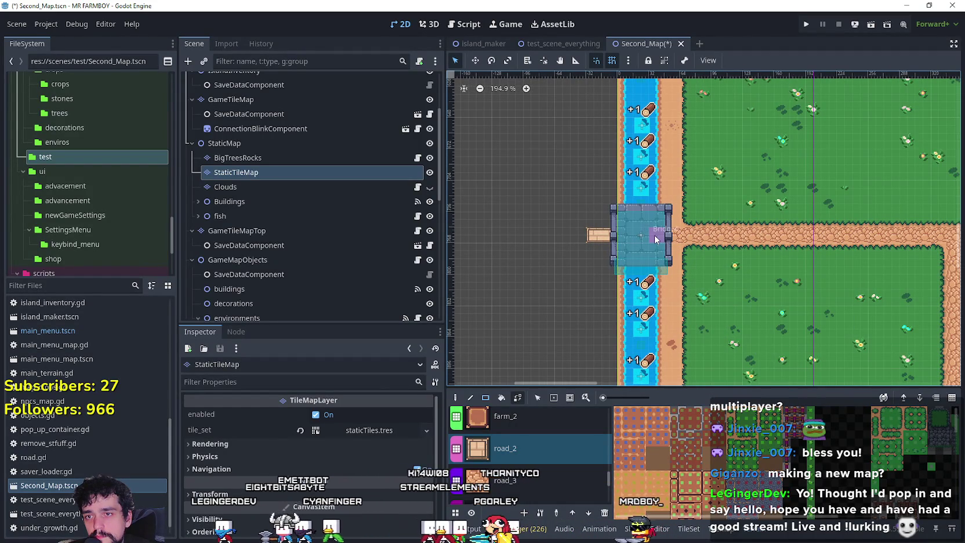
{"action": "scroll", "coordinate": [656, 239], "scroll_direction": "down", "scroll_amount": 10}
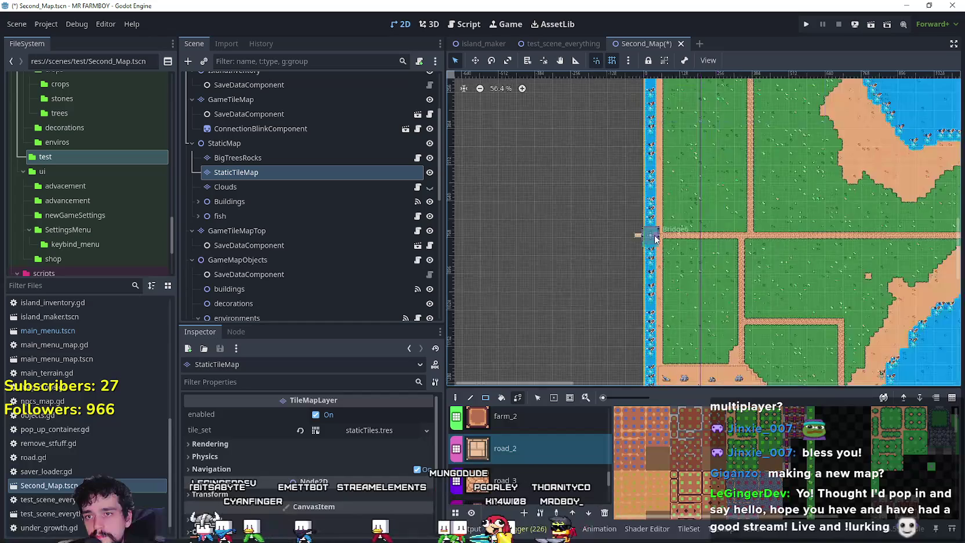
{"action": "scroll", "coordinate": [696, 131], "scroll_direction": "up", "scroll_amount": 8}
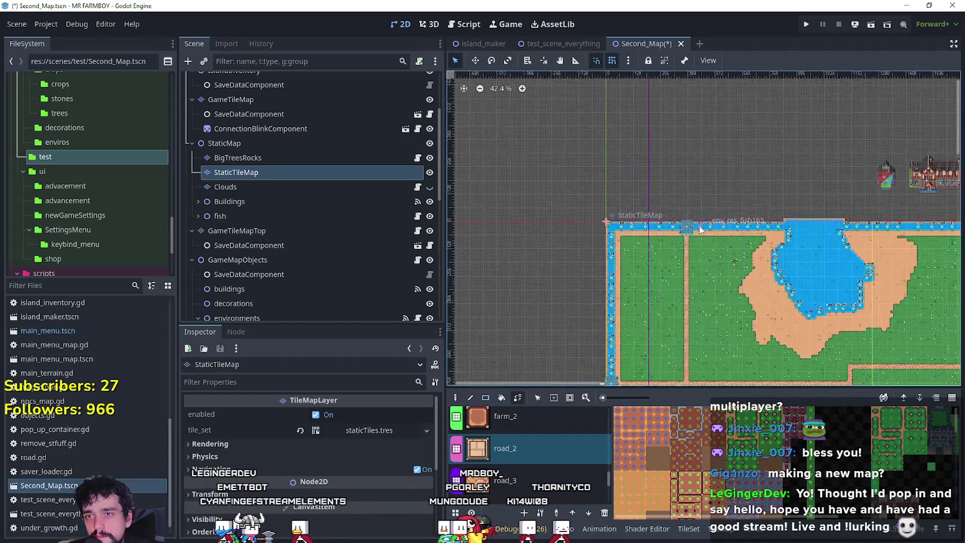
{"action": "scroll", "coordinate": [683, 241], "scroll_direction": "up", "scroll_amount": 2}
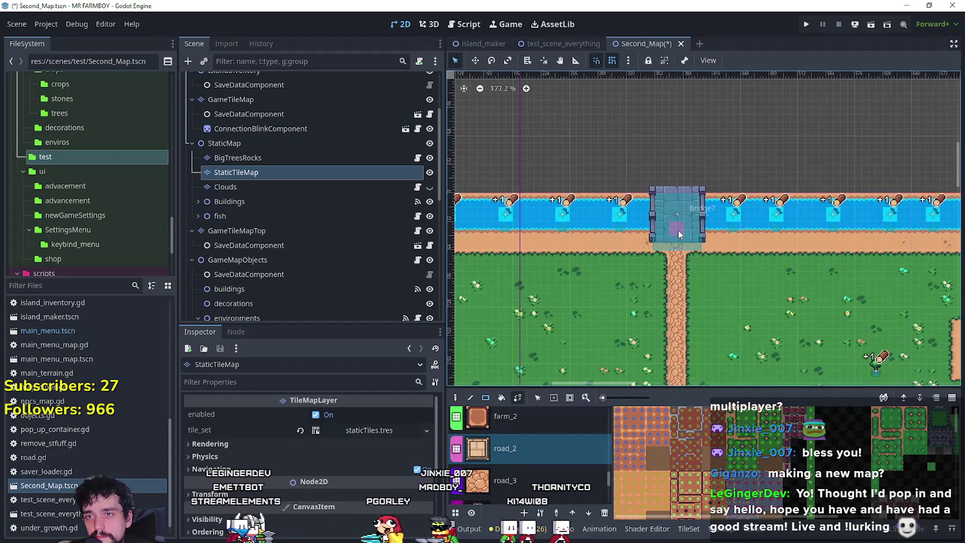
{"action": "scroll", "coordinate": [677, 186], "scroll_direction": "down", "scroll_amount": 12}
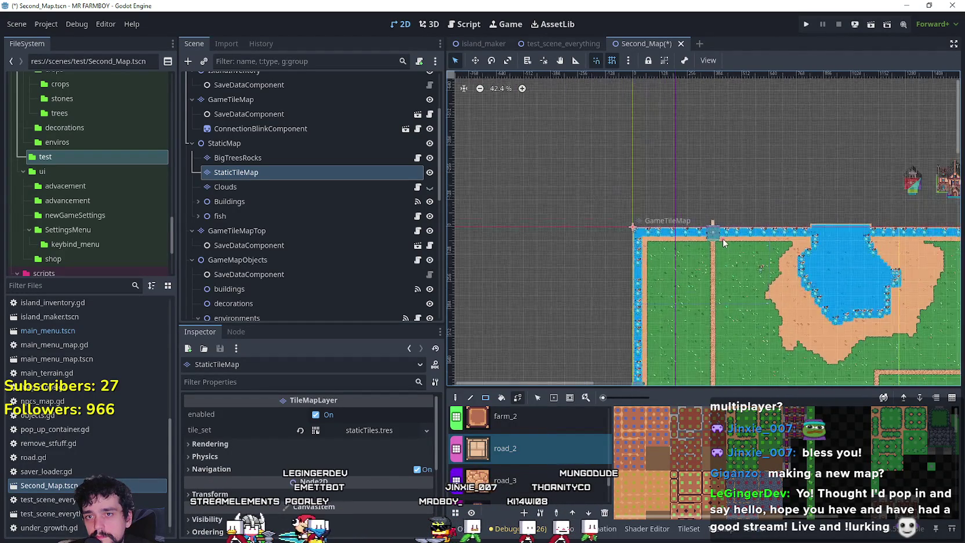
{"action": "scroll", "coordinate": [730, 249], "scroll_direction": "up", "scroll_amount": 2}
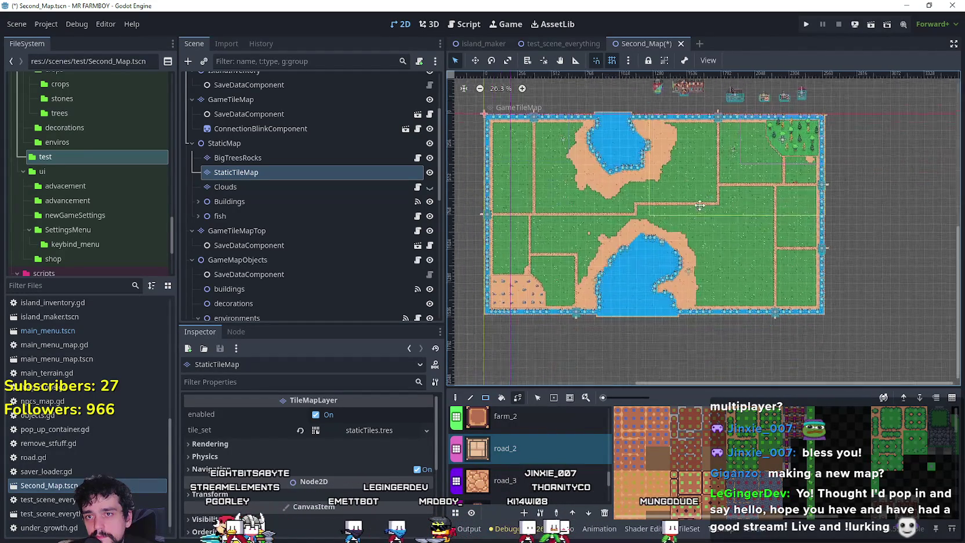
{"action": "key", "text": "ctrl+s"}
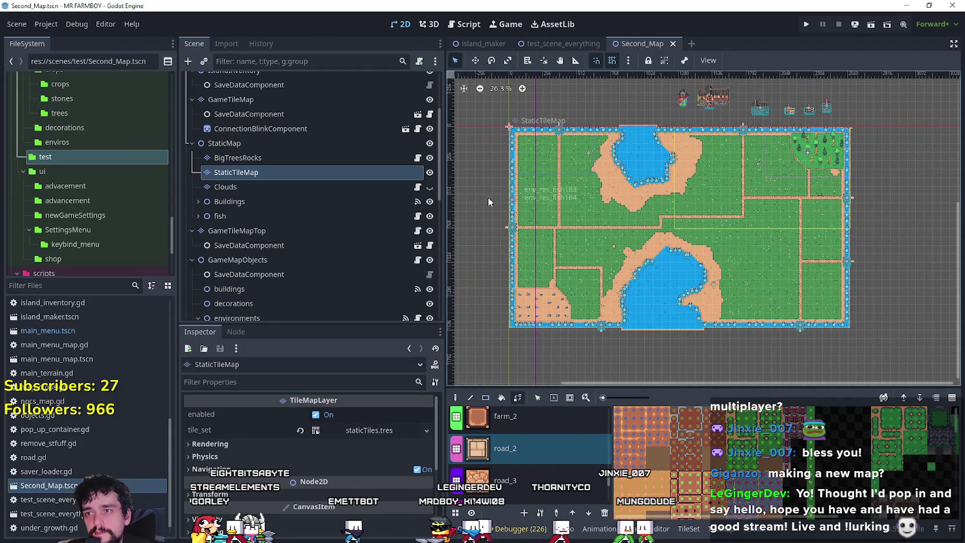
Show the Clouds layer and bring the whole map and the objects above it into view
{"action": "left_click", "coordinate": [429, 187]}
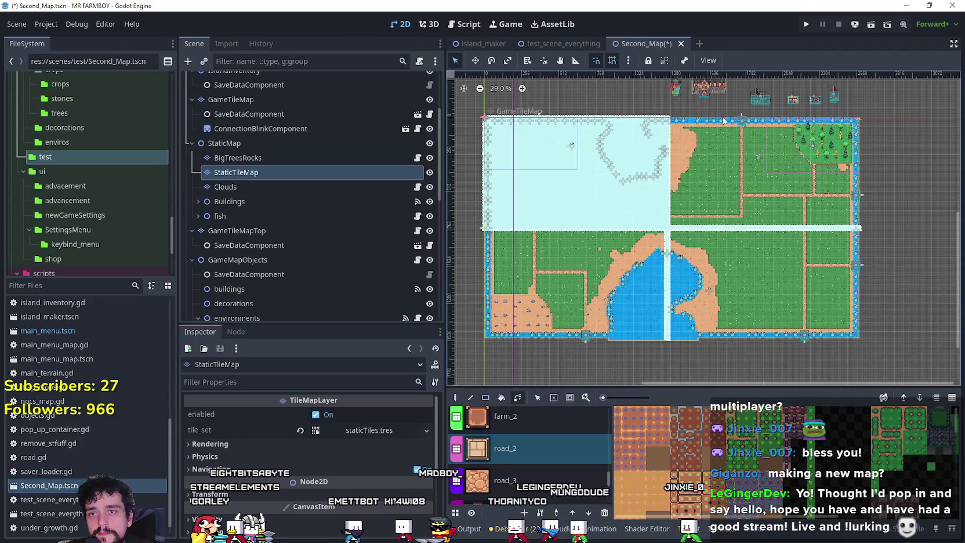
{"action": "scroll", "coordinate": [713, 152], "scroll_direction": "up", "scroll_amount": 4}
{"action": "scroll", "coordinate": [713, 149], "scroll_direction": "down", "scroll_amount": 4}
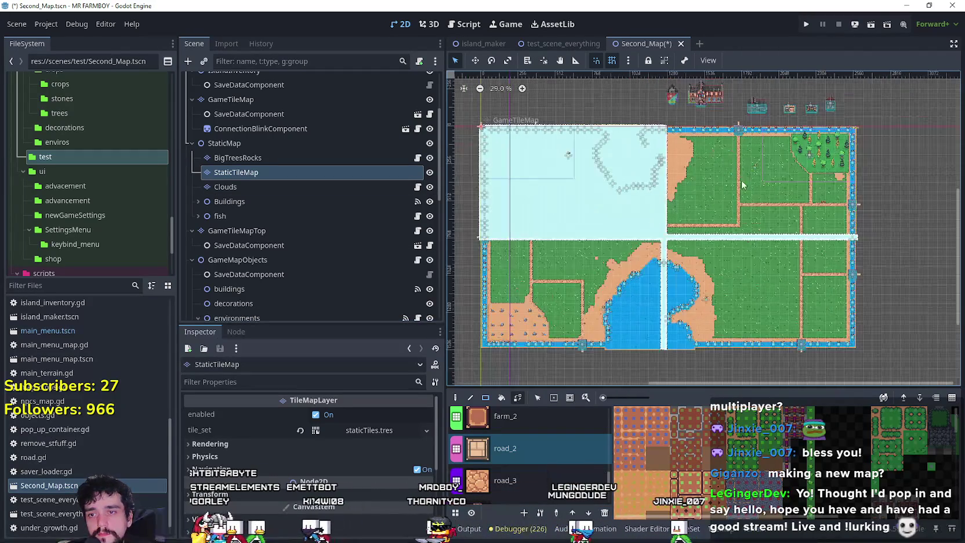
{"action": "scroll", "coordinate": [841, 206], "scroll_direction": "up", "scroll_amount": 4}
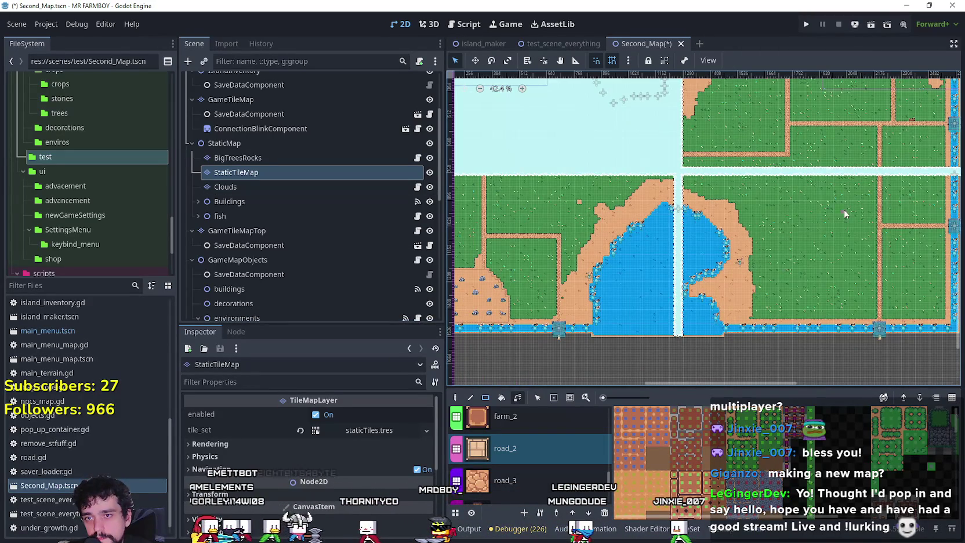
{"action": "scroll", "coordinate": [841, 204], "scroll_direction": "down", "scroll_amount": 4}
{"action": "scroll", "coordinate": [829, 184], "scroll_direction": "down", "scroll_amount": 1}
{"action": "left_click_drag", "start_coordinate": [828, 183], "coordinate": [780, 228]}
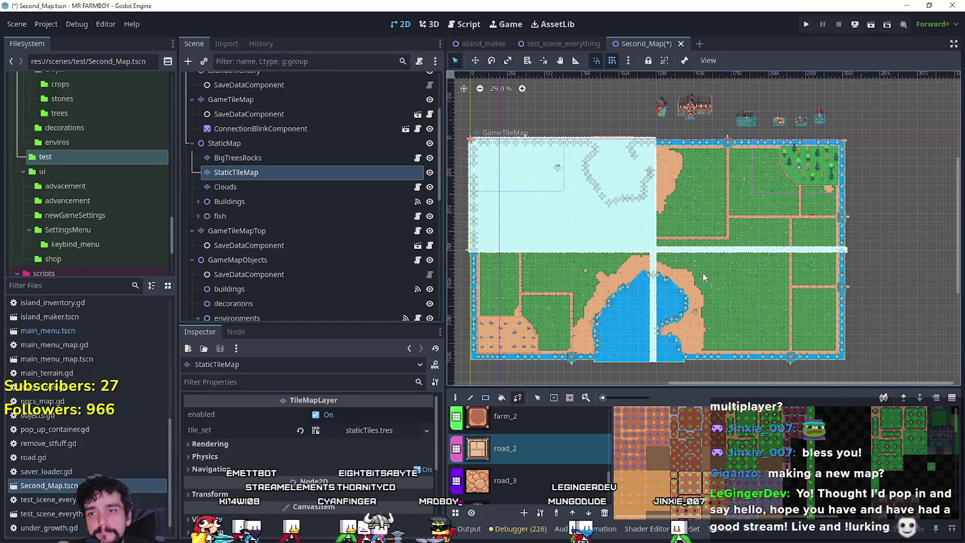
{"action": "scroll", "coordinate": [747, 240], "scroll_direction": "up", "scroll_amount": 4}
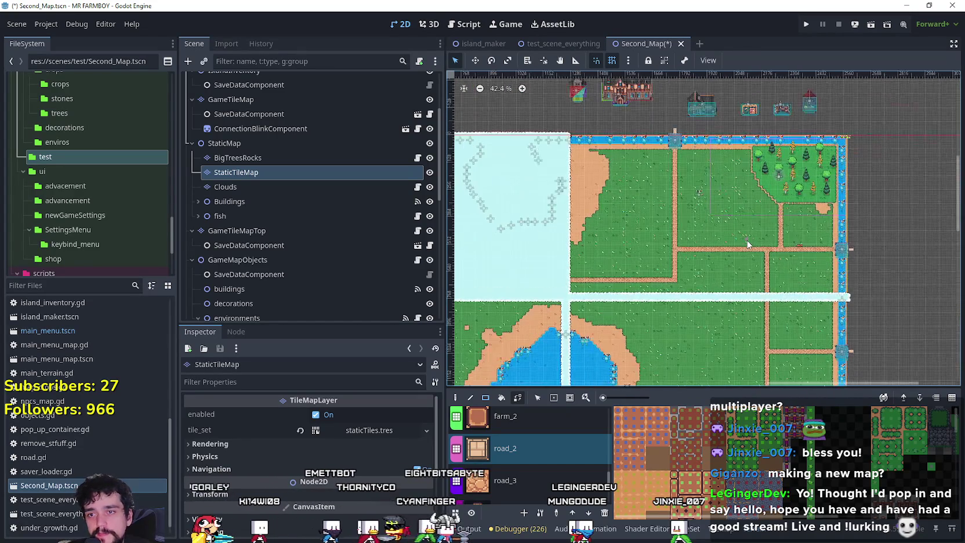
{"action": "scroll", "coordinate": [747, 239], "scroll_direction": "up", "scroll_amount": 1}
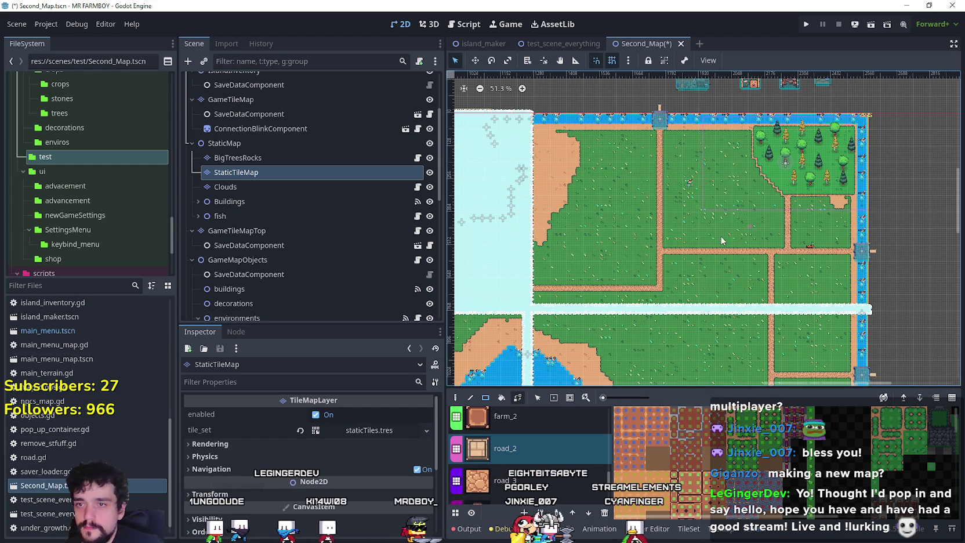
Zoom around to review the grass fields, dirt paths and river border
{"action": "scroll", "coordinate": [759, 232], "scroll_direction": "down", "scroll_amount": 3}
{"action": "scroll", "coordinate": [717, 254], "scroll_direction": "up", "scroll_amount": 1}
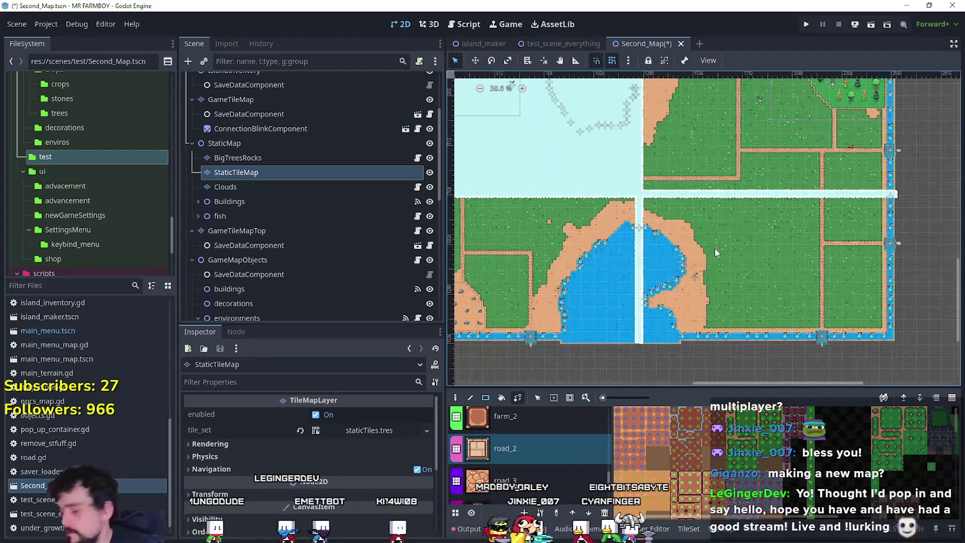
{"action": "scroll", "coordinate": [694, 228], "scroll_direction": "down", "scroll_amount": 1}
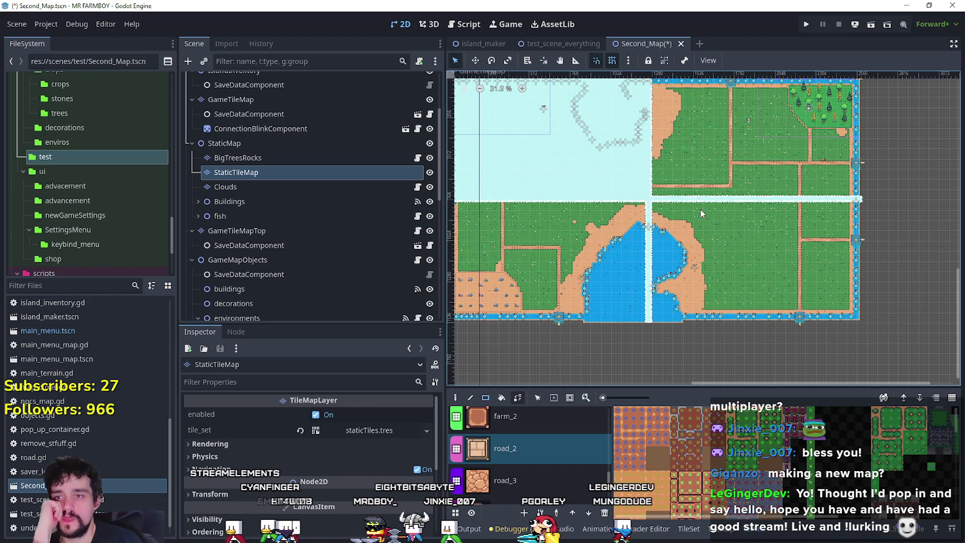
{"action": "scroll", "coordinate": [698, 215], "scroll_direction": "up", "scroll_amount": 7}
{"action": "scroll", "coordinate": [573, 316], "scroll_direction": "up", "scroll_amount": 3}
{"action": "scroll", "coordinate": [570, 284], "scroll_direction": "up", "scroll_amount": 1}
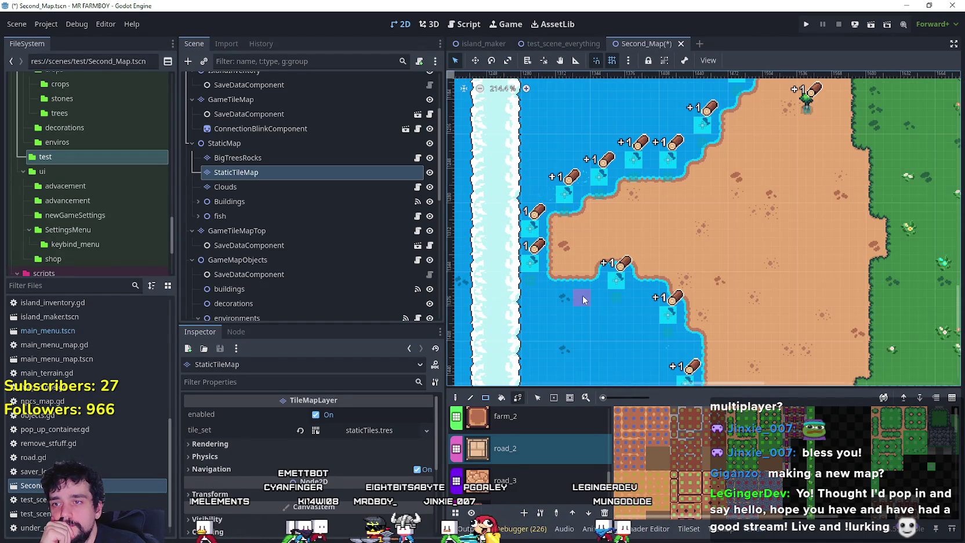
{"action": "scroll", "coordinate": [589, 294], "scroll_direction": "down", "scroll_amount": 8}
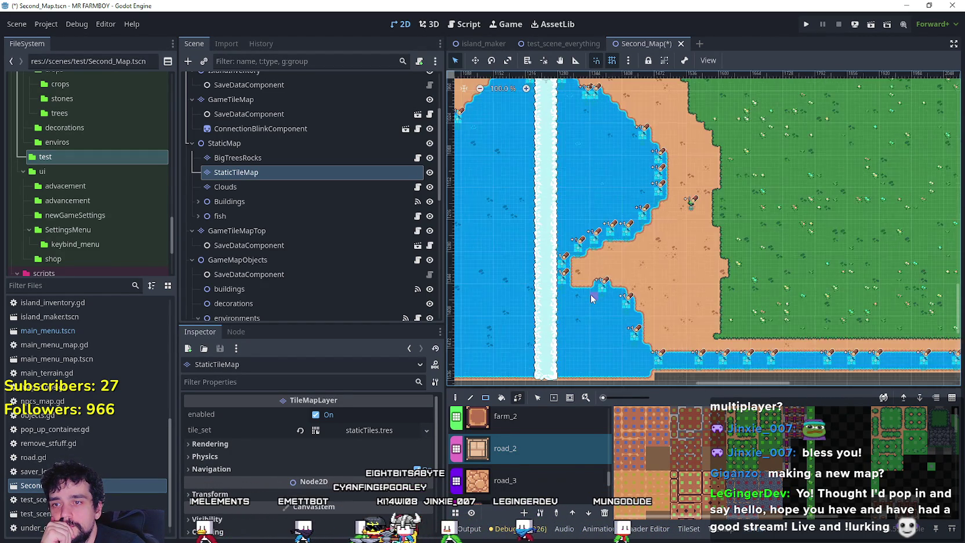
{"action": "scroll", "coordinate": [671, 275], "scroll_direction": "left", "scroll_amount": 5}
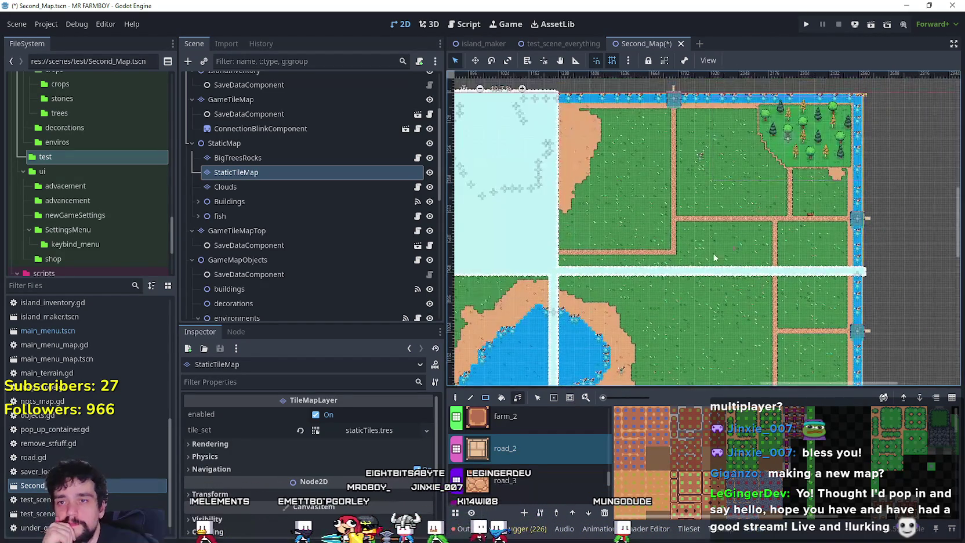
{"action": "scroll", "coordinate": [671, 275], "scroll_direction": "up", "scroll_amount": 1}
{"action": "scroll", "coordinate": [666, 295], "scroll_direction": "down", "scroll_amount": 2}
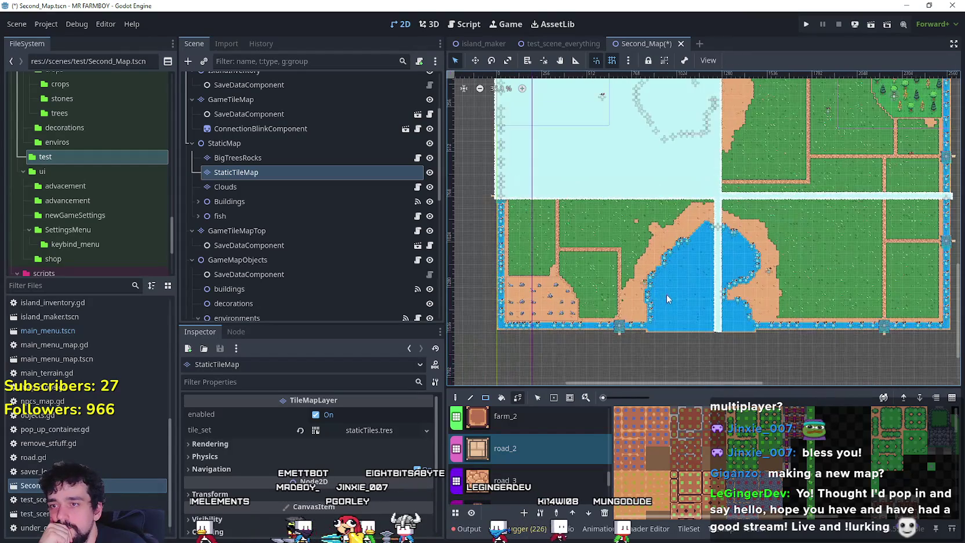
{"action": "scroll", "coordinate": [715, 255], "scroll_direction": "right", "scroll_amount": 3}
{"action": "scroll", "coordinate": [715, 255], "scroll_direction": "up", "scroll_amount": 3}
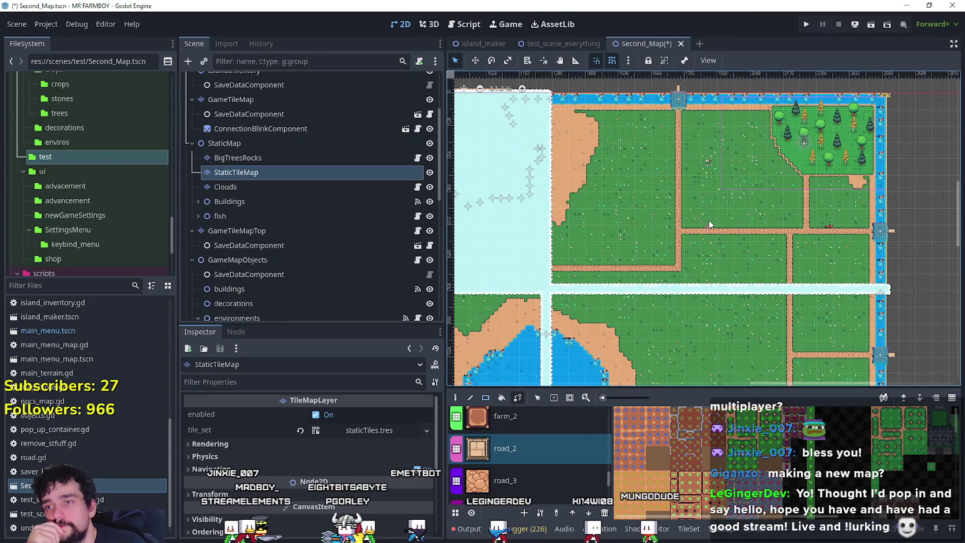
{"action": "scroll", "coordinate": [719, 225], "scroll_direction": "up", "scroll_amount": 1}
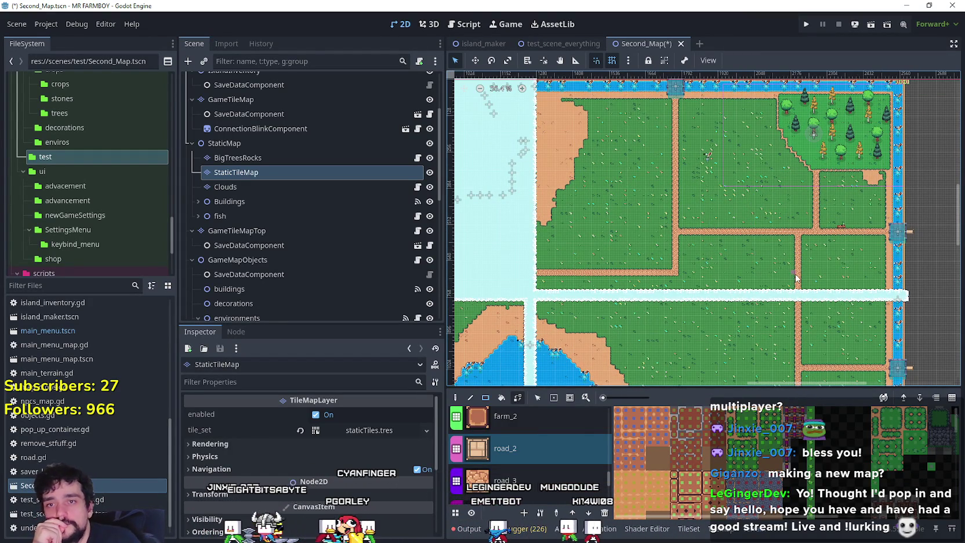
{"action": "scroll", "coordinate": [767, 192], "scroll_direction": "down", "scroll_amount": 5}
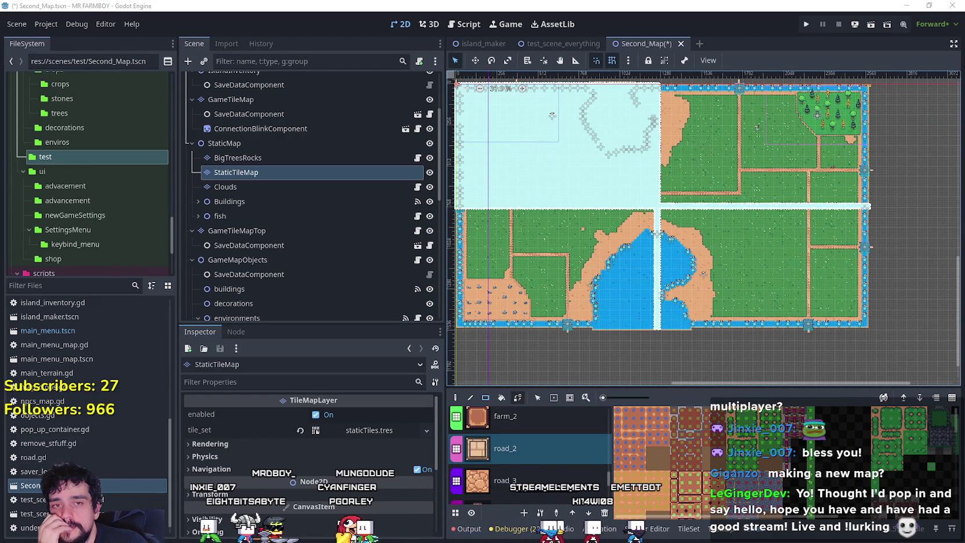
{"action": "scroll", "coordinate": [637, 243], "scroll_direction": "up", "scroll_amount": 3}
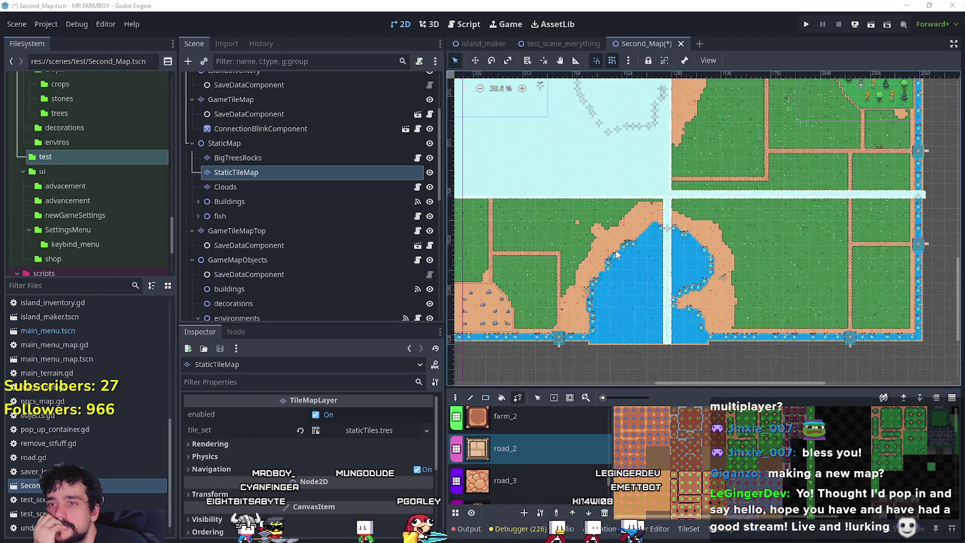
{"action": "scroll", "coordinate": [635, 244], "scroll_direction": "down", "scroll_amount": 2}
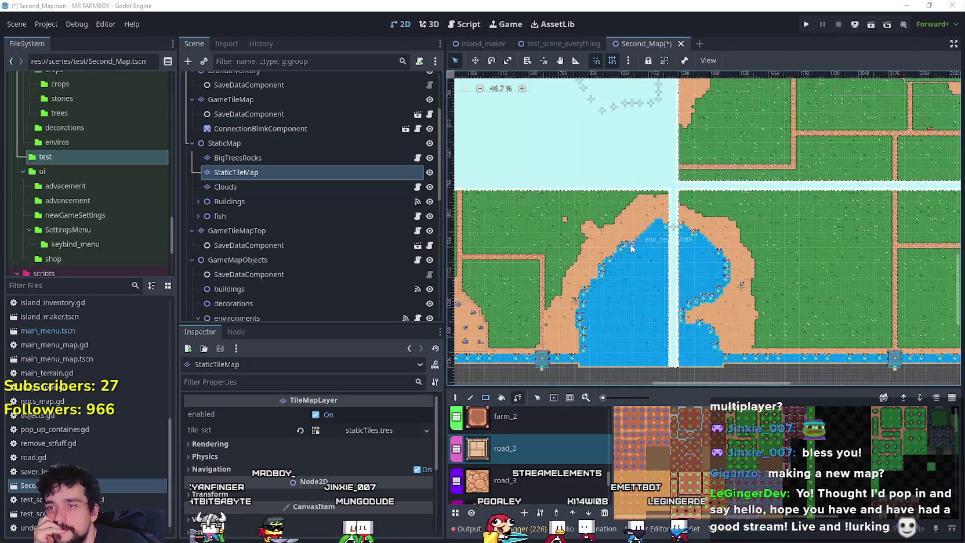
{"action": "scroll", "coordinate": [742, 213], "scroll_direction": "down", "scroll_amount": 3}
Frame the whole map with the unplaced buildings above it, then save Second_Map
{"action": "left_click_drag", "start_coordinate": [765, 188], "coordinate": [771, 208]}
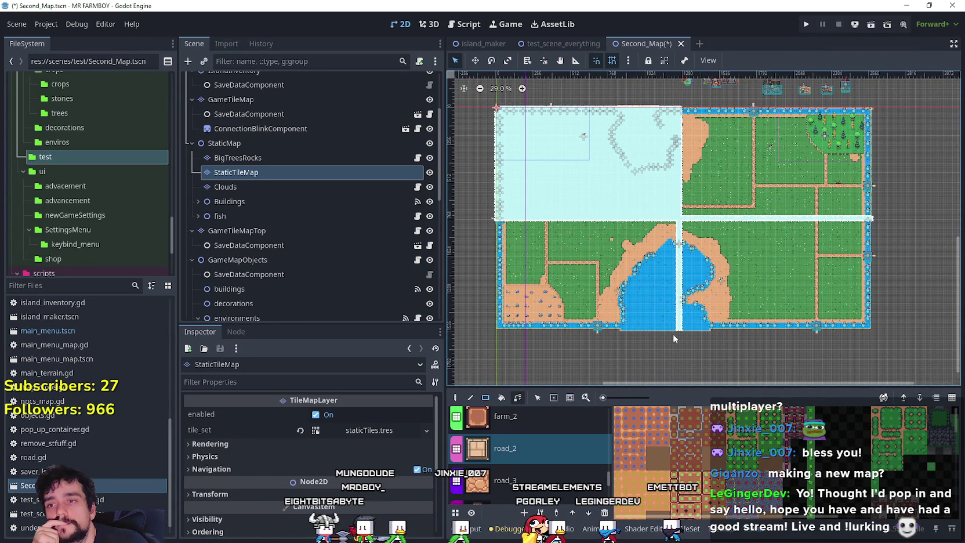
{"action": "scroll", "coordinate": [563, 314], "scroll_direction": "up", "scroll_amount": 3}
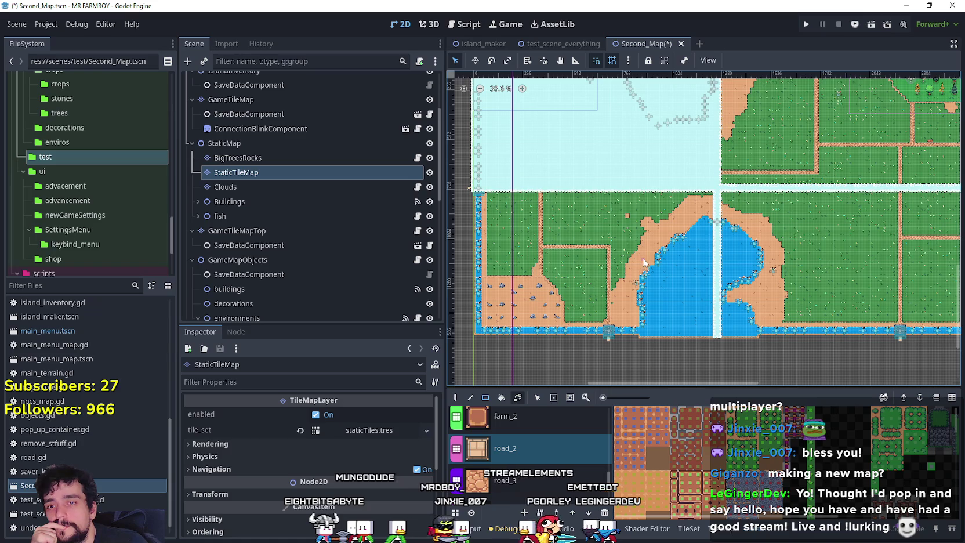
{"action": "scroll", "coordinate": [645, 258], "scroll_direction": "down", "scroll_amount": 3}
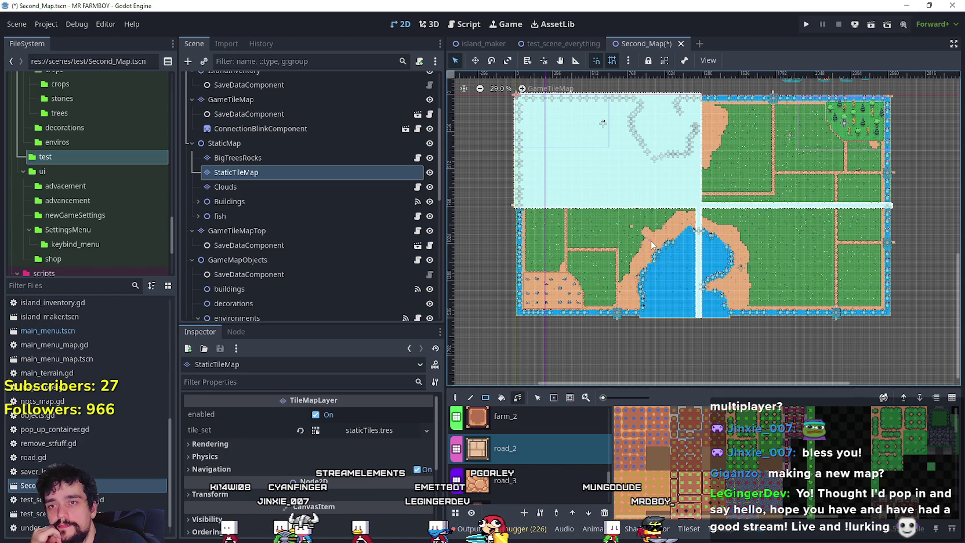
{"action": "scroll", "coordinate": [810, 164], "scroll_direction": "up", "scroll_amount": 3}
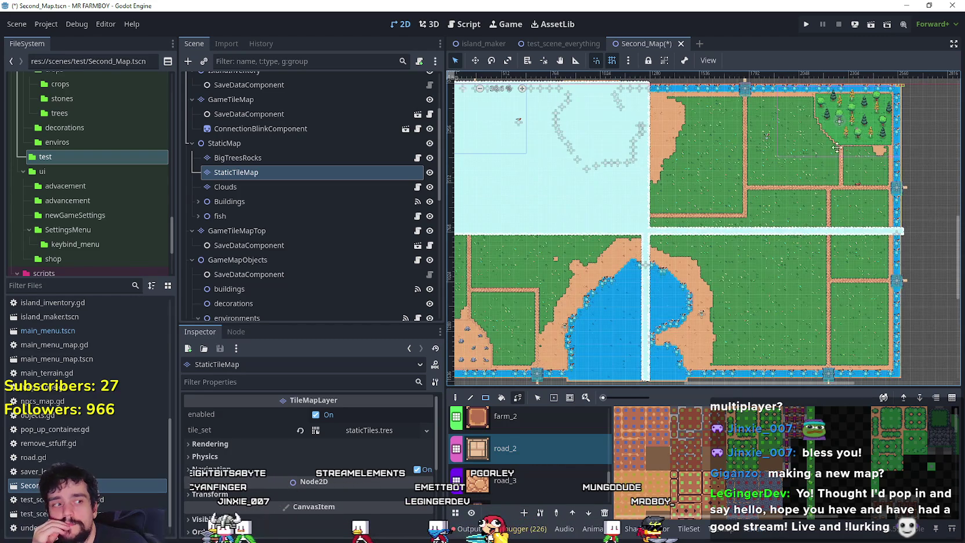
{"action": "scroll", "coordinate": [805, 153], "scroll_direction": "up", "scroll_amount": 5}
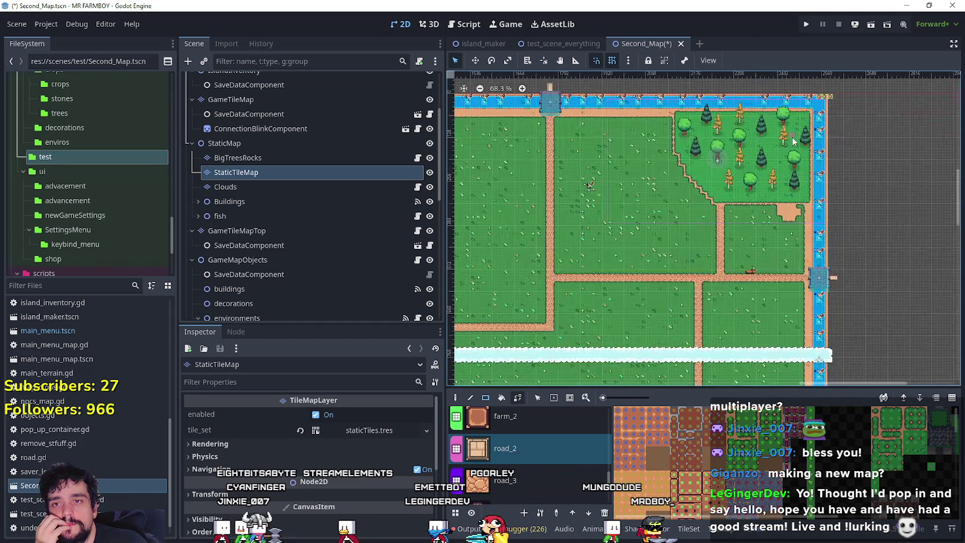
{"action": "scroll", "coordinate": [793, 141], "scroll_direction": "down", "scroll_amount": 2}
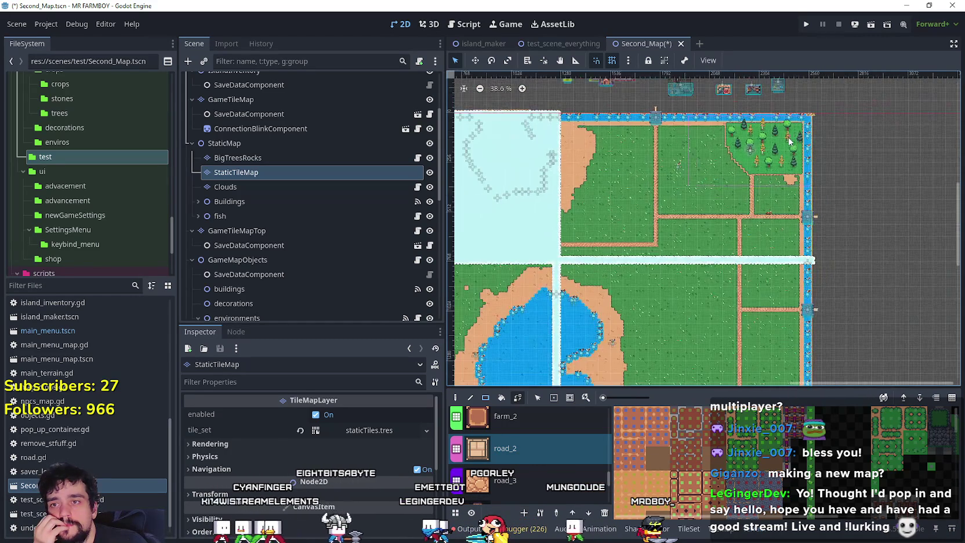
{"action": "scroll", "coordinate": [766, 244], "scroll_direction": "up", "scroll_amount": 2}
{"action": "left_click_drag", "start_coordinate": [768, 277], "coordinate": [782, 239]}
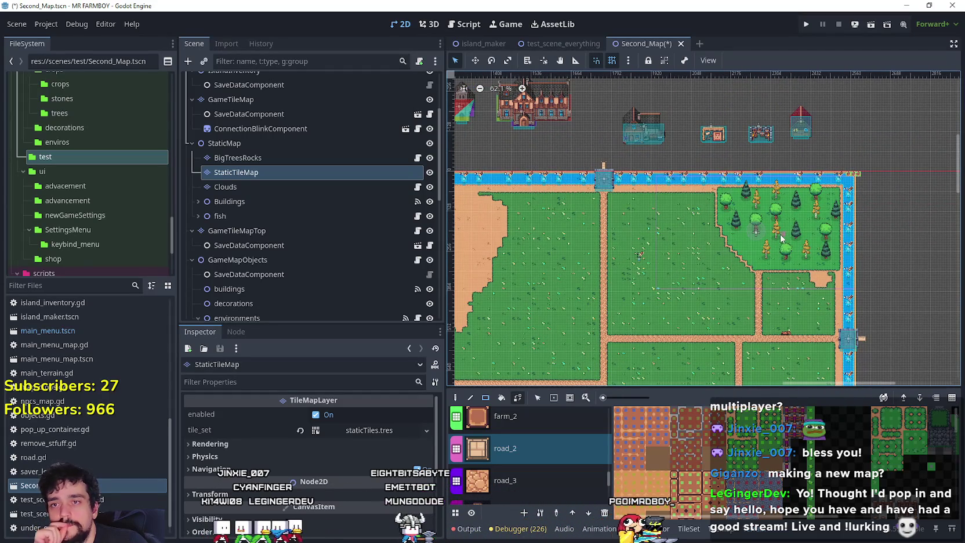
{"action": "scroll", "coordinate": [722, 152], "scroll_direction": "up", "scroll_amount": 1}
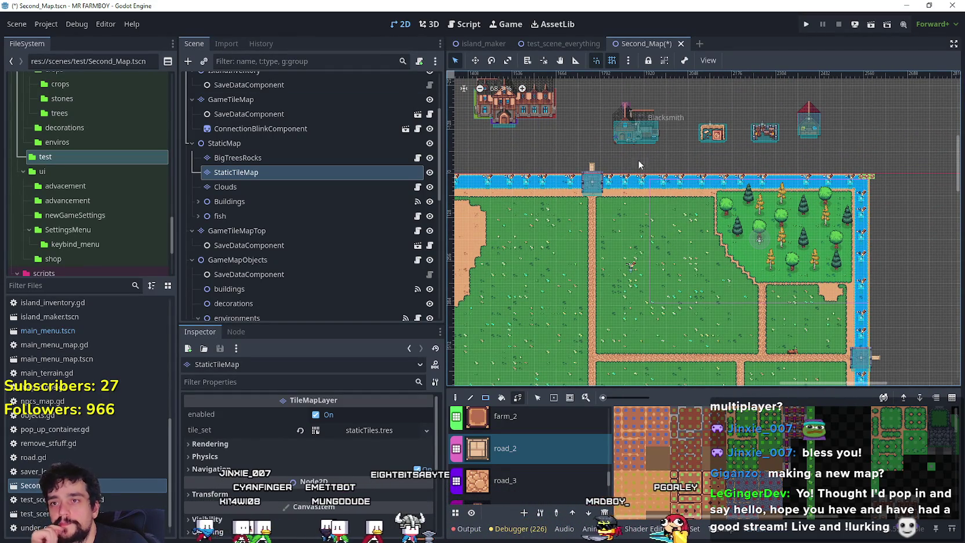
{"action": "key", "text": "ctrl+s"}
Expand Buildings and drag MerchantSpot down onto the grass
{"action": "left_click", "coordinate": [197, 201]}
{"action": "left_click", "coordinate": [265, 214]}
{"action": "scroll", "coordinate": [669, 104], "scroll_direction": "up", "scroll_amount": 4}
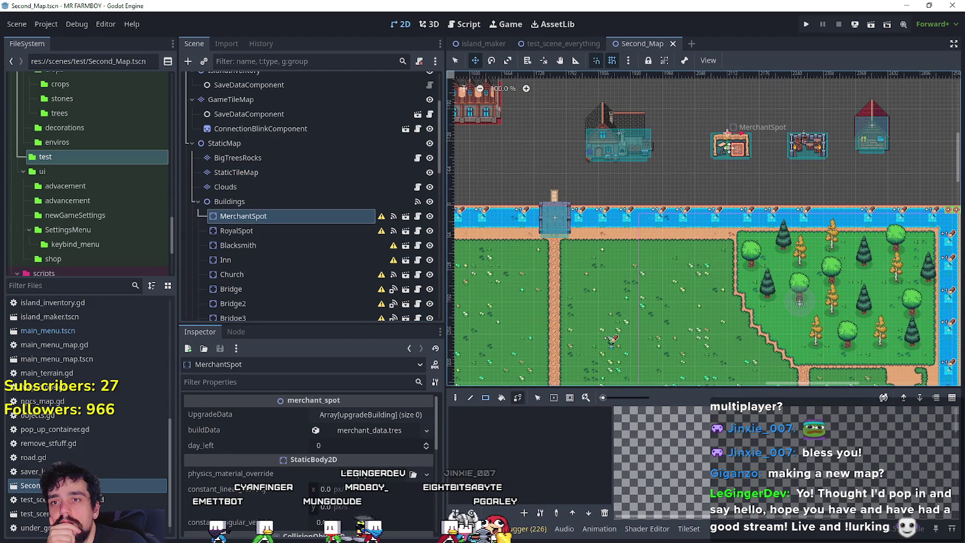
{"action": "left_click_drag", "start_coordinate": [729, 148], "coordinate": [729, 296]}
{"action": "scroll", "coordinate": [718, 300], "scroll_direction": "down", "scroll_amount": 2}
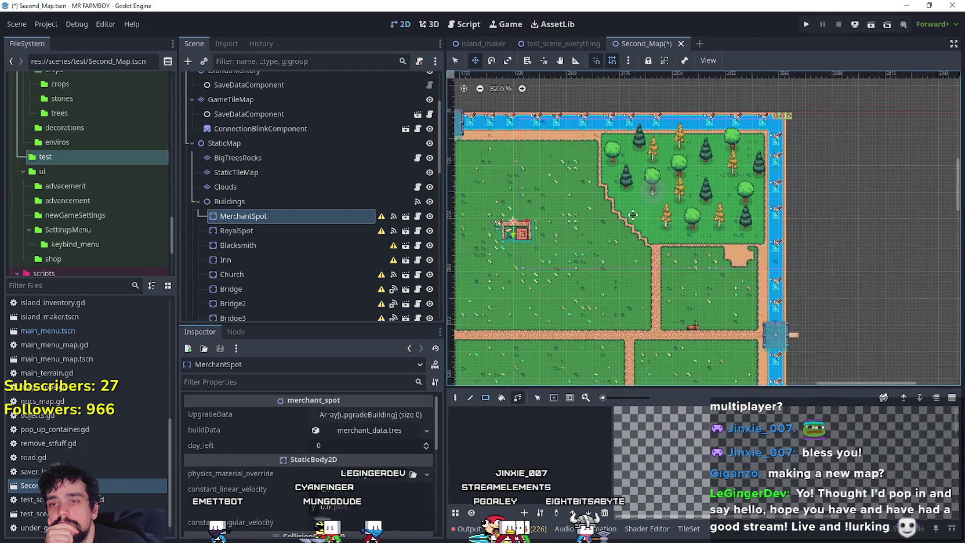
Move the merchant stall onto the field beside the east bridge
{"action": "left_click_drag", "start_coordinate": [526, 261], "coordinate": [682, 194]}
{"action": "scroll", "coordinate": [681, 194], "scroll_direction": "down", "scroll_amount": 1}
{"action": "scroll", "coordinate": [688, 218], "scroll_direction": "down", "scroll_amount": 1}
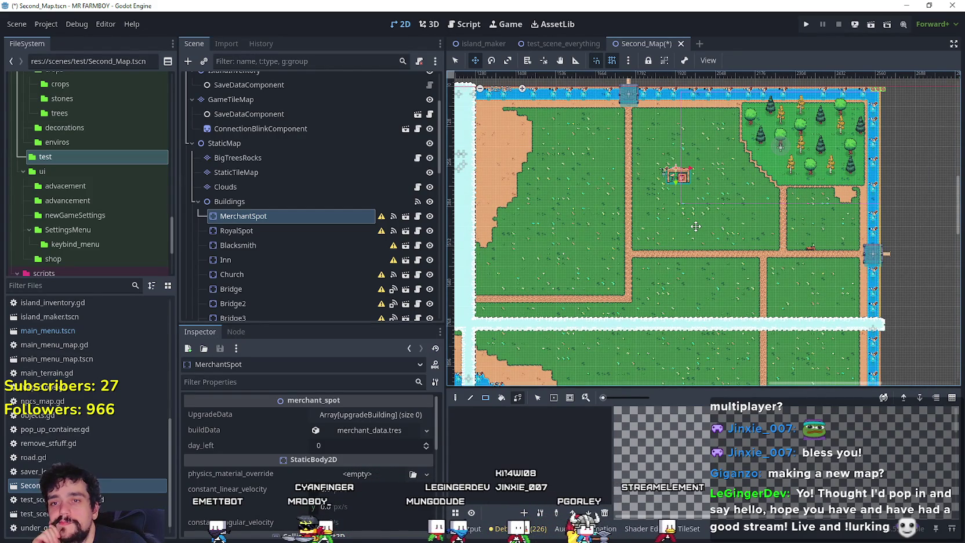
{"action": "scroll", "coordinate": [696, 226], "scroll_direction": "up", "scroll_amount": 1}
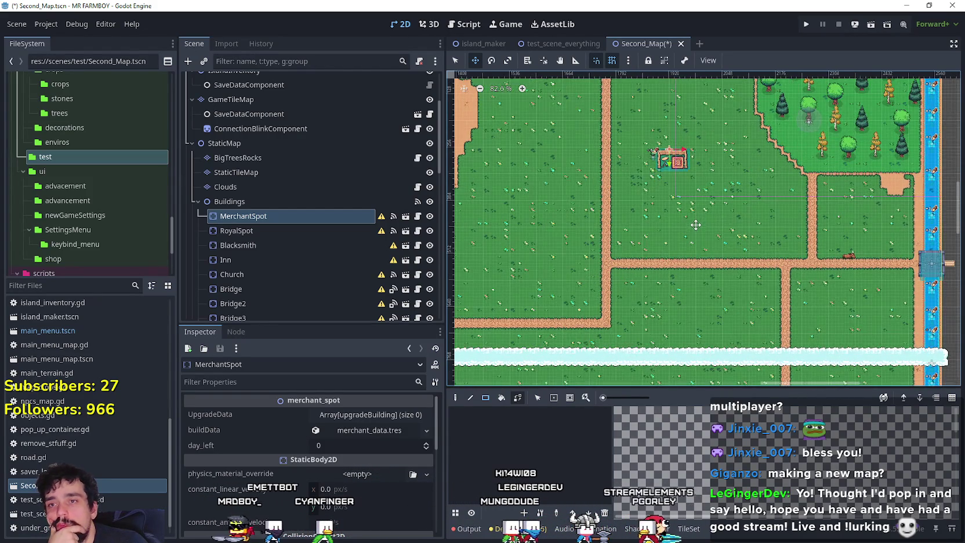
{"action": "scroll", "coordinate": [692, 219], "scroll_direction": "down", "scroll_amount": 1}
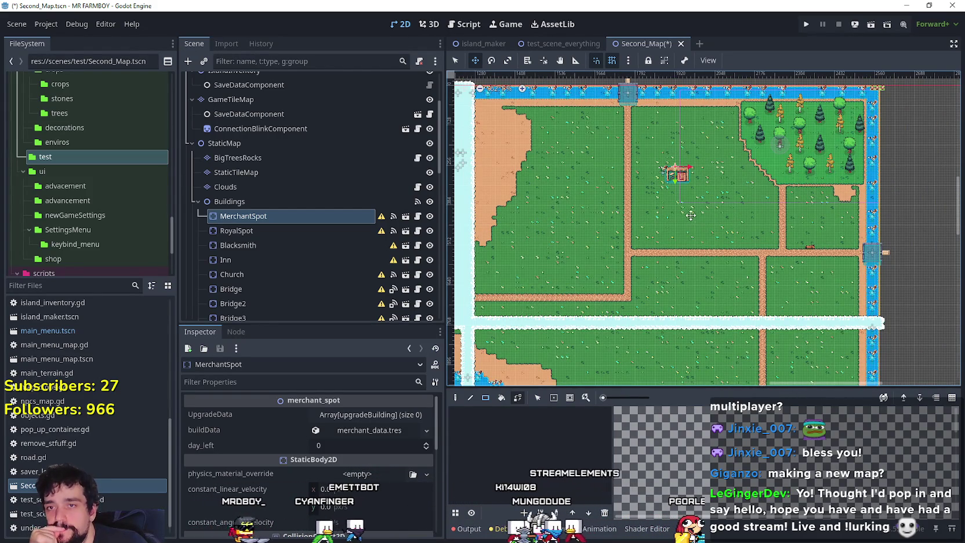
{"action": "left_click_drag", "start_coordinate": [696, 193], "coordinate": [825, 224]}
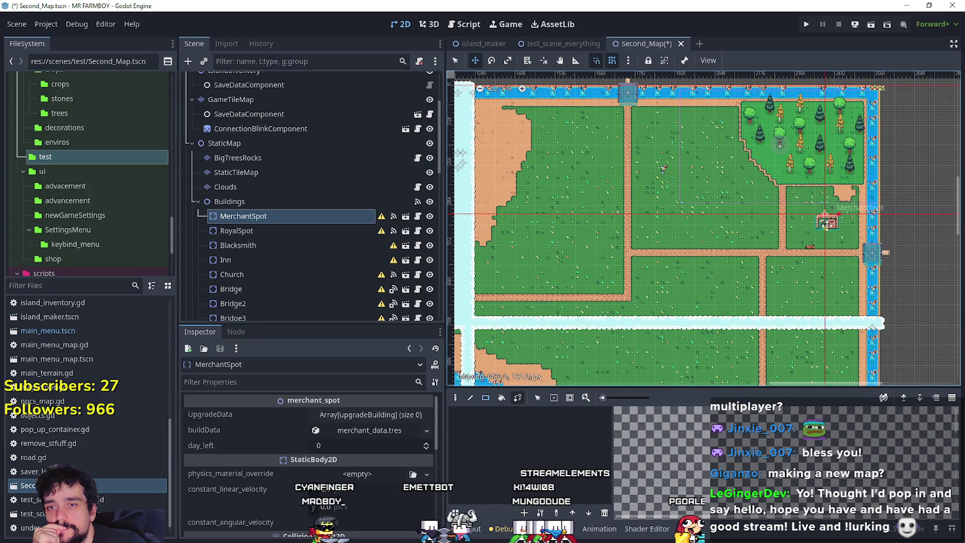
Fine-tune the merchant stall's position so it sits just above the road
{"action": "scroll", "coordinate": [835, 226], "scroll_direction": "up", "scroll_amount": 2}
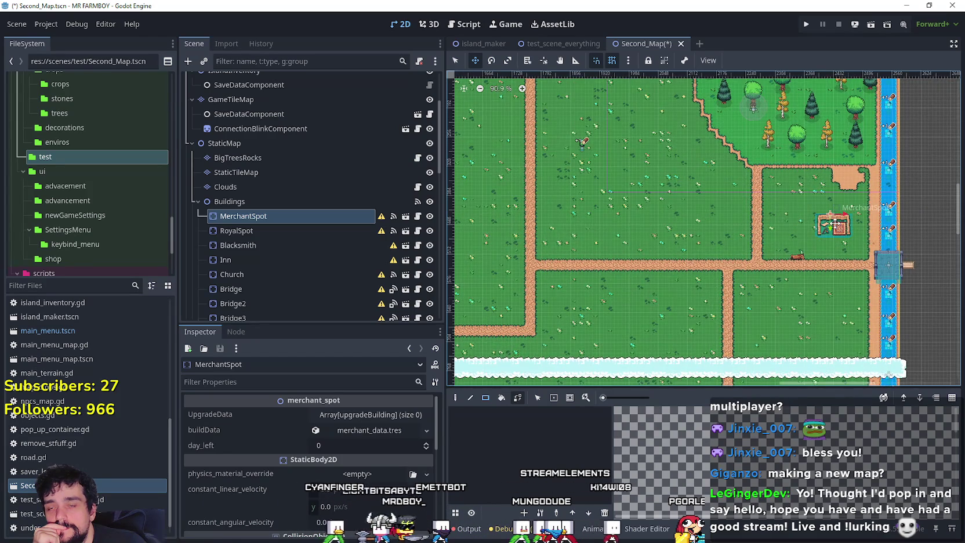
{"action": "scroll", "coordinate": [835, 223], "scroll_direction": "up", "scroll_amount": 2}
{"action": "scroll", "coordinate": [833, 223], "scroll_direction": "down", "scroll_amount": 3}
{"action": "scroll", "coordinate": [833, 223], "scroll_direction": "down", "scroll_amount": 1}
{"action": "scroll", "coordinate": [833, 222], "scroll_direction": "up", "scroll_amount": 2}
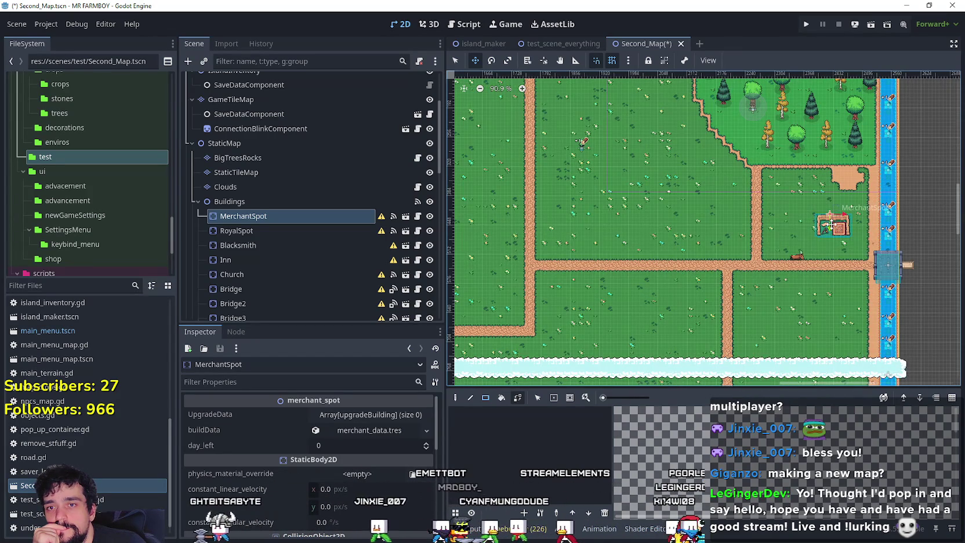
{"action": "scroll", "coordinate": [831, 225], "scroll_direction": "up", "scroll_amount": 6}
{"action": "scroll", "coordinate": [770, 252], "scroll_direction": "up", "scroll_amount": 3}
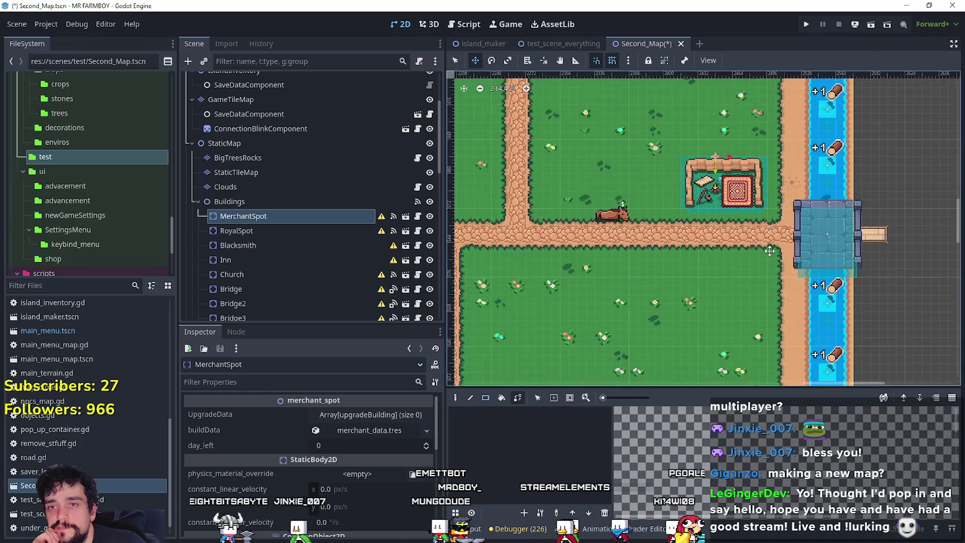
{"action": "scroll", "coordinate": [753, 225], "scroll_direction": "up", "scroll_amount": 2}
{"action": "left_click_drag", "start_coordinate": [730, 166], "coordinate": [734, 159]}
{"action": "scroll", "coordinate": [667, 185], "scroll_direction": "down", "scroll_amount": 8}
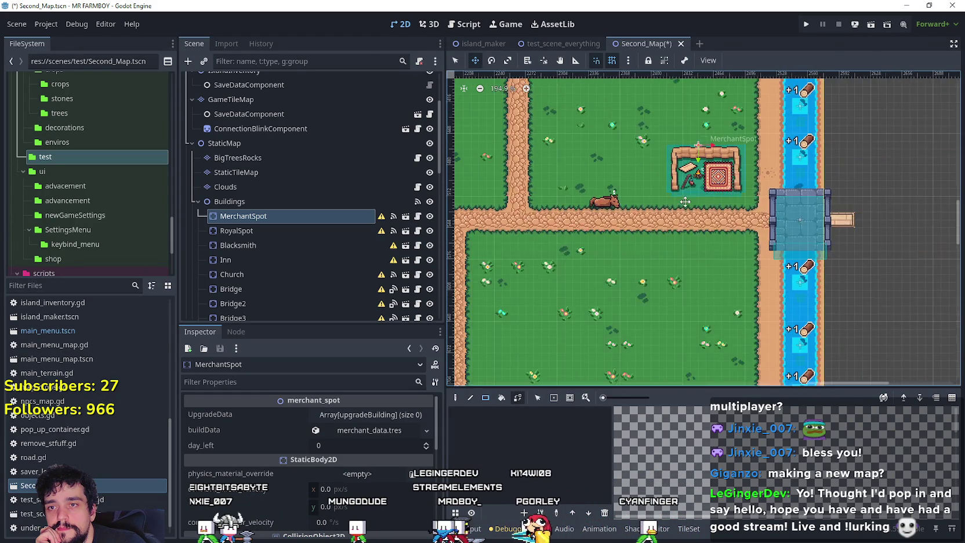
{"action": "scroll", "coordinate": [598, 139], "scroll_direction": "up", "scroll_amount": 5}
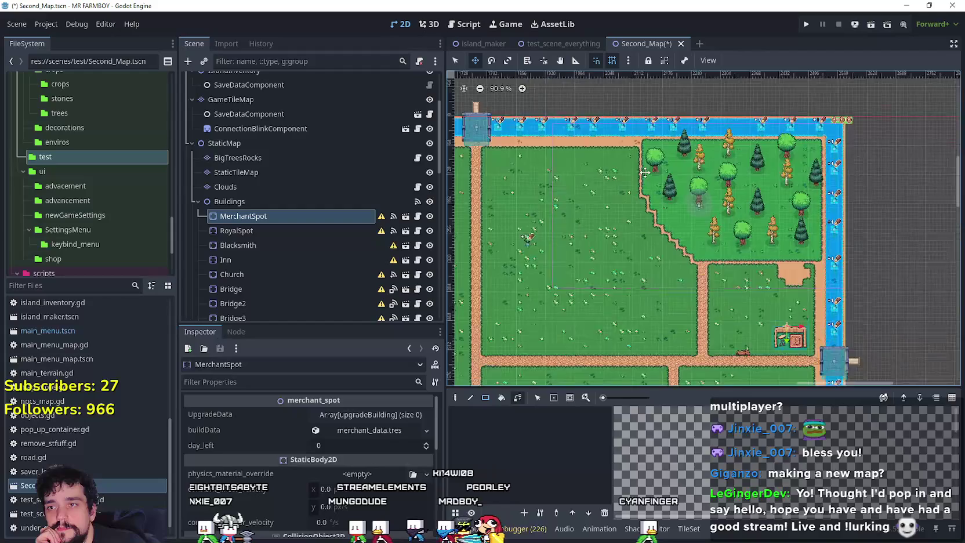
{"action": "scroll", "coordinate": [657, 156], "scroll_direction": "down", "scroll_amount": 1}
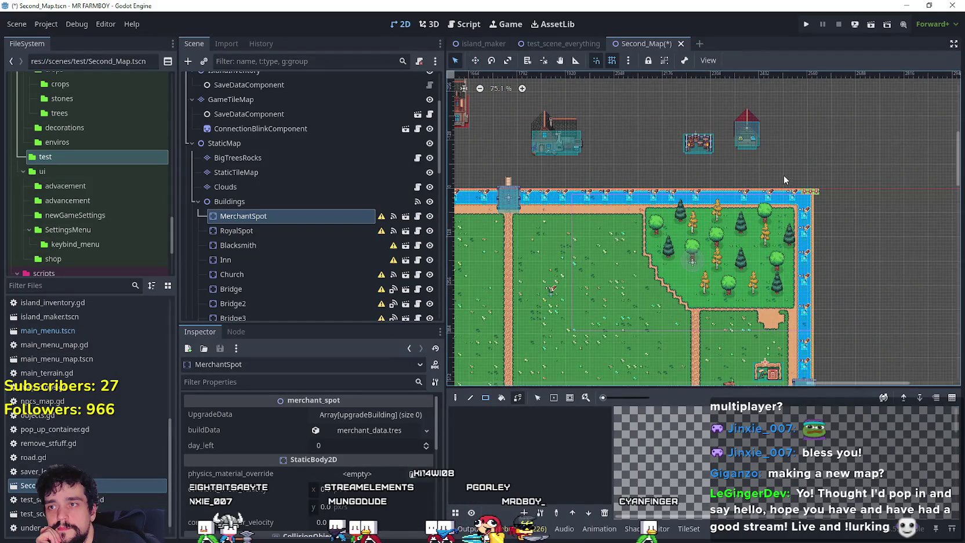
{"action": "scroll", "coordinate": [787, 175], "scroll_direction": "up", "scroll_amount": 2}
{"action": "left_click", "coordinate": [691, 142]}
Move the royal spot's crates down from above the map onto the east field toward the merchant stall
{"action": "left_click", "coordinate": [475, 60]}
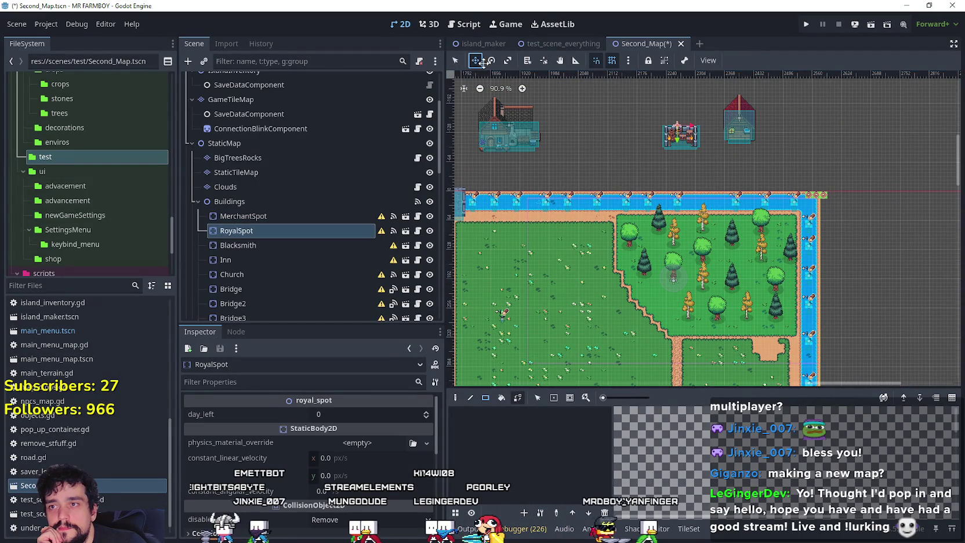
{"action": "left_click_drag", "start_coordinate": [713, 126], "coordinate": [636, 299]}
{"action": "scroll", "coordinate": [636, 299], "scroll_direction": "down", "scroll_amount": 3}
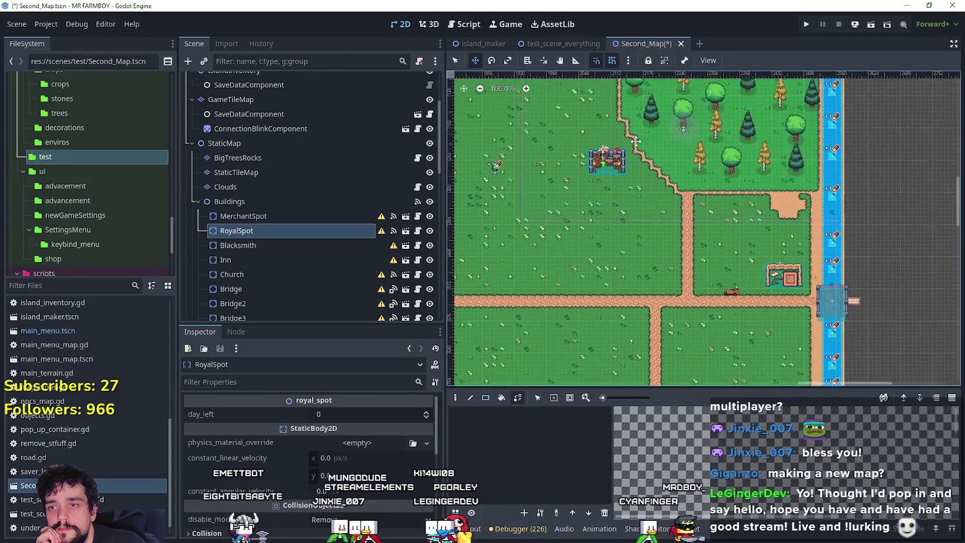
{"action": "scroll", "coordinate": [667, 174], "scroll_direction": "left", "scroll_amount": 1}
{"action": "scroll", "coordinate": [703, 204], "scroll_direction": "up", "scroll_amount": 1}
{"action": "left_click_drag", "start_coordinate": [703, 204], "coordinate": [644, 273]}
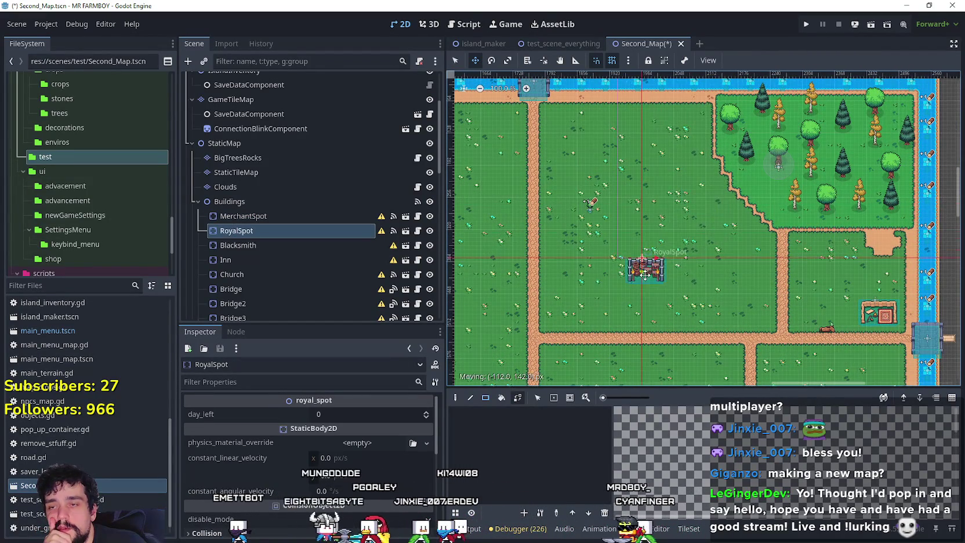
{"action": "scroll", "coordinate": [632, 264], "scroll_direction": "right", "scroll_amount": 3}
{"action": "scroll", "coordinate": [621, 258], "scroll_direction": "down", "scroll_amount": 2}
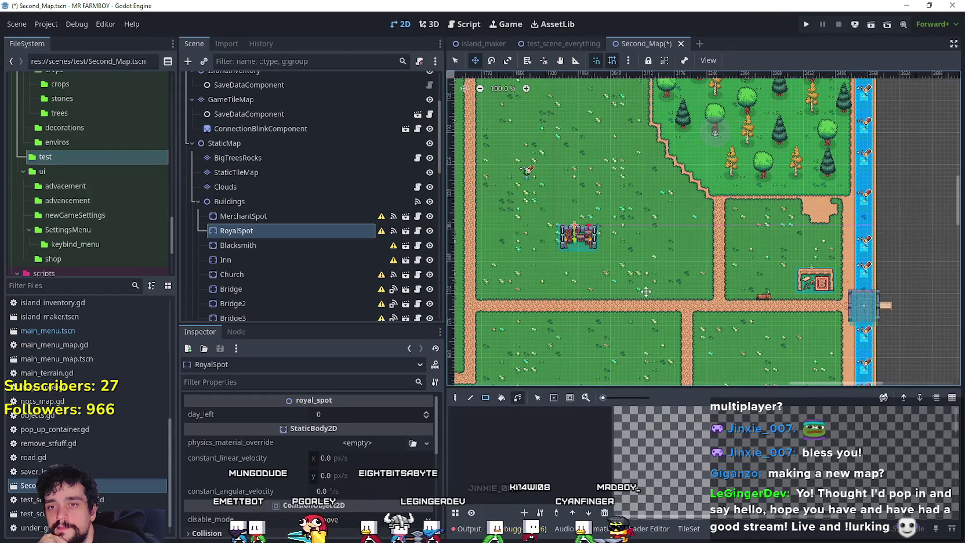
{"action": "scroll", "coordinate": [614, 285], "scroll_direction": "up", "scroll_amount": 4}
{"action": "mouse_move", "coordinate": [571, 209]}
{"action": "left_mouse_down"}
{"action": "mouse_move", "coordinate": [822, 270]}
{"action": "mouse_move", "coordinate": [868, 241]}
{"action": "left_mouse_up"}
{"action": "scroll", "coordinate": [638, 232], "scroll_direction": "right", "scroll_amount": 3}
{"action": "scroll", "coordinate": [580, 174], "scroll_direction": "down", "scroll_amount": 1}
Shift the merchant stall slightly left and set the royal spot directly to its right above the road
{"action": "left_click", "coordinate": [456, 60]}
{"action": "left_click_drag", "start_coordinate": [725, 258], "coordinate": [650, 258]}
{"action": "left_click_drag", "start_coordinate": [702, 209], "coordinate": [751, 259]}
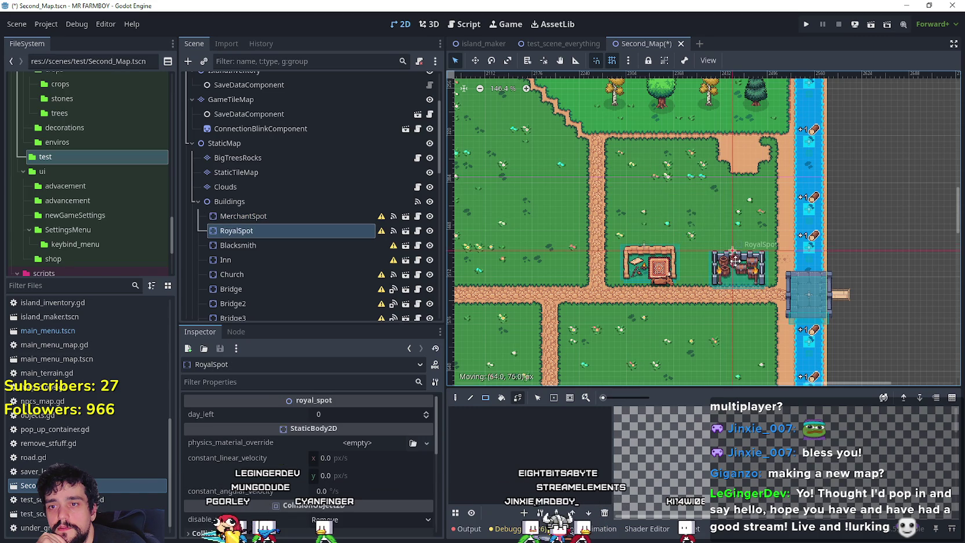
{"action": "scroll", "coordinate": [751, 259], "scroll_direction": "up", "scroll_amount": 4}
{"action": "scroll", "coordinate": [750, 259], "scroll_direction": "up", "scroll_amount": 5}
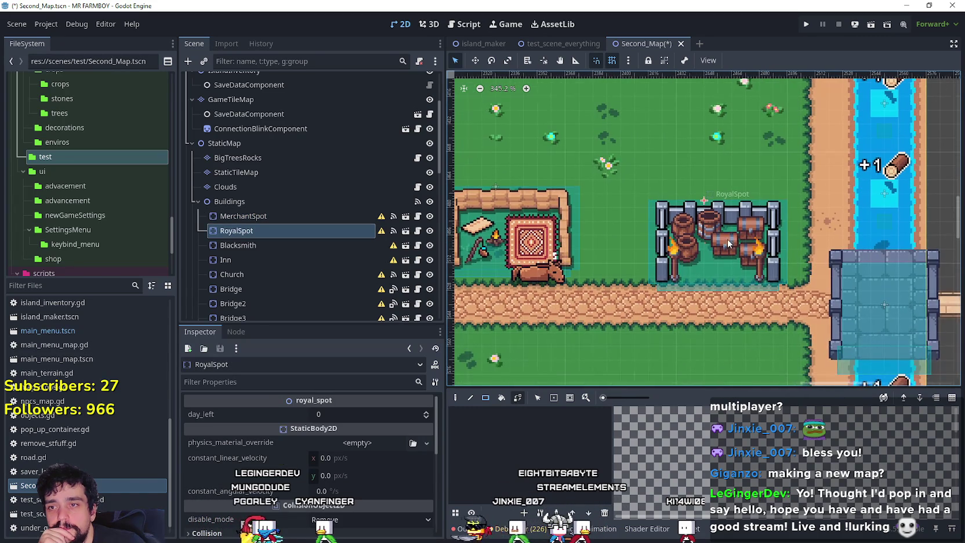
{"action": "scroll", "coordinate": [719, 229], "scroll_direction": "down", "scroll_amount": 14}
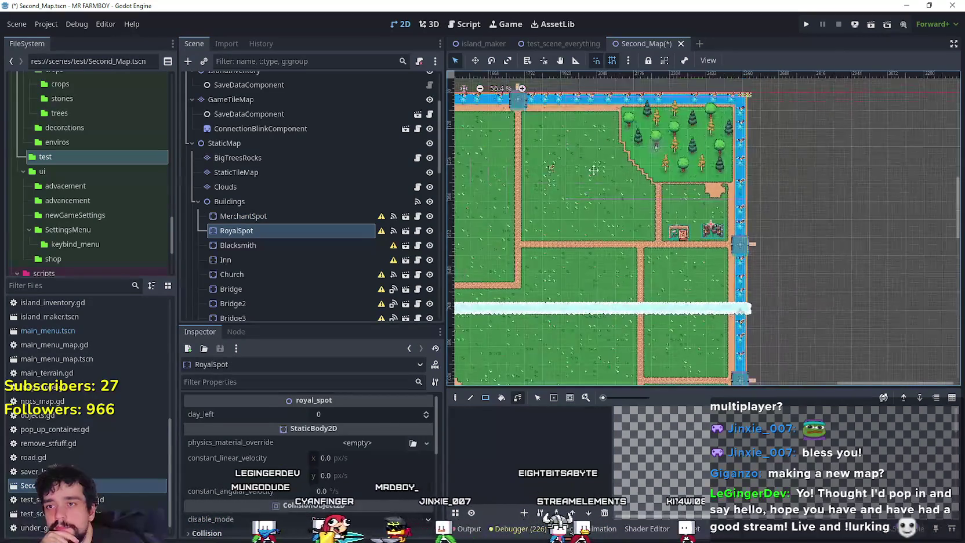
{"action": "scroll", "coordinate": [547, 116], "scroll_direction": "down", "scroll_amount": 5}
{"action": "left_click", "coordinate": [775, 124]}
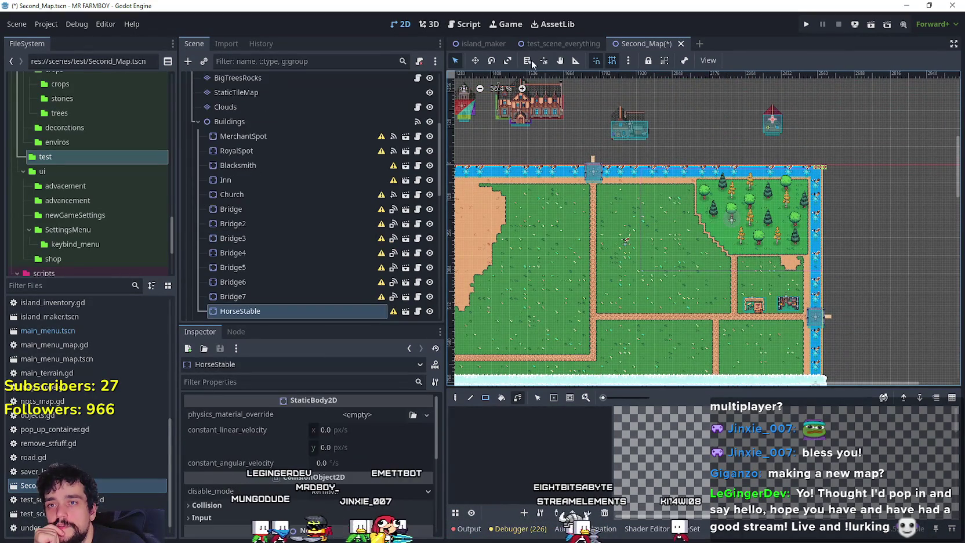
Move the HorseStable onto the western field just above the dirt path beside the river
{"action": "key", "text": "w"}
{"action": "left_click_drag", "start_coordinate": [767, 131], "coordinate": [592, 258]}
{"action": "scroll", "coordinate": [592, 259], "scroll_direction": "up", "scroll_amount": 2}
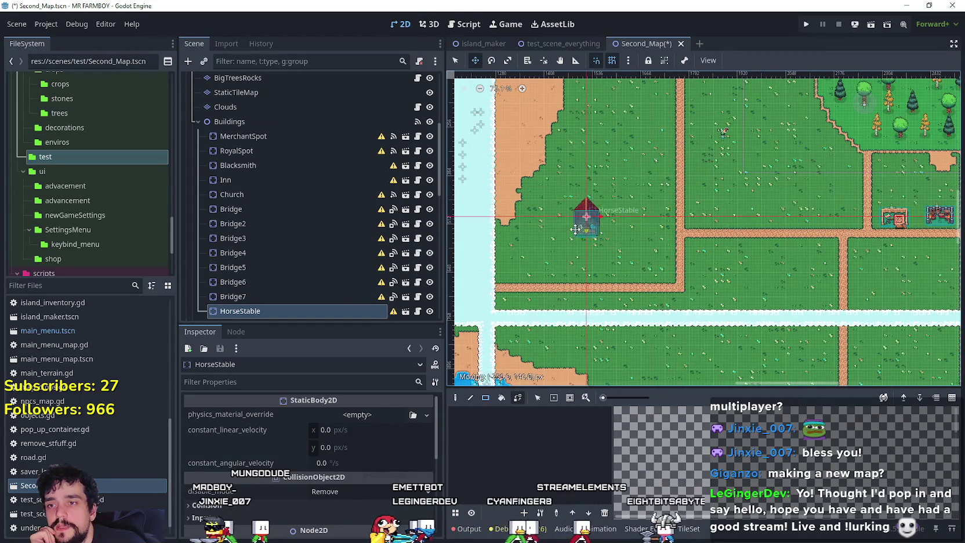
{"action": "scroll", "coordinate": [556, 273], "scroll_direction": "down", "scroll_amount": 2}
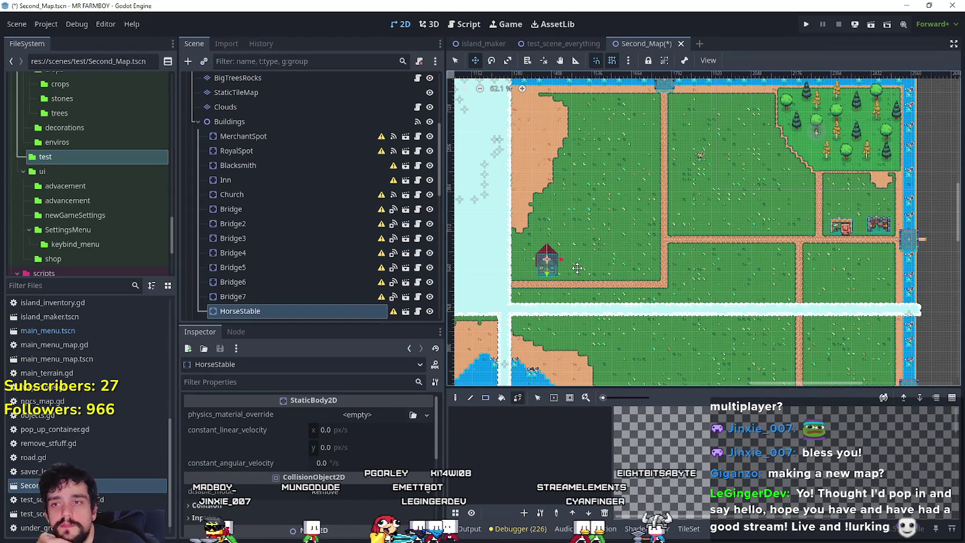
{"action": "scroll", "coordinate": [578, 268], "scroll_direction": "up", "scroll_amount": 2}
{"action": "scroll", "coordinate": [594, 302], "scroll_direction": "up", "scroll_amount": 2}
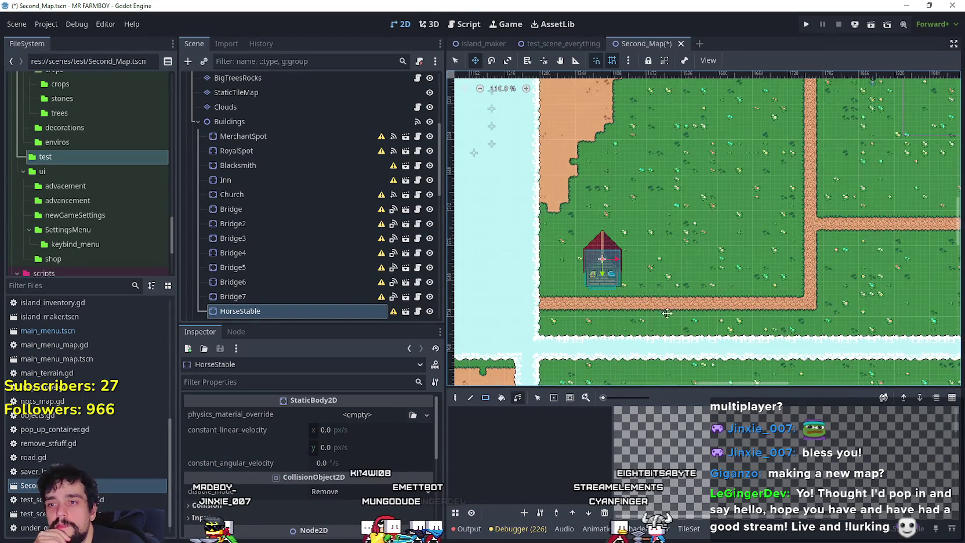
{"action": "scroll", "coordinate": [678, 314], "scroll_direction": "up", "scroll_amount": 4}
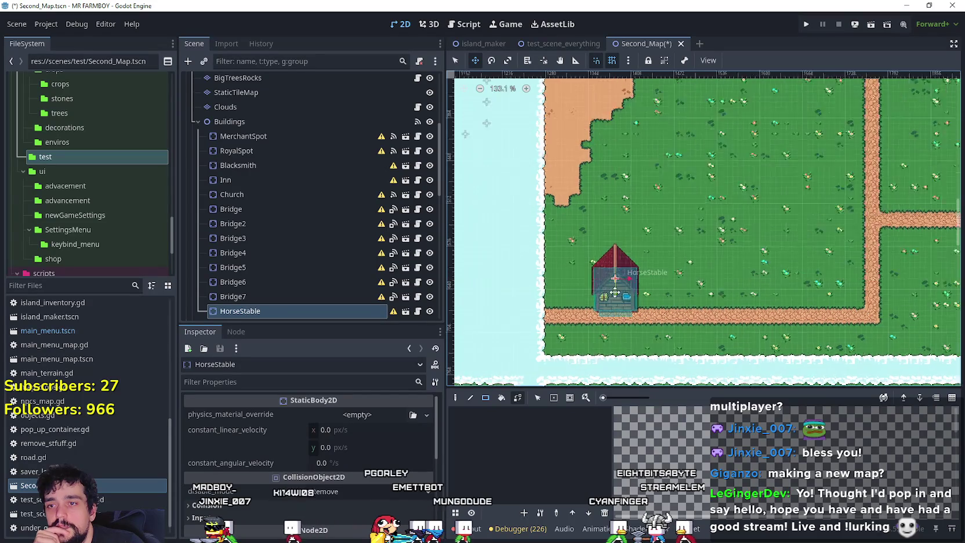
{"action": "scroll", "coordinate": [621, 311], "scroll_direction": "up", "scroll_amount": 7}
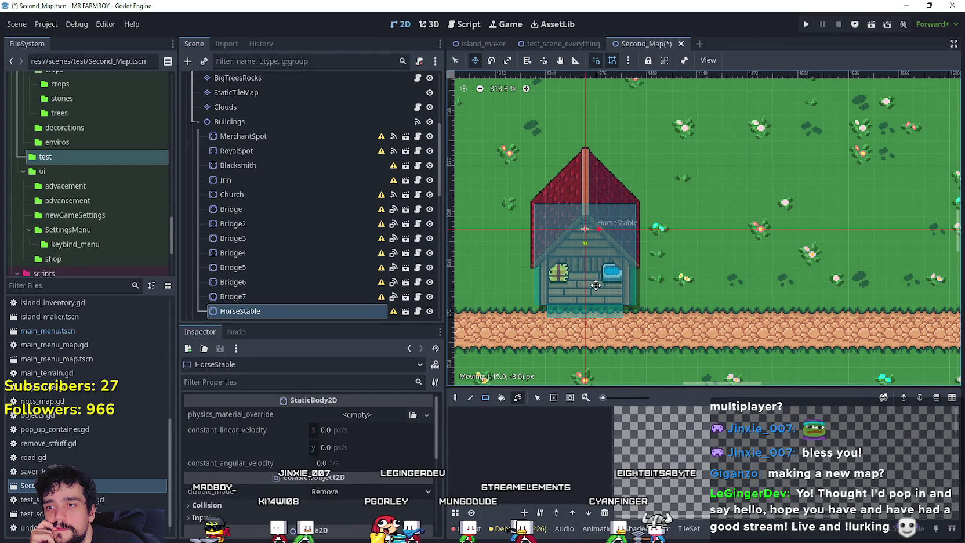
{"action": "scroll", "coordinate": [596, 285], "scroll_direction": "down", "scroll_amount": 3}
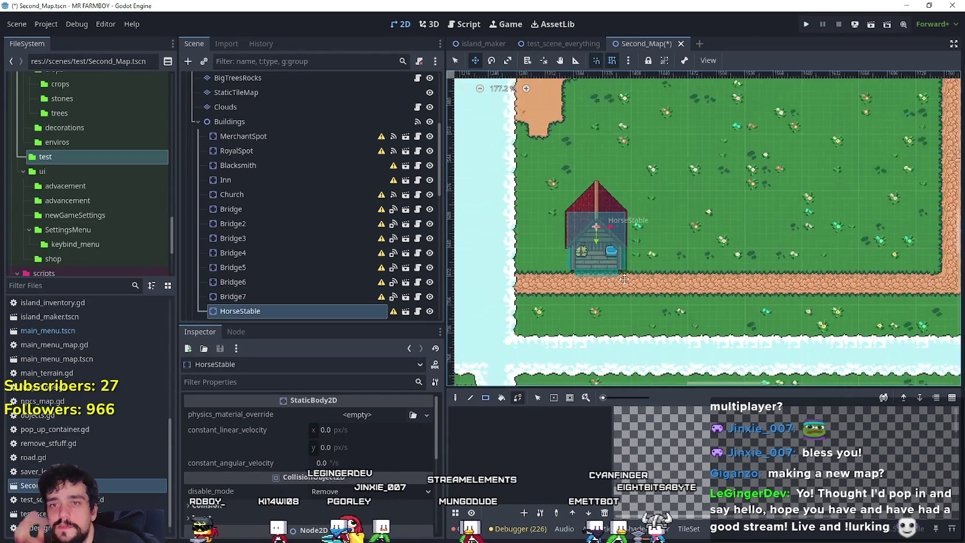
{"action": "scroll", "coordinate": [620, 274], "scroll_direction": "down", "scroll_amount": 4}
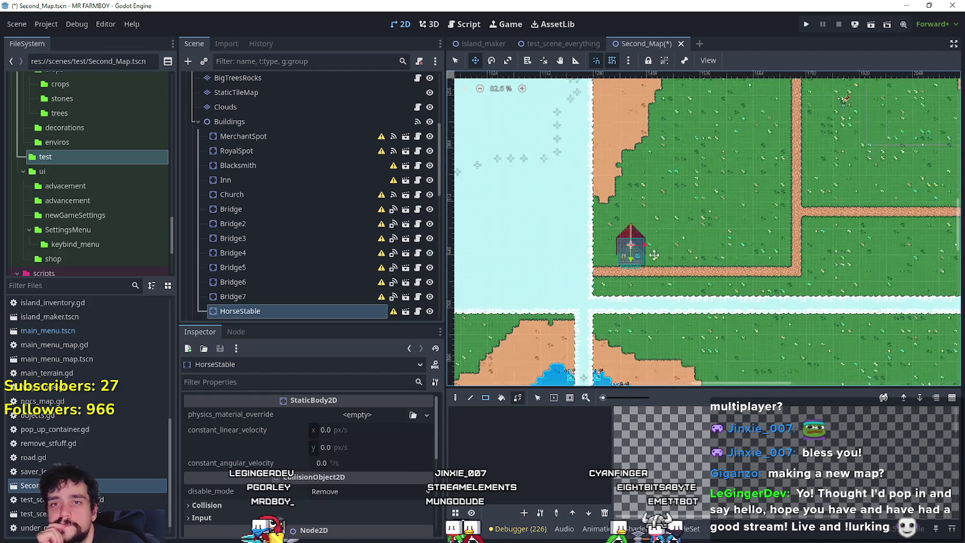
{"action": "scroll", "coordinate": [644, 261], "scroll_direction": "down", "scroll_amount": 5}
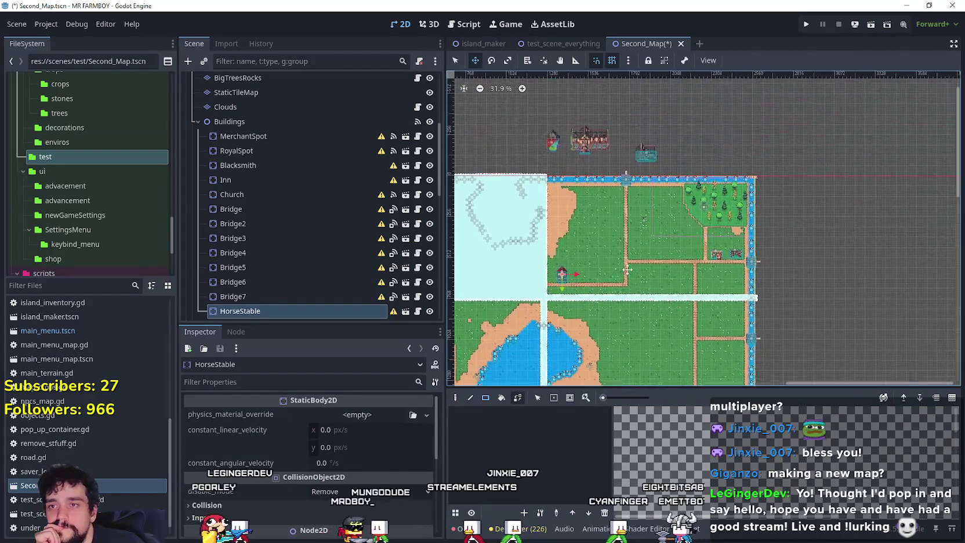
Select the Blacksmith building on the canvas
{"action": "left_click", "coordinate": [455, 60]}
{"action": "scroll", "coordinate": [677, 268], "scroll_direction": "up", "scroll_amount": 2}
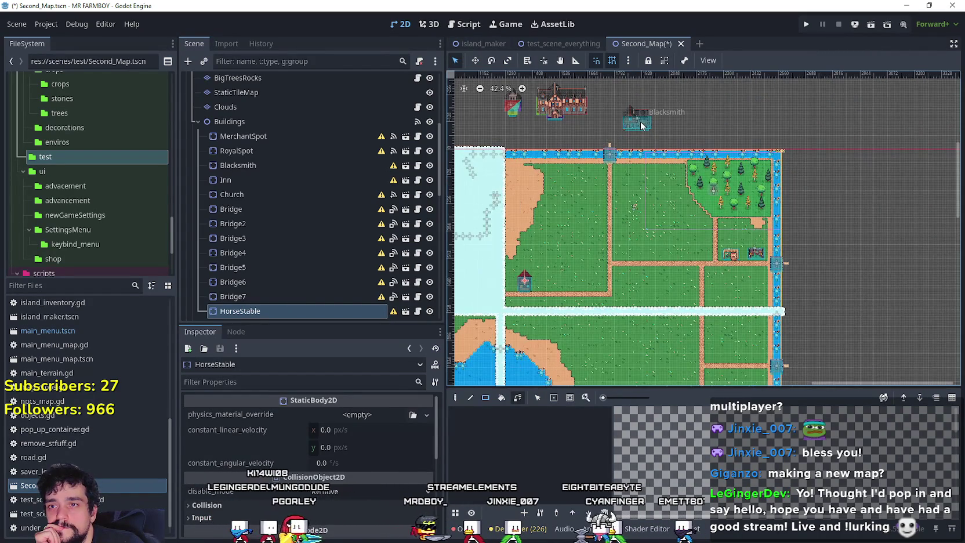
{"action": "left_click", "coordinate": [639, 123]}
{"action": "scroll", "coordinate": [635, 124], "scroll_direction": "up", "scroll_amount": 1}
Bring the Blacksmith down onto the eastern field by the dirt path corner and nudge it onto the grid
{"action": "key", "text": "w"}
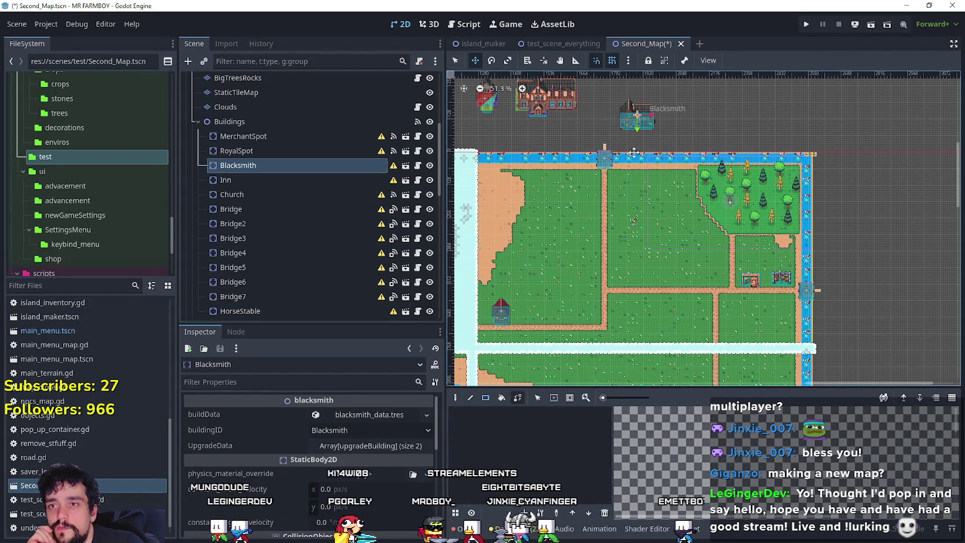
{"action": "left_click_drag", "start_coordinate": [670, 313], "coordinate": [671, 95]}
{"action": "scroll", "coordinate": [671, 127], "scroll_direction": "up", "scroll_amount": 2}
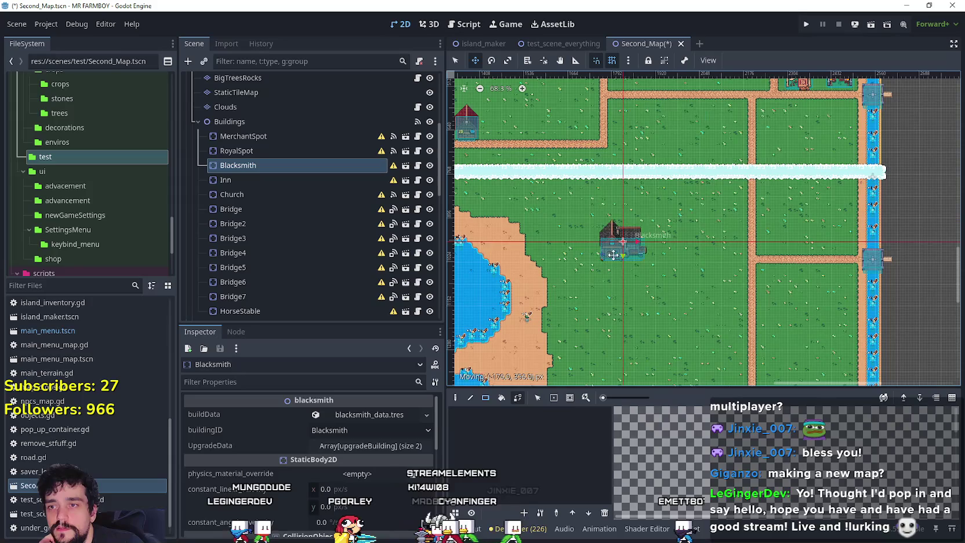
{"action": "left_click_drag", "start_coordinate": [613, 252], "coordinate": [607, 270]}
{"action": "scroll", "coordinate": [606, 288], "scroll_direction": "down", "scroll_amount": 2}
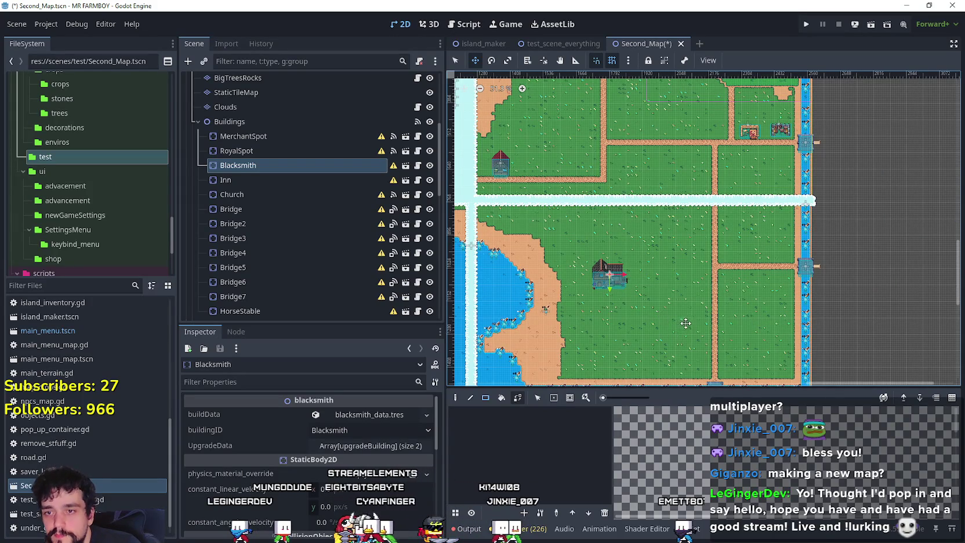
{"action": "scroll", "coordinate": [611, 283], "scroll_direction": "up", "scroll_amount": 2}
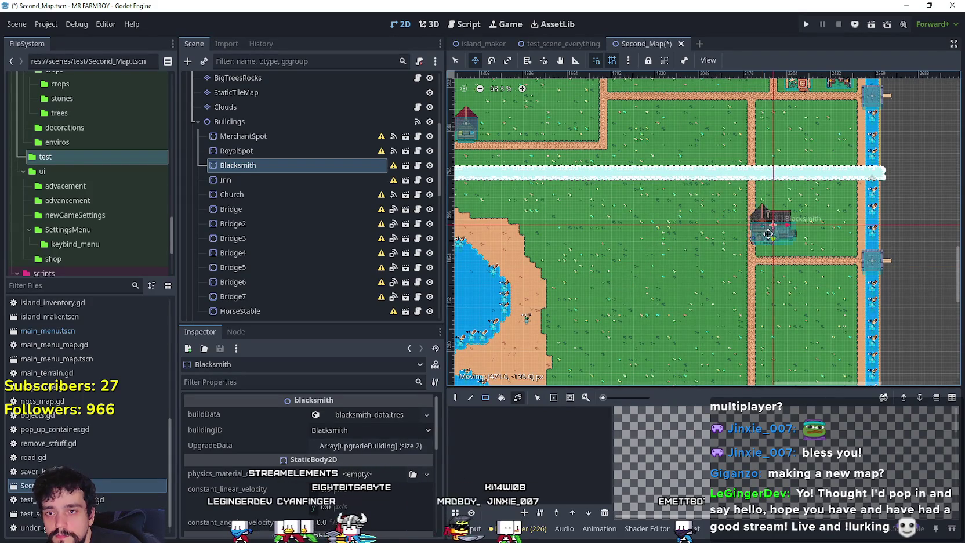
{"action": "scroll", "coordinate": [776, 240], "scroll_direction": "up", "scroll_amount": 8}
{"action": "left_click_drag", "start_coordinate": [755, 236], "coordinate": [792, 274]}
{"action": "scroll", "coordinate": [686, 268], "scroll_direction": "down", "scroll_amount": 13}
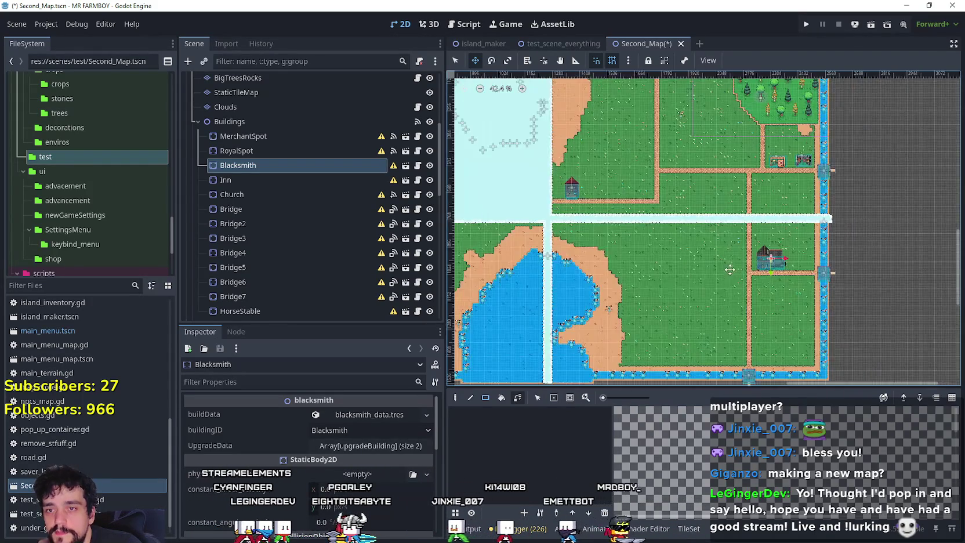
{"action": "left_click_drag", "start_coordinate": [686, 267], "coordinate": [729, 279]}
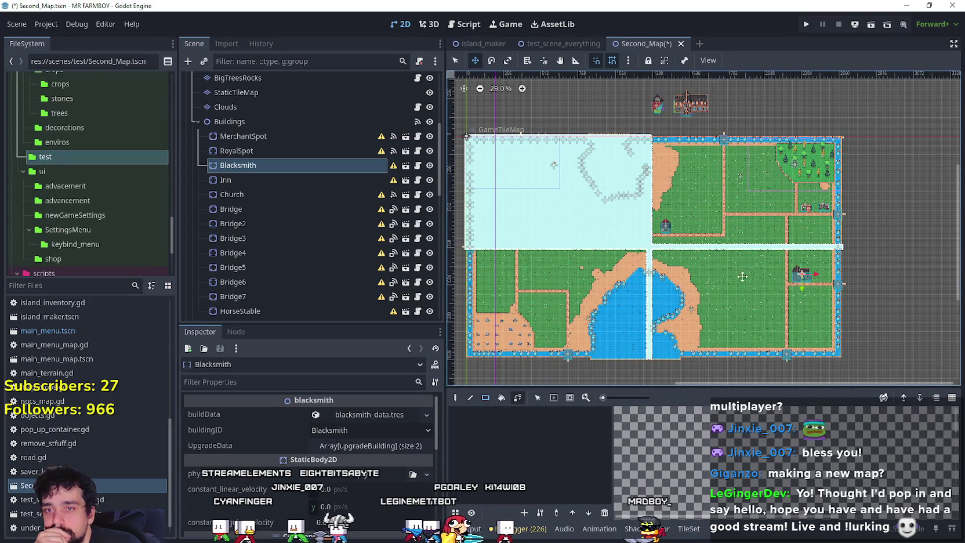
{"action": "scroll", "coordinate": [738, 275], "scroll_direction": "up", "scroll_amount": 2}
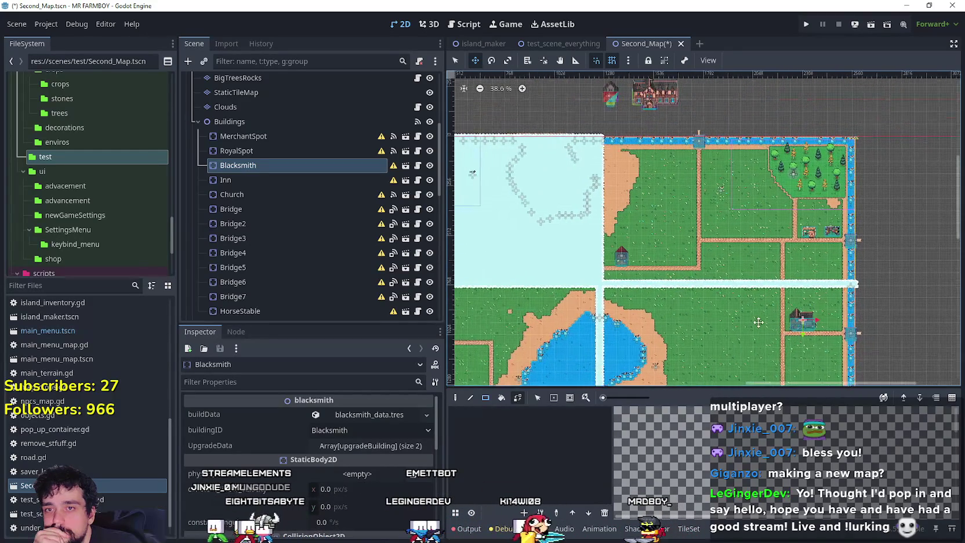
{"action": "scroll", "coordinate": [640, 102], "scroll_direction": "down", "scroll_amount": 1}
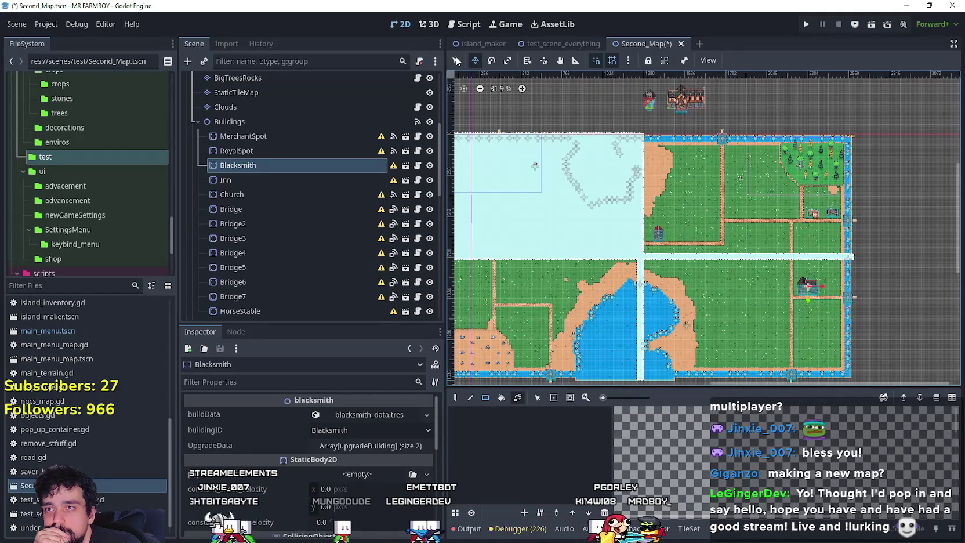
Select the Inn and move it onto the lower-left grass field west of the lake
{"action": "left_click", "coordinate": [458, 58]}
{"action": "left_click", "coordinate": [678, 103]}
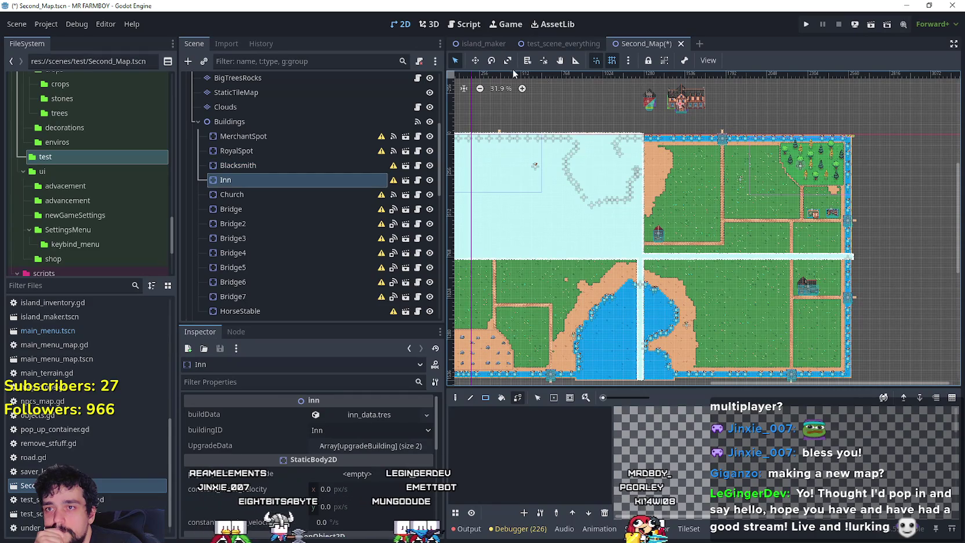
{"action": "left_click", "coordinate": [477, 61]}
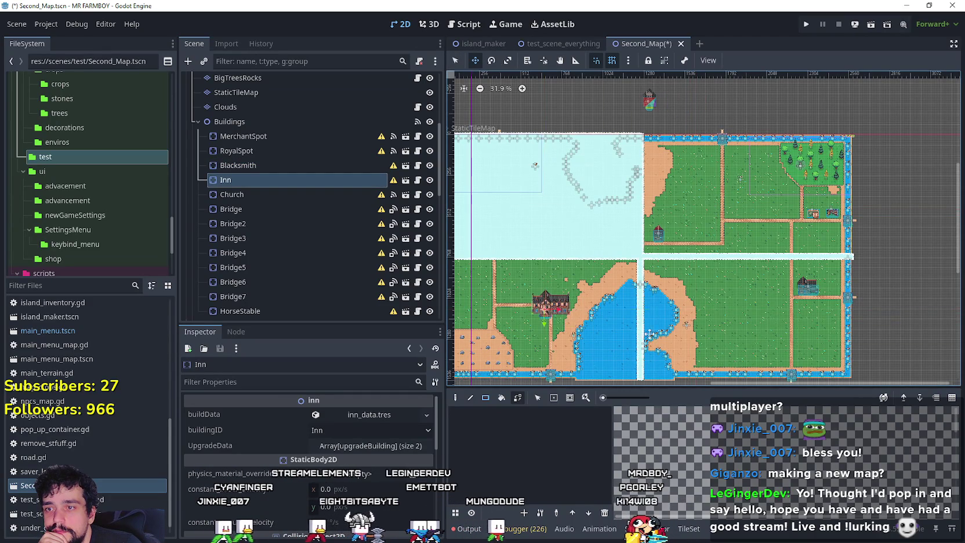
{"action": "scroll", "coordinate": [636, 263], "scroll_direction": "up", "scroll_amount": 6}
{"action": "mouse_move", "coordinate": [620, 245]}
{"action": "left_mouse_down"}
{"action": "mouse_move", "coordinate": [561, 213]}
{"action": "mouse_move", "coordinate": [612, 227]}
{"action": "left_mouse_up"}
Nudge the Inn onto the grid just above the dirt path
{"action": "scroll", "coordinate": [585, 227], "scroll_direction": "up", "scroll_amount": 6}
{"action": "scroll", "coordinate": [692, 268], "scroll_direction": "down", "scroll_amount": 3}
{"action": "mouse_move", "coordinate": [683, 217]}
{"action": "left_mouse_down"}
{"action": "mouse_move", "coordinate": [674, 222]}
{"action": "mouse_move", "coordinate": [686, 224]}
{"action": "left_mouse_up"}
{"action": "scroll", "coordinate": [645, 198], "scroll_direction": "up", "scroll_amount": 8}
{"action": "scroll", "coordinate": [645, 197], "scroll_direction": "down", "scroll_amount": 13}
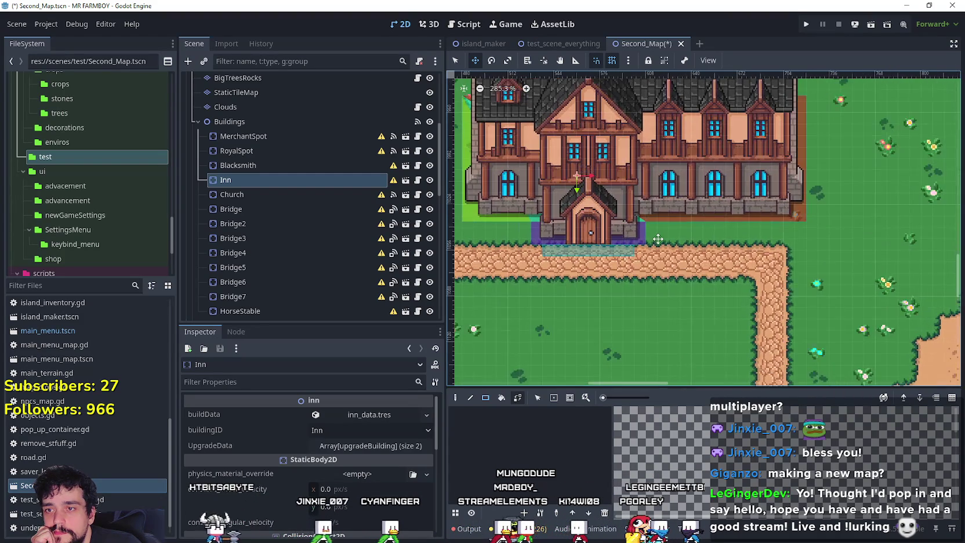
{"action": "scroll", "coordinate": [658, 230], "scroll_direction": "down", "scroll_amount": 1}
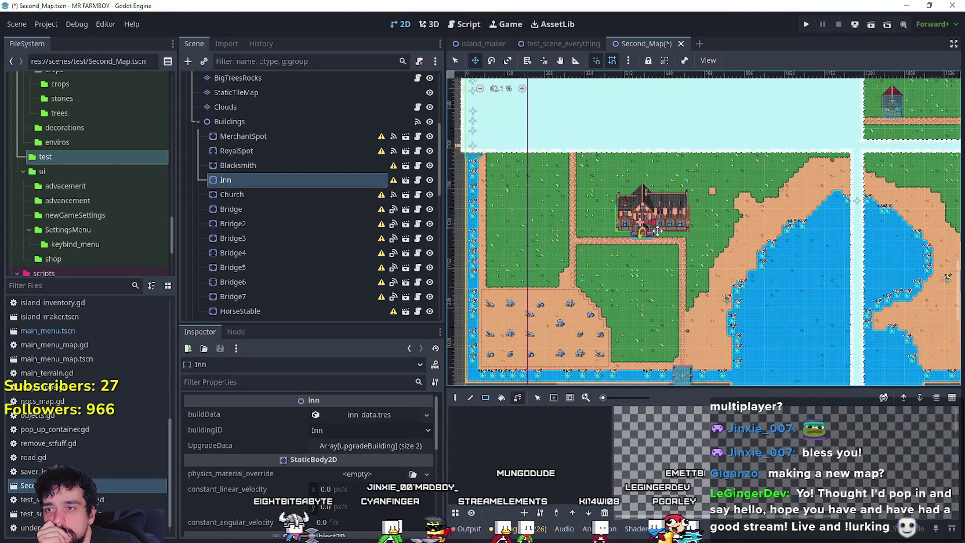
{"action": "scroll", "coordinate": [657, 230], "scroll_direction": "up", "scroll_amount": 5}
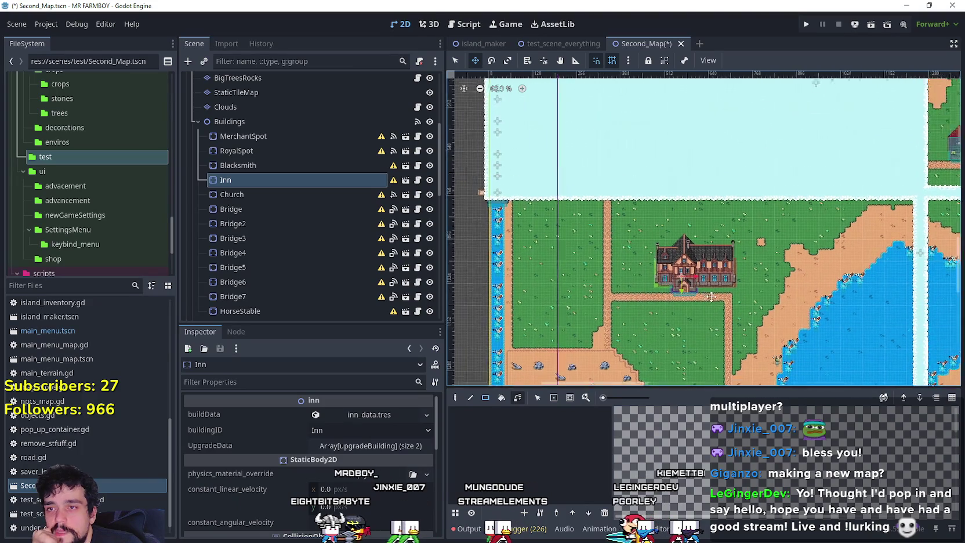
{"action": "scroll", "coordinate": [654, 300], "scroll_direction": "down", "scroll_amount": 3}
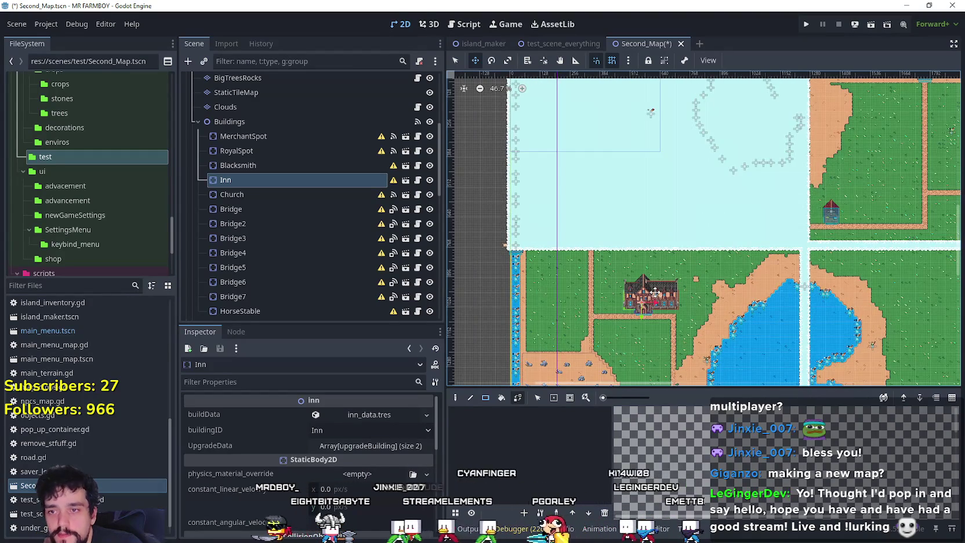
{"action": "scroll", "coordinate": [654, 293], "scroll_direction": "down", "scroll_amount": 2}
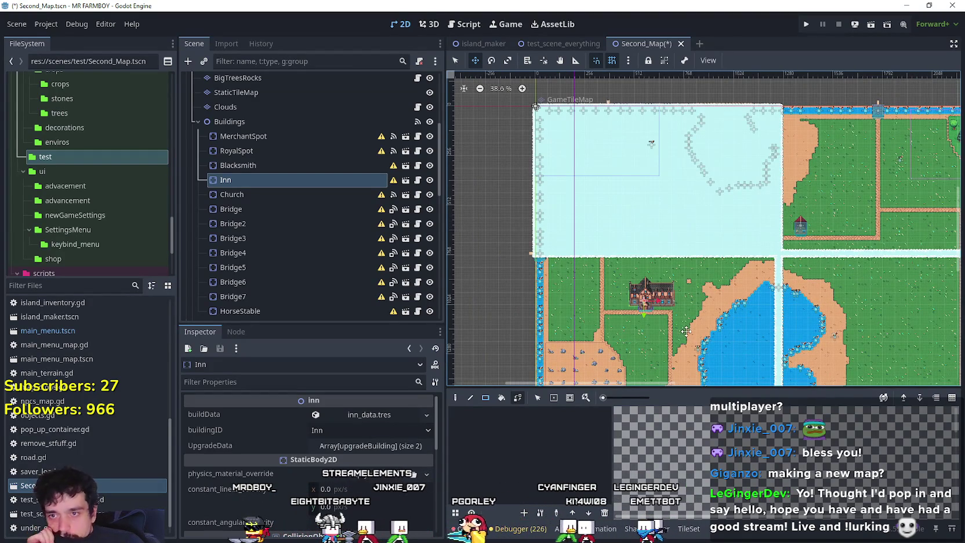
{"action": "scroll", "coordinate": [685, 332], "scroll_direction": "up", "scroll_amount": 7}
{"action": "scroll", "coordinate": [642, 320], "scroll_direction": "down", "scroll_amount": 8}
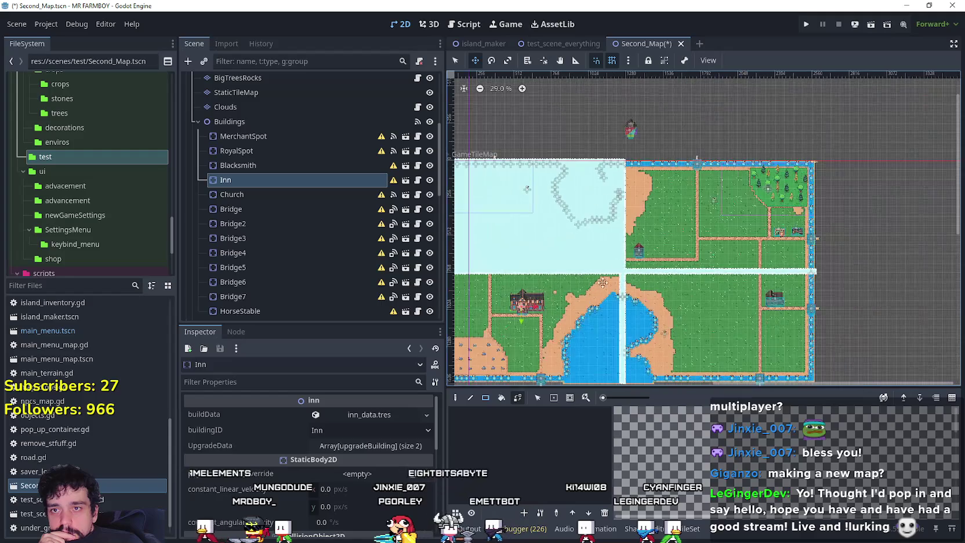
{"action": "scroll", "coordinate": [684, 218], "scroll_direction": "up", "scroll_amount": 2}
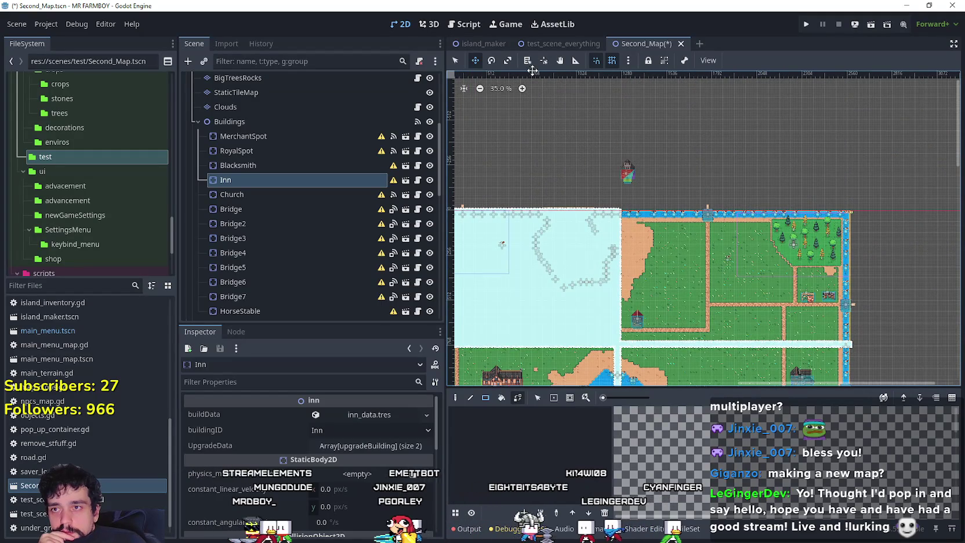
{"action": "scroll", "coordinate": [425, 188], "scroll_direction": "up", "scroll_amount": 2}
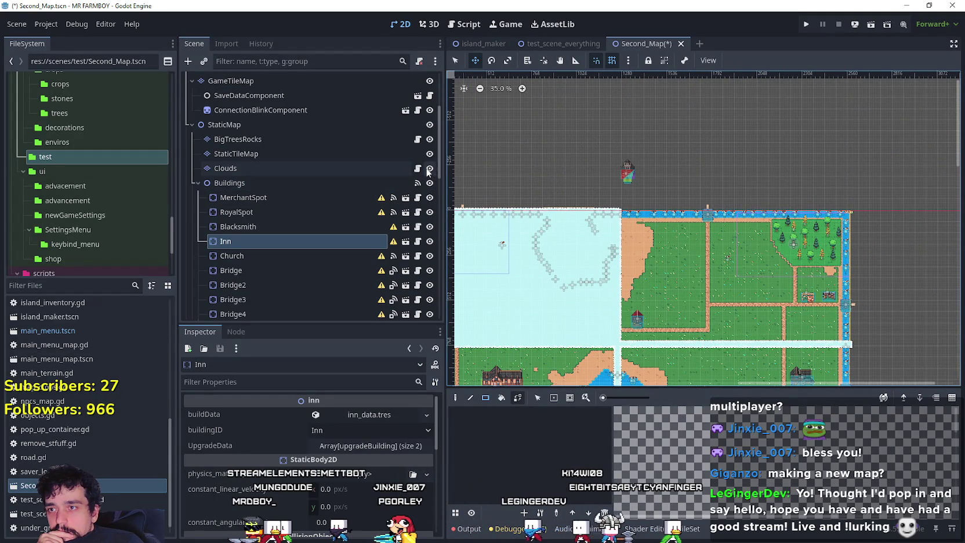
Hide the Clouds layer and move the Church down onto the grass field by the road
{"action": "left_click", "coordinate": [429, 169]}
{"action": "left_click", "coordinate": [461, 59]}
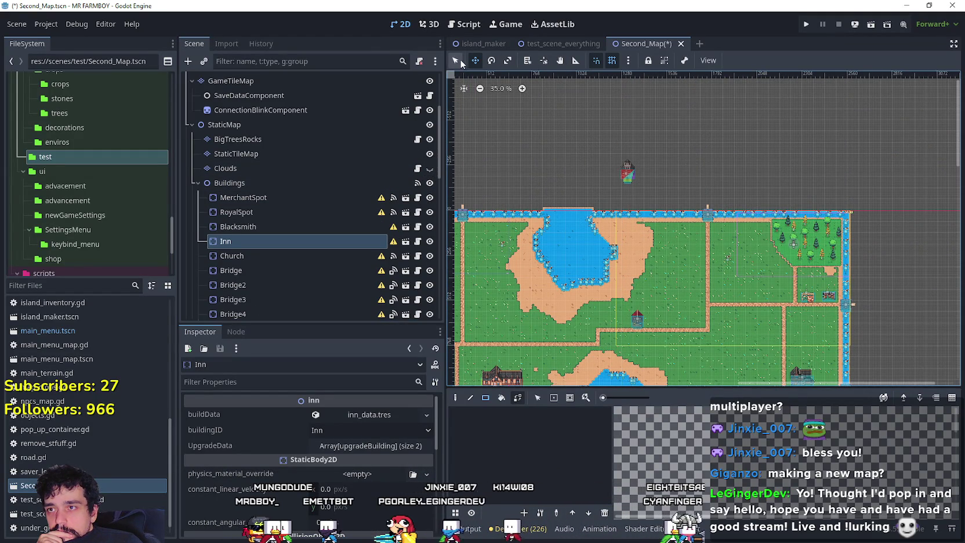
{"action": "scroll", "coordinate": [573, 159], "scroll_direction": "up", "scroll_amount": 3}
{"action": "key", "text": "Down"}
{"action": "left_click", "coordinate": [475, 60]}
{"action": "mouse_move", "coordinate": [720, 170]}
{"action": "left_mouse_down"}
{"action": "mouse_move", "coordinate": [548, 238]}
{"action": "mouse_move", "coordinate": [542, 290]}
{"action": "left_mouse_up"}
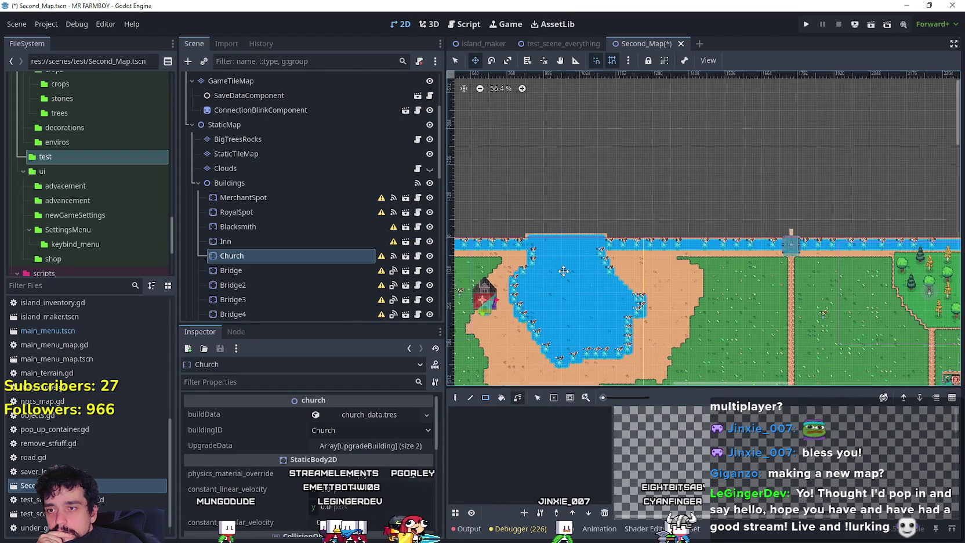
{"action": "scroll", "coordinate": [728, 201], "scroll_direction": "up", "scroll_amount": 2}
{"action": "mouse_move", "coordinate": [728, 202]}
{"action": "left_mouse_down"}
{"action": "mouse_move", "coordinate": [609, 270]}
{"action": "mouse_move", "coordinate": [688, 212]}
{"action": "left_mouse_up"}
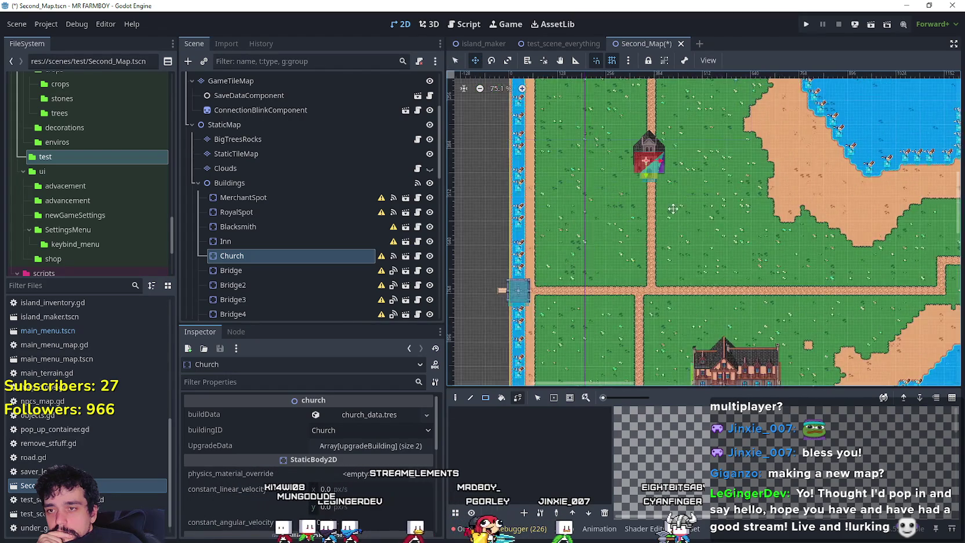
{"action": "scroll", "coordinate": [689, 212], "scroll_direction": "down", "scroll_amount": 1}
{"action": "mouse_move", "coordinate": [644, 145]}
{"action": "left_mouse_down"}
{"action": "mouse_move", "coordinate": [618, 168]}
{"action": "mouse_move", "coordinate": [616, 207]}
{"action": "mouse_move", "coordinate": [686, 220]}
{"action": "left_mouse_up"}
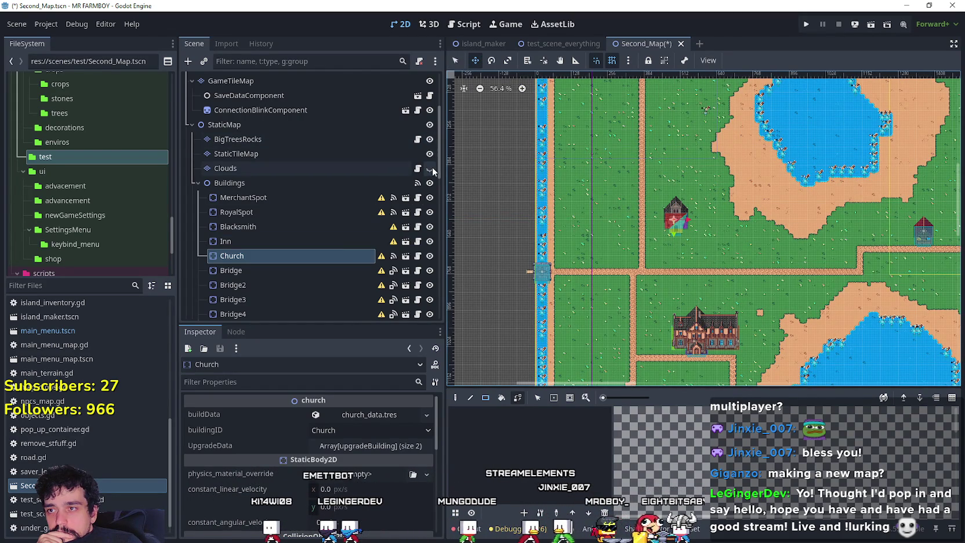
Check the map against the Clouds layer and move the Church down beside the road
{"action": "left_click", "coordinate": [429, 169]}
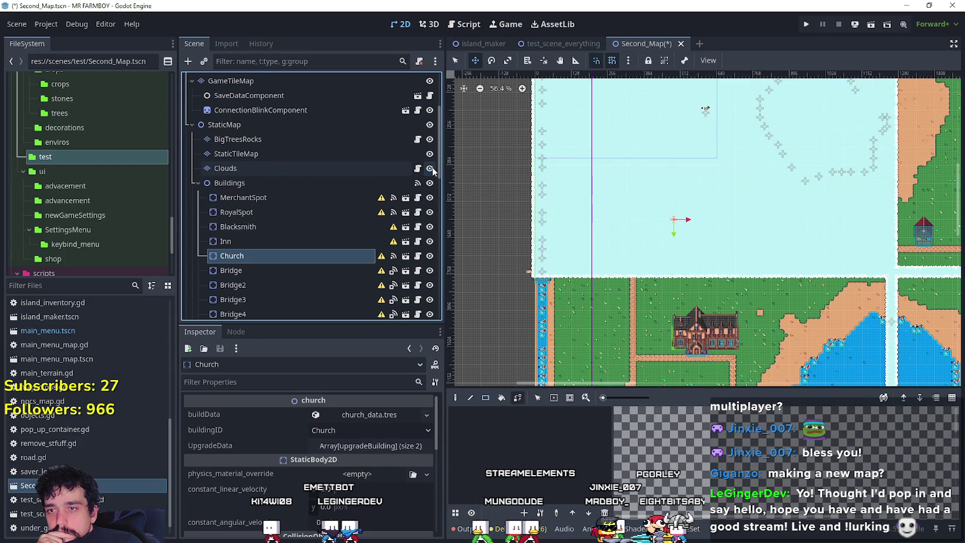
{"action": "left_click", "coordinate": [430, 168]}
{"action": "scroll", "coordinate": [675, 293], "scroll_direction": "up", "scroll_amount": 3}
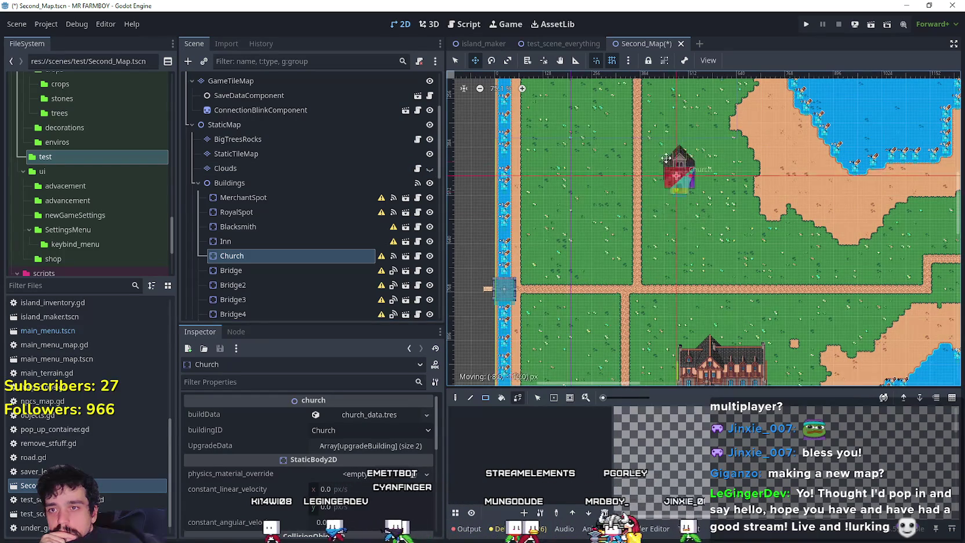
{"action": "scroll", "coordinate": [675, 292], "scroll_direction": "down", "scroll_amount": 2}
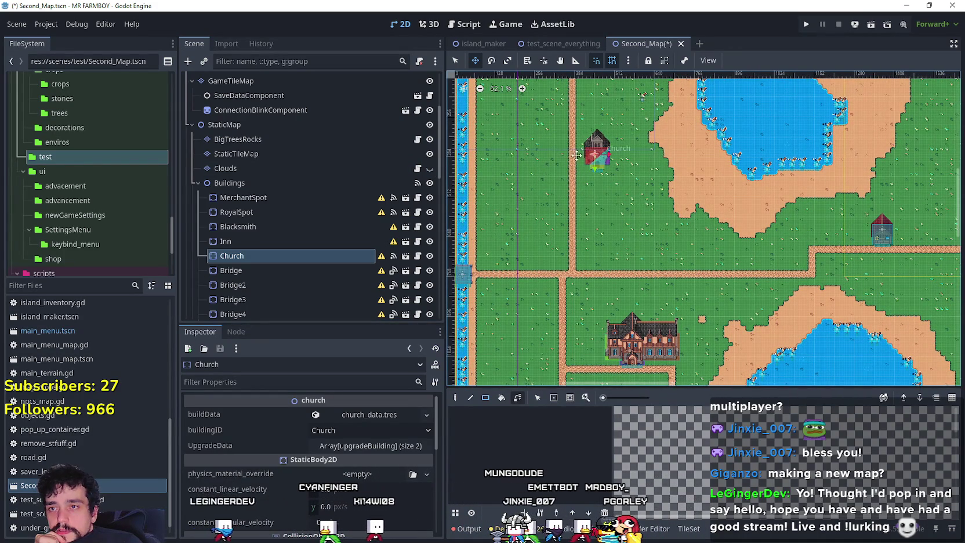
{"action": "scroll", "coordinate": [618, 244], "scroll_direction": "down", "scroll_amount": 4}
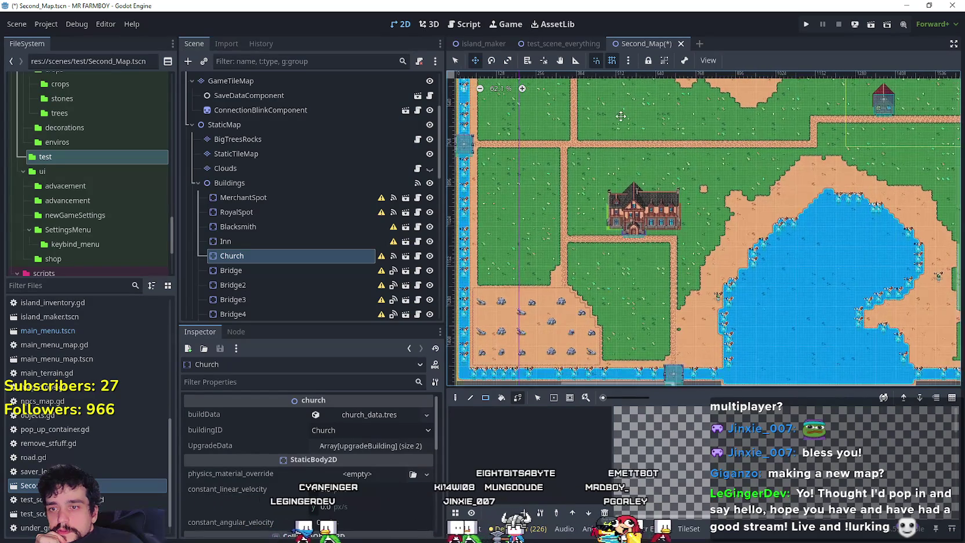
{"action": "scroll", "coordinate": [621, 116], "scroll_direction": "up", "scroll_amount": 2}
{"action": "scroll", "coordinate": [626, 145], "scroll_direction": "down", "scroll_amount": 5}
{"action": "scroll", "coordinate": [578, 236], "scroll_direction": "up", "scroll_amount": 2}
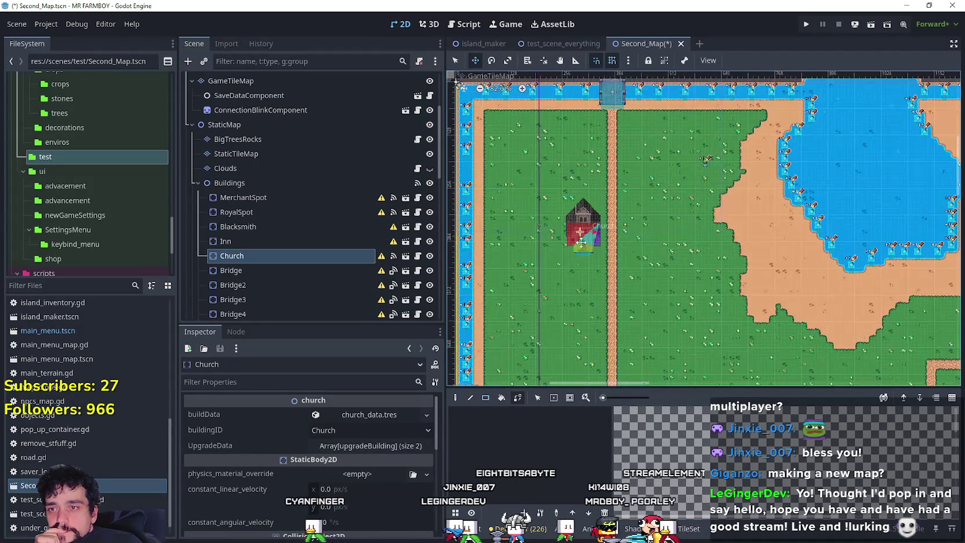
{"action": "scroll", "coordinate": [603, 264], "scroll_direction": "down", "scroll_amount": 3}
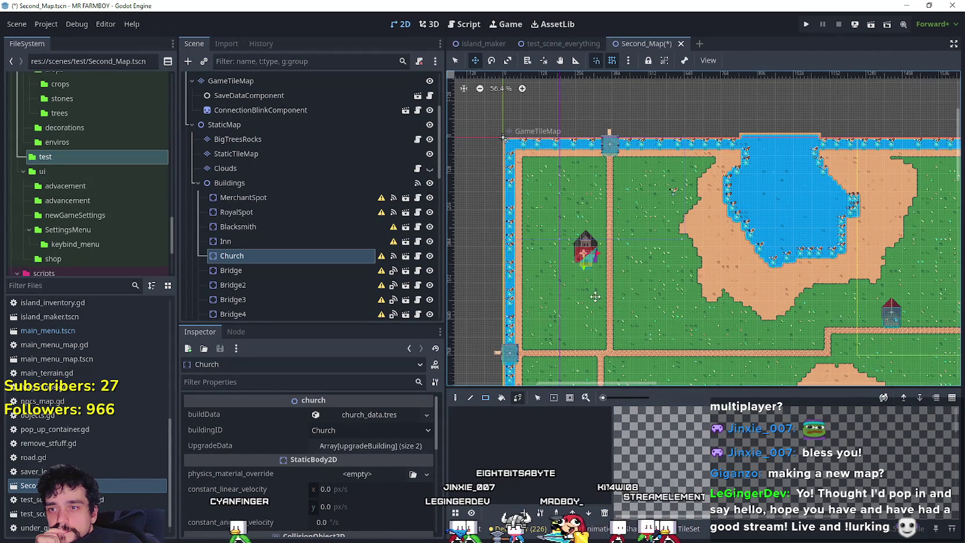
{"action": "scroll", "coordinate": [595, 296], "scroll_direction": "up", "scroll_amount": 1}
{"action": "scroll", "coordinate": [595, 243], "scroll_direction": "down", "scroll_amount": 3}
{"action": "scroll", "coordinate": [587, 217], "scroll_direction": "left", "scroll_amount": 4}
{"action": "scroll", "coordinate": [587, 217], "scroll_direction": "up", "scroll_amount": 2}
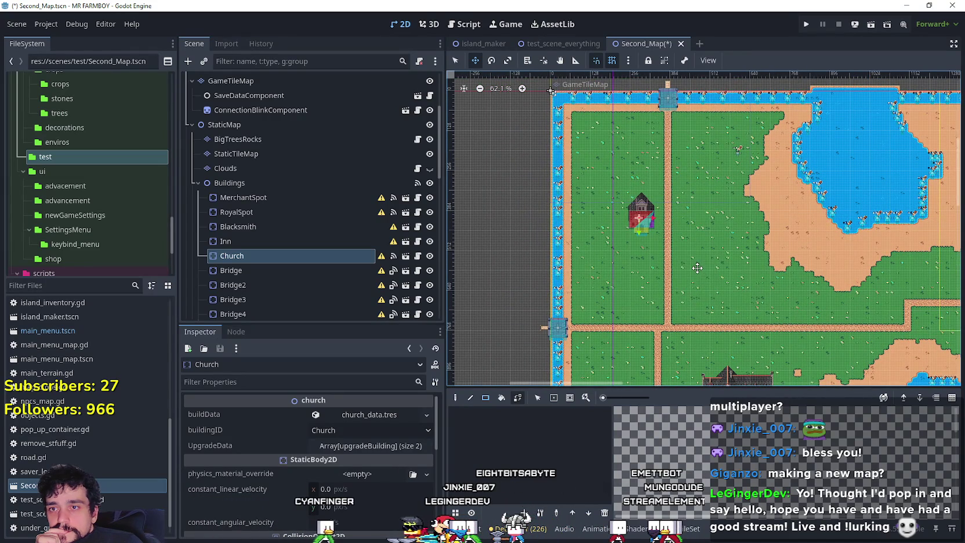
{"action": "scroll", "coordinate": [692, 265], "scroll_direction": "down", "scroll_amount": 3}
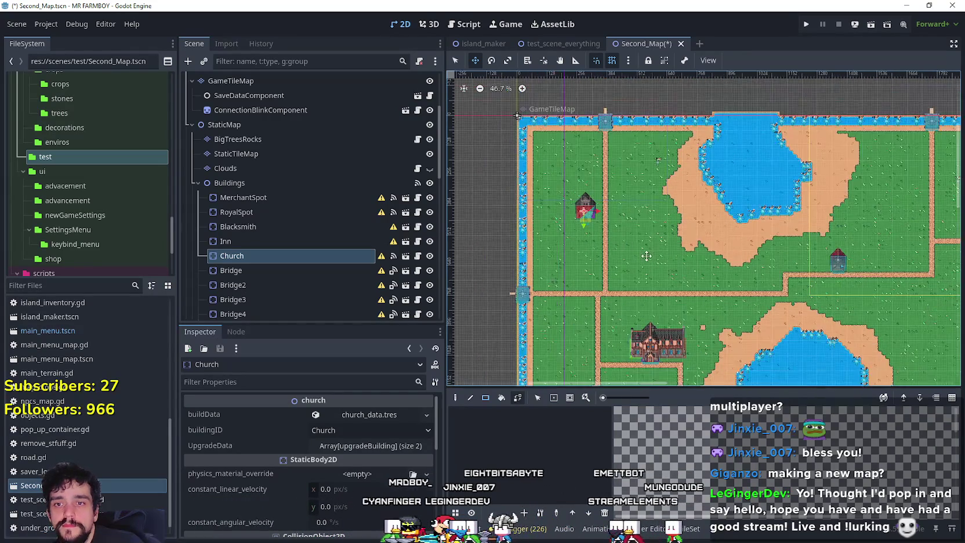
{"action": "scroll", "coordinate": [604, 226], "scroll_direction": "up", "scroll_amount": 1}
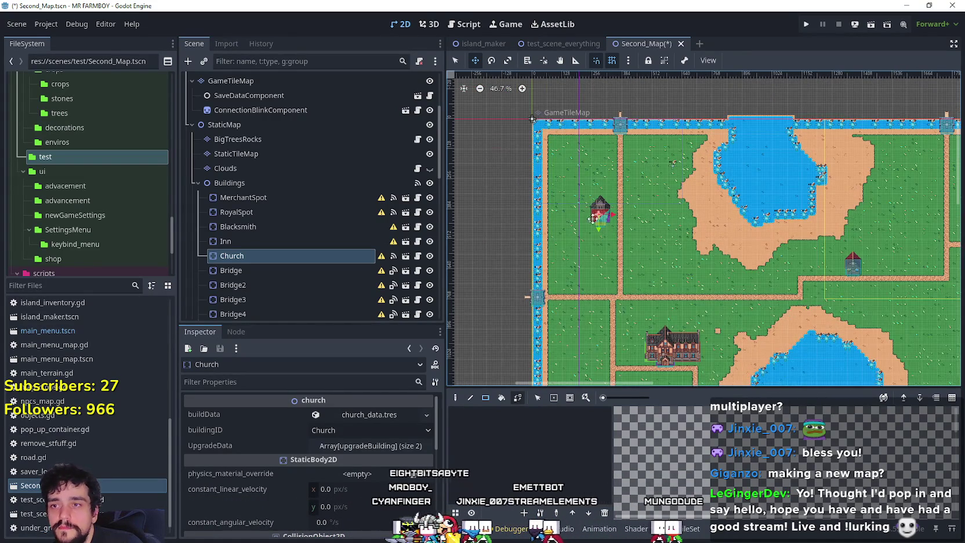
{"action": "left_click", "coordinate": [430, 168]}
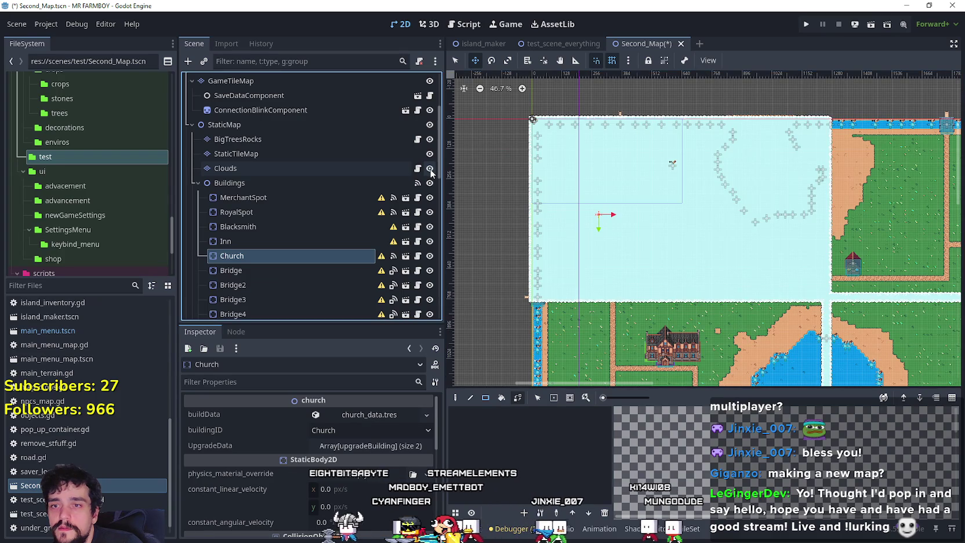
{"action": "left_click", "coordinate": [430, 168]}
{"action": "scroll", "coordinate": [601, 216], "scroll_direction": "up", "scroll_amount": 1}
{"action": "mouse_move", "coordinate": [600, 216]}
{"action": "left_mouse_down"}
{"action": "mouse_move", "coordinate": [694, 261]}
{"action": "mouse_move", "coordinate": [699, 280]}
{"action": "left_mouse_up"}
{"action": "scroll", "coordinate": [699, 281], "scroll_direction": "up", "scroll_amount": 6}
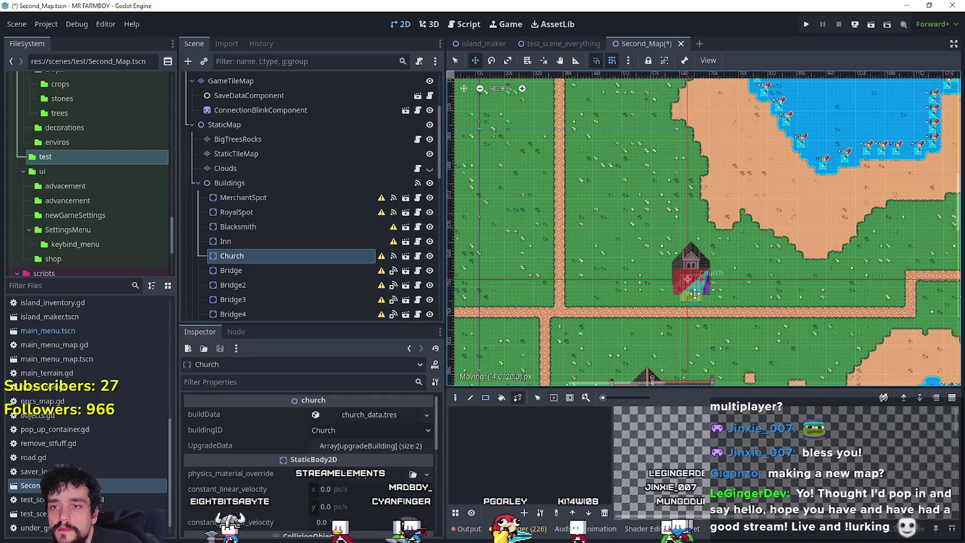
{"action": "scroll", "coordinate": [687, 281], "scroll_direction": "down", "scroll_amount": 1}
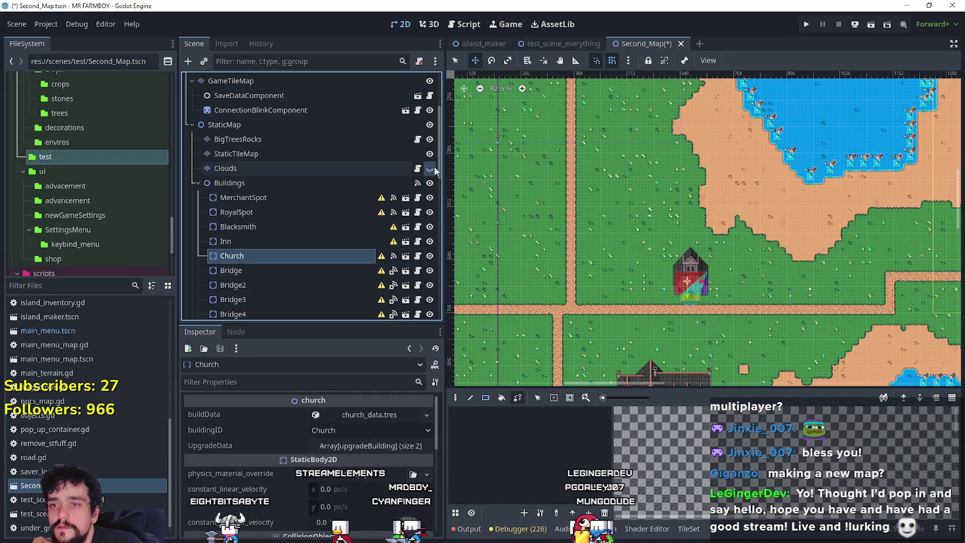
Recheck the Clouds overlay and shift the Church right so it sits just above the road
{"action": "left_click", "coordinate": [430, 168]}
{"action": "scroll", "coordinate": [612, 252], "scroll_direction": "down", "scroll_amount": 3}
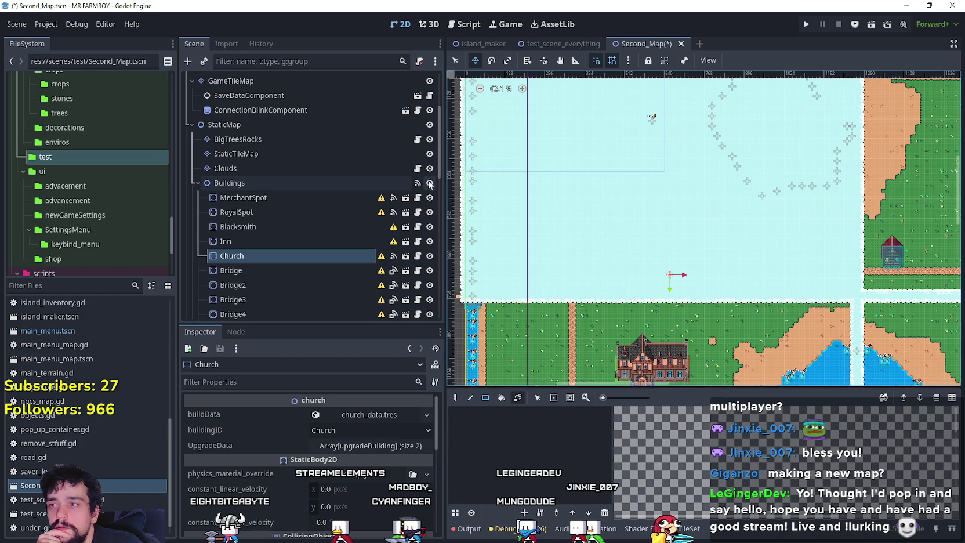
{"action": "left_click", "coordinate": [430, 169]}
{"action": "left_click", "coordinate": [430, 169]}
{"action": "left_click", "coordinate": [430, 170]}
{"action": "scroll", "coordinate": [703, 248], "scroll_direction": "down", "scroll_amount": 2}
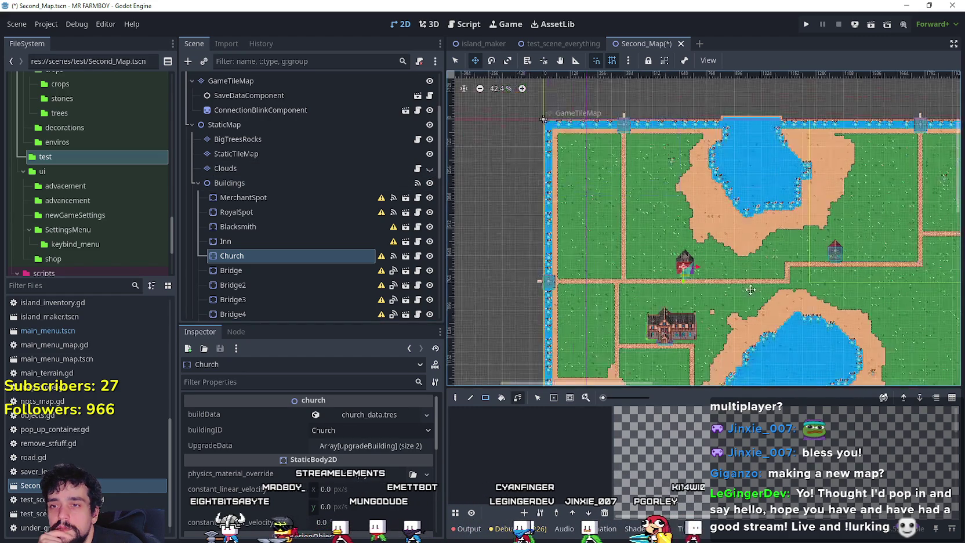
{"action": "scroll", "coordinate": [615, 243], "scroll_direction": "up", "scroll_amount": 4}
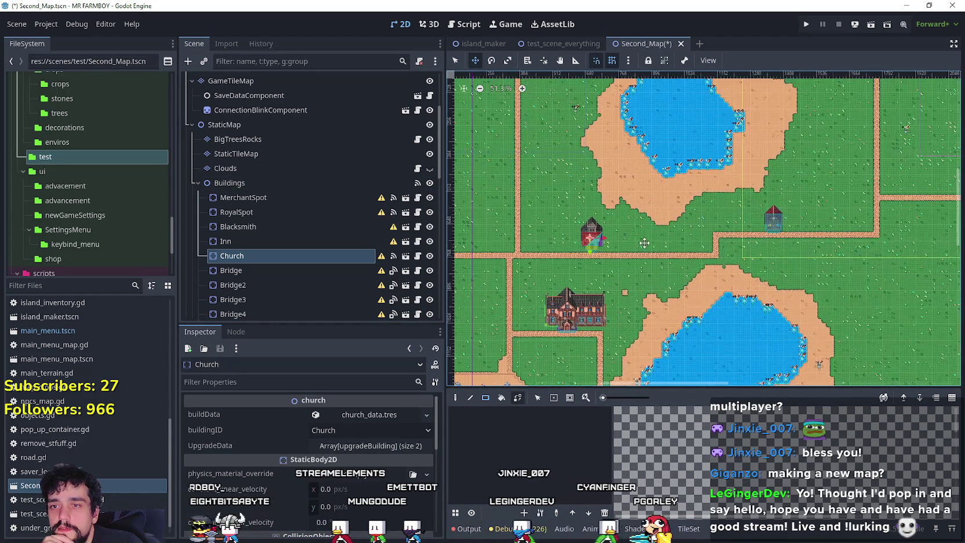
{"action": "mouse_move", "coordinate": [577, 244]}
{"action": "left_mouse_down"}
{"action": "mouse_move", "coordinate": [683, 251]}
{"action": "mouse_move", "coordinate": [681, 226]}
{"action": "mouse_move", "coordinate": [669, 213]}
{"action": "mouse_move", "coordinate": [667, 224]}
{"action": "left_mouse_up"}
{"action": "scroll", "coordinate": [650, 251], "scroll_direction": "up", "scroll_amount": 3}
{"action": "scroll", "coordinate": [683, 249], "scroll_direction": "up", "scroll_amount": 5}
{"action": "scroll", "coordinate": [667, 224], "scroll_direction": "up", "scroll_amount": 4}
{"action": "scroll", "coordinate": [665, 228], "scroll_direction": "down", "scroll_amount": 1}
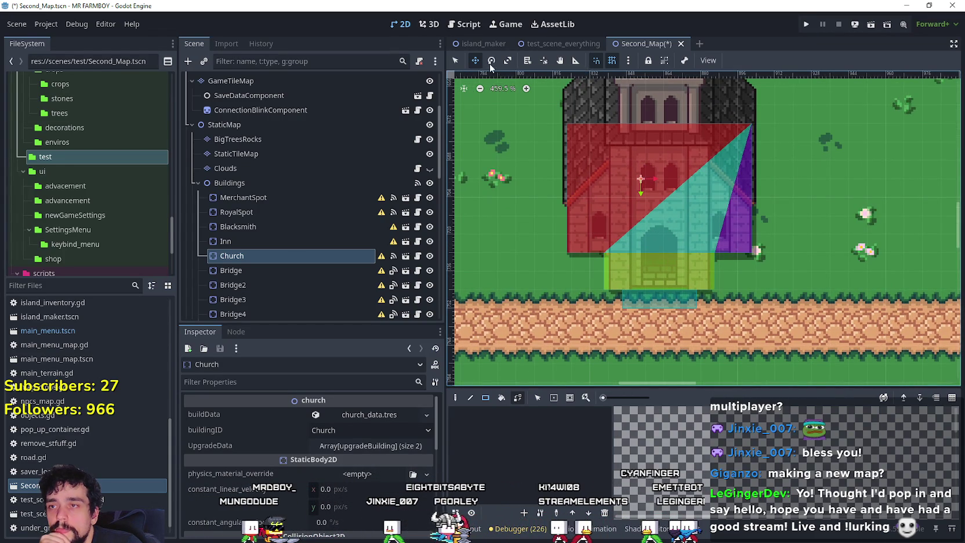
Set the snap Grid Step X to 16 in Configure Snap
{"action": "left_click", "coordinate": [627, 60]}
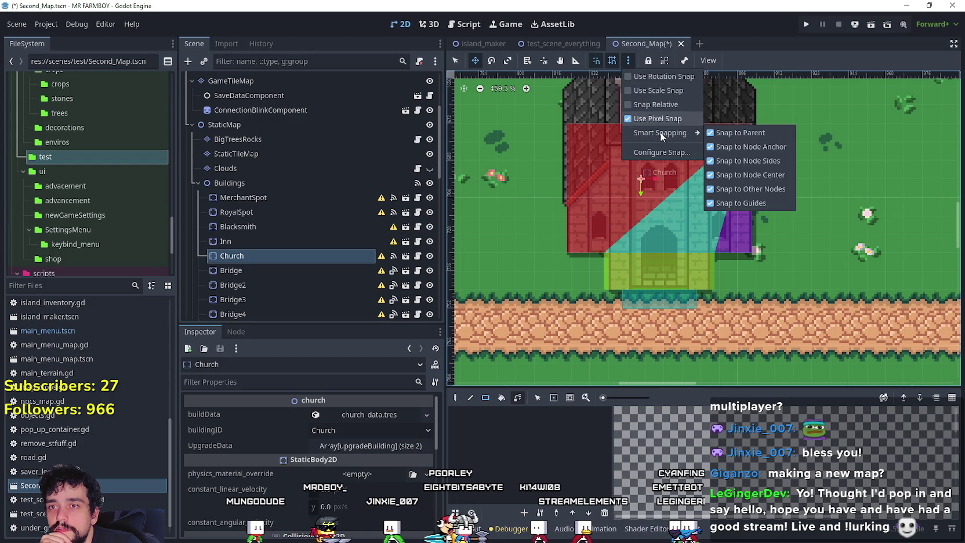
{"action": "left_click", "coordinate": [686, 149]}
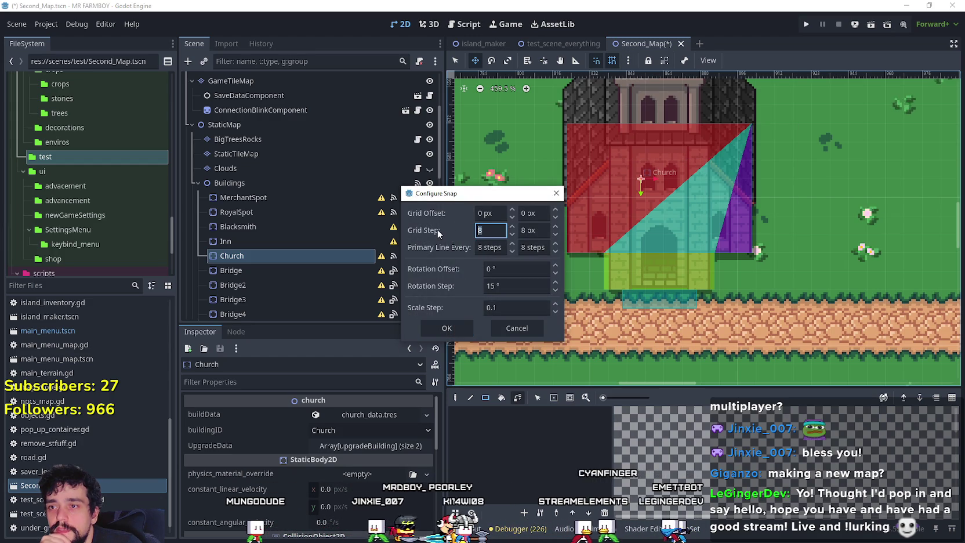
{"action": "type", "text": "16"}
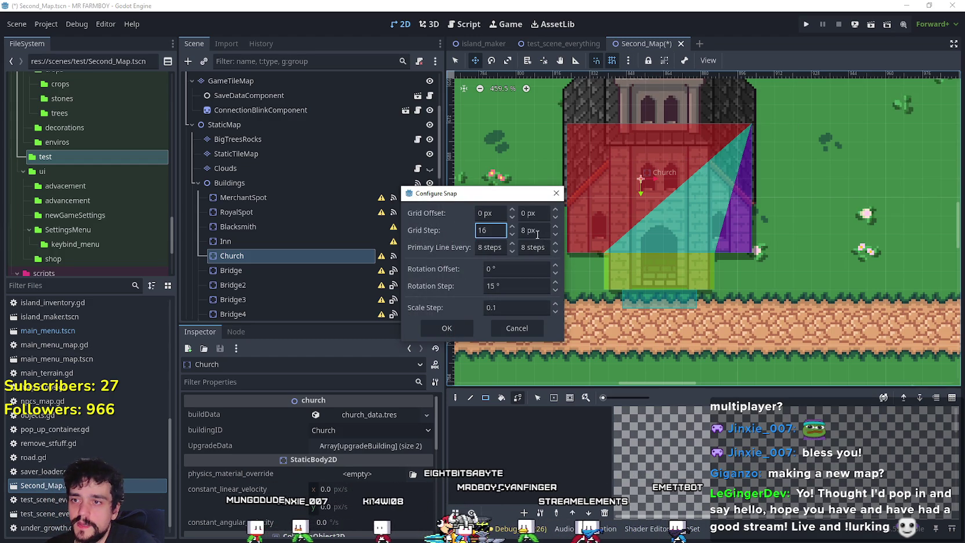
{"action": "left_click", "coordinate": [446, 328]}
Nudge the Church slightly up and left onto the grid above the road
{"action": "left_click_drag", "start_coordinate": [663, 202], "coordinate": [649, 179]}
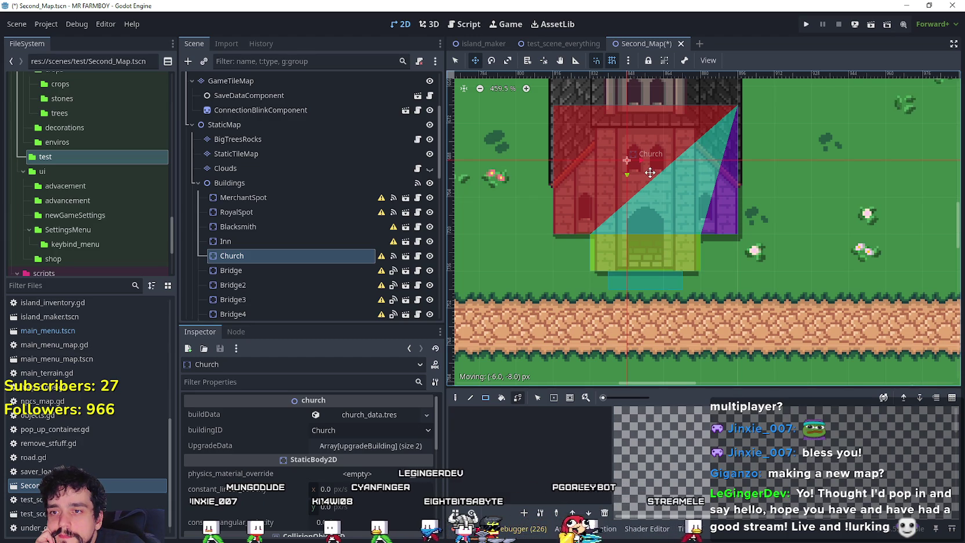
{"action": "scroll", "coordinate": [638, 193], "scroll_direction": "up", "scroll_amount": 2}
{"action": "scroll", "coordinate": [736, 352], "scroll_direction": "down", "scroll_amount": 5}
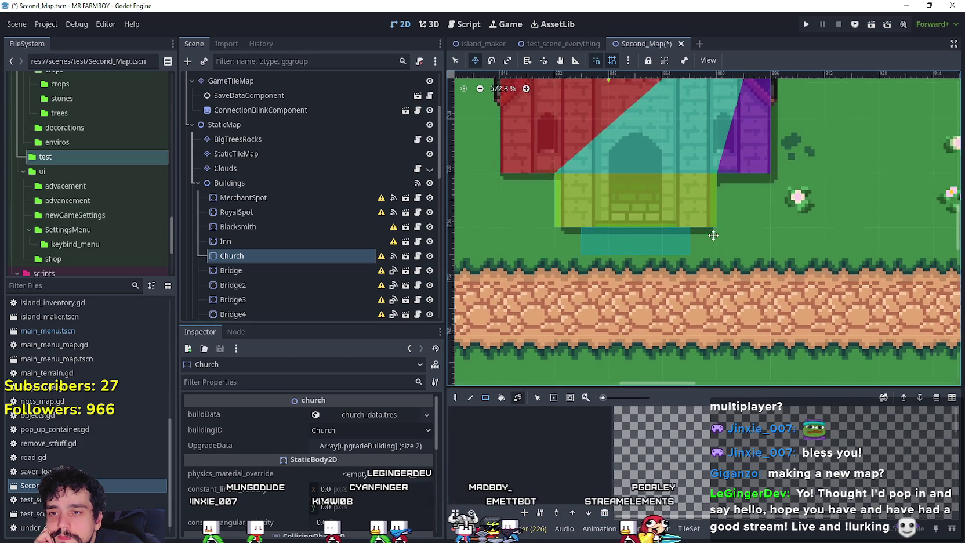
{"action": "scroll", "coordinate": [716, 231], "scroll_direction": "down", "scroll_amount": 4}
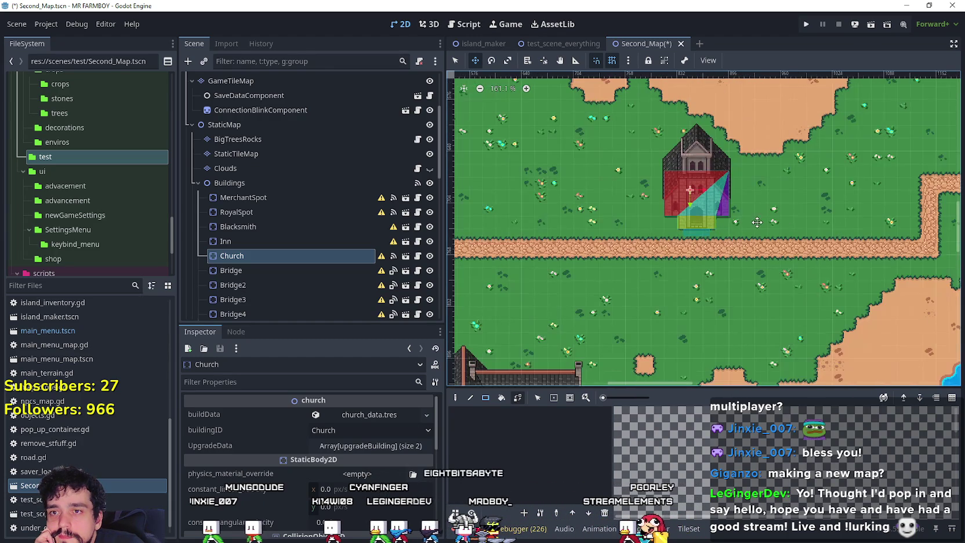
{"action": "scroll", "coordinate": [676, 264], "scroll_direction": "down", "scroll_amount": 5}
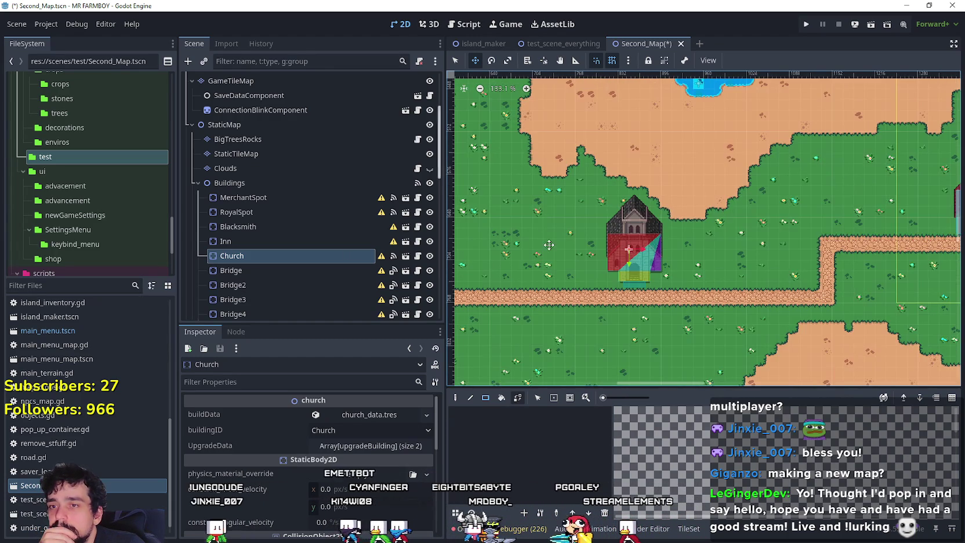
Select the Inn and nudge it a few pixels up and left until its door sits just above the road
{"action": "left_click", "coordinate": [453, 61]}
{"action": "scroll", "coordinate": [629, 336], "scroll_direction": "up", "scroll_amount": 6}
{"action": "left_click", "coordinate": [553, 225]}
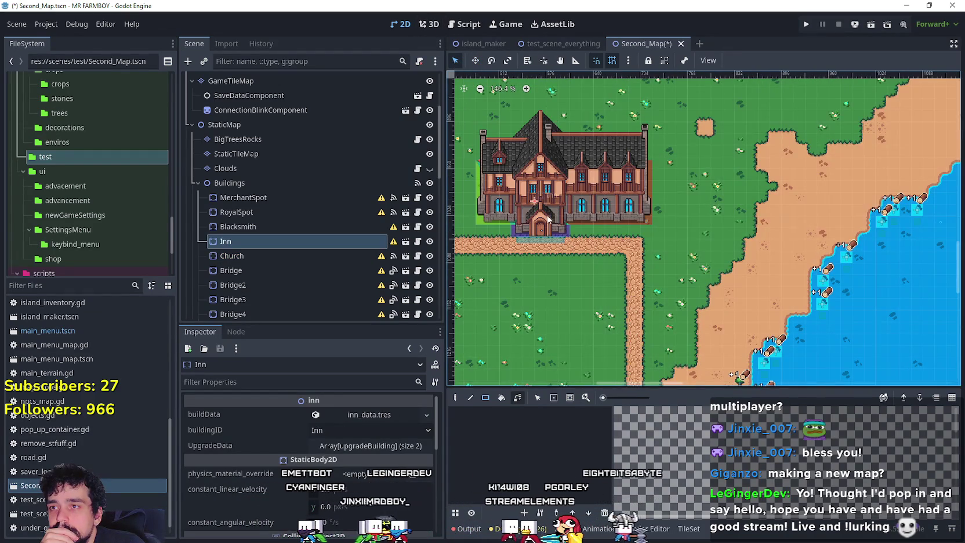
{"action": "scroll", "coordinate": [514, 192], "scroll_direction": "up", "scroll_amount": 3}
{"action": "left_click", "coordinate": [475, 61]}
{"action": "scroll", "coordinate": [545, 226], "scroll_direction": "up", "scroll_amount": 4}
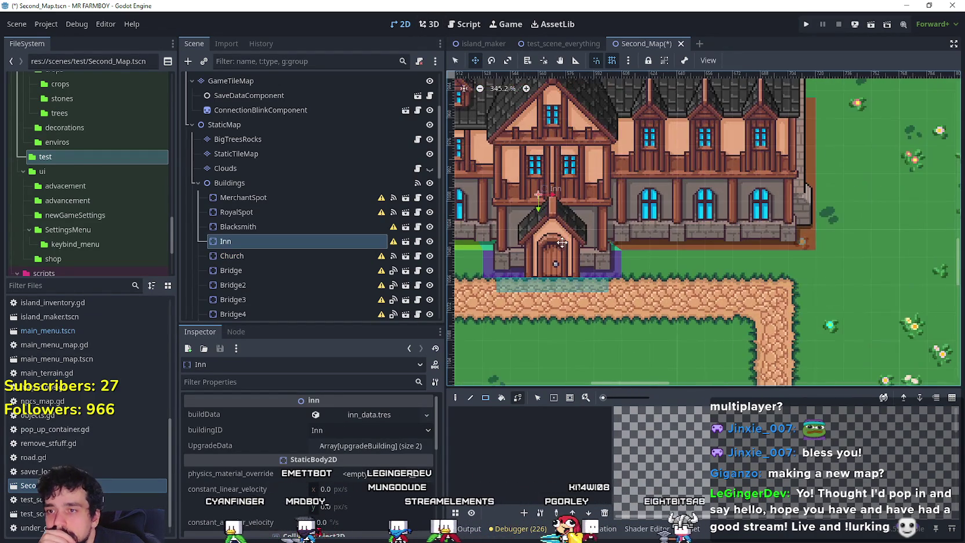
{"action": "left_click_drag", "start_coordinate": [562, 245], "coordinate": [552, 238]}
{"action": "scroll", "coordinate": [553, 233], "scroll_direction": "down", "scroll_amount": 12}
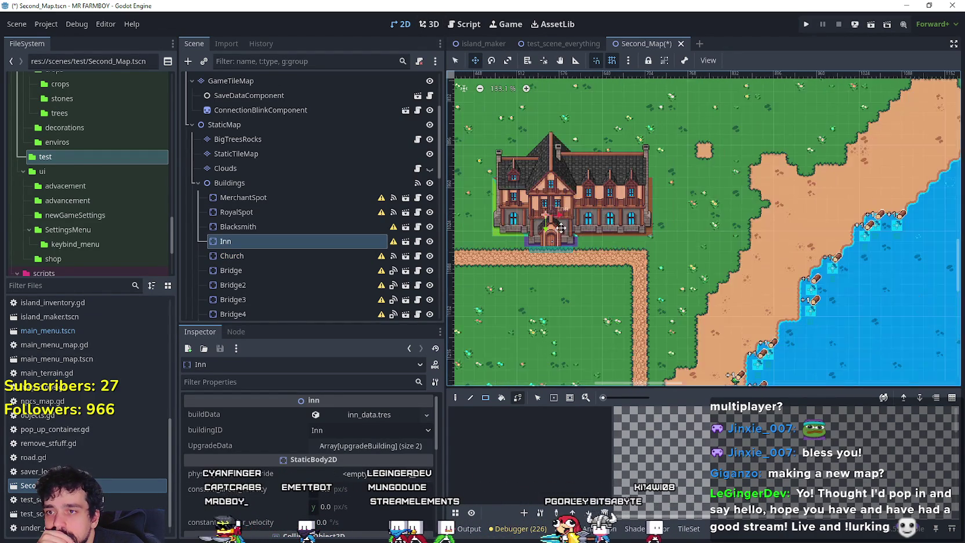
{"action": "scroll", "coordinate": [576, 265], "scroll_direction": "up", "scroll_amount": 7}
{"action": "scroll", "coordinate": [576, 265], "scroll_direction": "up", "scroll_amount": 2}
{"action": "left_click_drag", "start_coordinate": [578, 257], "coordinate": [577, 246]}
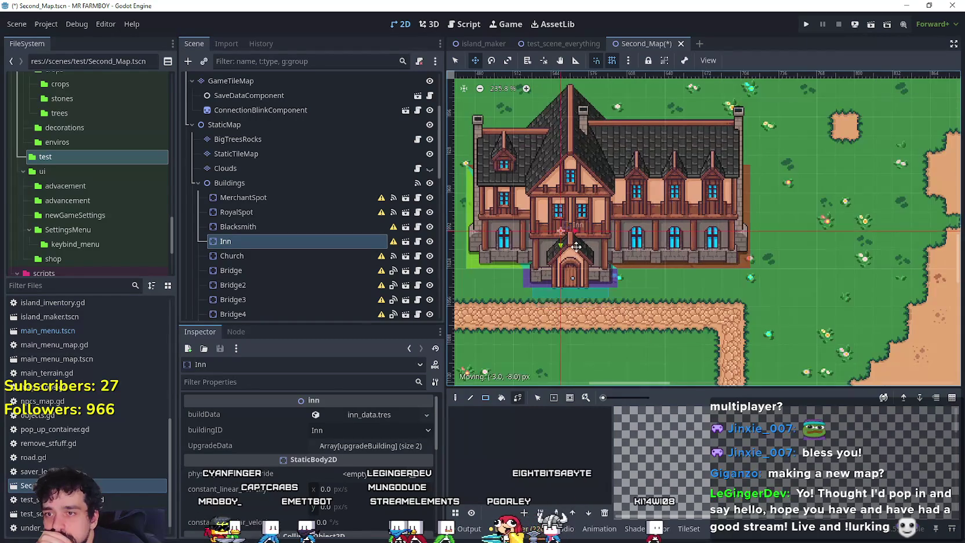
{"action": "scroll", "coordinate": [574, 249], "scroll_direction": "down", "scroll_amount": 2}
{"action": "scroll", "coordinate": [621, 228], "scroll_direction": "up", "scroll_amount": 4}
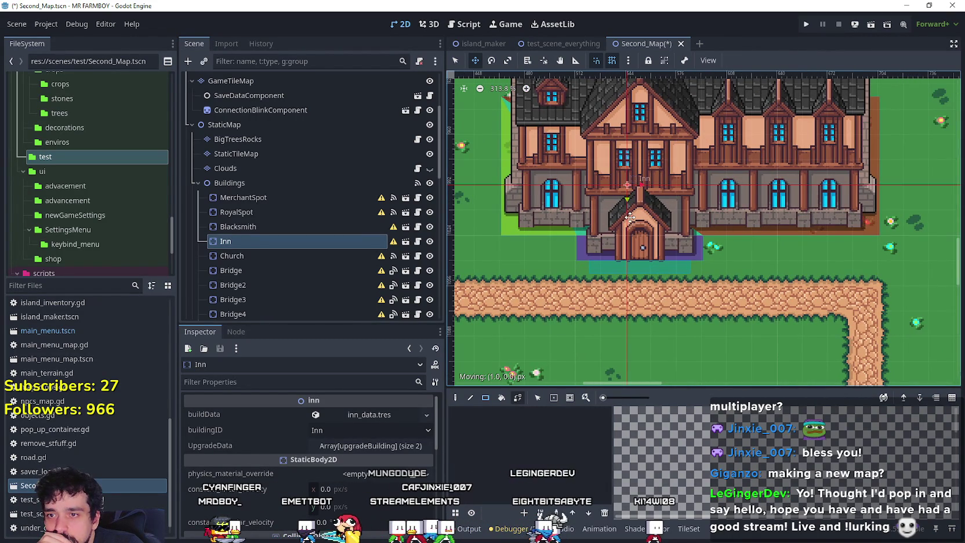
{"action": "scroll", "coordinate": [632, 214], "scroll_direction": "up", "scroll_amount": 3}
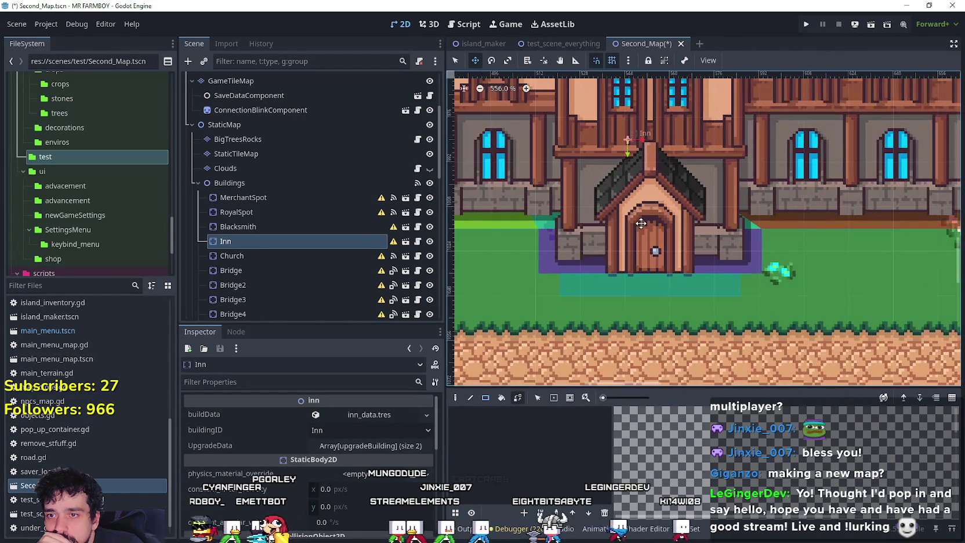
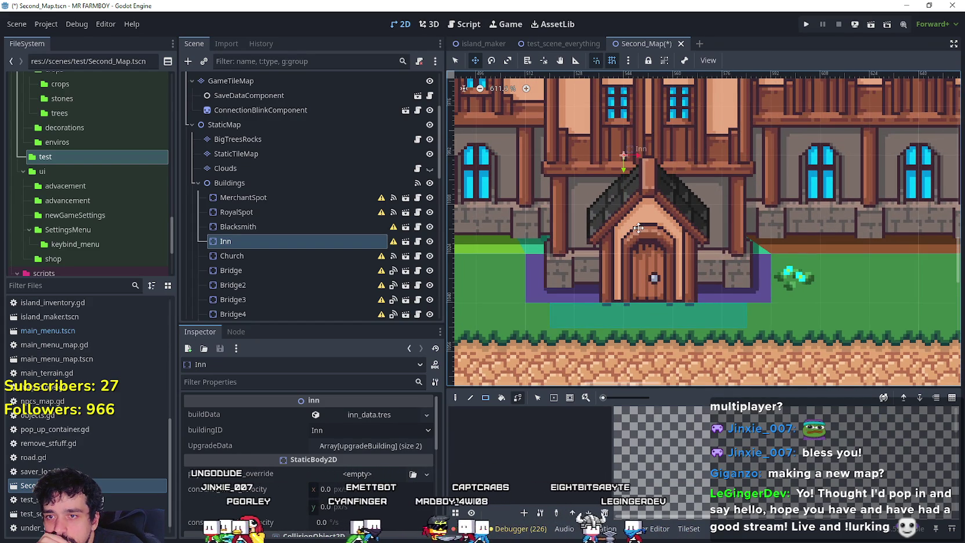
Lower the Inn 8 px onto the cobblestone road, after a trial nudge that was undone
{"action": "scroll", "coordinate": [640, 226], "scroll_direction": "down", "scroll_amount": 4}
{"action": "scroll", "coordinate": [642, 225], "scroll_direction": "down", "scroll_amount": 12}
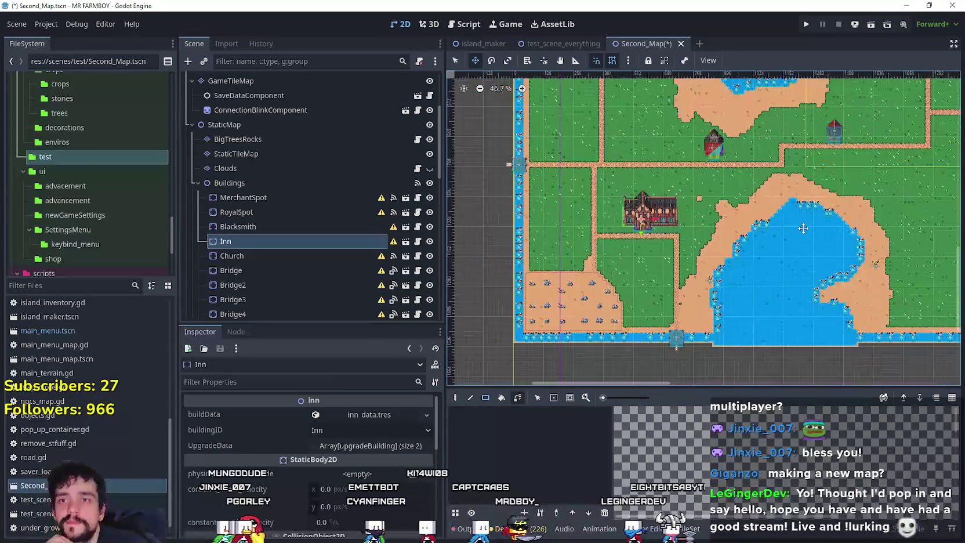
{"action": "scroll", "coordinate": [609, 303], "scroll_direction": "up", "scroll_amount": 3}
{"action": "scroll", "coordinate": [573, 235], "scroll_direction": "up", "scroll_amount": 8}
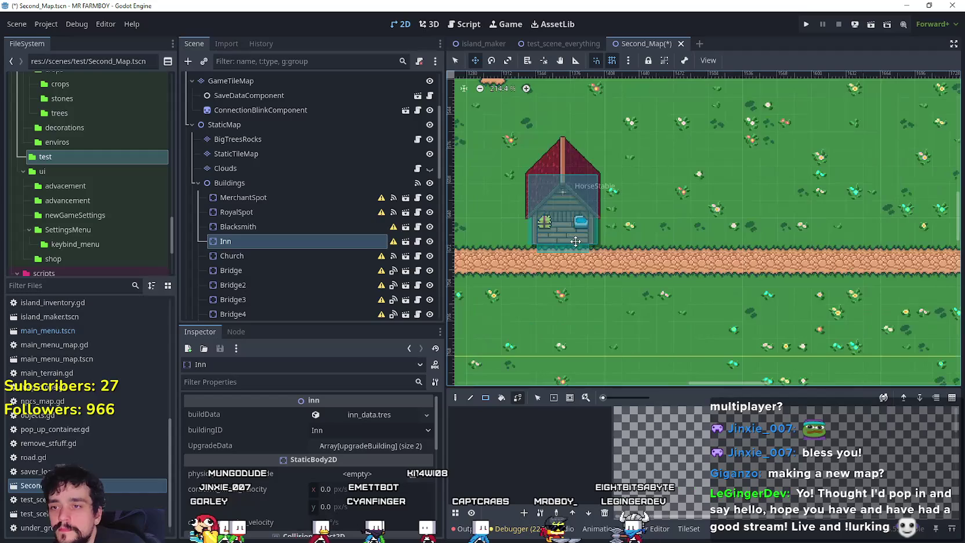
{"action": "scroll", "coordinate": [549, 254], "scroll_direction": "down", "scroll_amount": 5}
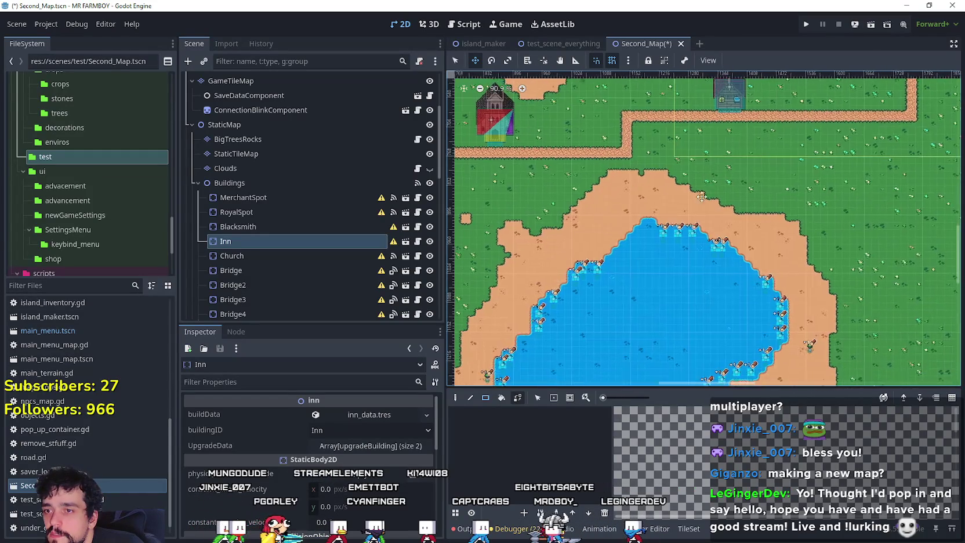
{"action": "scroll", "coordinate": [624, 217], "scroll_direction": "up", "scroll_amount": 10}
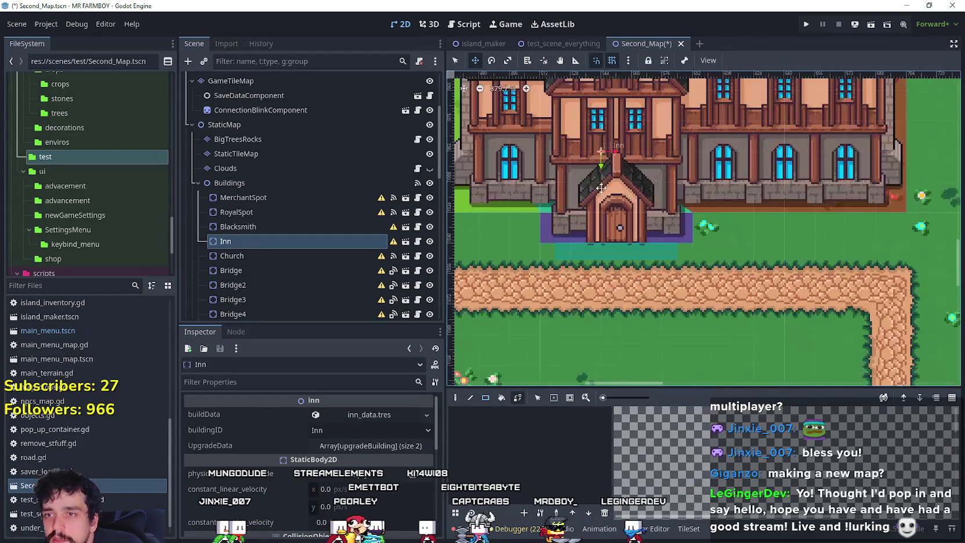
{"action": "scroll", "coordinate": [623, 217], "scroll_direction": "up", "scroll_amount": 1}
{"action": "key", "text": "shift+Down"}
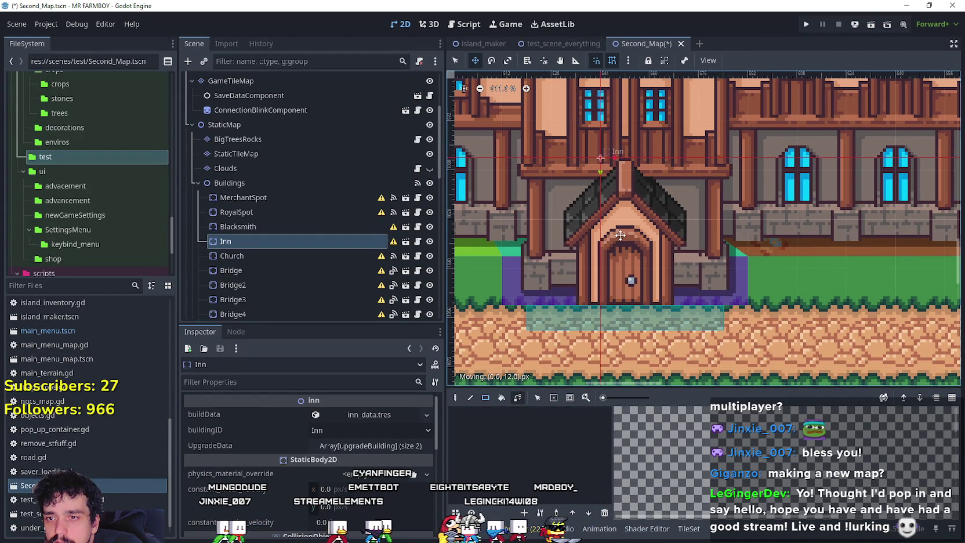
{"action": "key", "text": "shift+Up"}
{"action": "key", "text": "shift+Up"}
{"action": "key", "text": "shift+Up"}
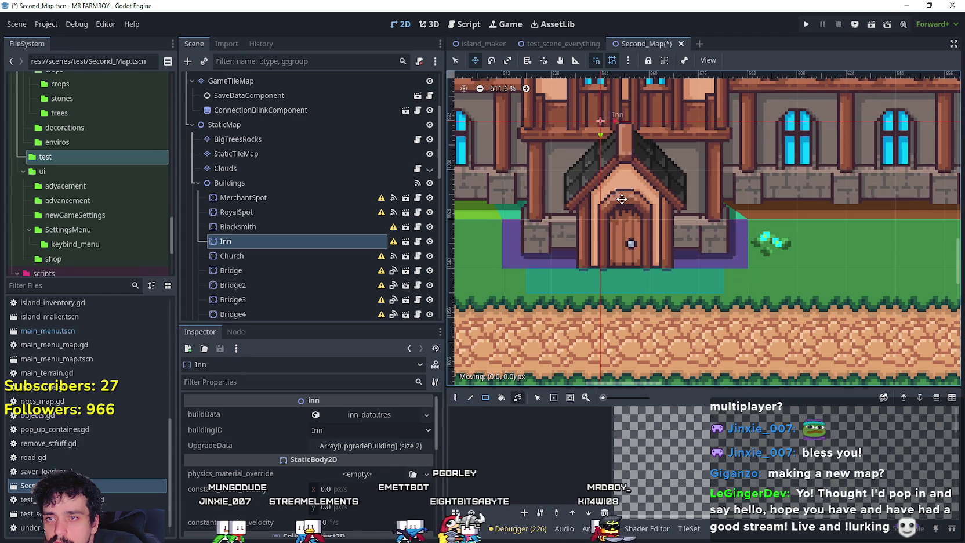
{"action": "left_click_drag", "start_coordinate": [621, 207], "coordinate": [620, 244]}
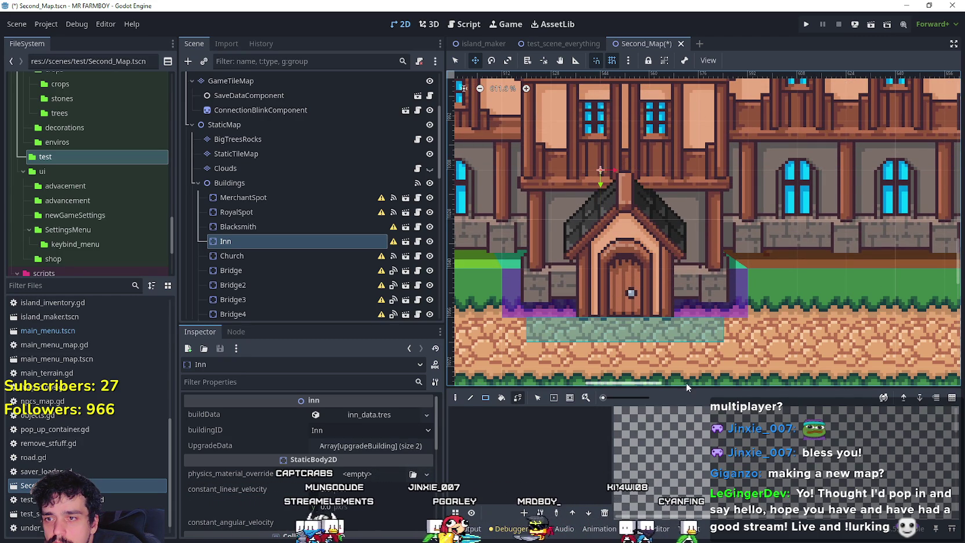
Select the Church, return to Select mode, and select the GameTileMap layer
{"action": "scroll", "coordinate": [625, 330], "scroll_direction": "up", "scroll_amount": 3}
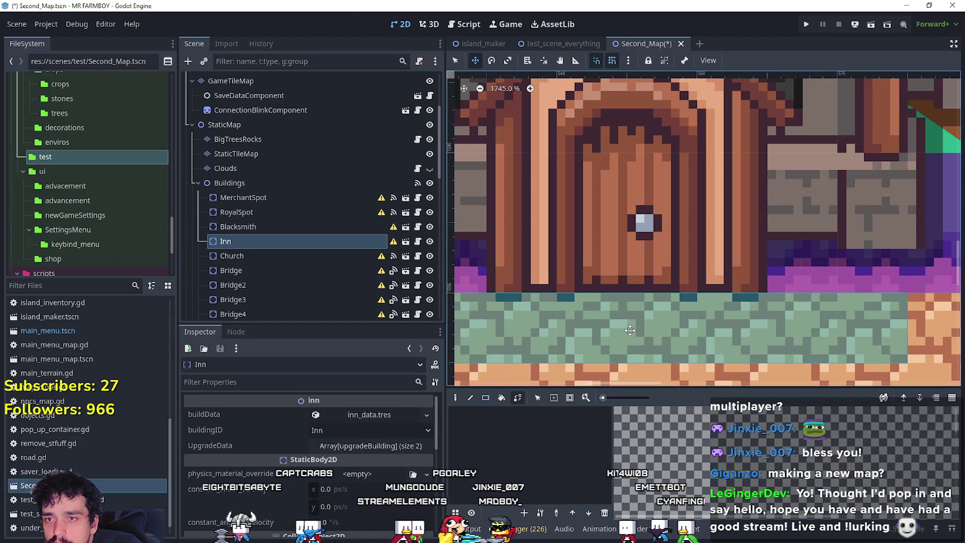
{"action": "scroll", "coordinate": [629, 330], "scroll_direction": "down", "scroll_amount": 6}
{"action": "scroll", "coordinate": [624, 306], "scroll_direction": "down", "scroll_amount": 9}
{"action": "scroll", "coordinate": [666, 230], "scroll_direction": "up", "scroll_amount": 4}
{"action": "scroll", "coordinate": [650, 284], "scroll_direction": "up", "scroll_amount": 1}
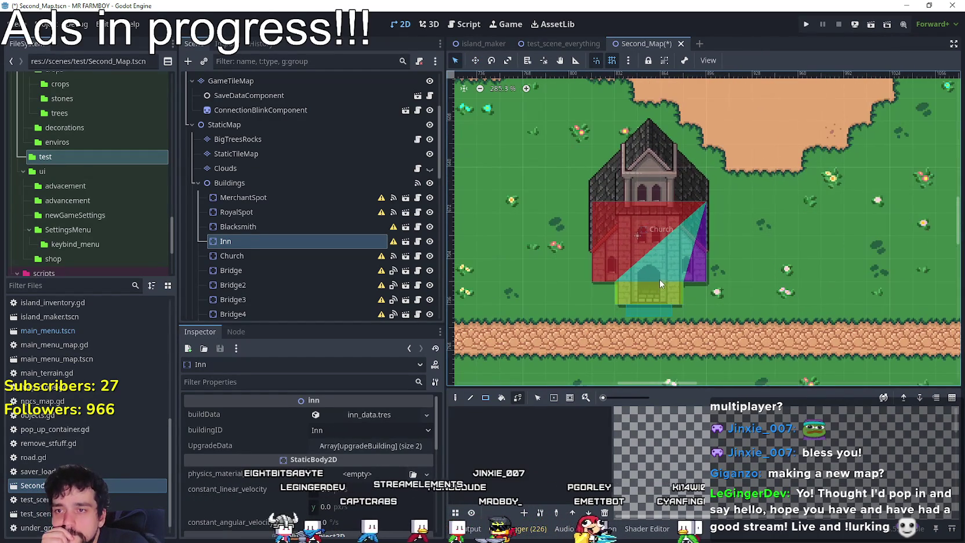
{"action": "left_click", "coordinate": [660, 281]}
{"action": "left_click", "coordinate": [479, 60]}
{"action": "key", "text": "q"}
{"action": "left_click", "coordinate": [621, 243]}
{"action": "scroll", "coordinate": [620, 241], "scroll_direction": "up", "scroll_amount": 2}
Select the Inn, then the MerchantSpot building, to show MerchantSpot's properties in the inspector
{"action": "scroll", "coordinate": [620, 241], "scroll_direction": "up", "scroll_amount": 3}
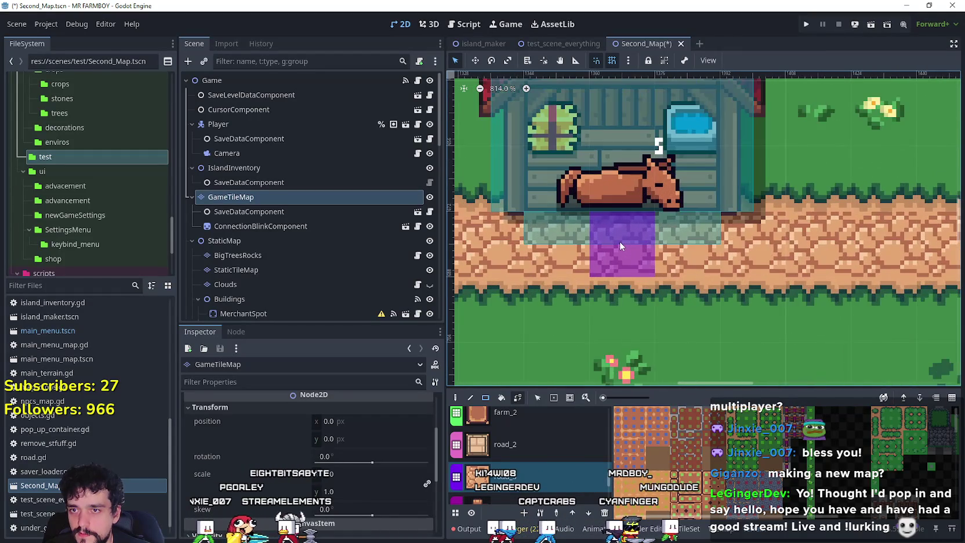
{"action": "scroll", "coordinate": [618, 241], "scroll_direction": "down", "scroll_amount": 6}
{"action": "scroll", "coordinate": [615, 243], "scroll_direction": "down", "scroll_amount": 13}
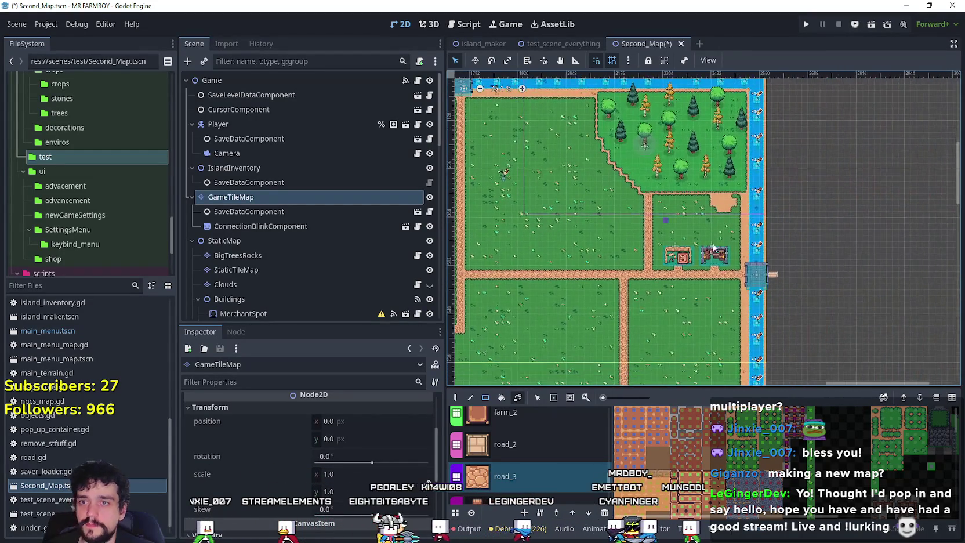
{"action": "scroll", "coordinate": [642, 274], "scroll_direction": "up", "scroll_amount": 8}
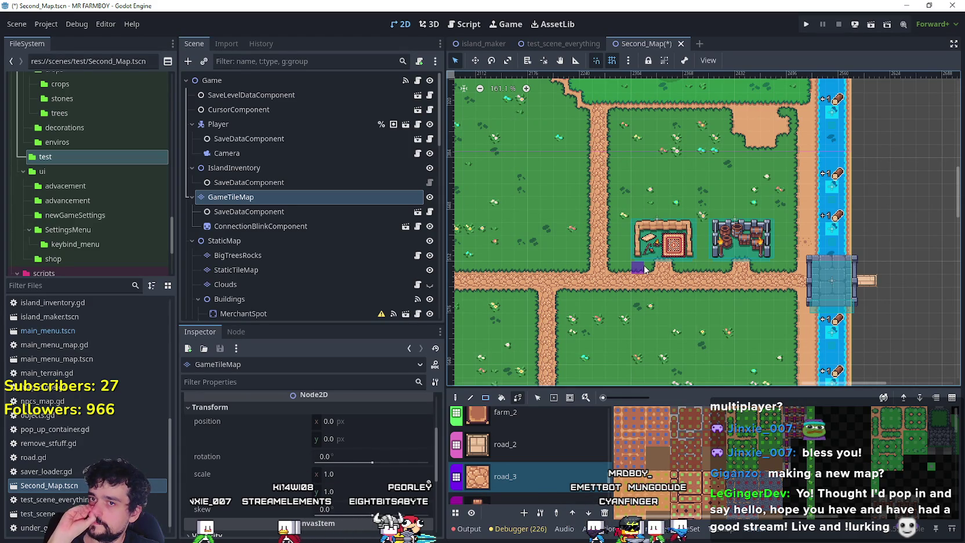
{"action": "scroll", "coordinate": [669, 267], "scroll_direction": "up", "scroll_amount": 9}
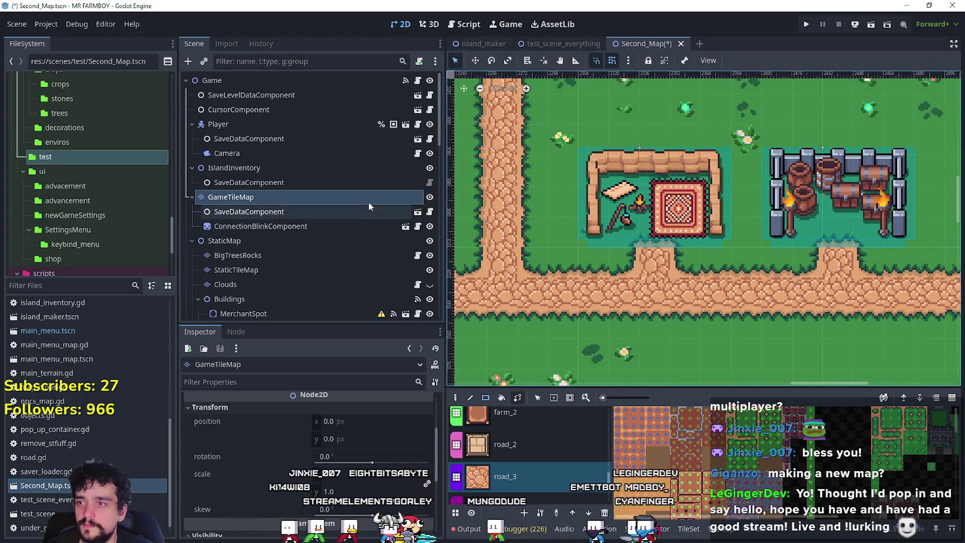
{"action": "scroll", "coordinate": [316, 208], "scroll_direction": "down", "scroll_amount": 4}
{"action": "left_click", "coordinate": [277, 236]}
{"action": "left_click", "coordinate": [685, 181]}
{"action": "scroll", "coordinate": [654, 210], "scroll_direction": "up", "scroll_amount": 6}
{"action": "scroll", "coordinate": [638, 192], "scroll_direction": "up", "scroll_amount": 2}
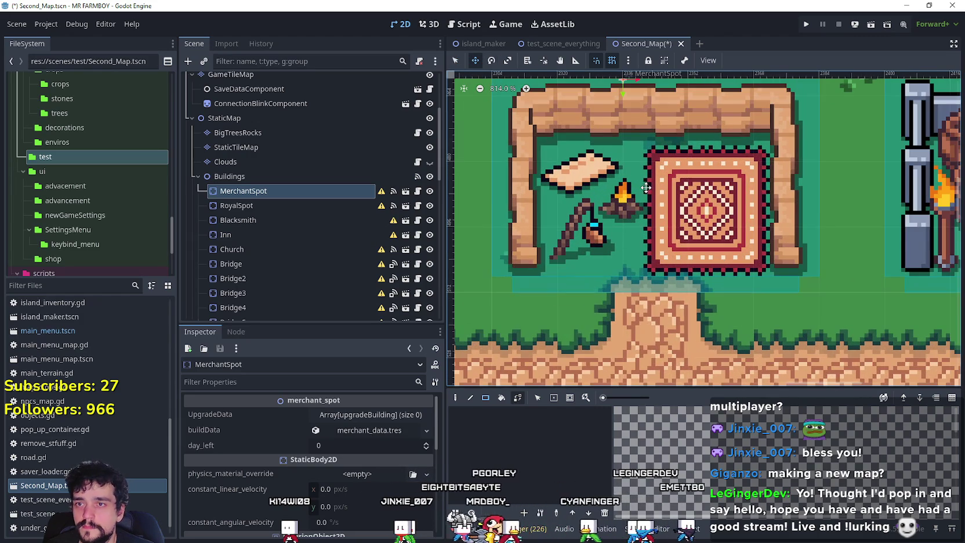
Lower the MerchantSpot and RoyalSpot buildings by 4 px each
{"action": "left_click_drag", "start_coordinate": [636, 171], "coordinate": [636, 190]}
{"action": "scroll", "coordinate": [656, 244], "scroll_direction": "up", "scroll_amount": 3}
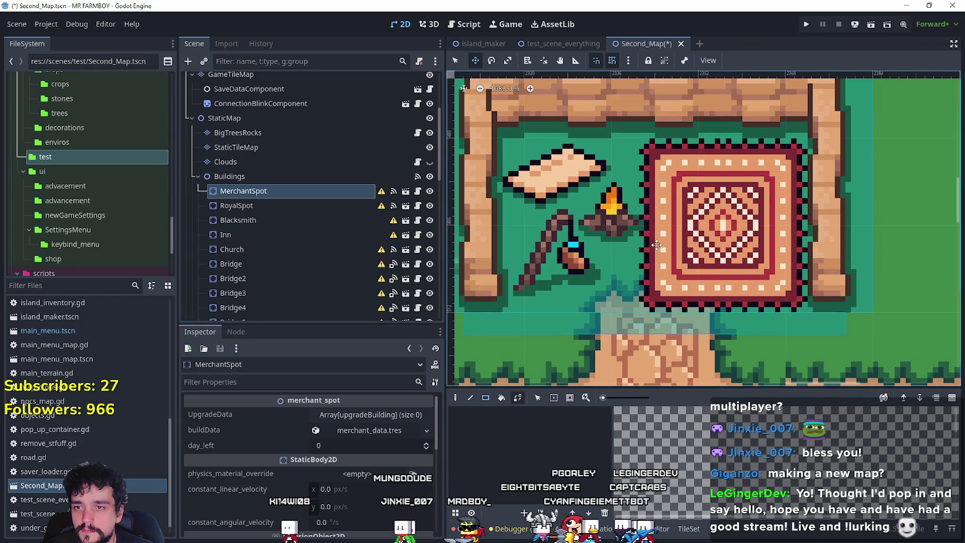
{"action": "scroll", "coordinate": [649, 248], "scroll_direction": "down", "scroll_amount": 4}
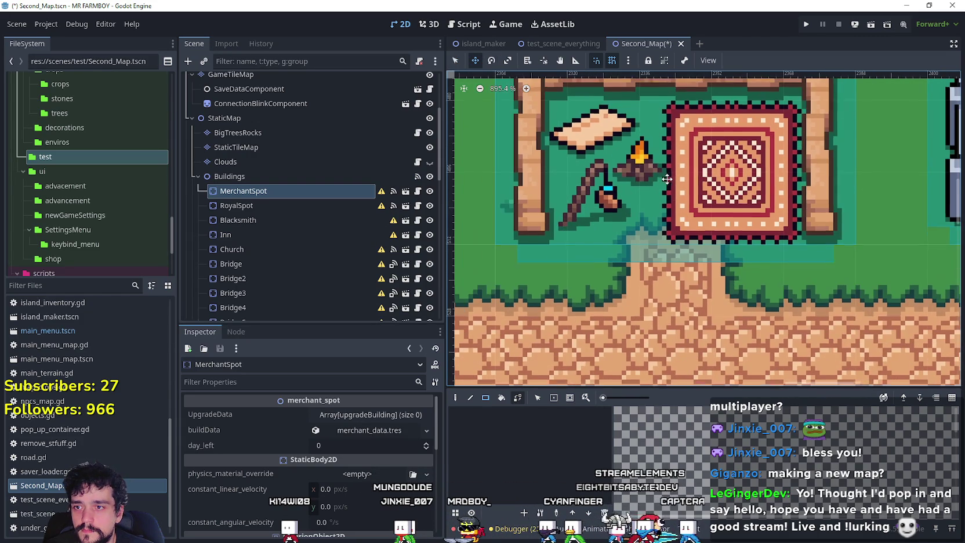
{"action": "scroll", "coordinate": [661, 186], "scroll_direction": "right", "scroll_amount": 5}
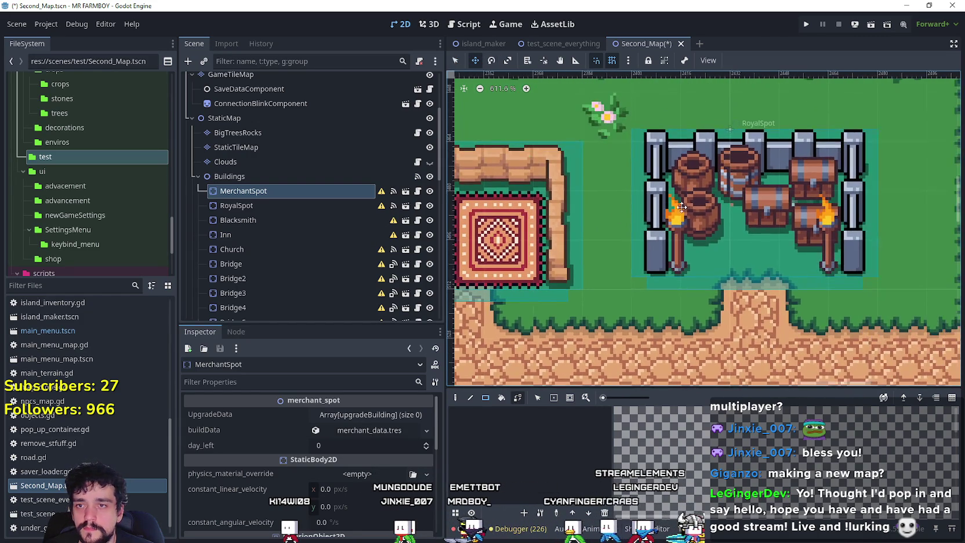
{"action": "left_click", "coordinate": [739, 224]}
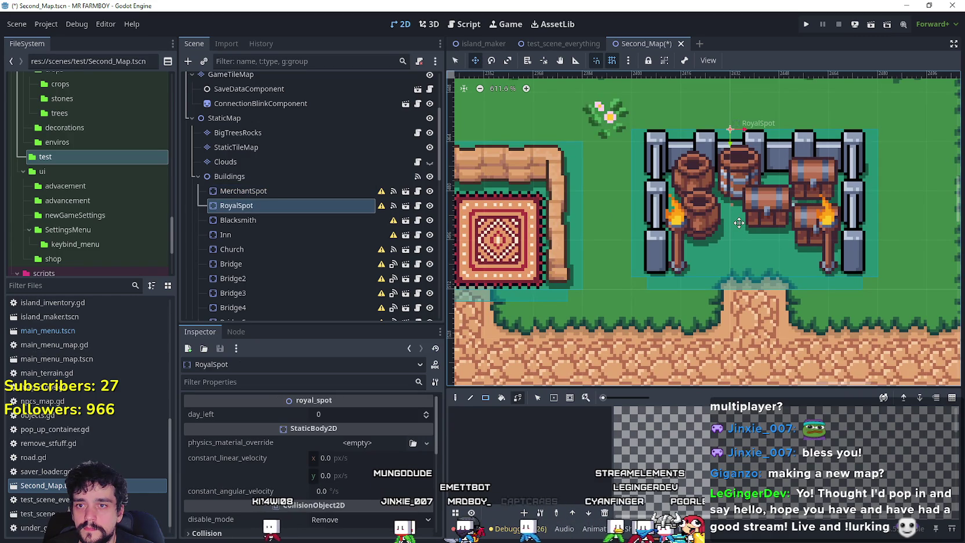
{"action": "left_click_drag", "start_coordinate": [739, 223], "coordinate": [738, 231]}
{"action": "scroll", "coordinate": [737, 231], "scroll_direction": "down", "scroll_amount": 3}
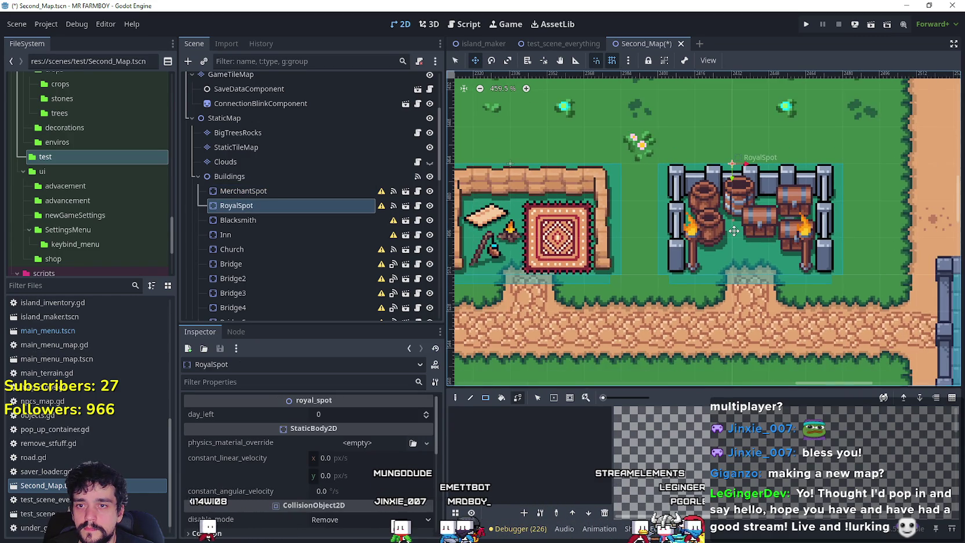
{"action": "scroll", "coordinate": [733, 231], "scroll_direction": "down", "scroll_amount": 4}
Save Second_Map and select the StaticTileMap layer for tile editing
{"action": "key", "text": "ctrl+s"}
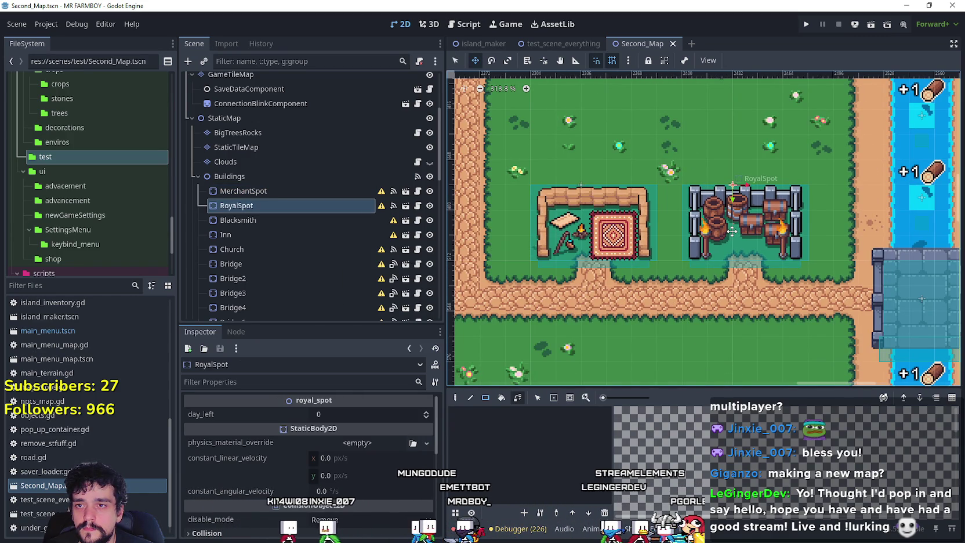
{"action": "scroll", "coordinate": [732, 231], "scroll_direction": "down", "scroll_amount": 12}
{"action": "scroll", "coordinate": [757, 295], "scroll_direction": "down", "scroll_amount": 2}
{"action": "scroll", "coordinate": [668, 111], "scroll_direction": "up", "scroll_amount": 4}
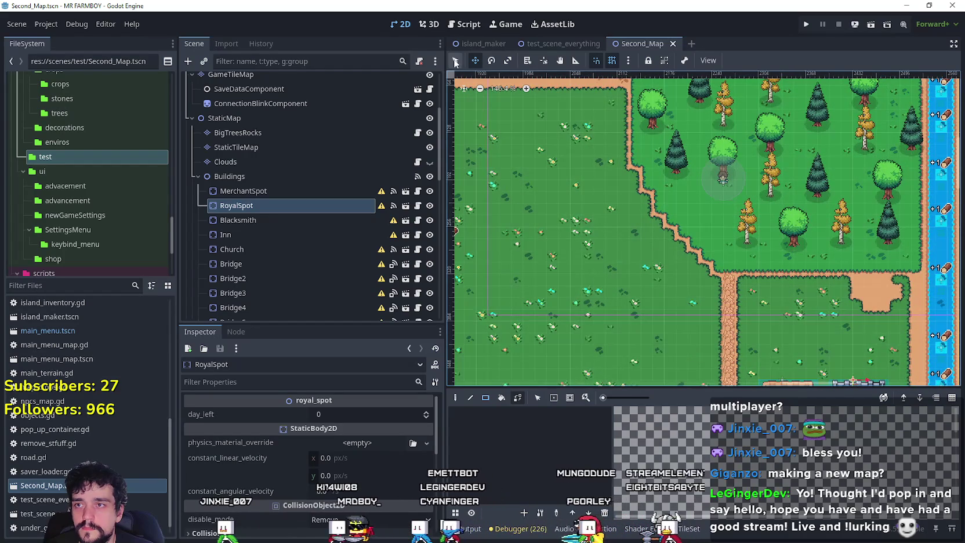
{"action": "scroll", "coordinate": [699, 159], "scroll_direction": "up", "scroll_amount": 3}
{"action": "left_click", "coordinate": [725, 193]}
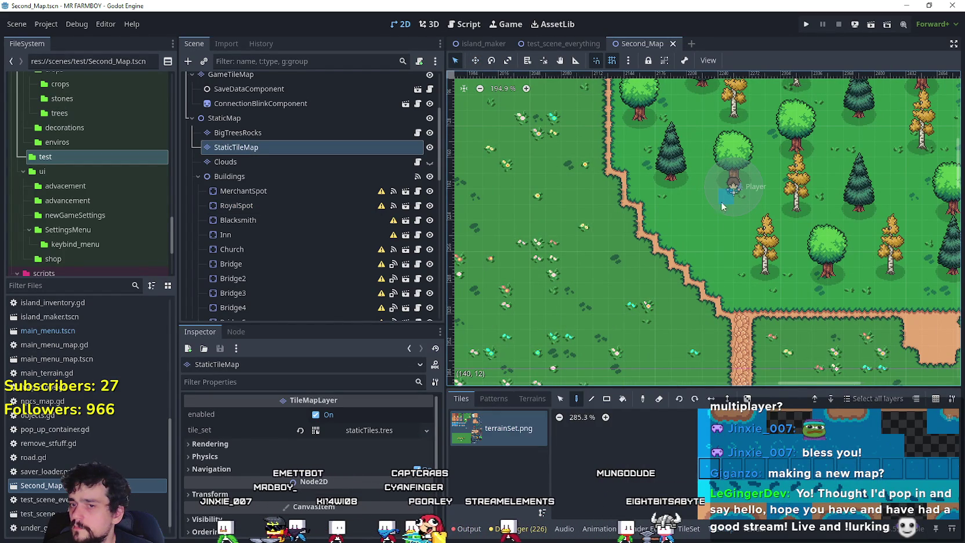
Save the Second_Map scene with Ctrl+S
{"action": "left_click", "coordinate": [727, 199]}
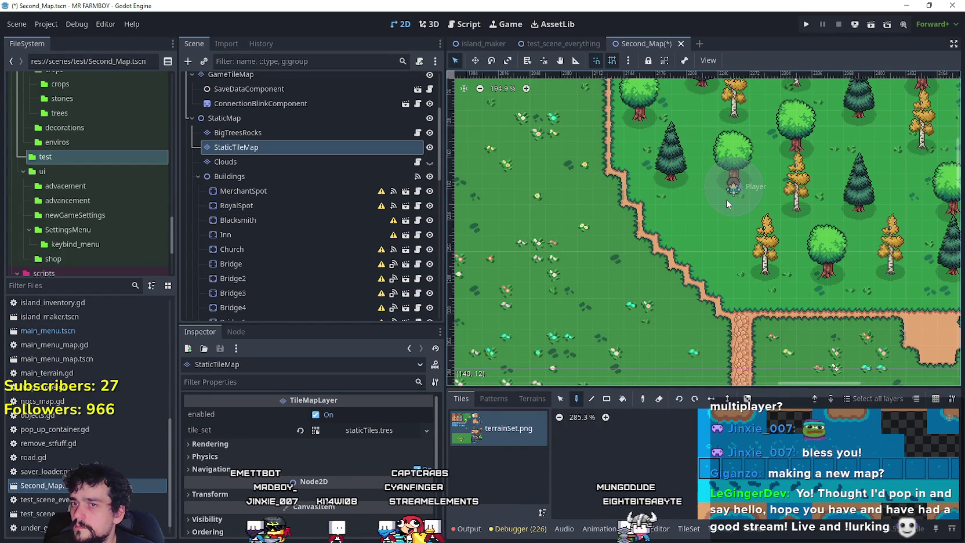
{"action": "scroll", "coordinate": [667, 215], "scroll_direction": "down", "scroll_amount": 2}
{"action": "scroll", "coordinate": [639, 226], "scroll_direction": "right", "scroll_amount": 4}
{"action": "scroll", "coordinate": [615, 209], "scroll_direction": "down", "scroll_amount": 3}
{"action": "scroll", "coordinate": [627, 174], "scroll_direction": "right", "scroll_amount": 2}
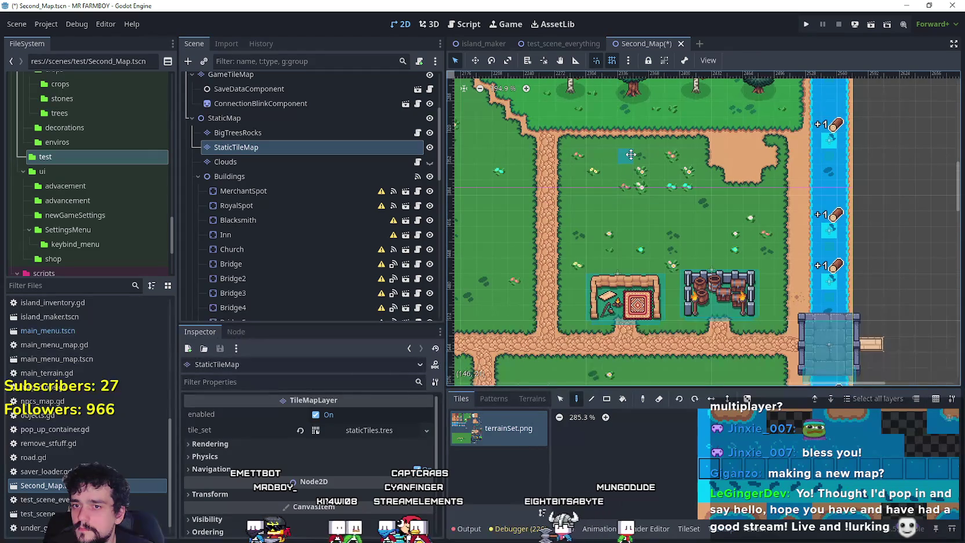
{"action": "key", "text": "ctrl+s"}
Select the stall building on the map and save the scene again
{"action": "scroll", "coordinate": [672, 316], "scroll_direction": "up", "scroll_amount": 3}
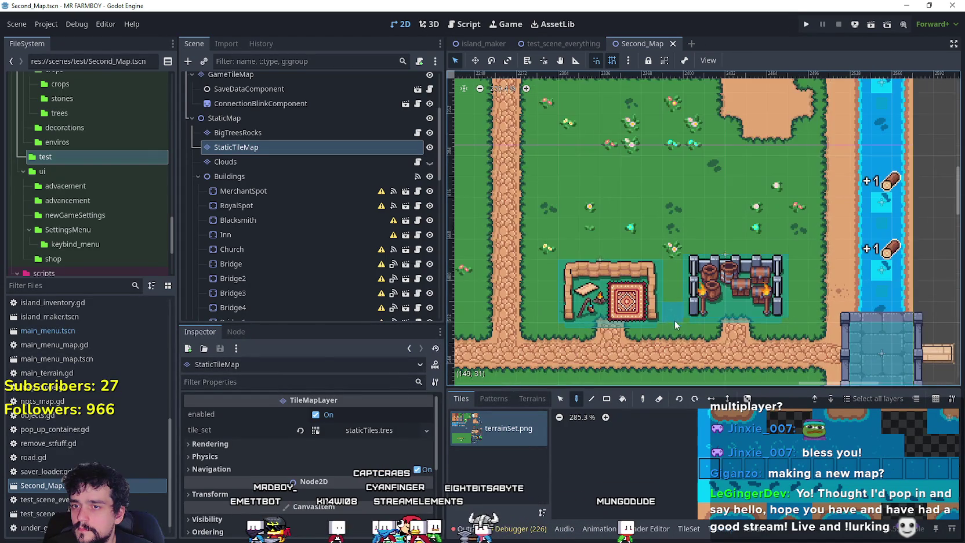
{"action": "scroll", "coordinate": [622, 285], "scroll_direction": "up", "scroll_amount": 2}
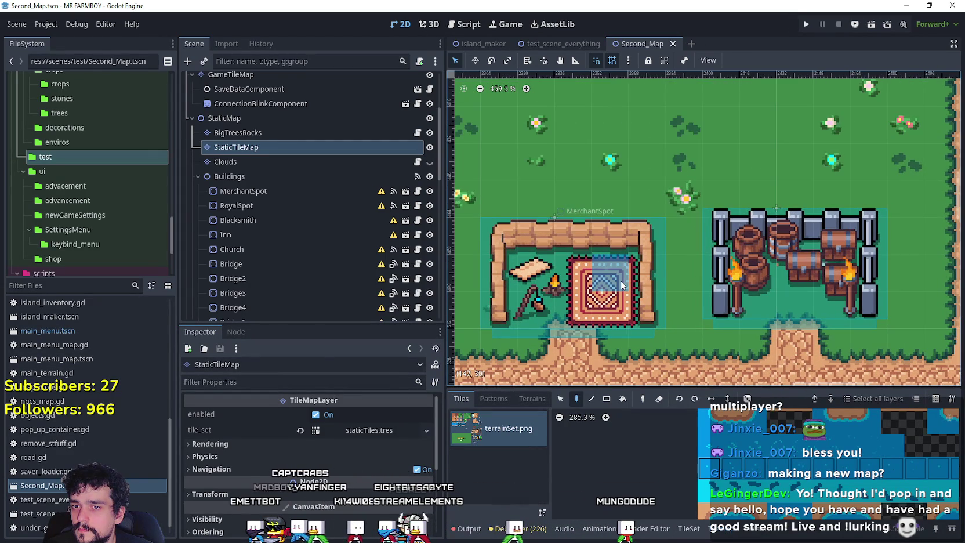
{"action": "scroll", "coordinate": [622, 261], "scroll_direction": "right", "scroll_amount": 3}
{"action": "scroll", "coordinate": [622, 244], "scroll_direction": "down", "scroll_amount": 1}
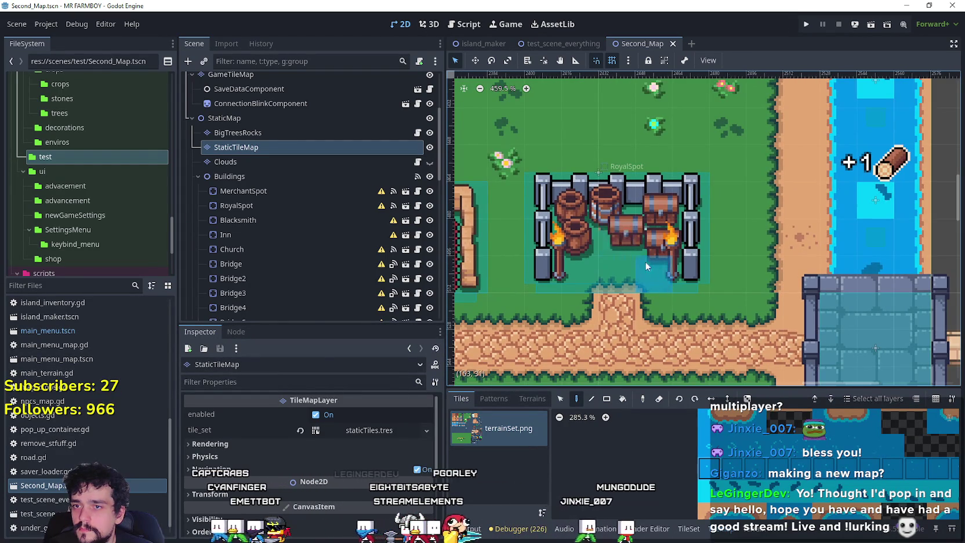
{"action": "scroll", "coordinate": [565, 224], "scroll_direction": "up", "scroll_amount": 1}
{"action": "left_click", "coordinate": [609, 228]}
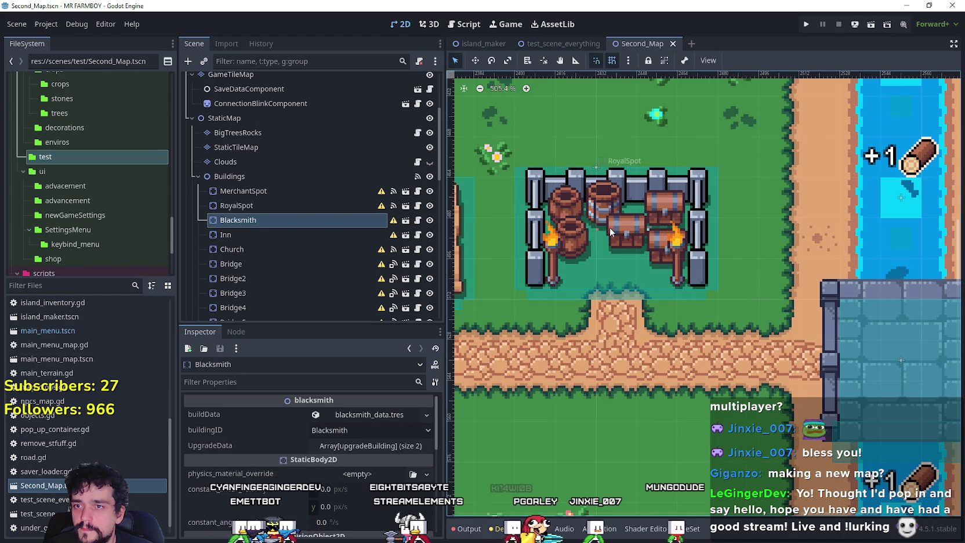
{"action": "left_click", "coordinate": [603, 191]}
{"action": "left_click", "coordinate": [605, 201]}
{"action": "scroll", "coordinate": [605, 210], "scroll_direction": "down", "scroll_amount": 3}
{"action": "key", "text": "ctrl+s"}
Select the Church building node in the Scene tree
{"action": "scroll", "coordinate": [705, 246], "scroll_direction": "down", "scroll_amount": 5}
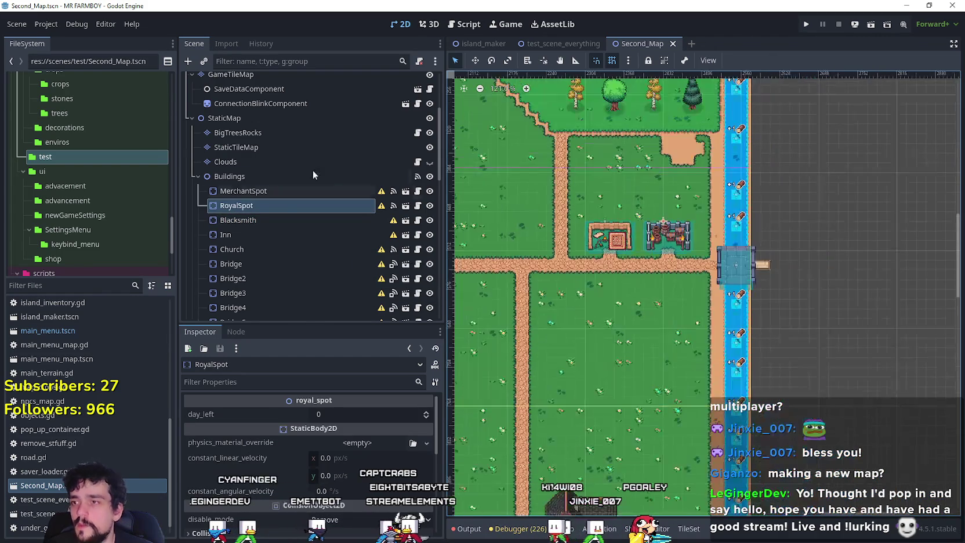
{"action": "left_click", "coordinate": [275, 249]}
{"action": "scroll", "coordinate": [246, 134], "scroll_direction": "up", "scroll_amount": 3}
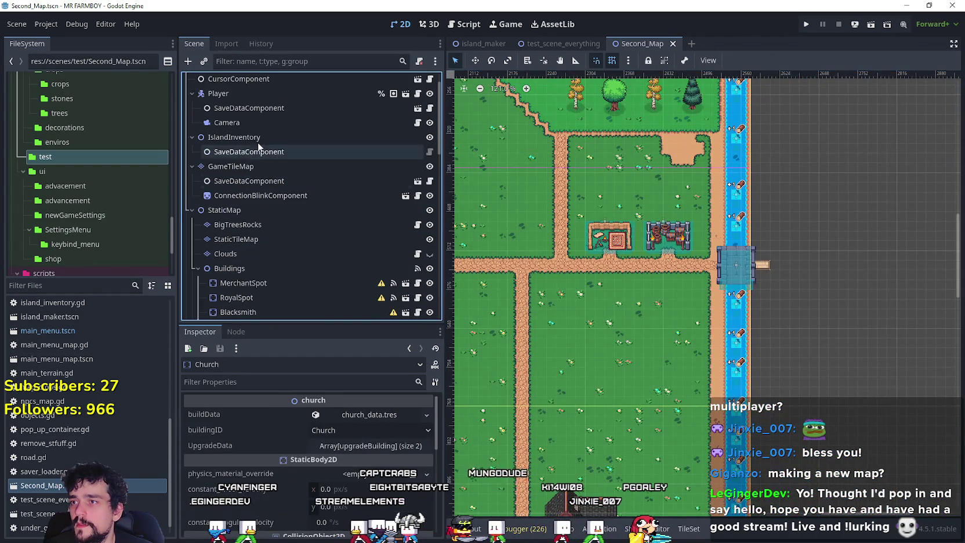
Select the Player, centre the view on it, and give it a first small move
{"action": "left_click", "coordinate": [249, 93]}
{"action": "scroll", "coordinate": [668, 264], "scroll_direction": "down", "scroll_amount": 4}
{"action": "key", "text": "f"}
{"action": "scroll", "coordinate": [625, 225], "scroll_direction": "up", "scroll_amount": 4}
{"action": "key", "text": "w"}
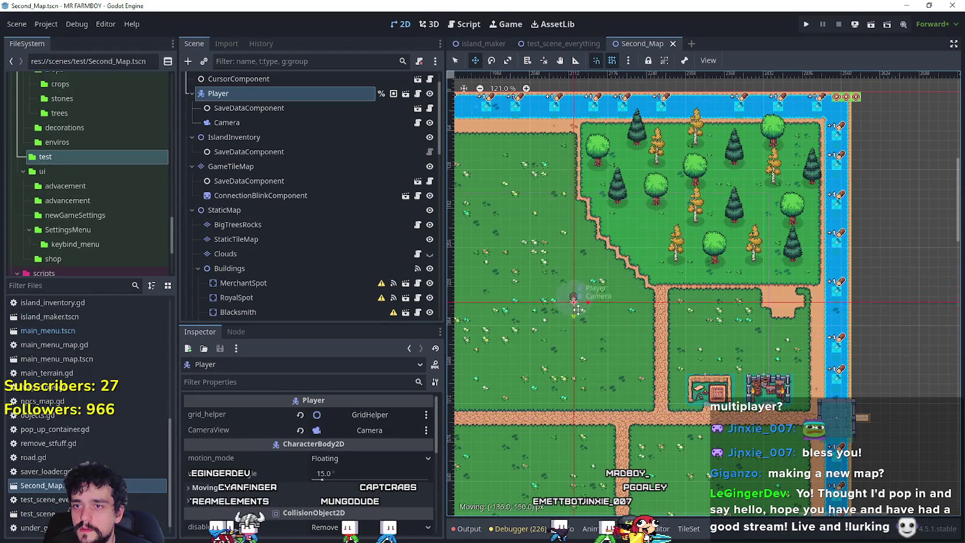
{"action": "left_click_drag", "start_coordinate": [577, 304], "coordinate": [575, 293]}
Reposition the Player up-left, then down onto the road at the crossroads
{"action": "scroll", "coordinate": [705, 219], "scroll_direction": "down", "scroll_amount": 2}
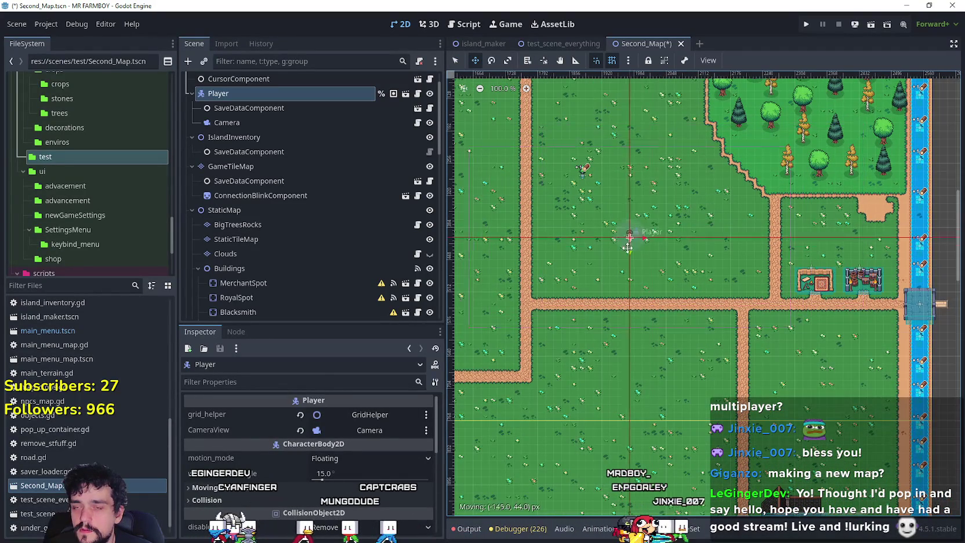
{"action": "scroll", "coordinate": [603, 288], "scroll_direction": "down", "scroll_amount": 2}
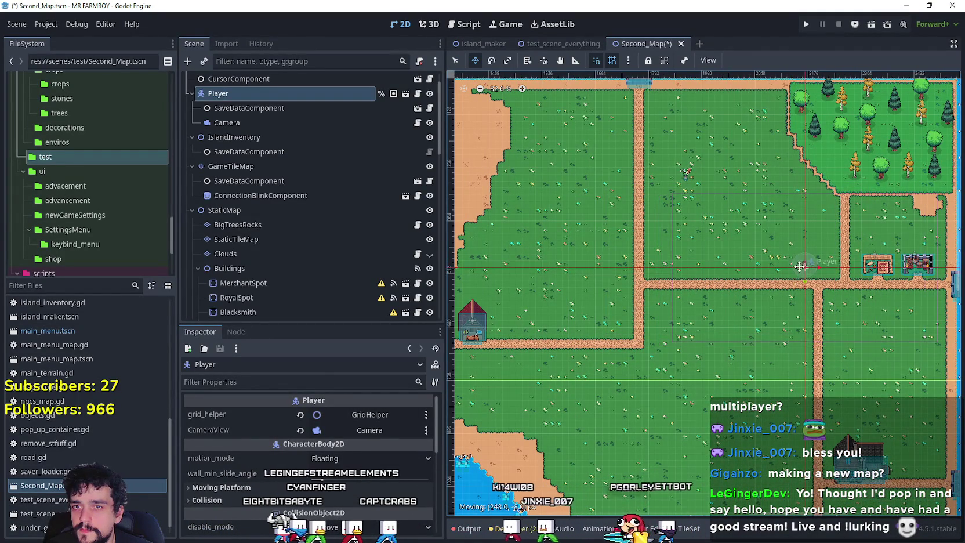
{"action": "scroll", "coordinate": [810, 266], "scroll_direction": "up", "scroll_amount": 3}
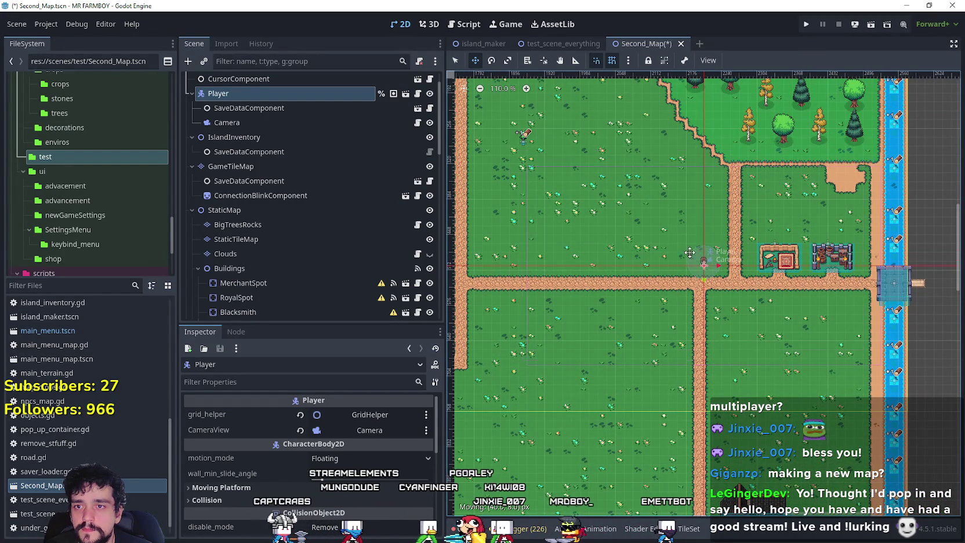
{"action": "left_click_drag", "start_coordinate": [670, 255], "coordinate": [634, 237]}
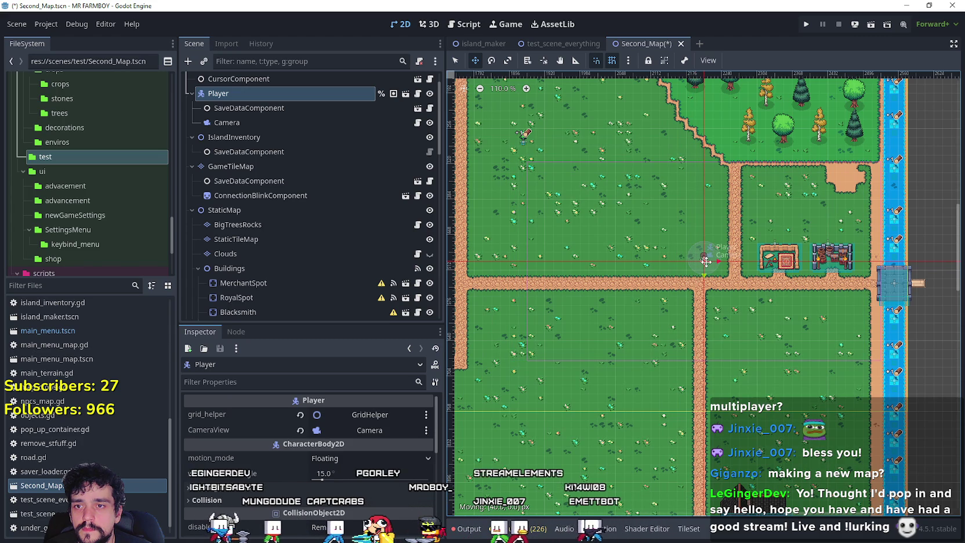
{"action": "scroll", "coordinate": [693, 292], "scroll_direction": "up", "scroll_amount": 3}
{"action": "left_click_drag", "start_coordinate": [701, 235], "coordinate": [701, 251]}
{"action": "scroll", "coordinate": [766, 313], "scroll_direction": "down", "scroll_amount": 2}
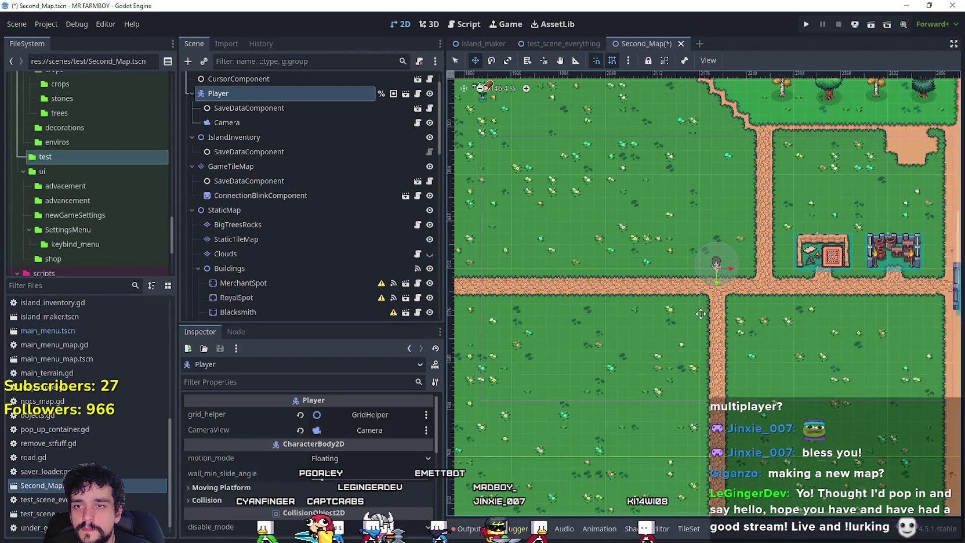
{"action": "scroll", "coordinate": [661, 303], "scroll_direction": "down", "scroll_amount": 6}
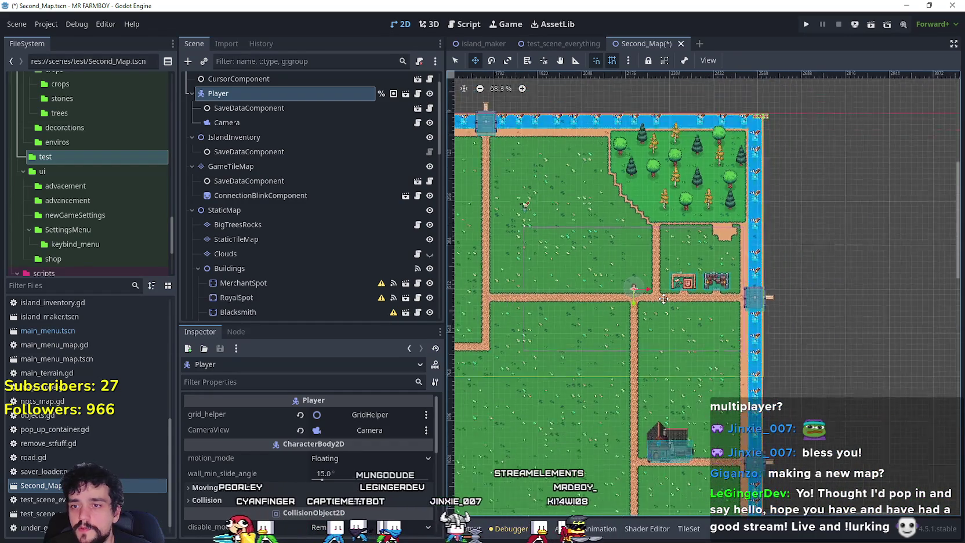
{"action": "scroll", "coordinate": [661, 301], "scroll_direction": "up", "scroll_amount": 5}
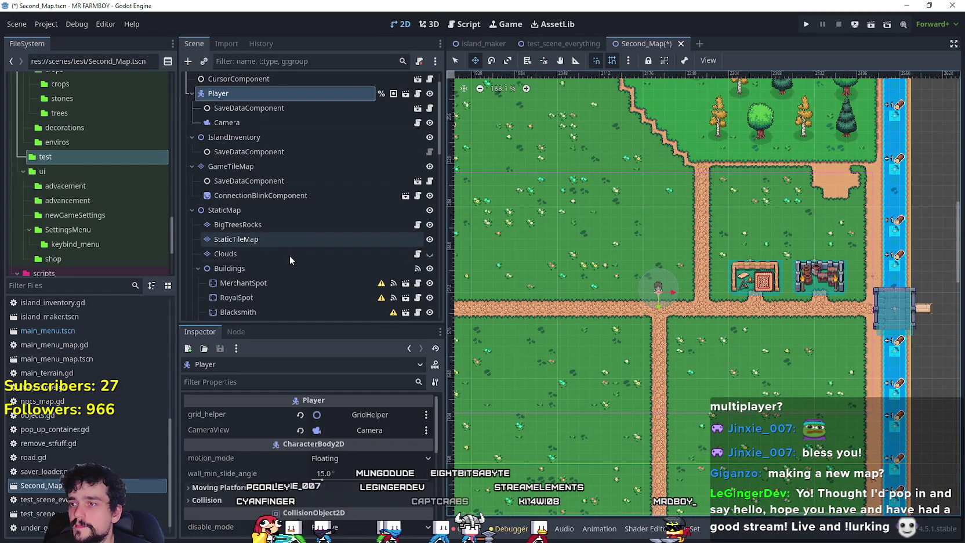
Choose sand as the paint terrain for the GameTileMap, back in Select mode
{"action": "left_click", "coordinate": [242, 167]}
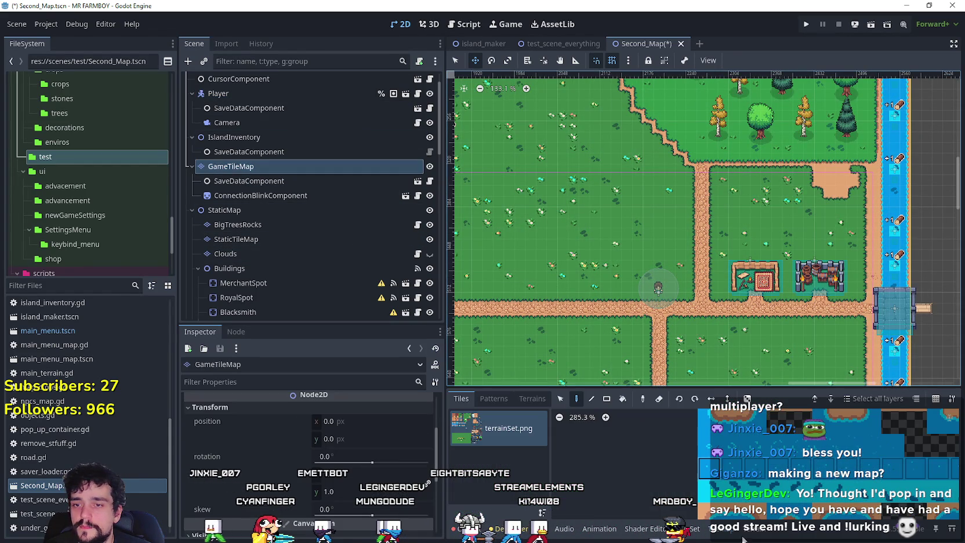
{"action": "left_click", "coordinate": [532, 398]}
{"action": "left_click", "coordinate": [512, 417]}
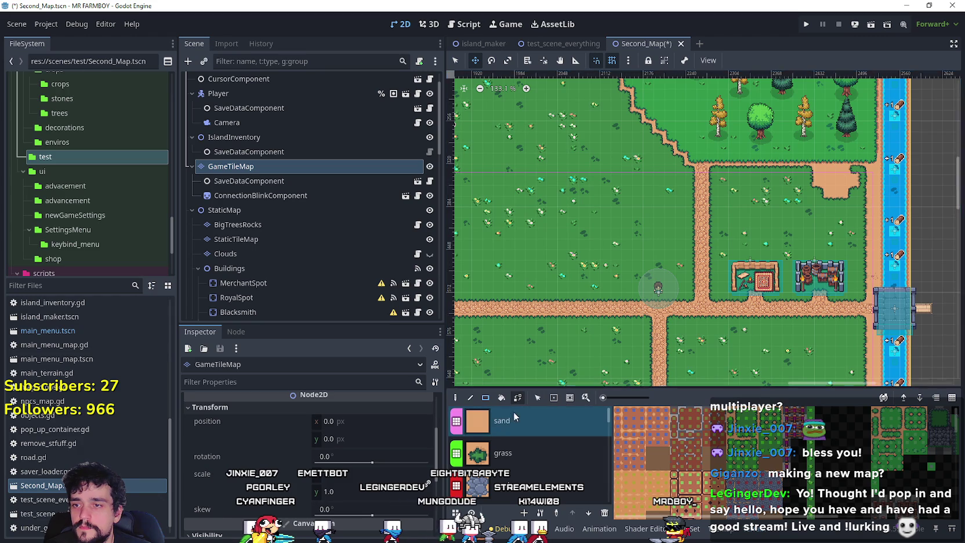
{"action": "scroll", "coordinate": [707, 299], "scroll_direction": "up", "scroll_amount": 3}
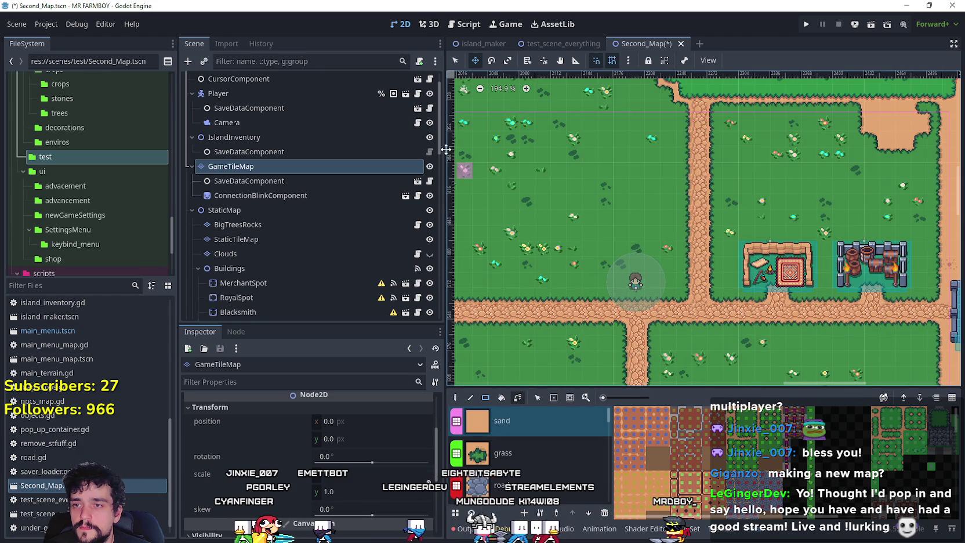
{"action": "left_click", "coordinate": [458, 61]}
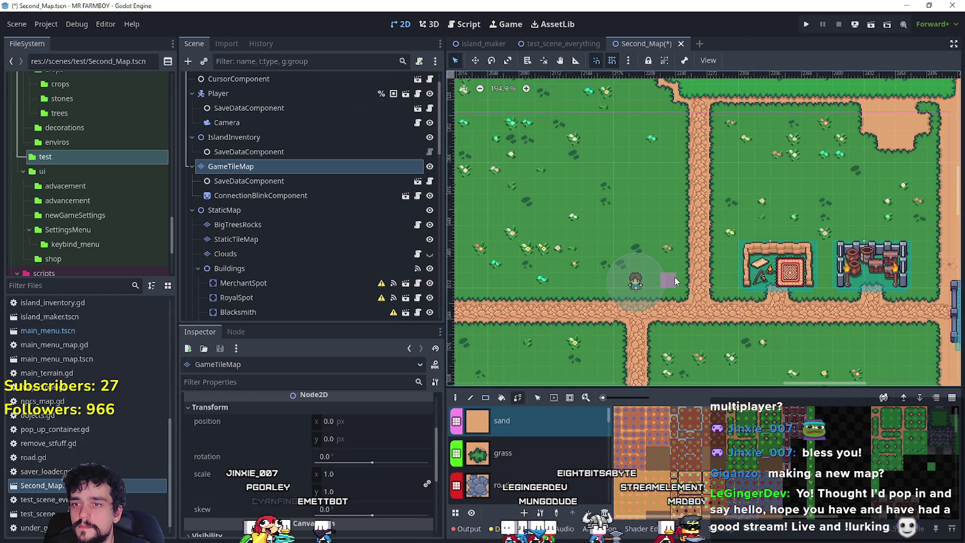
{"action": "scroll", "coordinate": [674, 275], "scroll_direction": "up", "scroll_amount": 2}
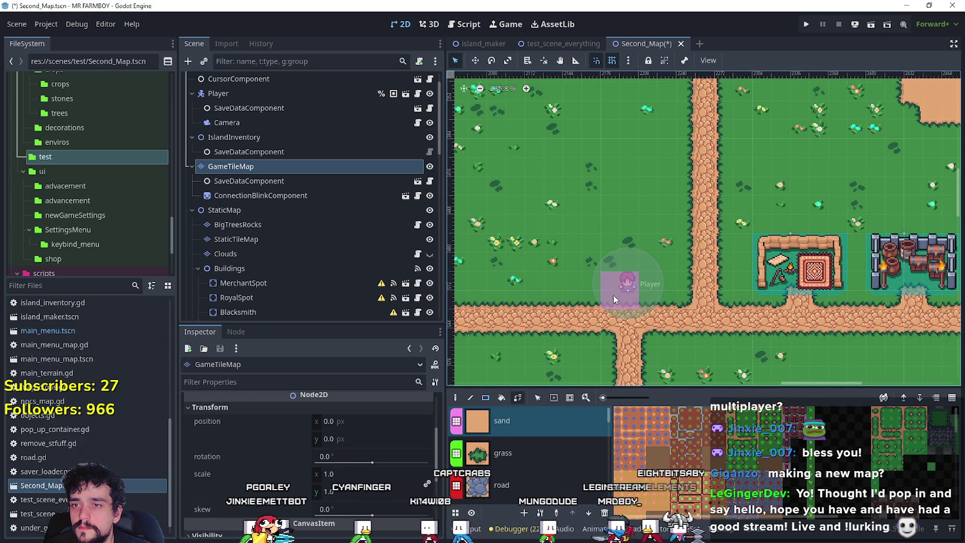
Paint sand under the Player at the crossroads and across the RoyalSpot area
{"action": "left_click", "coordinate": [613, 294]}
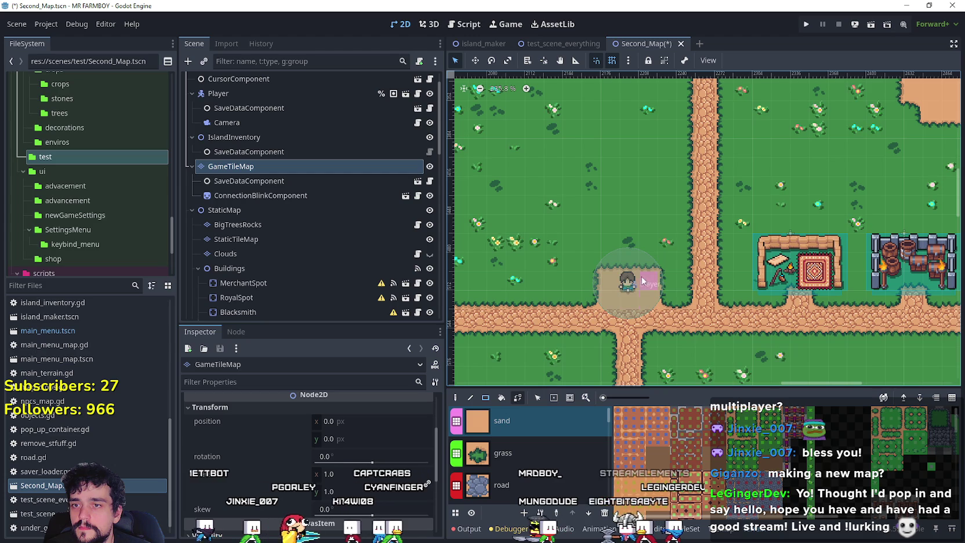
{"action": "left_click", "coordinate": [640, 263]}
{"action": "scroll", "coordinate": [639, 294], "scroll_direction": "down", "scroll_amount": 8}
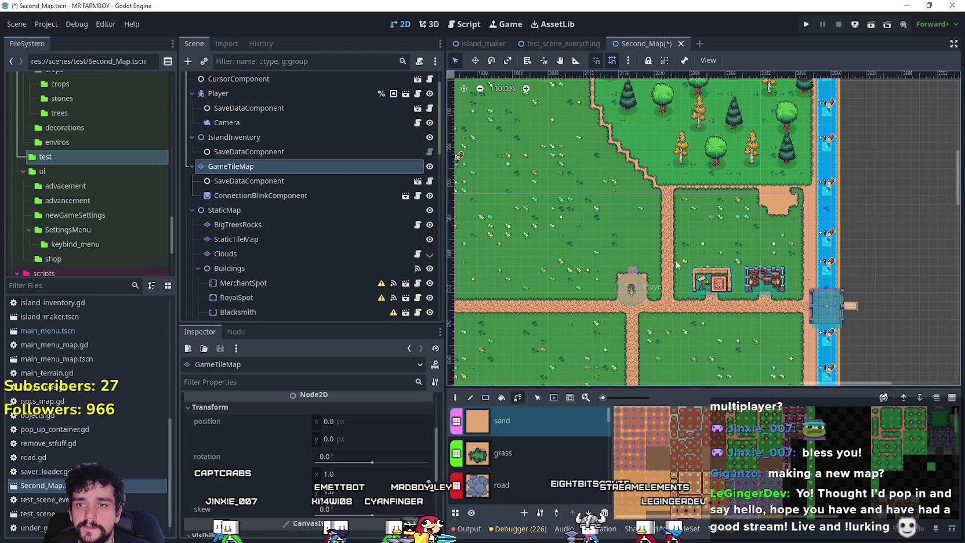
{"action": "scroll", "coordinate": [721, 298], "scroll_direction": "up", "scroll_amount": 6}
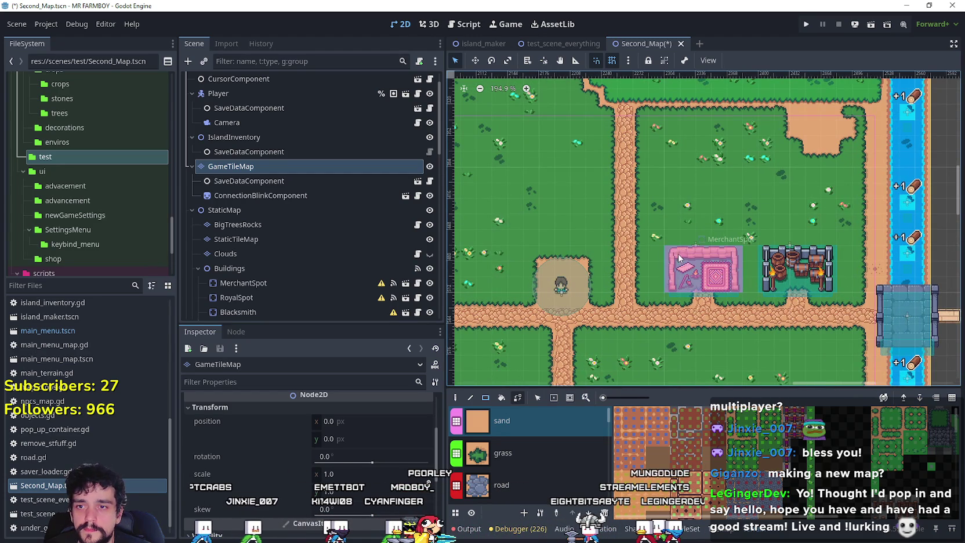
{"action": "scroll", "coordinate": [774, 284], "scroll_direction": "up", "scroll_amount": 4}
{"action": "left_click_drag", "start_coordinate": [787, 283], "coordinate": [858, 241]}
Paint sand tiles across and around the Blacksmith house and its roof
{"action": "scroll", "coordinate": [785, 304], "scroll_direction": "down", "scroll_amount": 4}
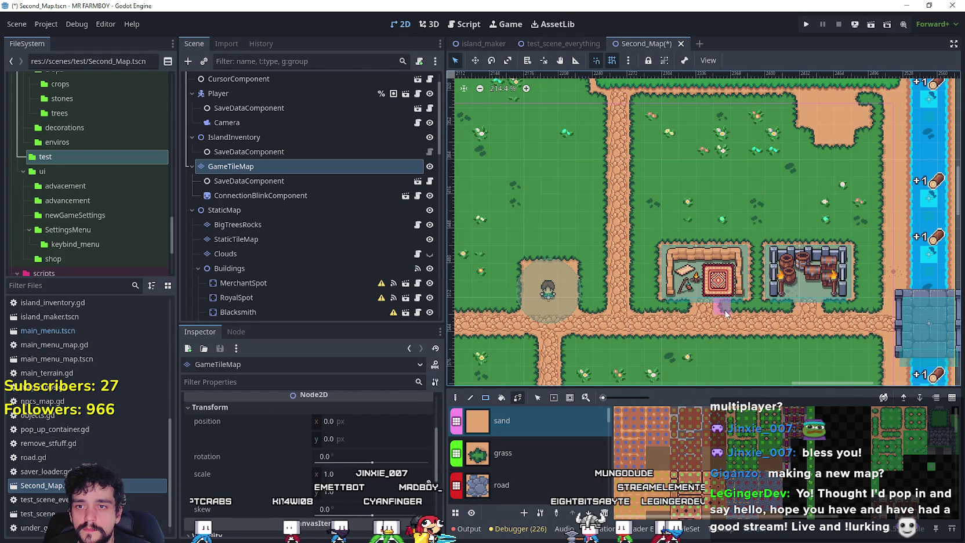
{"action": "scroll", "coordinate": [696, 173], "scroll_direction": "up", "scroll_amount": 3}
{"action": "scroll", "coordinate": [777, 290], "scroll_direction": "up", "scroll_amount": 6}
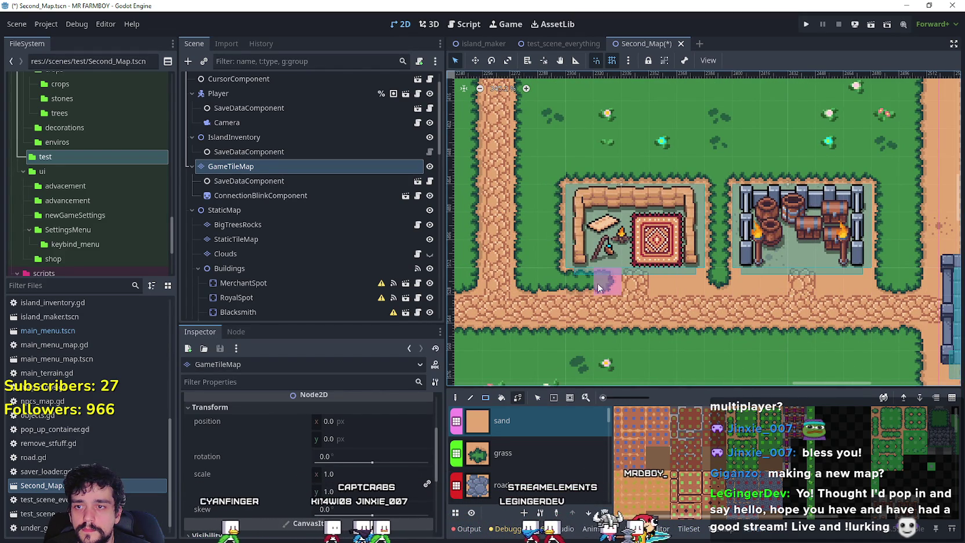
{"action": "scroll", "coordinate": [630, 323], "scroll_direction": "down", "scroll_amount": 2}
{"action": "scroll", "coordinate": [732, 234], "scroll_direction": "down", "scroll_amount": 5}
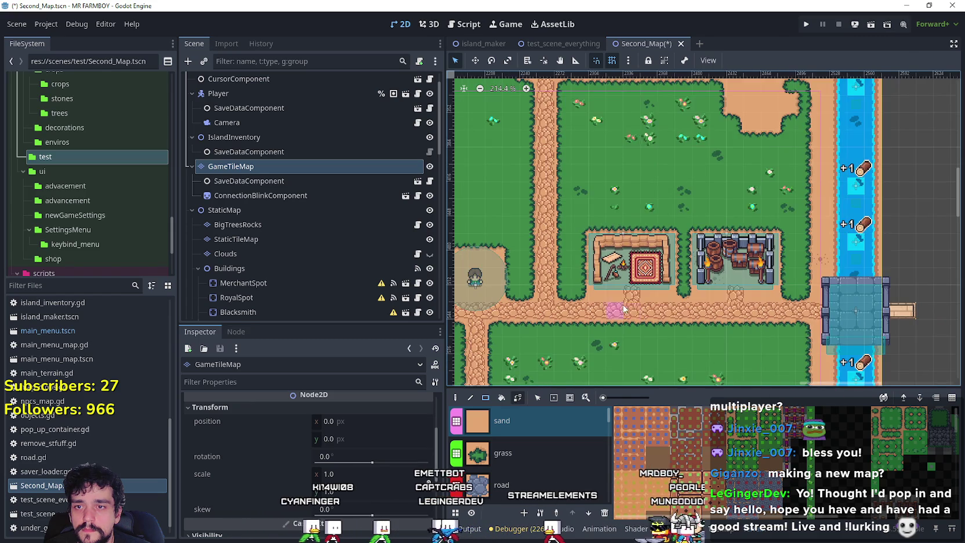
{"action": "scroll", "coordinate": [618, 238], "scroll_direction": "down", "scroll_amount": 7}
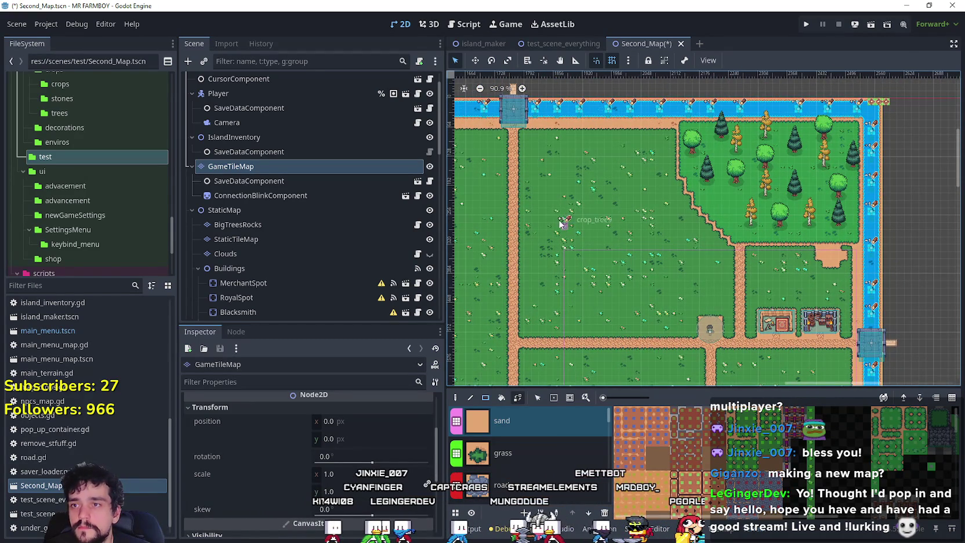
{"action": "scroll", "coordinate": [522, 151], "scroll_direction": "up", "scroll_amount": 5}
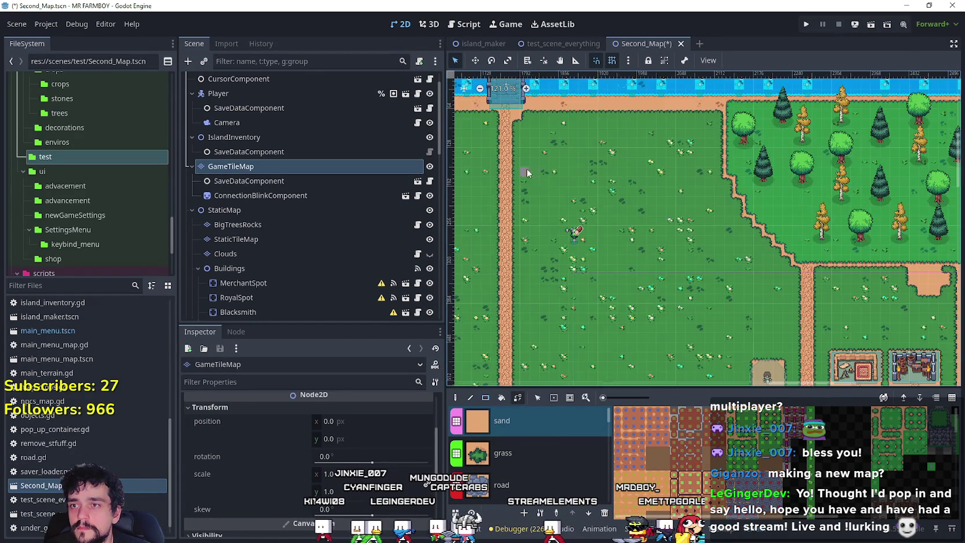
{"action": "scroll", "coordinate": [665, 219], "scroll_direction": "down", "scroll_amount": 9}
{"action": "scroll", "coordinate": [658, 208], "scroll_direction": "up", "scroll_amount": 9}
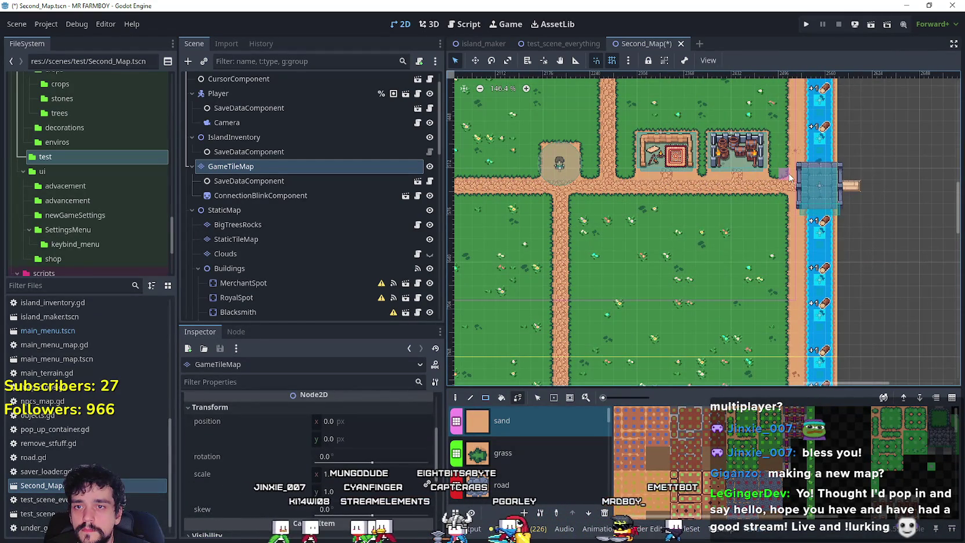
{"action": "scroll", "coordinate": [772, 251], "scroll_direction": "down", "scroll_amount": 9}
{"action": "scroll", "coordinate": [761, 272], "scroll_direction": "up", "scroll_amount": 4}
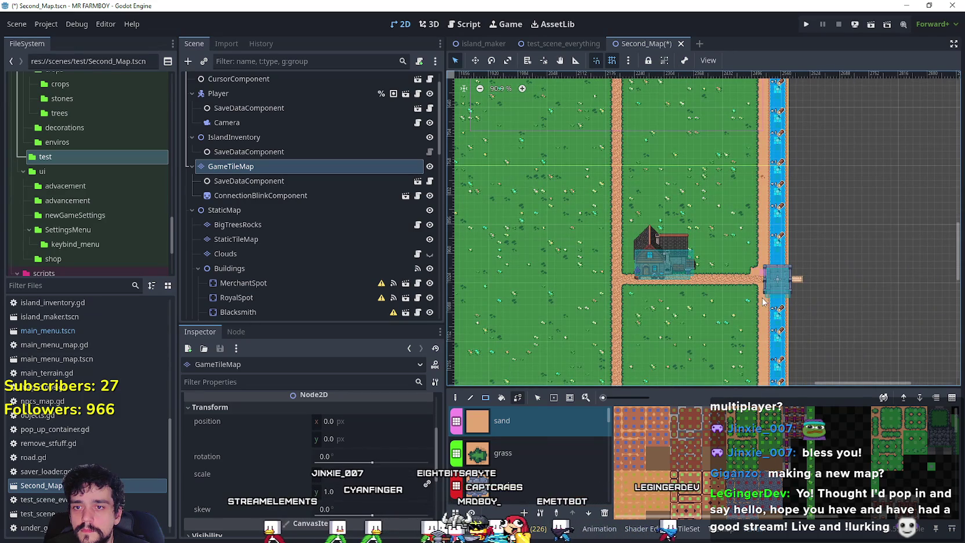
{"action": "scroll", "coordinate": [648, 236], "scroll_direction": "up", "scroll_amount": 9}
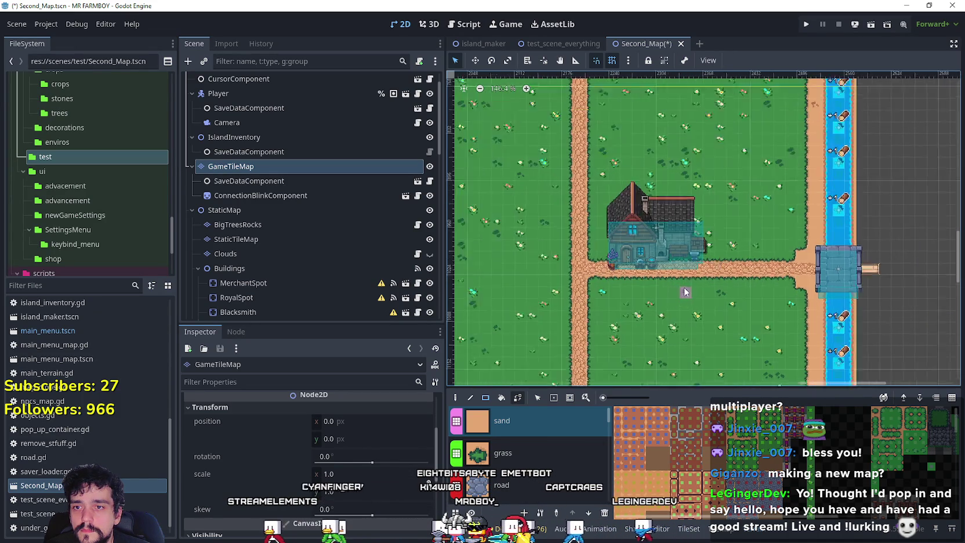
{"action": "scroll", "coordinate": [573, 231], "scroll_direction": "up", "scroll_amount": 4}
{"action": "mouse_move", "coordinate": [557, 234]}
{"action": "left_mouse_down"}
{"action": "mouse_move", "coordinate": [601, 177]}
{"action": "mouse_move", "coordinate": [729, 174]}
{"action": "left_mouse_up"}
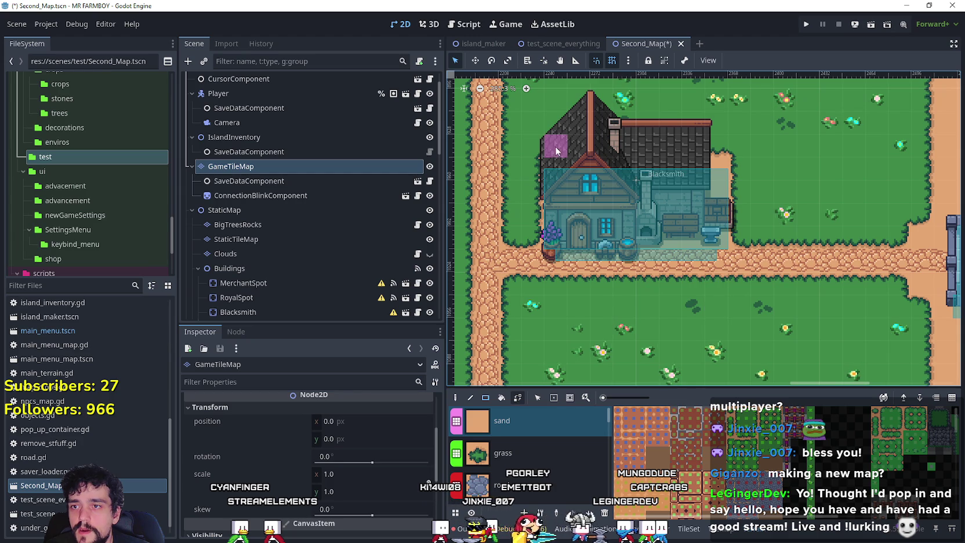
{"action": "left_click_drag", "start_coordinate": [723, 165], "coordinate": [556, 225]}
{"action": "left_click_drag", "start_coordinate": [548, 174], "coordinate": [714, 123]}
Pan the map up to view the fields and the river
{"action": "scroll", "coordinate": [701, 141], "scroll_direction": "down", "scroll_amount": 8}
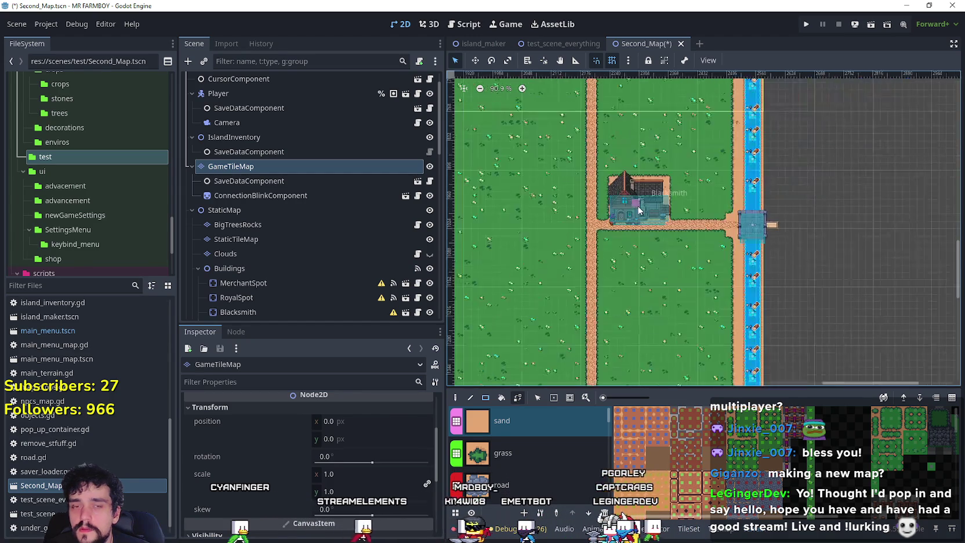
{"action": "scroll", "coordinate": [674, 271], "scroll_direction": "up", "scroll_amount": 5}
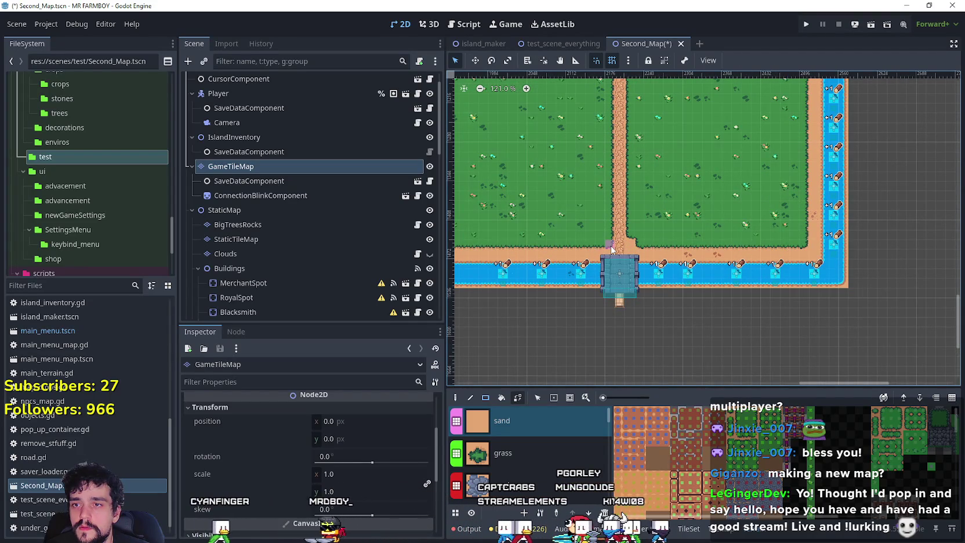
{"action": "scroll", "coordinate": [612, 249], "scroll_direction": "up", "scroll_amount": 5}
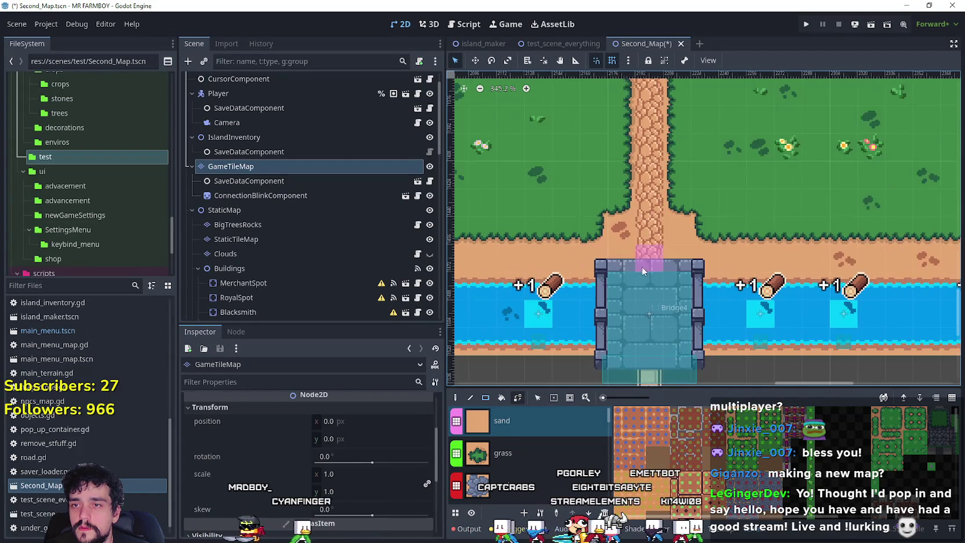
{"action": "scroll", "coordinate": [688, 252], "scroll_direction": "down", "scroll_amount": 5}
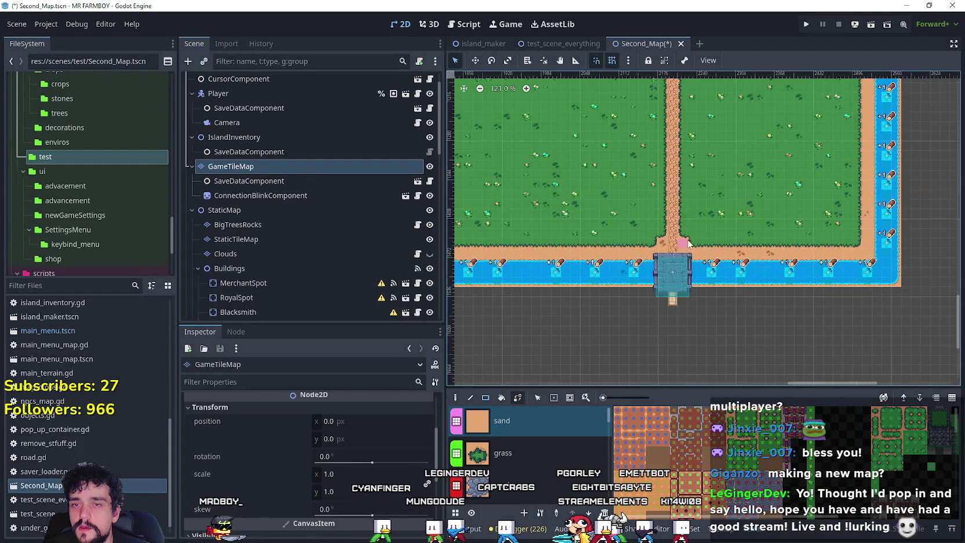
{"action": "scroll", "coordinate": [715, 134], "scroll_direction": "down", "scroll_amount": 1}
{"action": "mouse_move", "coordinate": [714, 134]}
{"action": "left_mouse_down"}
{"action": "mouse_move", "coordinate": [726, 300]}
{"action": "mouse_move", "coordinate": [708, 151]}
{"action": "mouse_move", "coordinate": [711, 348]}
{"action": "mouse_move", "coordinate": [725, 148]}
{"action": "left_mouse_up"}
Zoom and pan around the map to bring the church toward the view centre
{"action": "scroll", "coordinate": [712, 359], "scroll_direction": "down", "scroll_amount": 2}
{"action": "scroll", "coordinate": [712, 358], "scroll_direction": "up", "scroll_amount": 1}
{"action": "scroll", "coordinate": [725, 148], "scroll_direction": "up", "scroll_amount": 5}
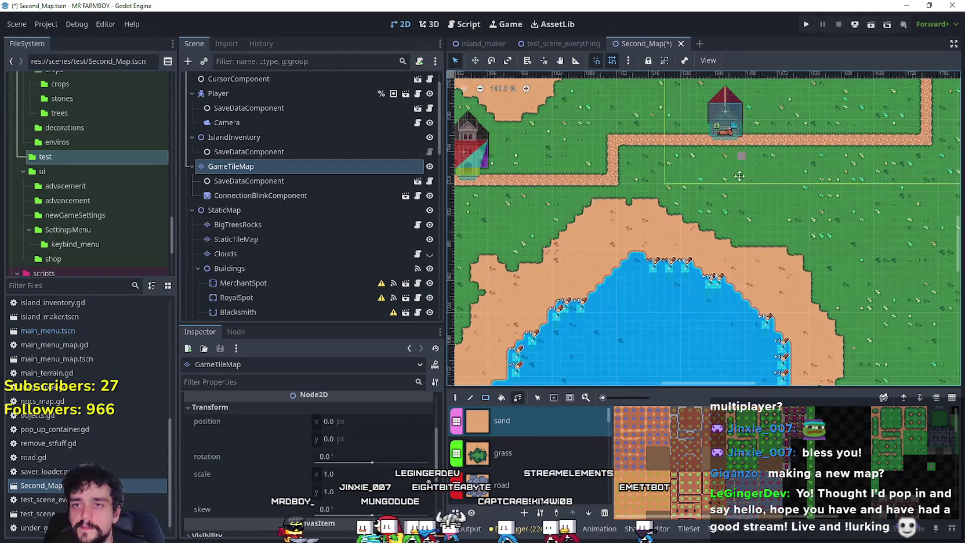
{"action": "scroll", "coordinate": [738, 243], "scroll_direction": "up", "scroll_amount": 5}
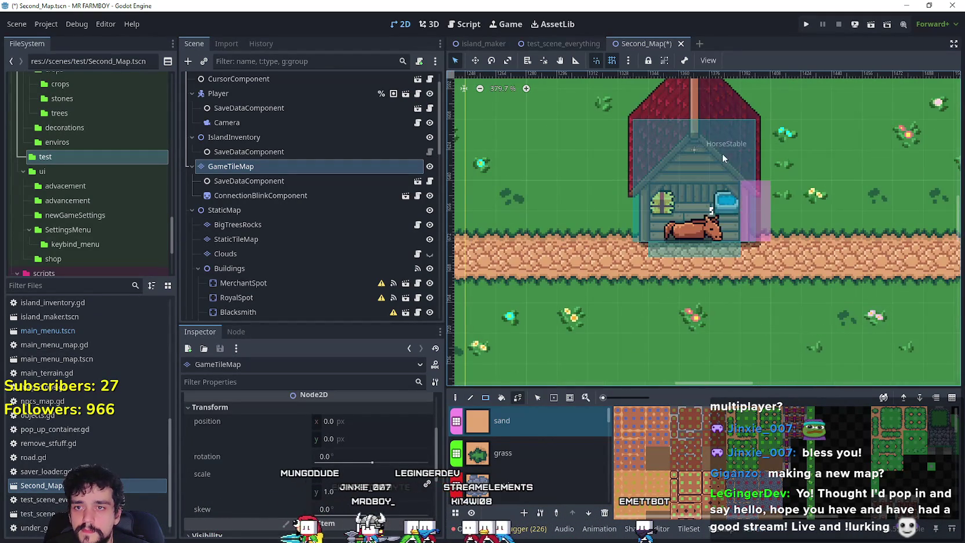
{"action": "scroll", "coordinate": [642, 111], "scroll_direction": "down", "scroll_amount": 11}
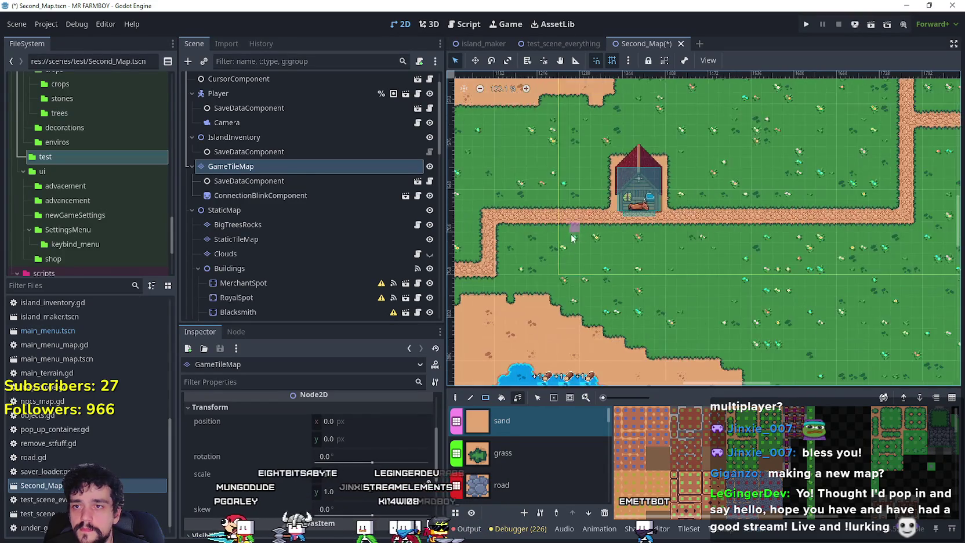
{"action": "scroll", "coordinate": [725, 220], "scroll_direction": "up", "scroll_amount": 7}
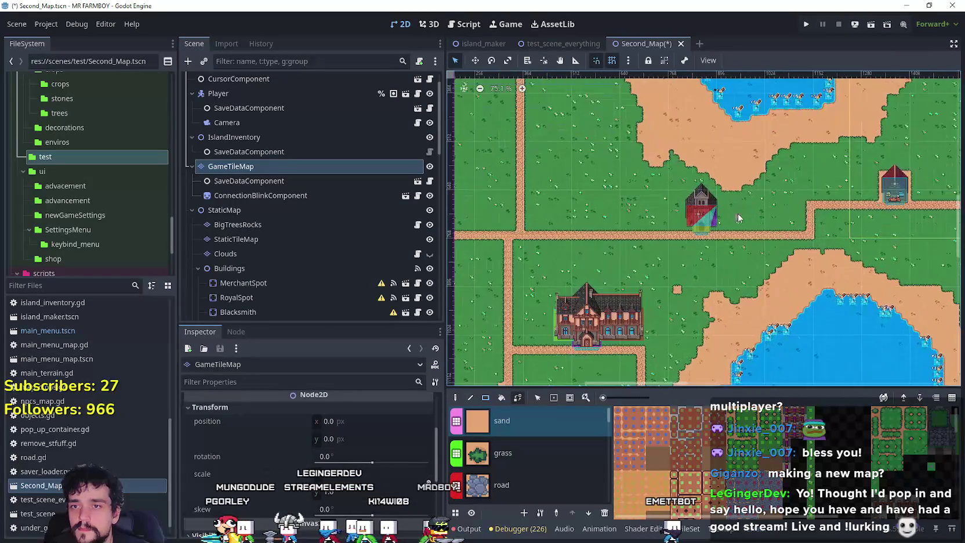
{"action": "scroll", "coordinate": [718, 229], "scroll_direction": "up", "scroll_amount": 5}
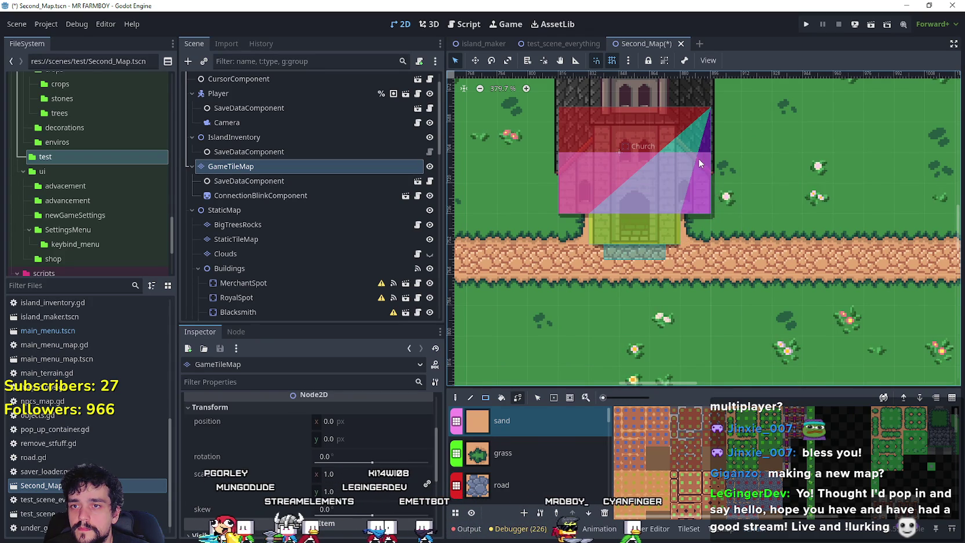
{"action": "scroll", "coordinate": [625, 198], "scroll_direction": "down", "scroll_amount": 1}
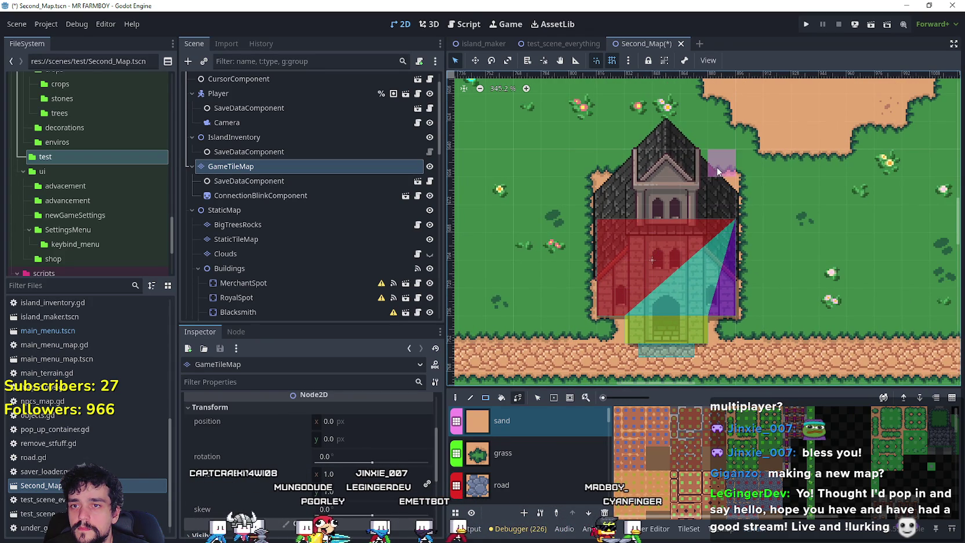
{"action": "scroll", "coordinate": [661, 226], "scroll_direction": "down", "scroll_amount": 4}
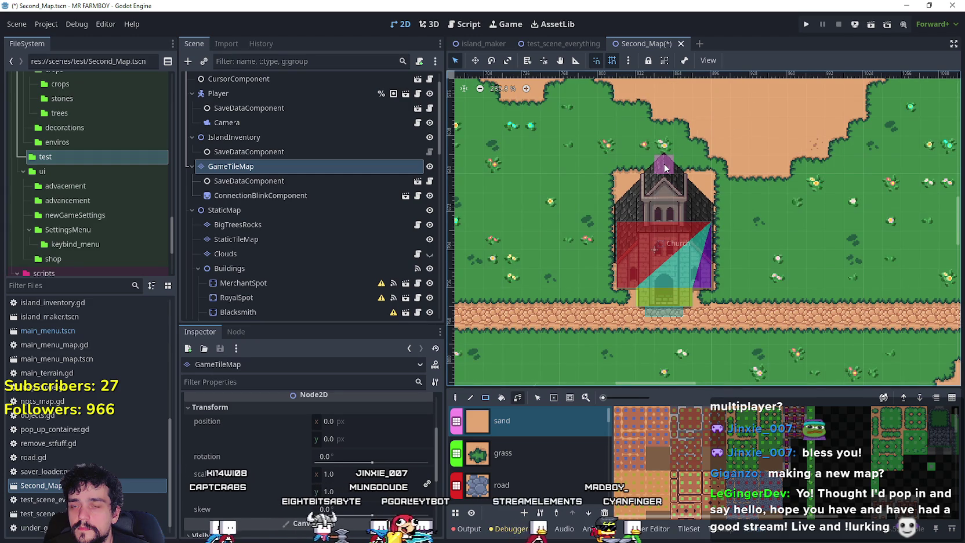
{"action": "scroll", "coordinate": [677, 176], "scroll_direction": "down", "scroll_amount": 5}
{"action": "left_click_drag", "start_coordinate": [800, 246], "coordinate": [832, 194]}
{"action": "scroll", "coordinate": [728, 151], "scroll_direction": "up", "scroll_amount": 2}
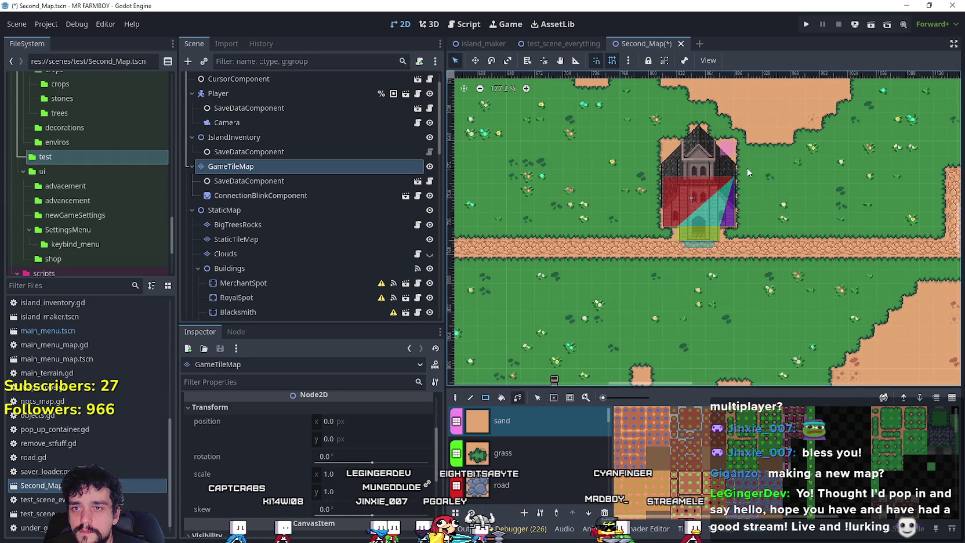
Reselect sand as the painting terrain after briefly choosing grass
{"action": "left_click", "coordinate": [603, 453]}
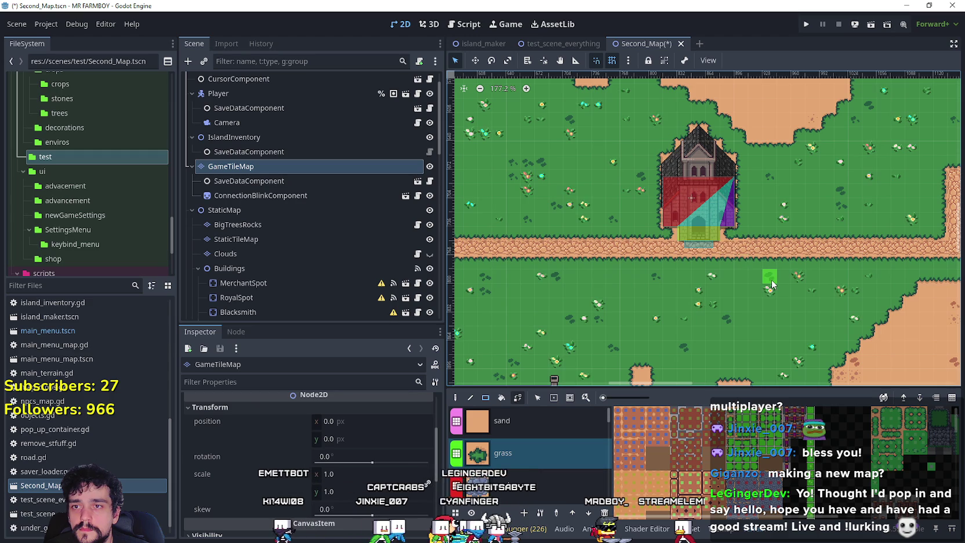
{"action": "scroll", "coordinate": [771, 284], "scroll_direction": "down", "scroll_amount": 1}
{"action": "scroll", "coordinate": [574, 290], "scroll_direction": "down", "scroll_amount": 1}
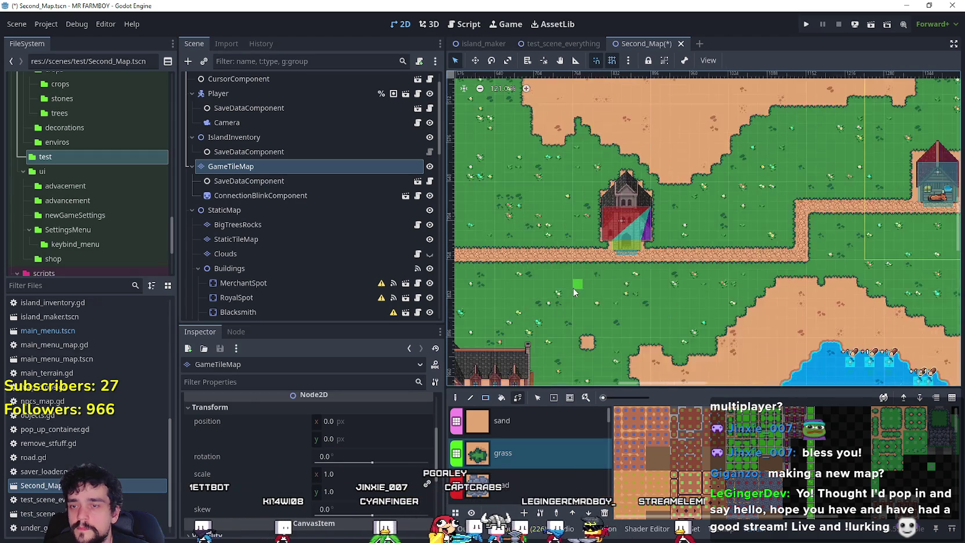
{"action": "scroll", "coordinate": [574, 290], "scroll_direction": "up", "scroll_amount": 1}
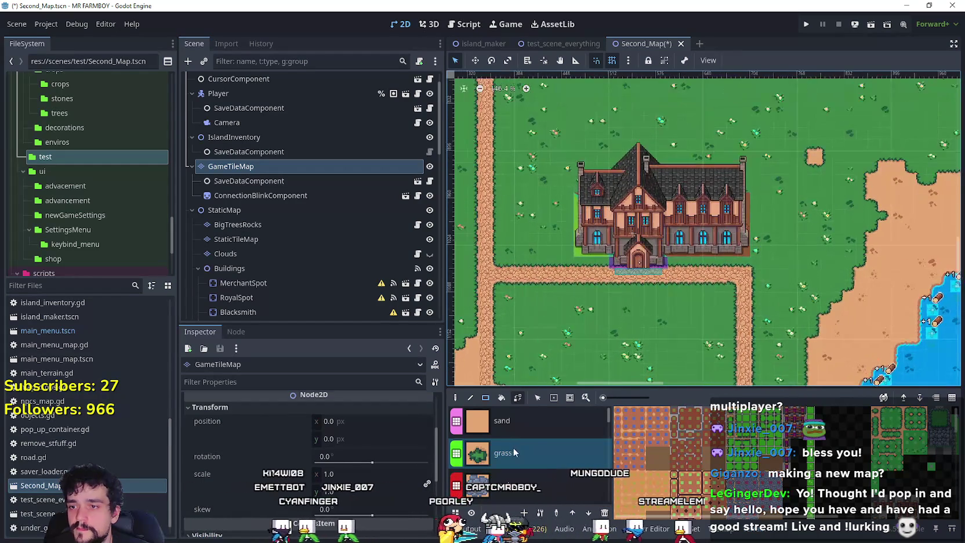
{"action": "left_click", "coordinate": [529, 420]}
{"action": "scroll", "coordinate": [614, 266], "scroll_direction": "up", "scroll_amount": 2}
{"action": "scroll", "coordinate": [583, 261], "scroll_direction": "up", "scroll_amount": 1}
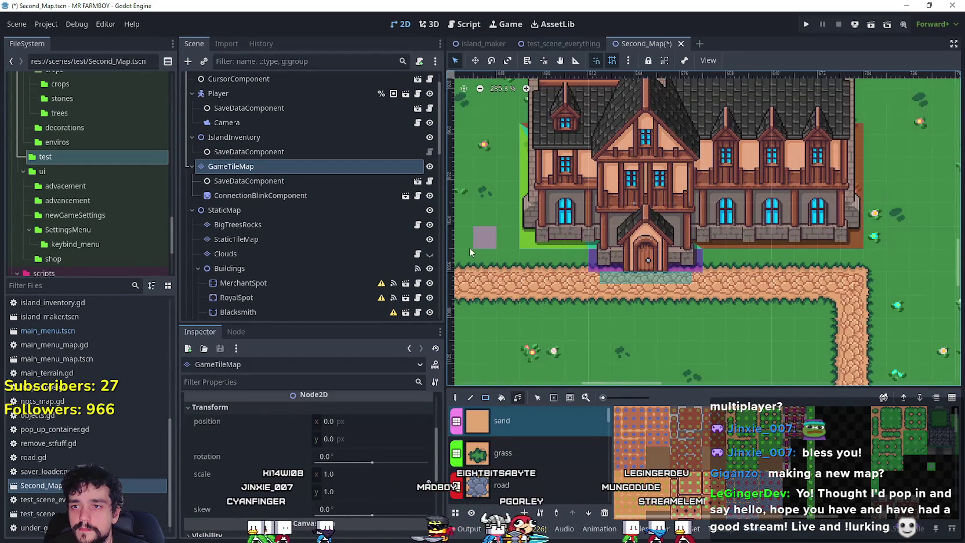
{"action": "scroll", "coordinate": [615, 270], "scroll_direction": "up", "scroll_amount": 2}
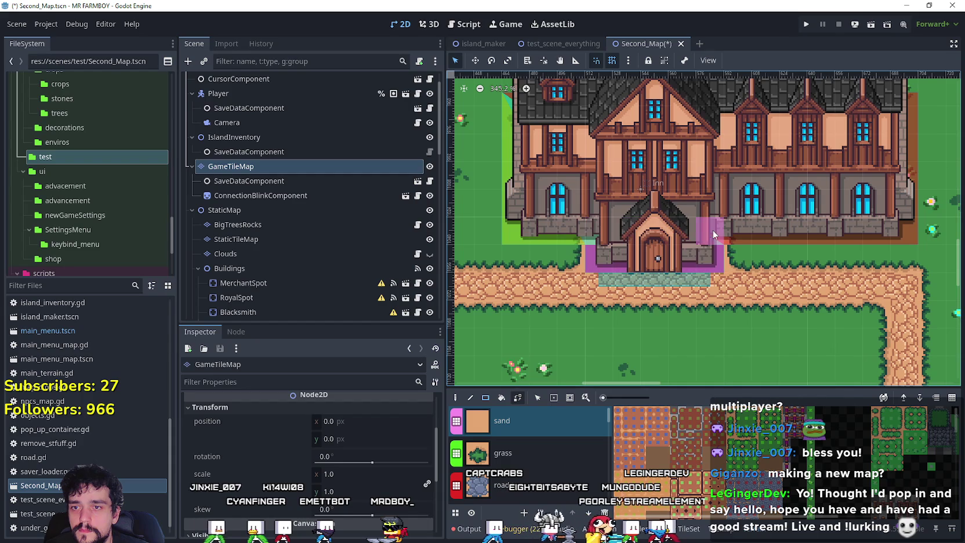
Paint sand over the ground around and beneath the inn
{"action": "left_click_drag", "start_coordinate": [522, 242], "coordinate": [903, 102]}
{"action": "scroll", "coordinate": [841, 163], "scroll_direction": "up", "scroll_amount": 3}
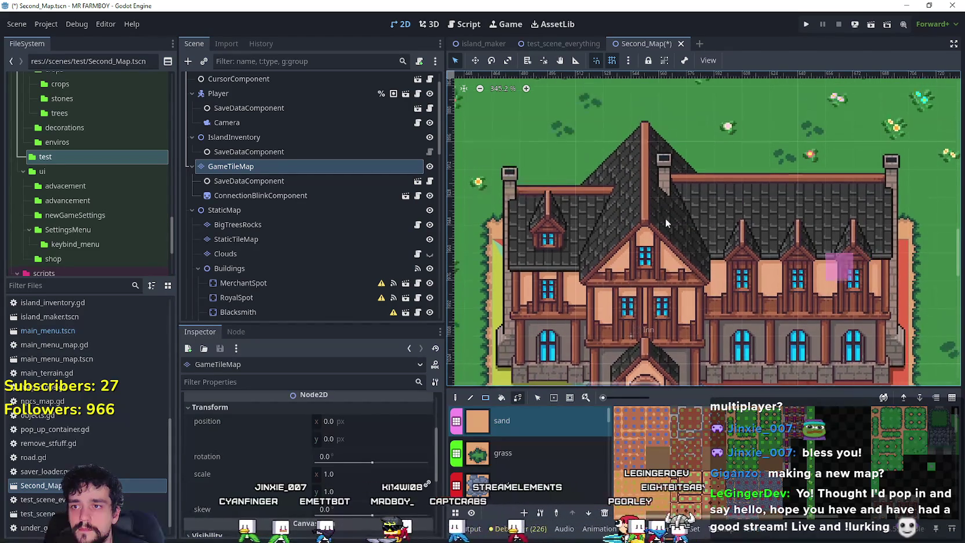
{"action": "mouse_move", "coordinate": [493, 205]}
{"action": "left_mouse_down"}
{"action": "mouse_move", "coordinate": [896, 200]}
{"action": "mouse_move", "coordinate": [899, 184]}
{"action": "mouse_move", "coordinate": [508, 186]}
{"action": "mouse_move", "coordinate": [519, 183]}
{"action": "left_mouse_up"}
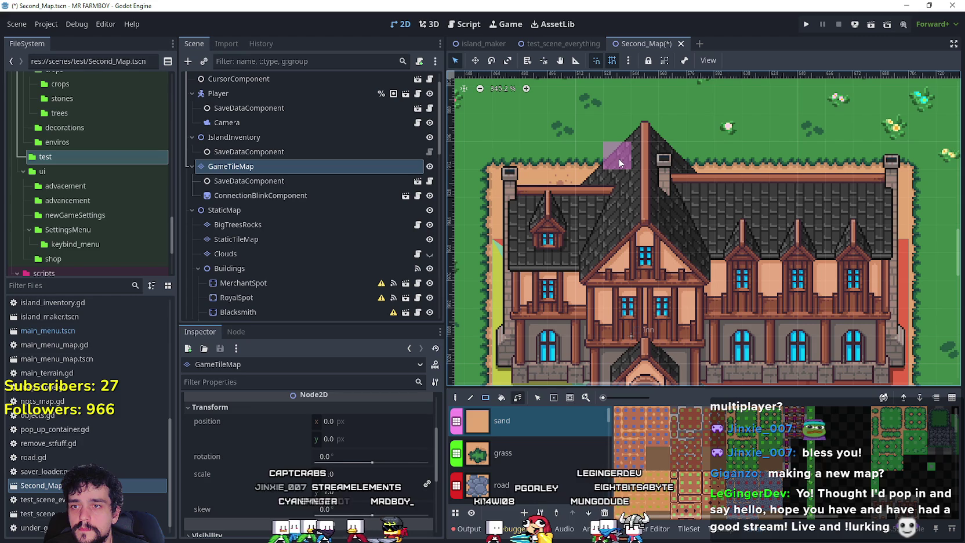
{"action": "scroll", "coordinate": [690, 235], "scroll_direction": "down", "scroll_amount": 5}
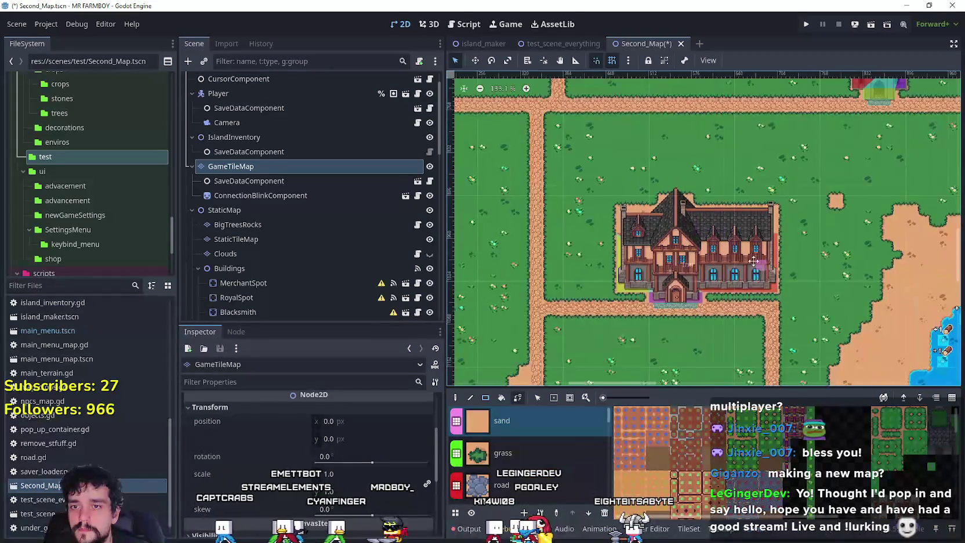
{"action": "scroll", "coordinate": [690, 243], "scroll_direction": "down", "scroll_amount": 5}
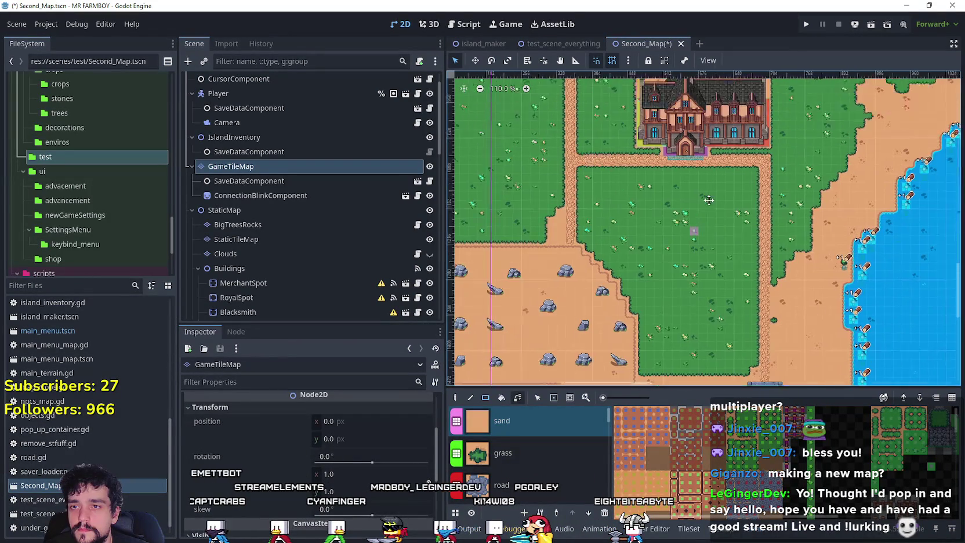
{"action": "scroll", "coordinate": [838, 250], "scroll_direction": "down", "scroll_amount": 3}
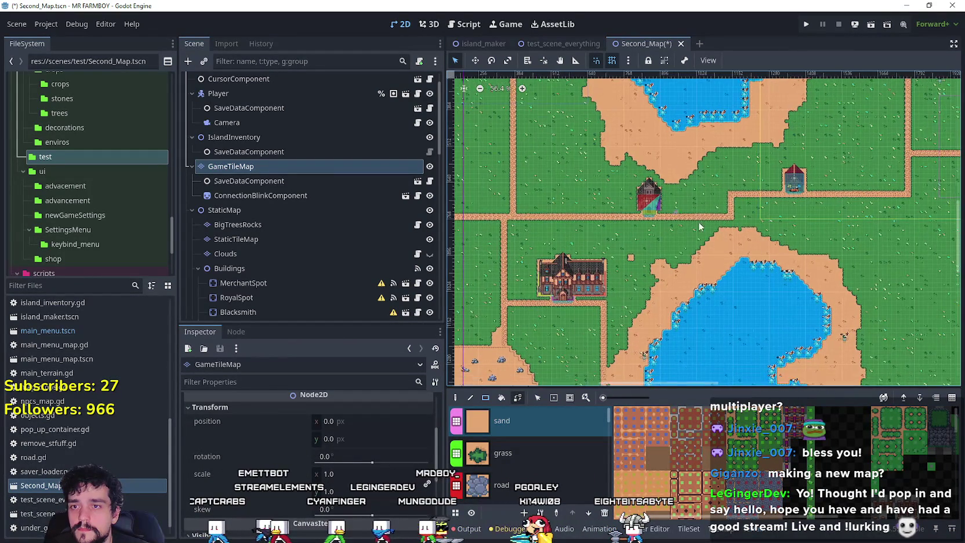
{"action": "scroll", "coordinate": [632, 284], "scroll_direction": "up", "scroll_amount": 2}
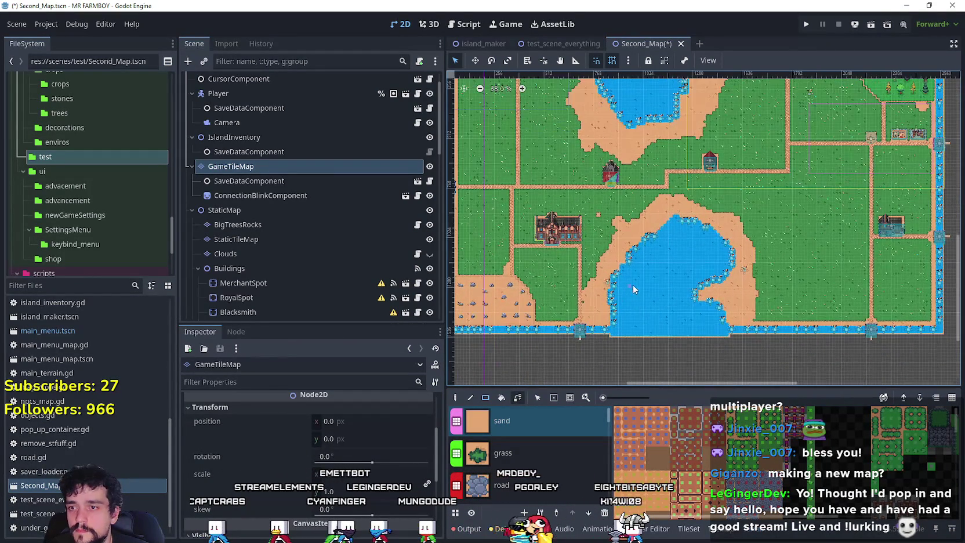
Save Second_Map.tscn and zoom out to review the whole map and the Inn's sand border
{"action": "key", "text": "ctrl+s"}
{"action": "scroll", "coordinate": [835, 169], "scroll_direction": "up", "scroll_amount": 3}
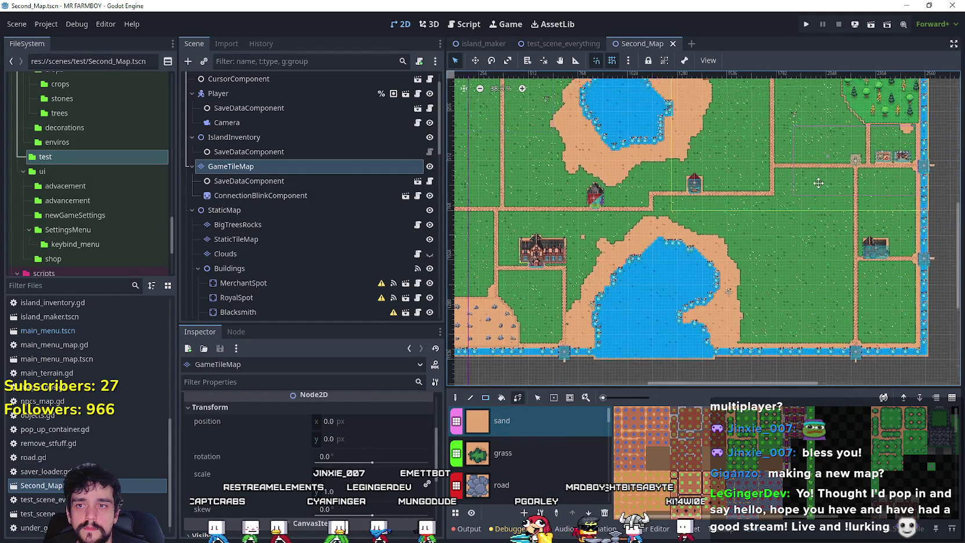
{"action": "scroll", "coordinate": [690, 177], "scroll_direction": "up", "scroll_amount": 1}
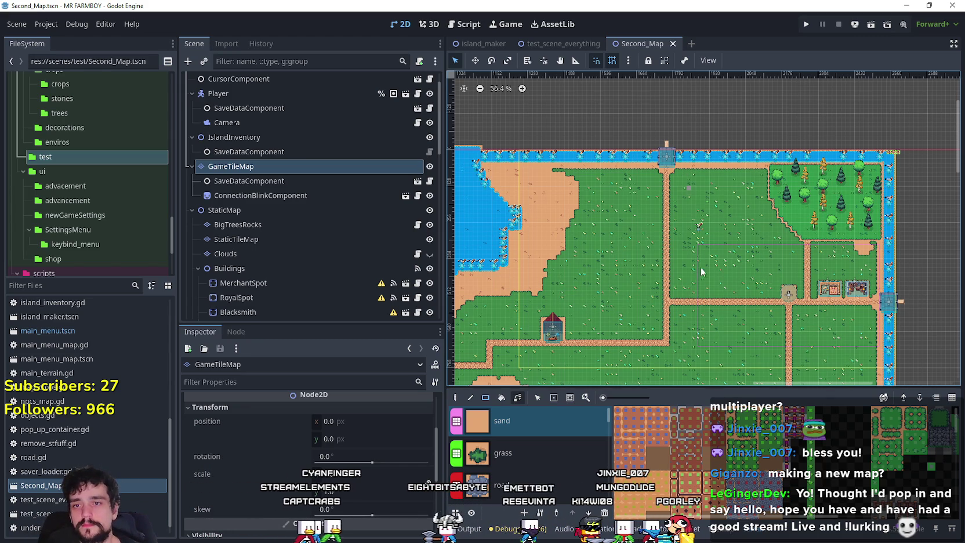
{"action": "scroll", "coordinate": [704, 240], "scroll_direction": "down", "scroll_amount": 3}
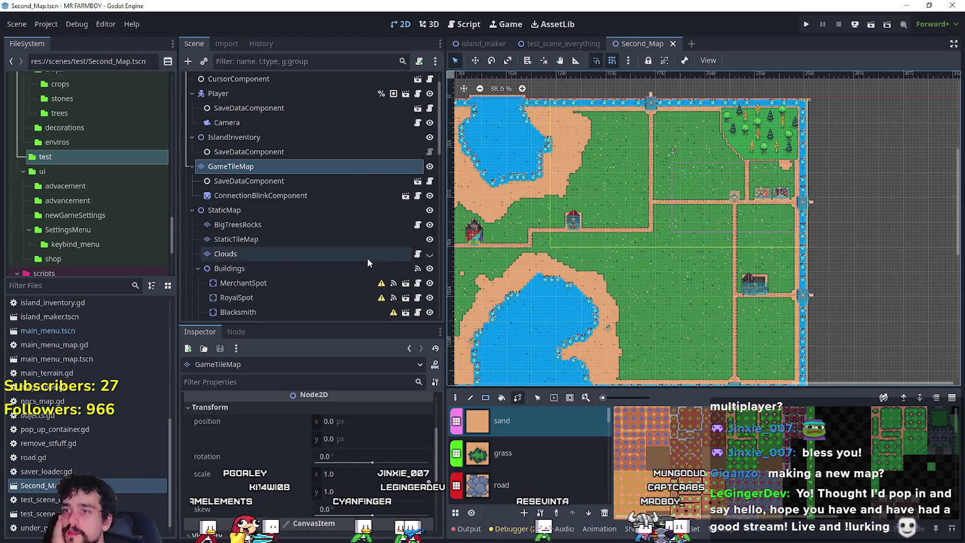
{"action": "left_click", "coordinate": [424, 253]}
{"action": "scroll", "coordinate": [687, 280], "scroll_direction": "down", "scroll_amount": 3}
{"action": "scroll", "coordinate": [676, 292], "scroll_direction": "down", "scroll_amount": 1}
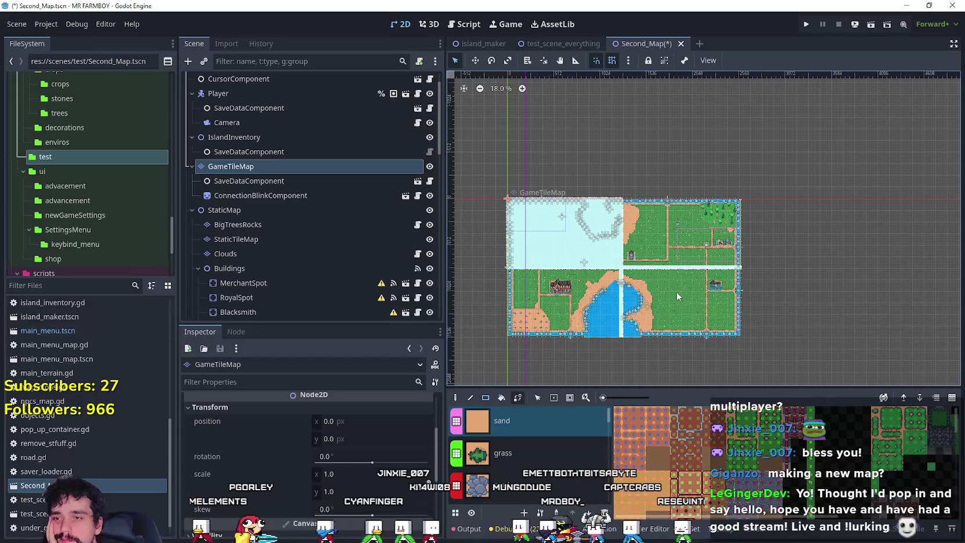
{"action": "scroll", "coordinate": [636, 360], "scroll_direction": "up", "scroll_amount": 2}
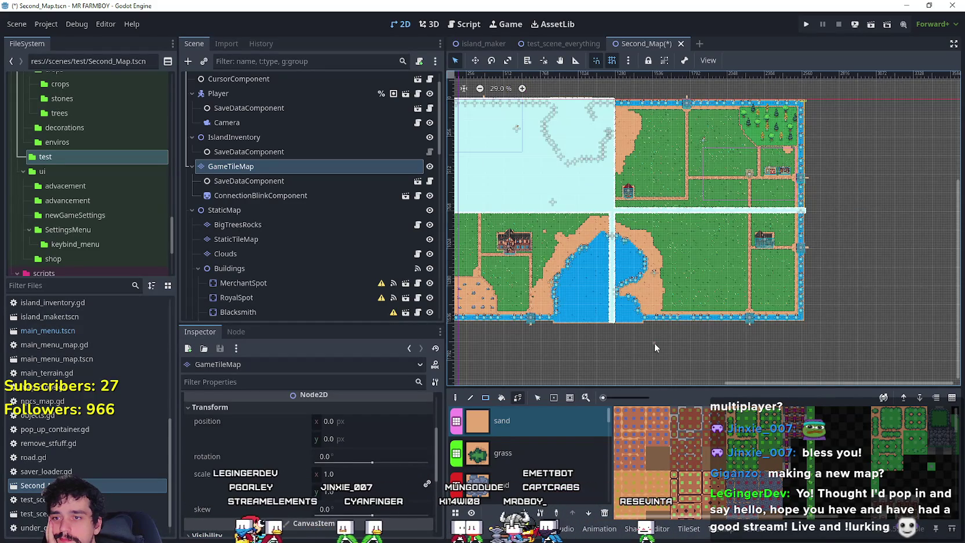
{"action": "scroll", "coordinate": [662, 332], "scroll_direction": "up", "scroll_amount": 3}
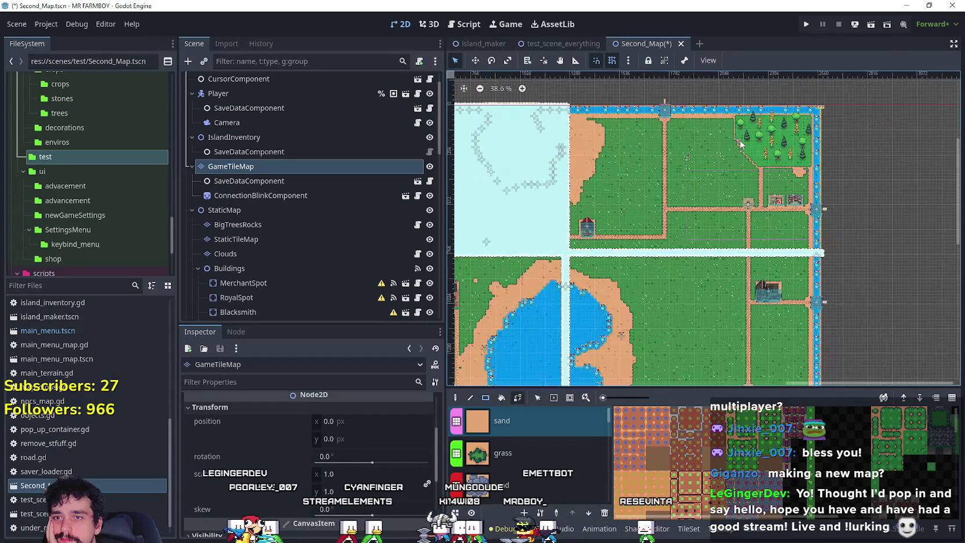
{"action": "scroll", "coordinate": [652, 159], "scroll_direction": "up", "scroll_amount": 2}
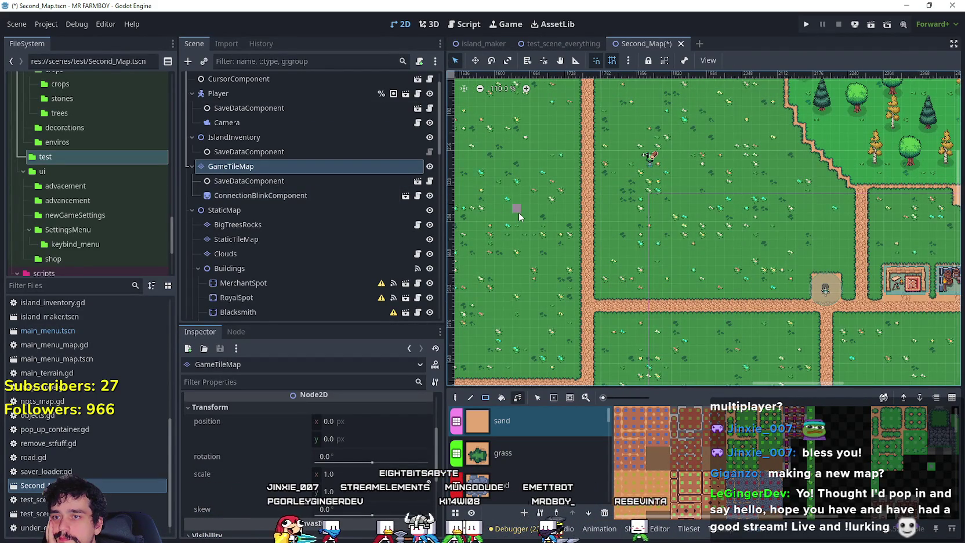
{"action": "scroll", "coordinate": [515, 213], "scroll_direction": "down", "scroll_amount": 2}
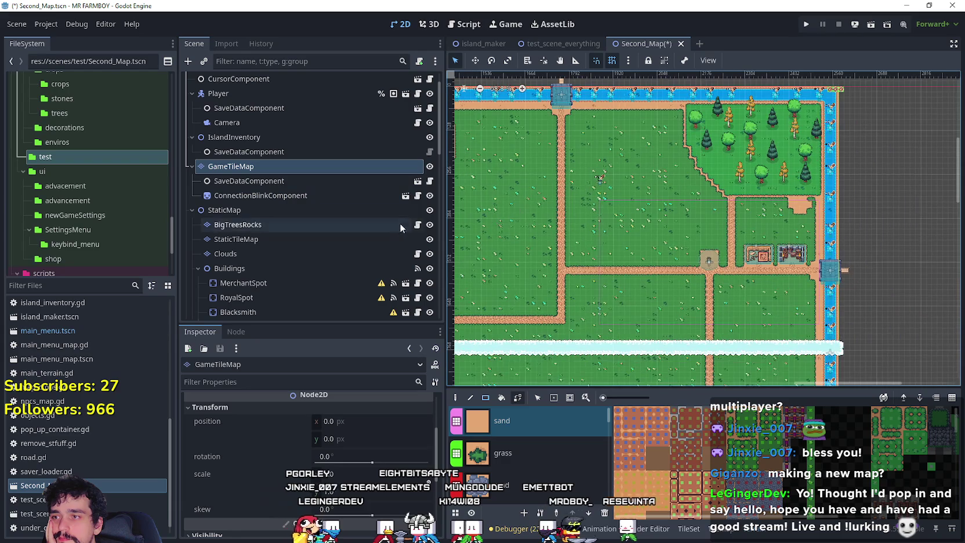
{"action": "left_click", "coordinate": [430, 254]}
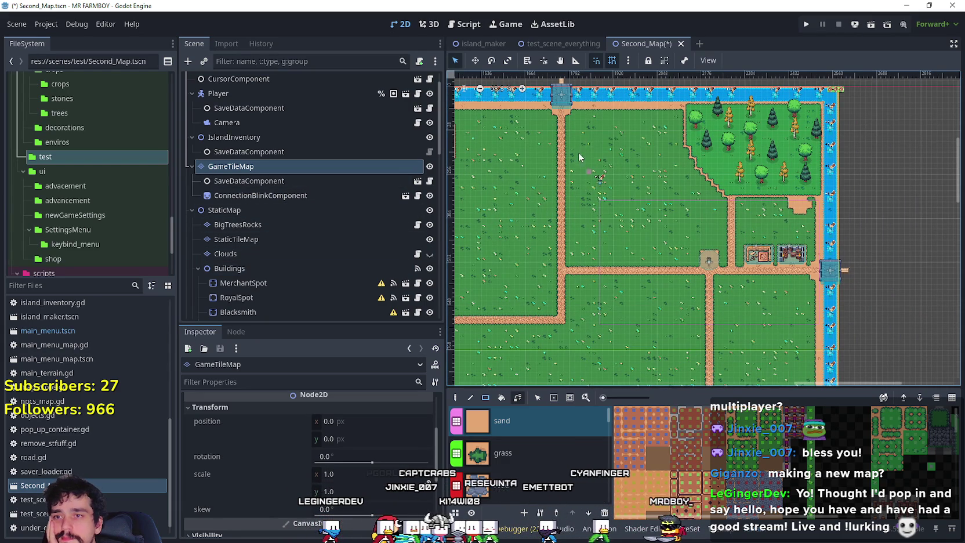
{"action": "scroll", "coordinate": [592, 180], "scroll_direction": "up", "scroll_amount": 4}
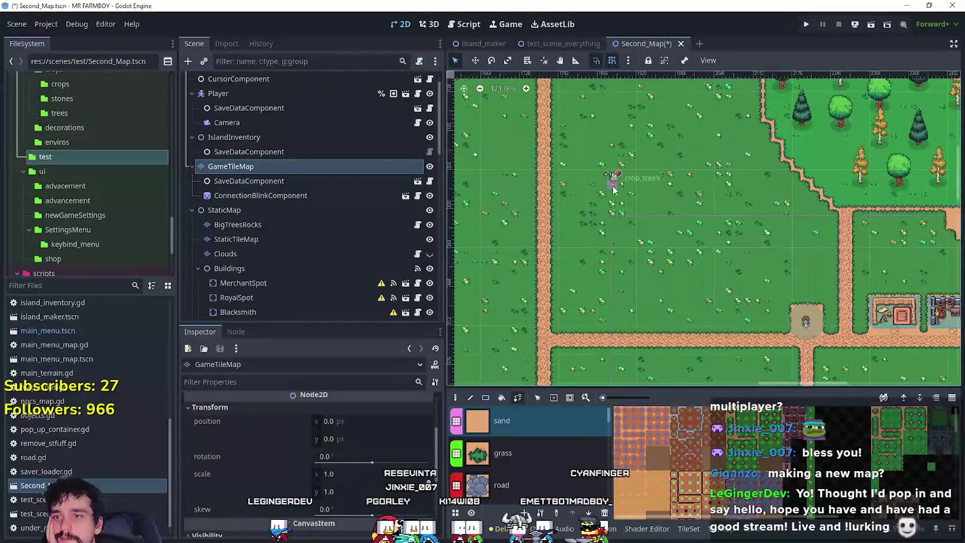
{"action": "scroll", "coordinate": [313, 237], "scroll_direction": "down", "scroll_amount": 1}
{"action": "scroll", "coordinate": [313, 238], "scroll_direction": "down", "scroll_amount": 2}
{"action": "left_click", "coordinate": [312, 265]}
{"action": "scroll", "coordinate": [627, 180], "scroll_direction": "up", "scroll_amount": 2}
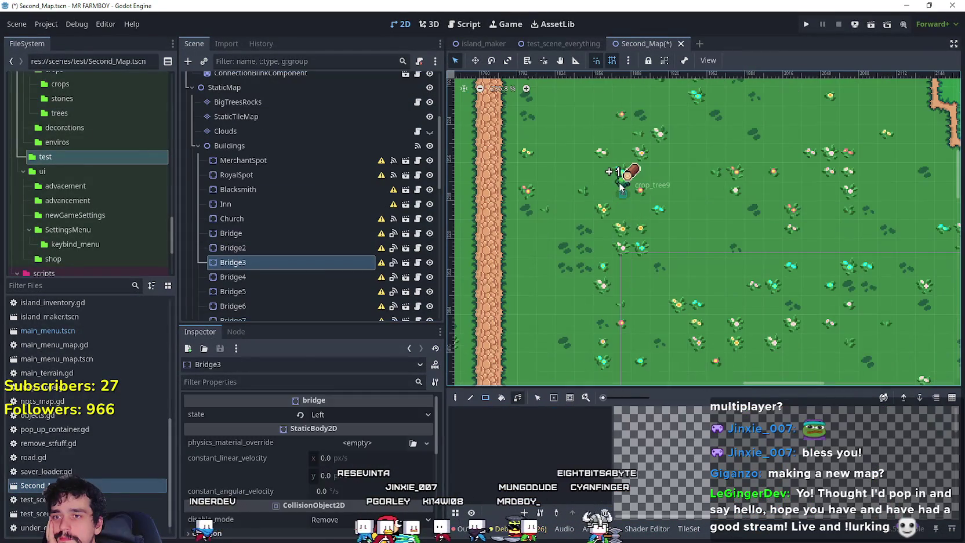
Select crop_tree9 and move it up and to the right with the Move tool
{"action": "left_click", "coordinate": [629, 208]}
{"action": "scroll", "coordinate": [626, 198], "scroll_direction": "down", "scroll_amount": 3}
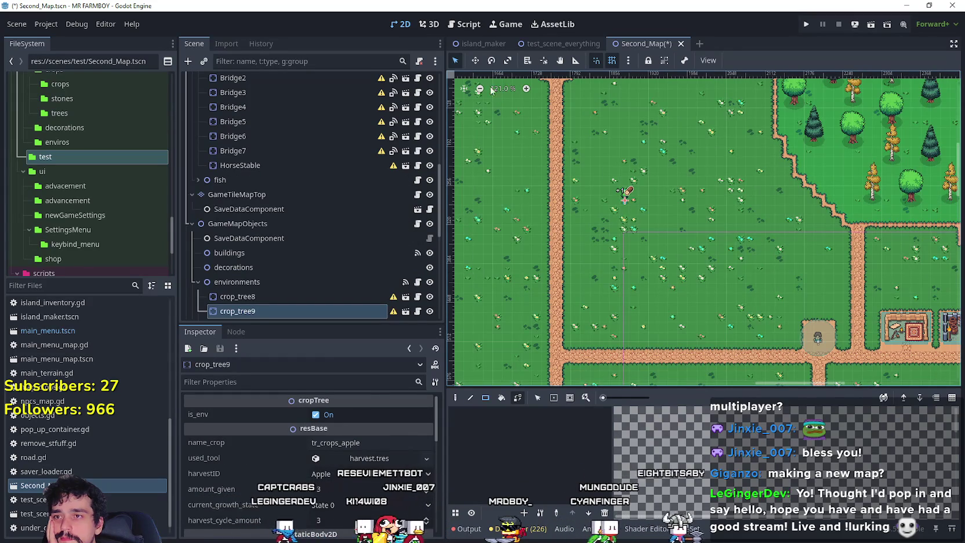
{"action": "left_click", "coordinate": [475, 60]}
{"action": "left_click_drag", "start_coordinate": [623, 203], "coordinate": [678, 172]}
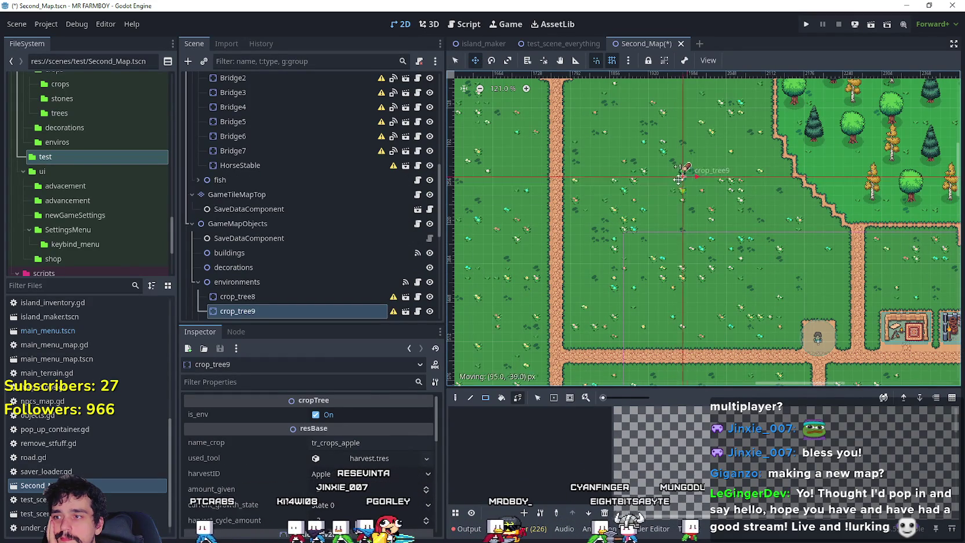
Zoom in and nudge crop_tree9 onto the edge of the sand patch, then select crop_tree8
{"action": "scroll", "coordinate": [675, 222], "scroll_direction": "down", "scroll_amount": 1}
{"action": "scroll", "coordinate": [675, 223], "scroll_direction": "down", "scroll_amount": 2}
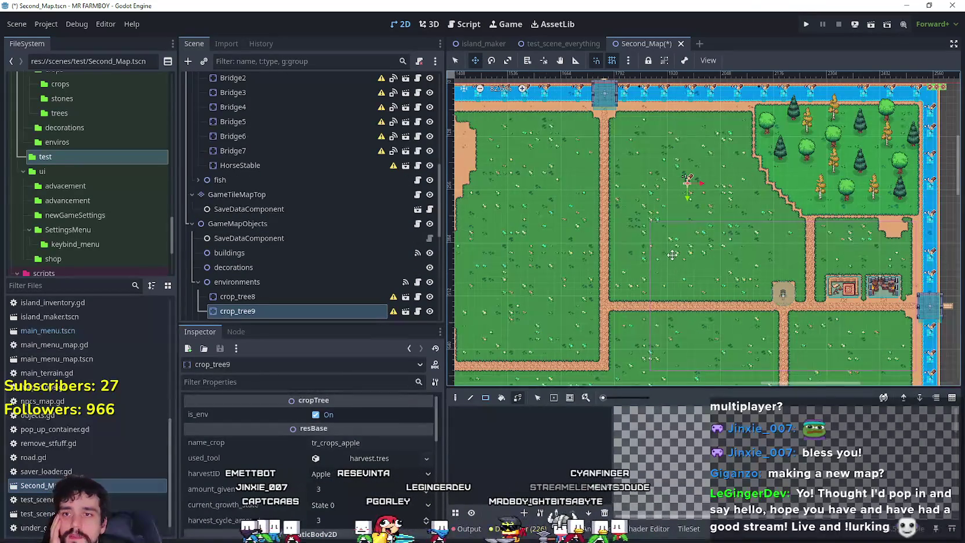
{"action": "scroll", "coordinate": [695, 244], "scroll_direction": "up", "scroll_amount": 1}
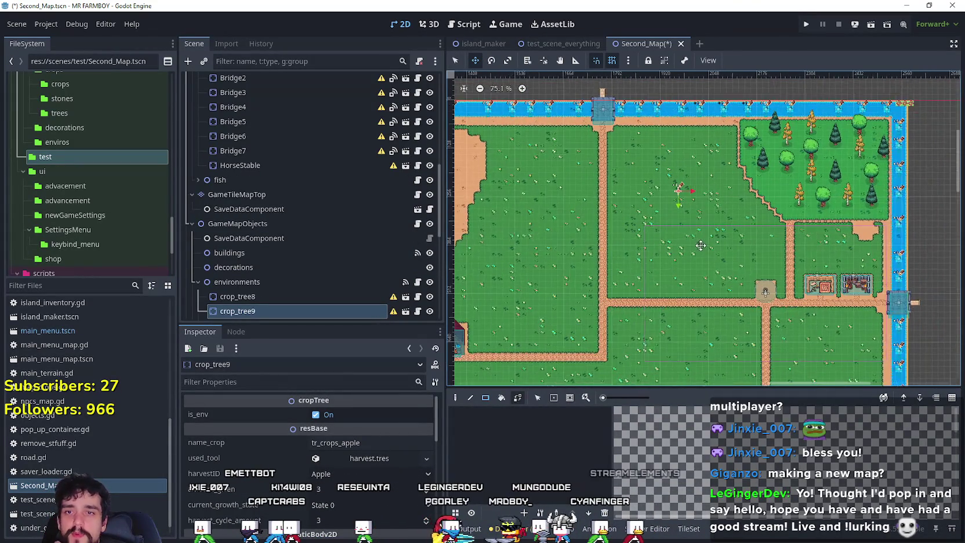
{"action": "scroll", "coordinate": [897, 231], "scroll_direction": "up", "scroll_amount": 4}
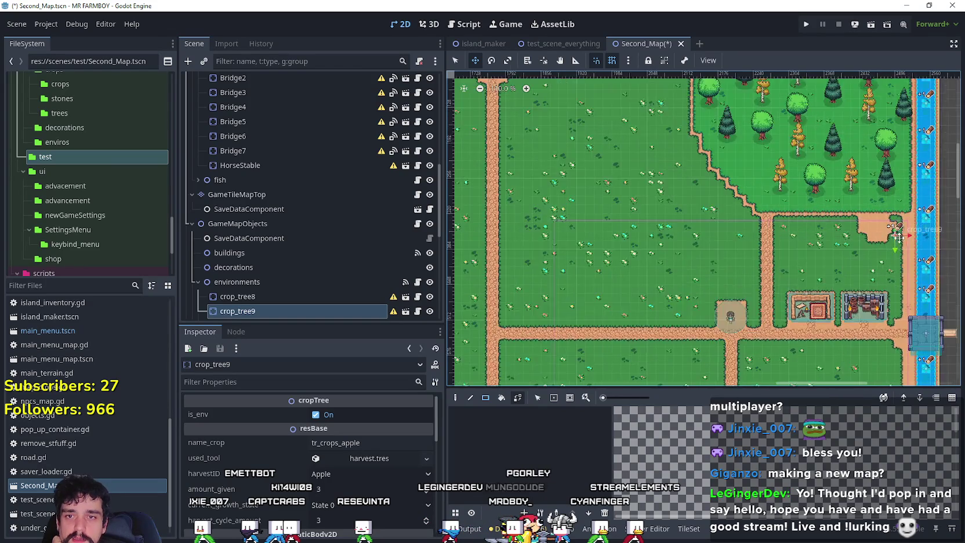
{"action": "scroll", "coordinate": [859, 219], "scroll_direction": "up", "scroll_amount": 5}
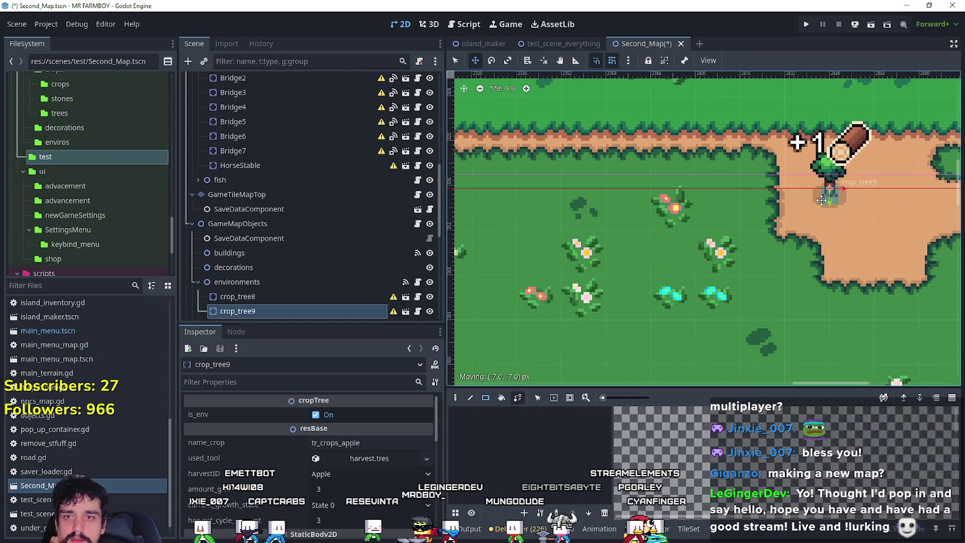
{"action": "scroll", "coordinate": [822, 200], "scroll_direction": "up", "scroll_amount": 1}
{"action": "scroll", "coordinate": [818, 191], "scroll_direction": "up", "scroll_amount": 1}
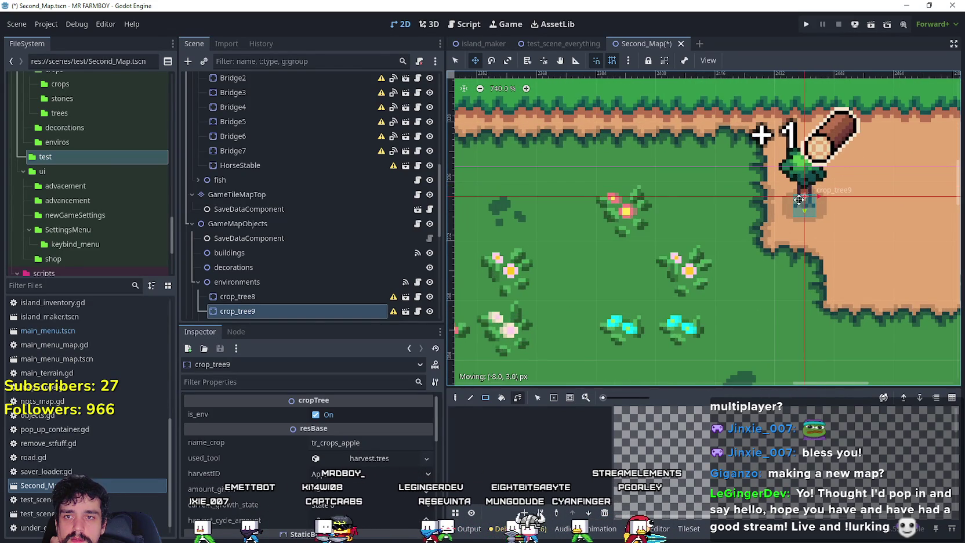
{"action": "mouse_move", "coordinate": [819, 191]}
{"action": "left_mouse_down"}
{"action": "mouse_move", "coordinate": [863, 198]}
{"action": "mouse_move", "coordinate": [678, 209]}
{"action": "mouse_move", "coordinate": [677, 200]}
{"action": "mouse_move", "coordinate": [678, 209]}
{"action": "left_mouse_up"}
{"action": "scroll", "coordinate": [678, 209], "scroll_direction": "up", "scroll_amount": 4}
{"action": "scroll", "coordinate": [678, 208], "scroll_direction": "down", "scroll_amount": 20}
{"action": "scroll", "coordinate": [603, 272], "scroll_direction": "down", "scroll_amount": 5}
{"action": "scroll", "coordinate": [648, 164], "scroll_direction": "up", "scroll_amount": 4}
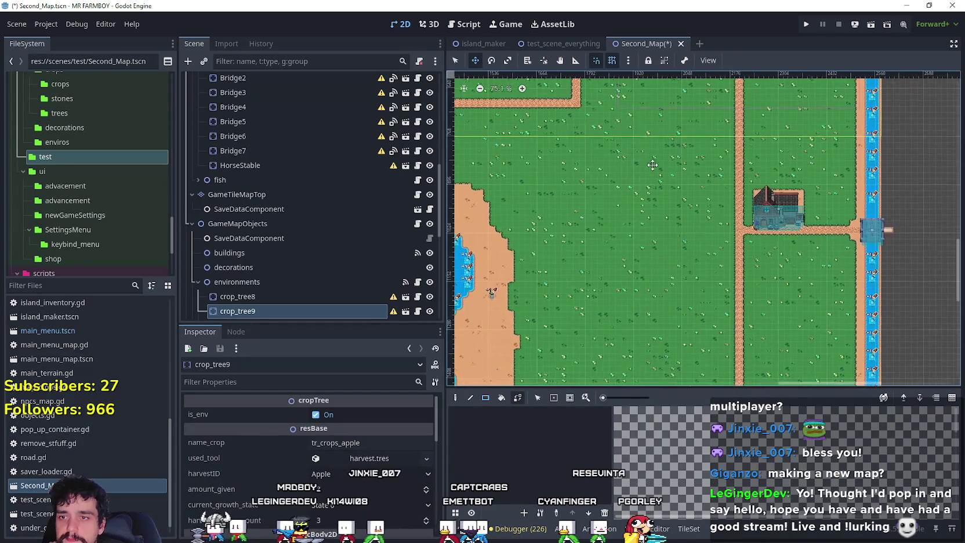
{"action": "scroll", "coordinate": [558, 307], "scroll_direction": "up", "scroll_amount": 3}
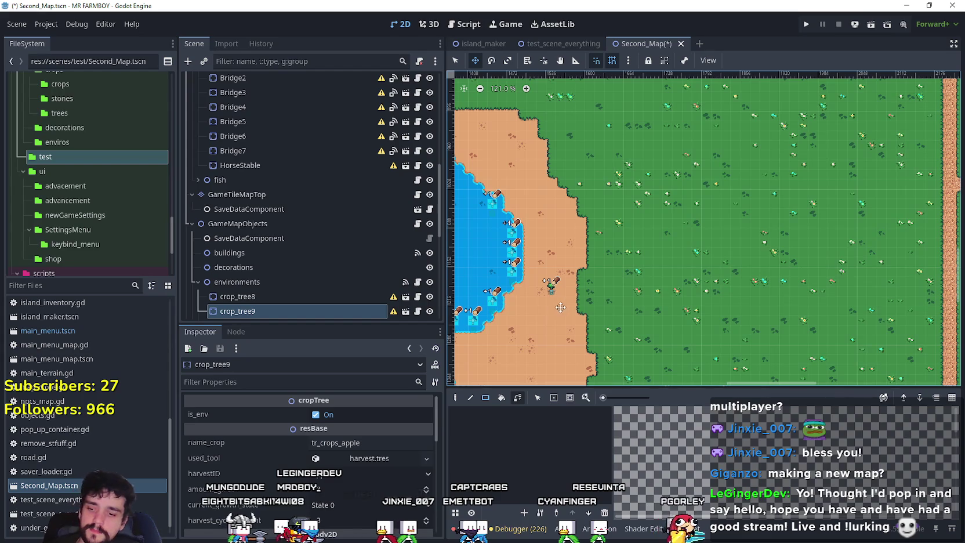
{"action": "left_click", "coordinate": [553, 292]}
{"action": "scroll", "coordinate": [553, 291], "scroll_direction": "down", "scroll_amount": 4}
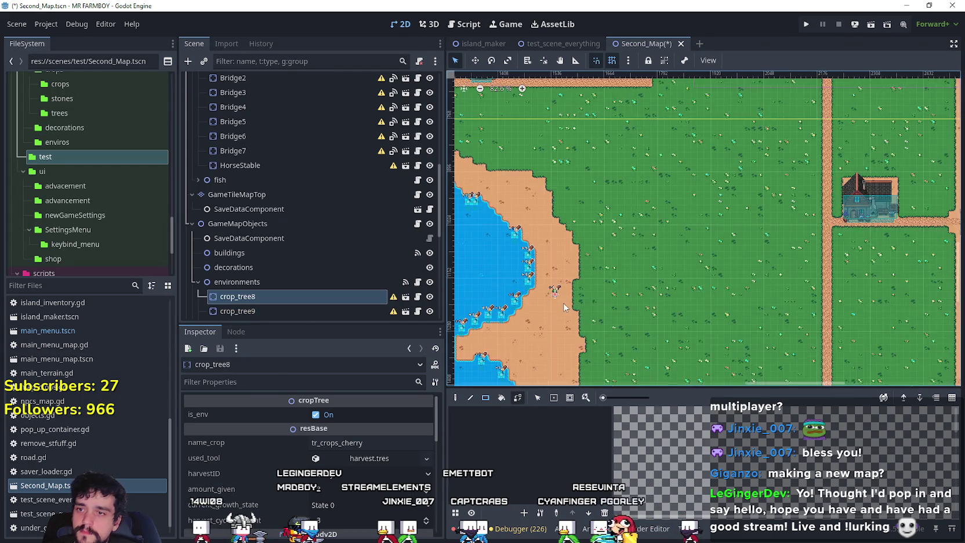
Drag crop_tree8 further down along the sandy lakeshore
{"action": "scroll", "coordinate": [598, 300], "scroll_direction": "up", "scroll_amount": 1}
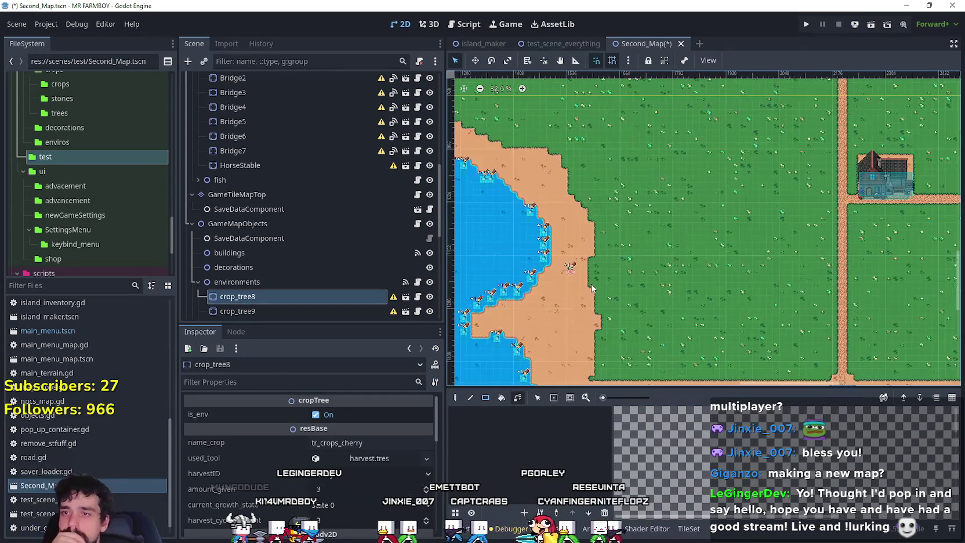
{"action": "scroll", "coordinate": [592, 279], "scroll_direction": "up", "scroll_amount": 5}
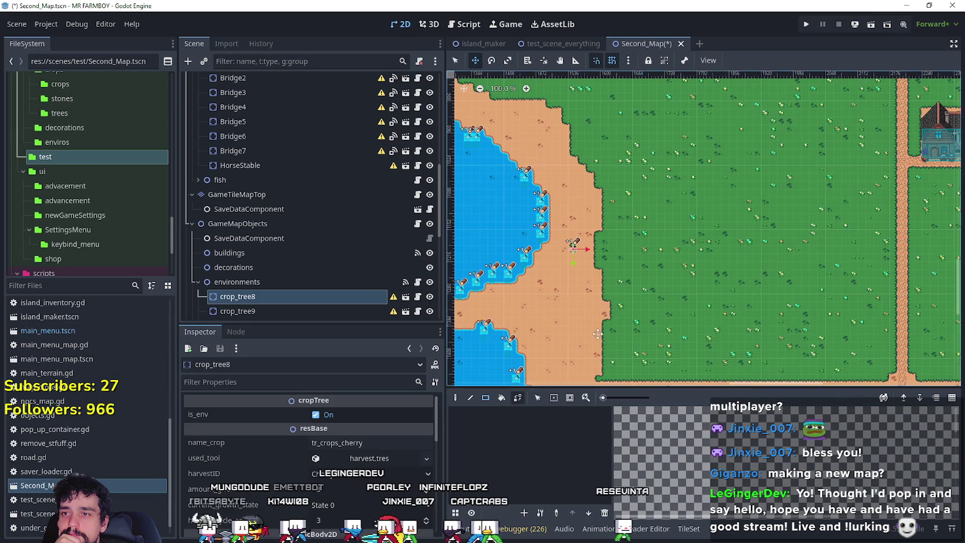
{"action": "scroll", "coordinate": [573, 297], "scroll_direction": "up", "scroll_amount": 4}
{"action": "left_click_drag", "start_coordinate": [558, 198], "coordinate": [557, 263]}
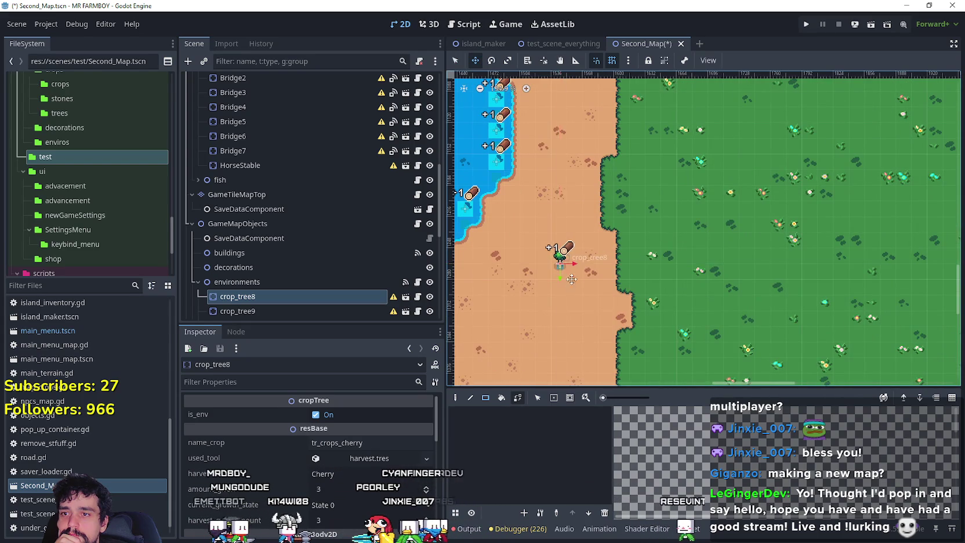
{"action": "scroll", "coordinate": [554, 229], "scroll_direction": "up", "scroll_amount": 2}
{"action": "scroll", "coordinate": [555, 229], "scroll_direction": "down", "scroll_amount": 3}
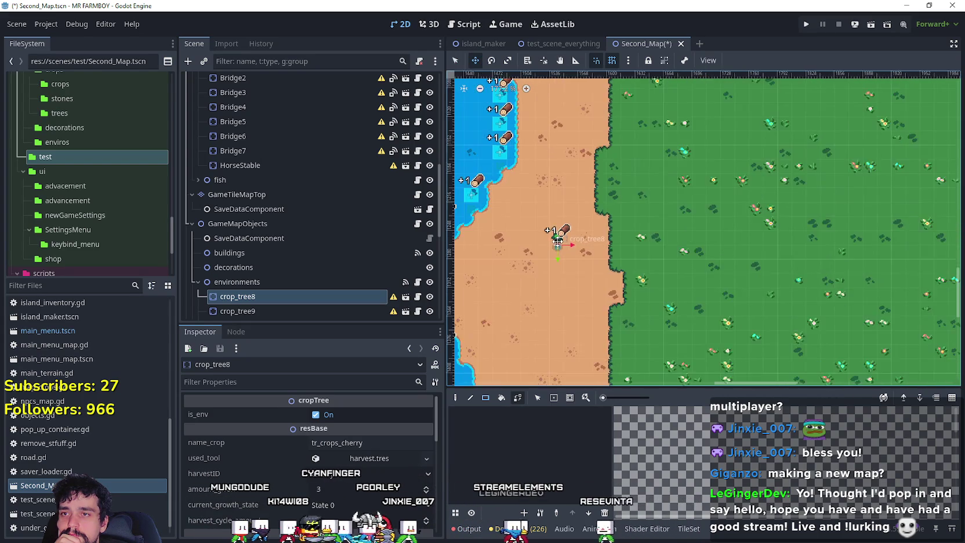
{"action": "scroll", "coordinate": [557, 243], "scroll_direction": "down", "scroll_amount": 15}
{"action": "scroll", "coordinate": [572, 201], "scroll_direction": "up", "scroll_amount": 1}
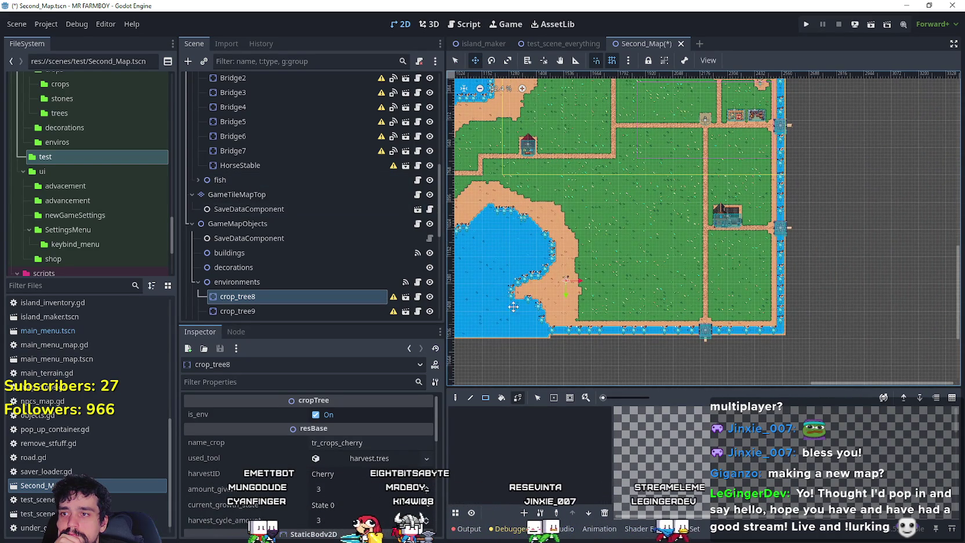
{"action": "scroll", "coordinate": [589, 237], "scroll_direction": "up", "scroll_amount": 15}
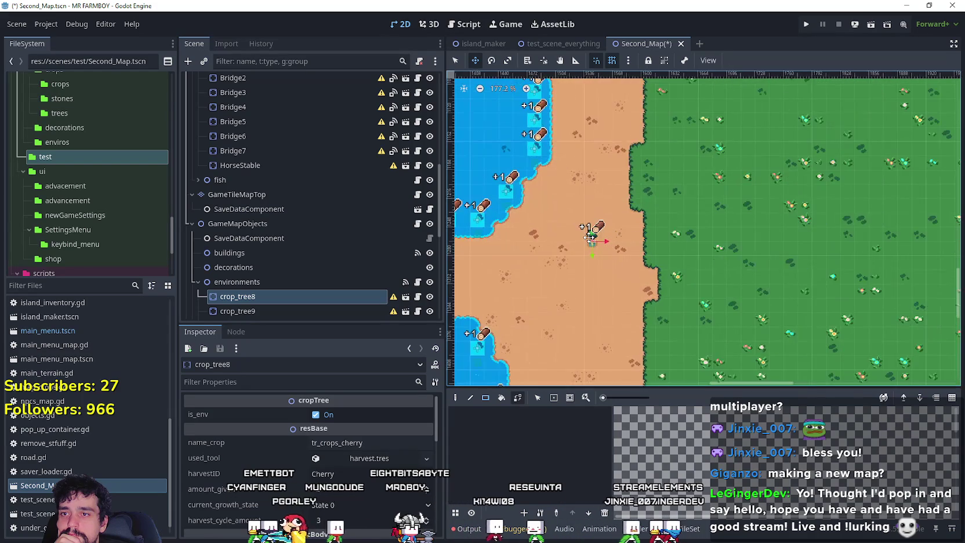
{"action": "scroll", "coordinate": [589, 237], "scroll_direction": "up", "scroll_amount": 3}
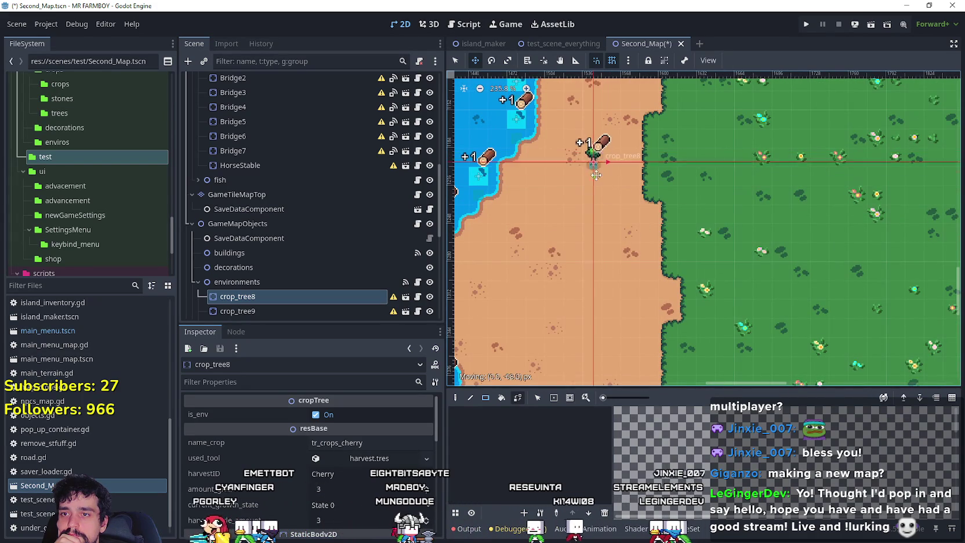
{"action": "scroll", "coordinate": [612, 195], "scroll_direction": "up", "scroll_amount": 8}
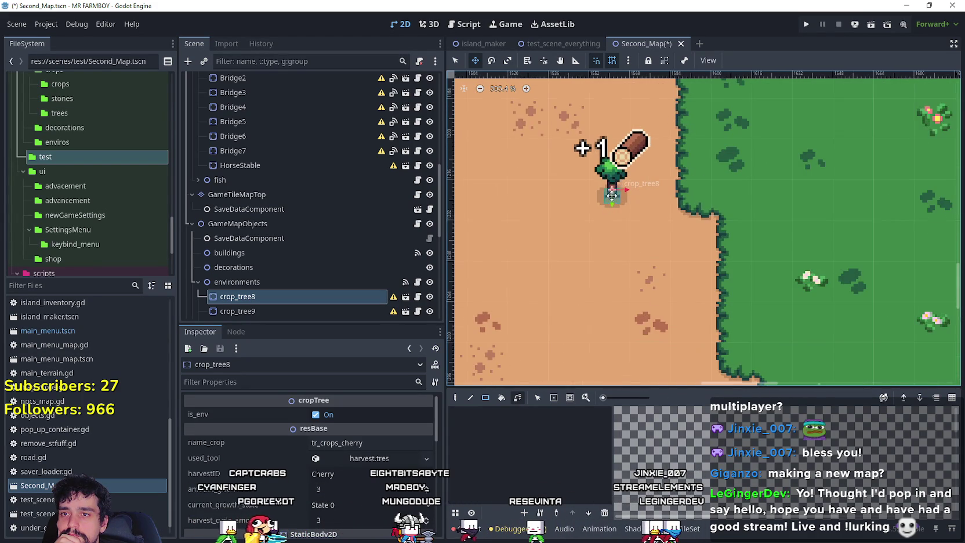
{"action": "scroll", "coordinate": [610, 195], "scroll_direction": "down", "scroll_amount": 20}
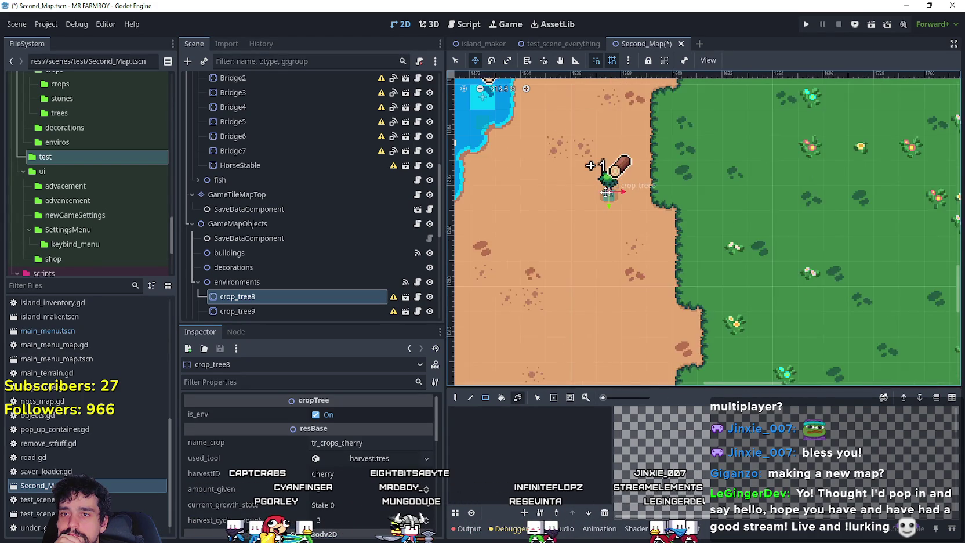
Pan and zoom around the south-west lakeshore to check crop_tree8's new position
{"action": "mouse_move", "coordinate": [688, 139]}
{"action": "left_mouse_down"}
{"action": "mouse_move", "coordinate": [673, 272]}
{"action": "mouse_move", "coordinate": [660, 187]}
{"action": "left_mouse_up"}
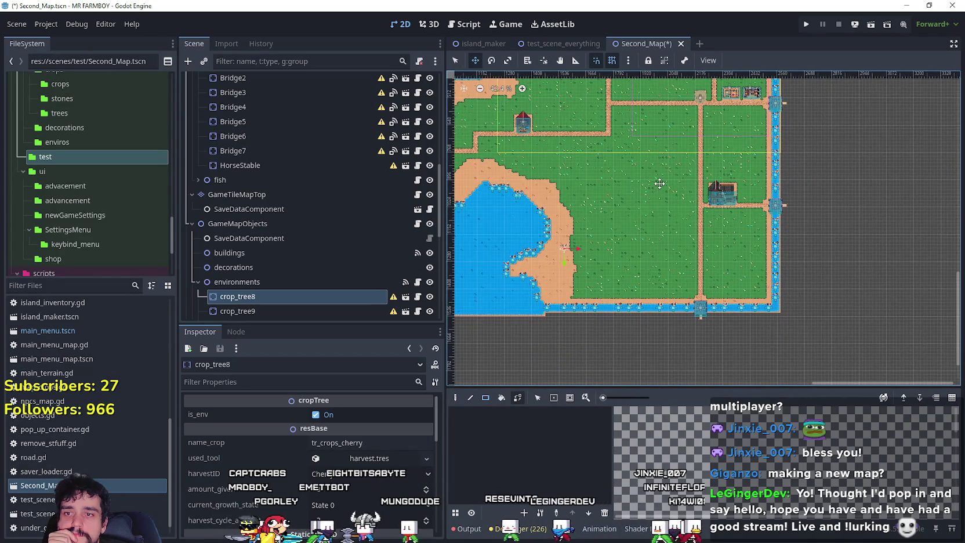
{"action": "scroll", "coordinate": [666, 211], "scroll_direction": "up", "scroll_amount": 4}
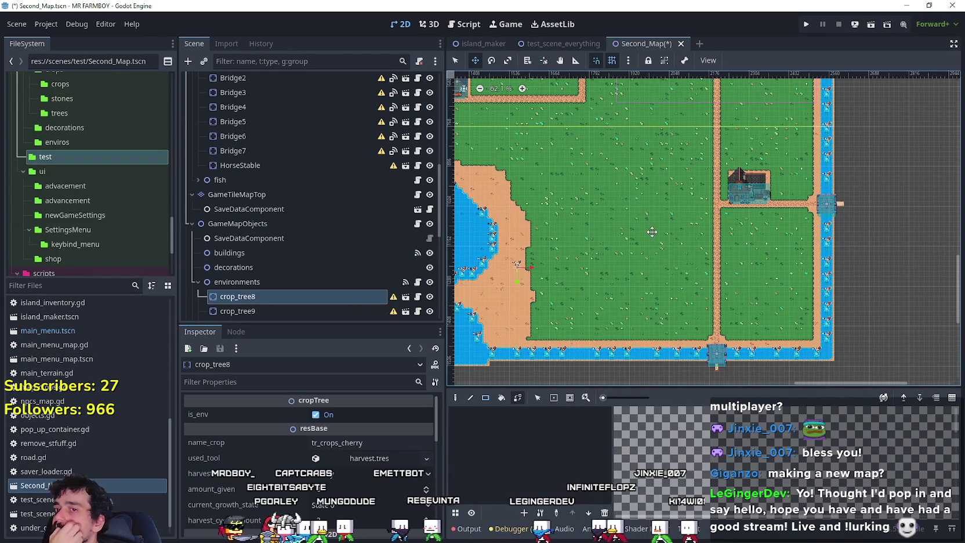
{"action": "mouse_move", "coordinate": [594, 259]}
{"action": "left_mouse_down"}
{"action": "mouse_move", "coordinate": [637, 373]}
{"action": "mouse_move", "coordinate": [629, 304]}
{"action": "left_mouse_up"}
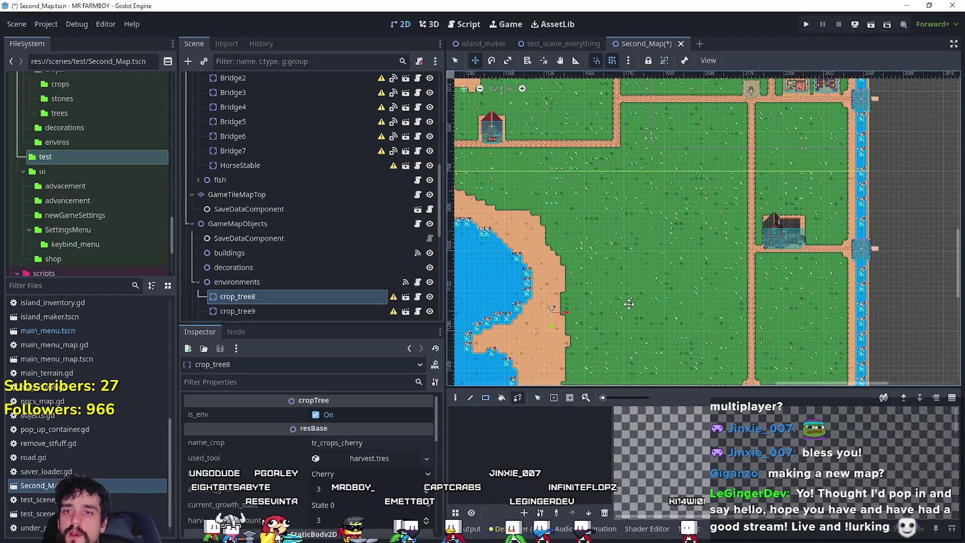
{"action": "scroll", "coordinate": [549, 323], "scroll_direction": "up", "scroll_amount": 1}
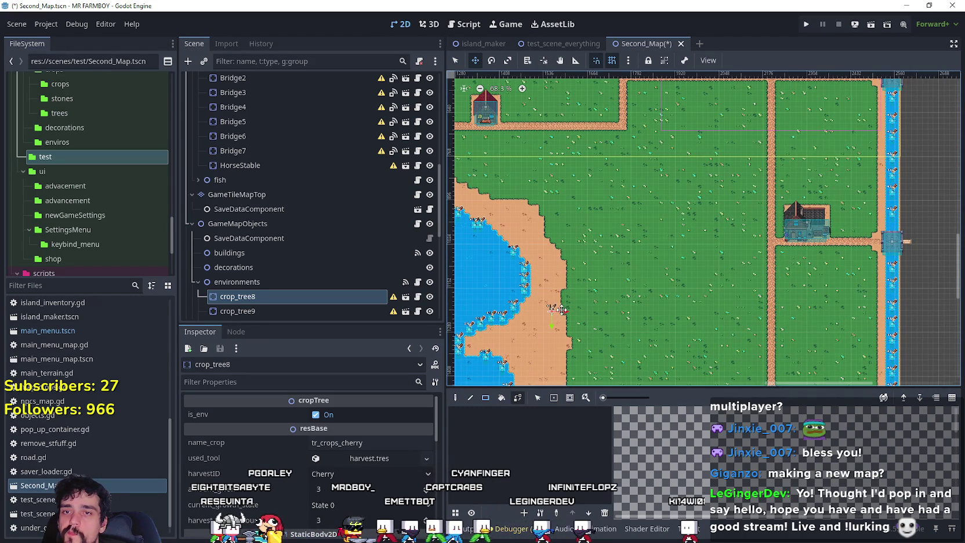
Move crop_tree8 off the lakeshore toward the house on the right, nudging it slightly down
{"action": "mouse_move", "coordinate": [552, 314]}
{"action": "left_mouse_down"}
{"action": "mouse_move", "coordinate": [867, 220]}
{"action": "mouse_move", "coordinate": [850, 227]}
{"action": "left_mouse_up"}
{"action": "scroll", "coordinate": [852, 223], "scroll_direction": "up", "scroll_amount": 19}
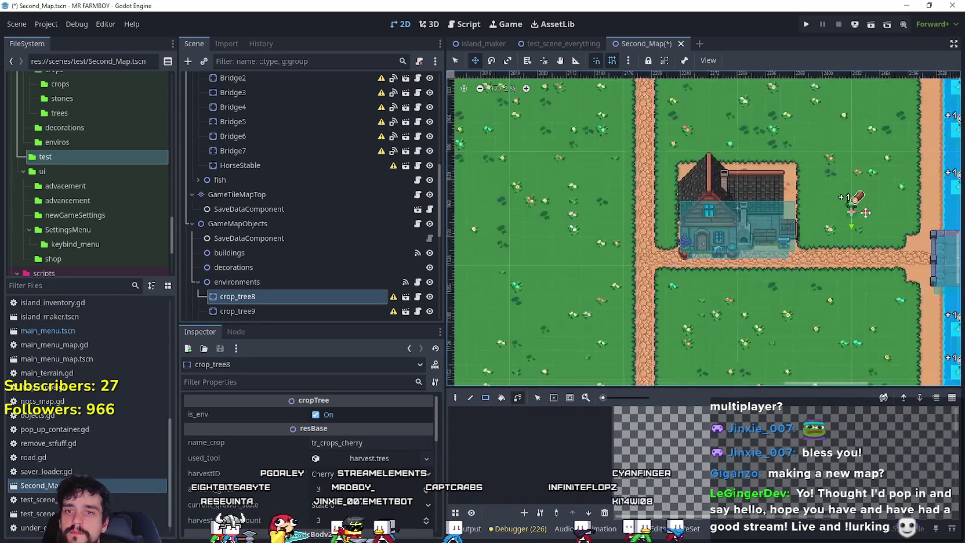
{"action": "scroll", "coordinate": [854, 218], "scroll_direction": "up", "scroll_amount": 1}
{"action": "scroll", "coordinate": [745, 197], "scroll_direction": "right", "scroll_amount": 3}
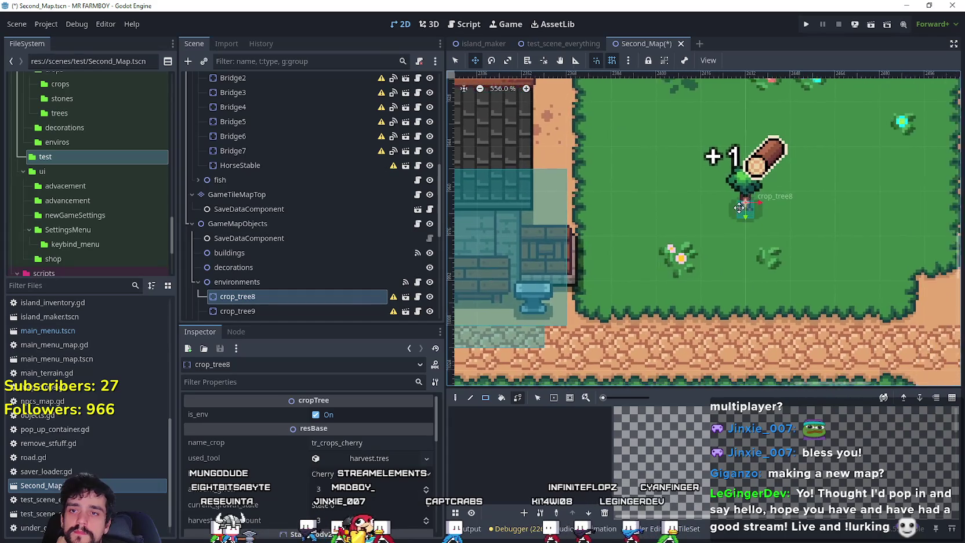
{"action": "scroll", "coordinate": [728, 203], "scroll_direction": "down", "scroll_amount": 3}
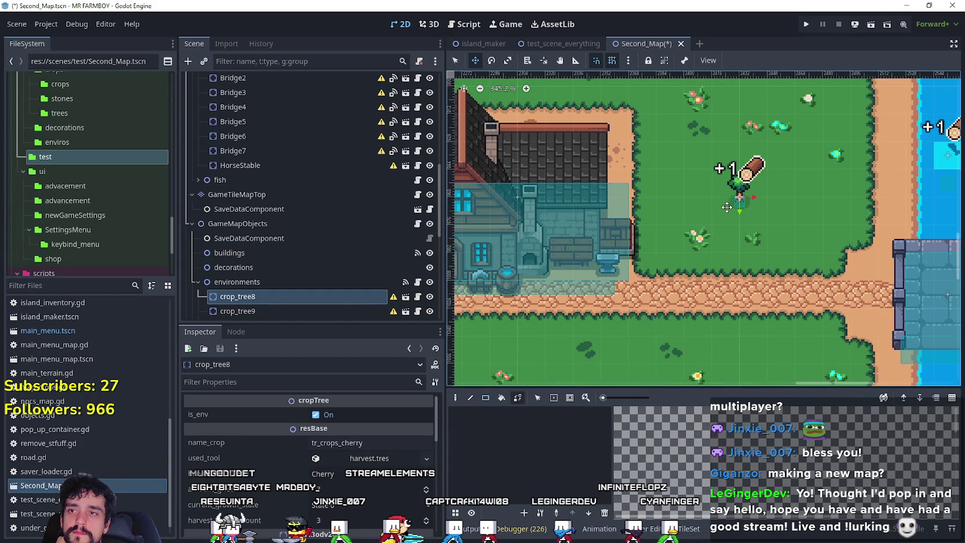
{"action": "left_click_drag", "start_coordinate": [736, 201], "coordinate": [735, 216]}
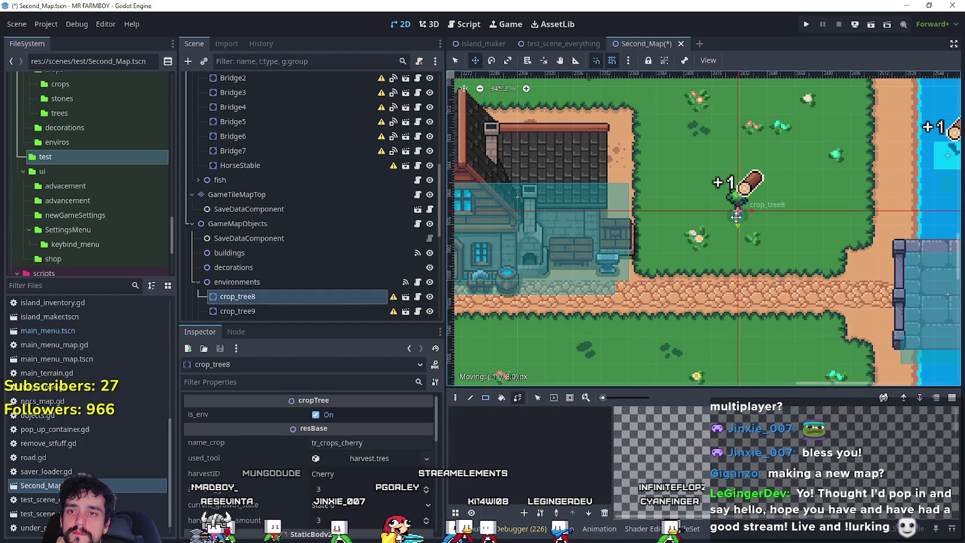
{"action": "scroll", "coordinate": [720, 234], "scroll_direction": "up", "scroll_amount": 3}
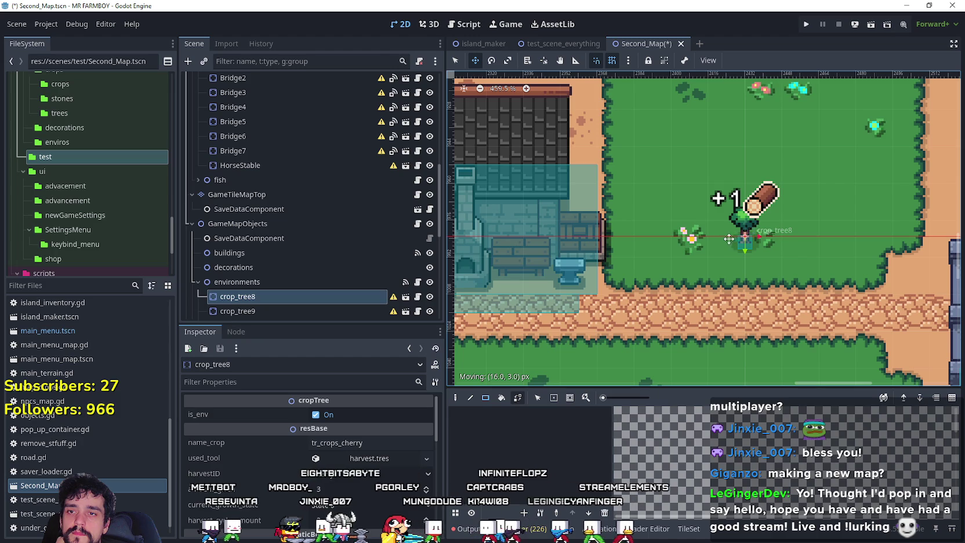
{"action": "scroll", "coordinate": [727, 239], "scroll_direction": "up", "scroll_amount": 8}
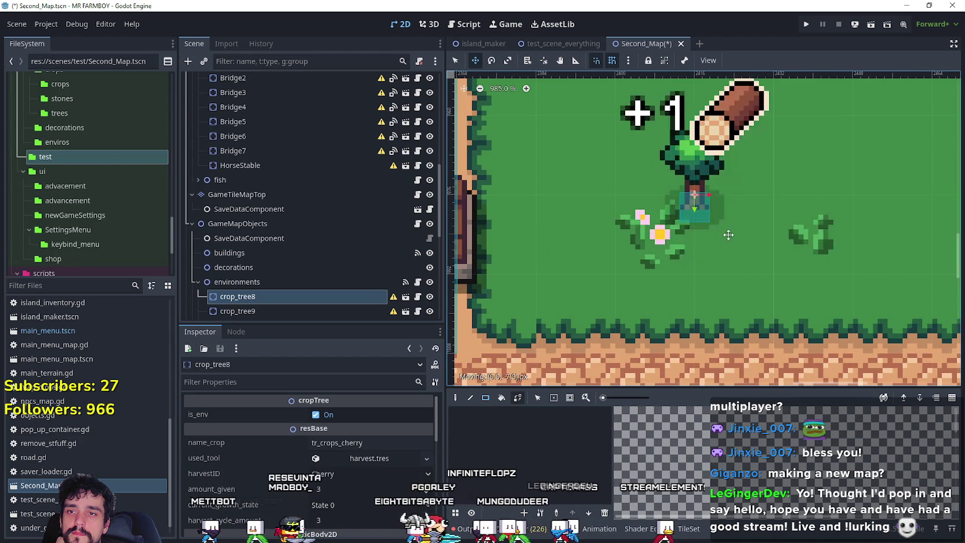
Fine-tune crop_tree8 lower on the grass and slightly left, then select GameTileMap
{"action": "mouse_move", "coordinate": [737, 194]}
{"action": "left_mouse_down"}
{"action": "mouse_move", "coordinate": [745, 269]}
{"action": "mouse_move", "coordinate": [737, 233]}
{"action": "mouse_move", "coordinate": [748, 227]}
{"action": "mouse_move", "coordinate": [753, 241]}
{"action": "mouse_move", "coordinate": [725, 237]}
{"action": "mouse_move", "coordinate": [814, 253]}
{"action": "mouse_move", "coordinate": [805, 229]}
{"action": "left_mouse_up"}
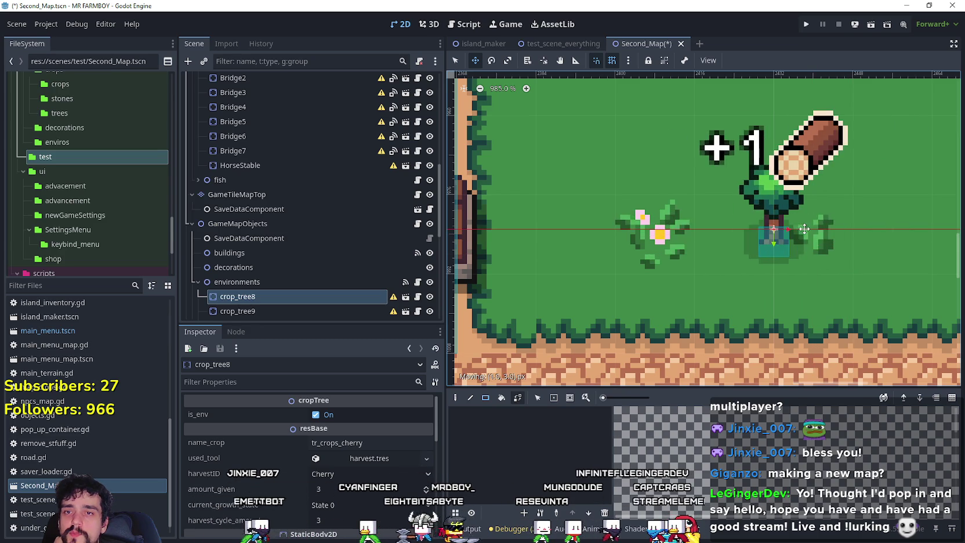
{"action": "scroll", "coordinate": [762, 248], "scroll_direction": "down", "scroll_amount": 4}
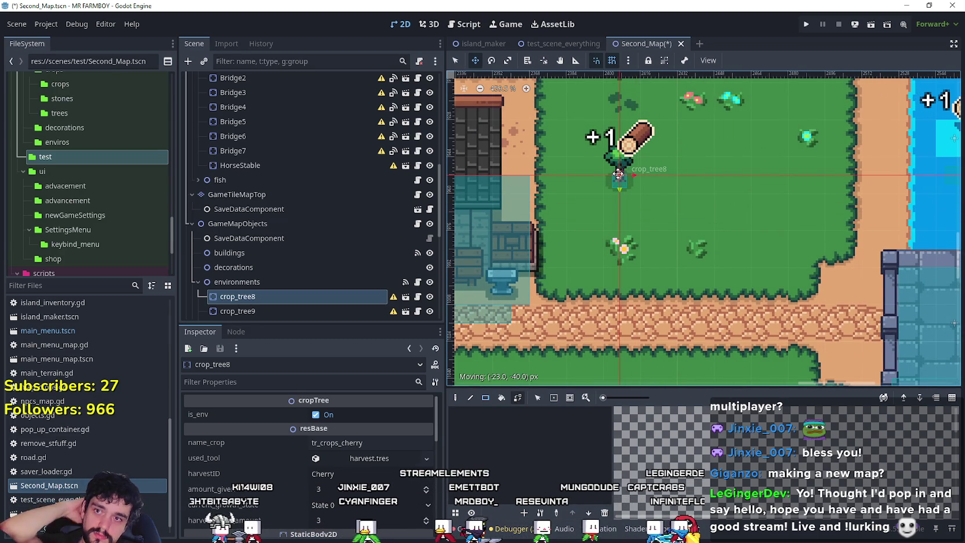
{"action": "scroll", "coordinate": [813, 210], "scroll_direction": "down", "scroll_amount": 6}
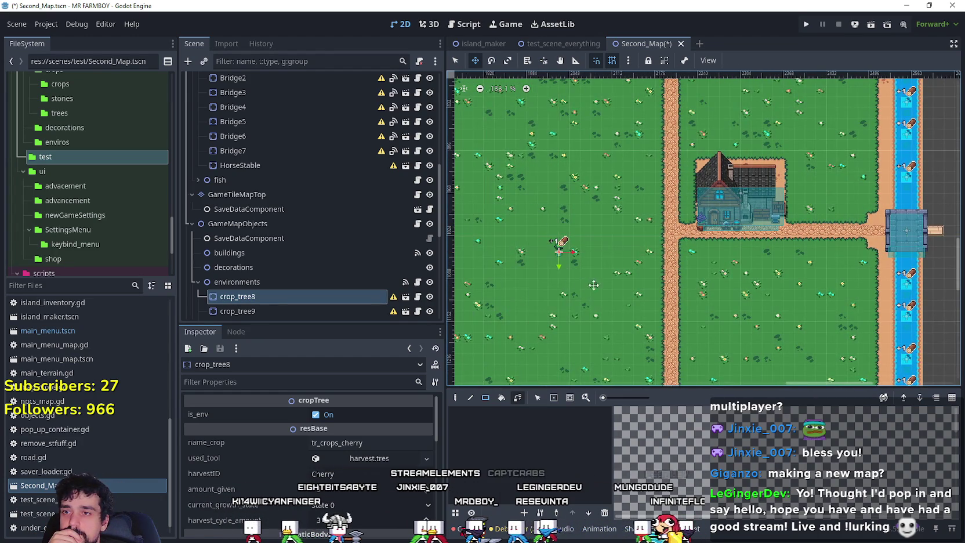
{"action": "scroll", "coordinate": [584, 286], "scroll_direction": "left", "scroll_amount": 3}
{"action": "scroll", "coordinate": [734, 272], "scroll_direction": "down", "scroll_amount": 2}
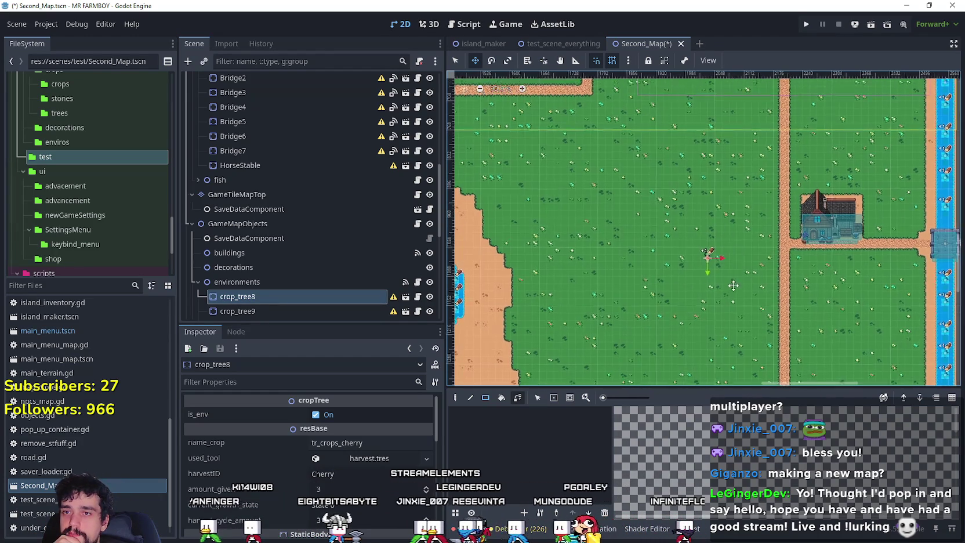
{"action": "scroll", "coordinate": [734, 272], "scroll_direction": "down", "scroll_amount": 2}
{"action": "scroll", "coordinate": [696, 266], "scroll_direction": "up", "scroll_amount": 4}
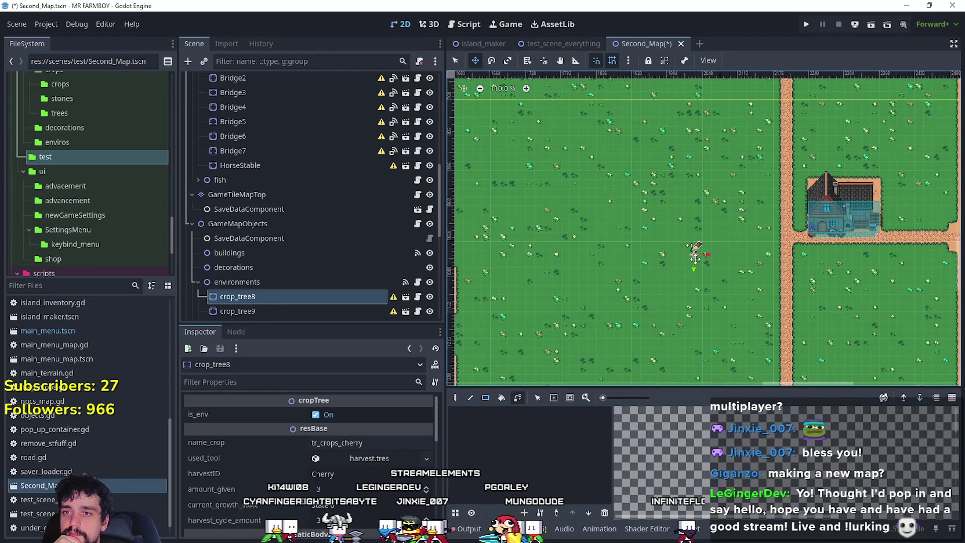
{"action": "scroll", "coordinate": [716, 166], "scroll_direction": "up", "scroll_amount": 8}
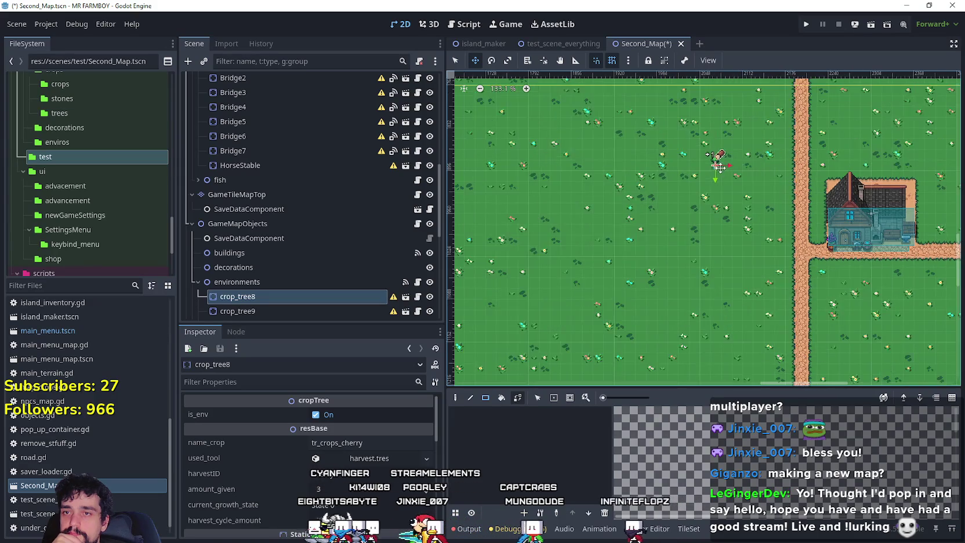
{"action": "scroll", "coordinate": [716, 166], "scroll_direction": "up", "scroll_amount": 9}
{"action": "left_click_drag", "start_coordinate": [716, 166], "coordinate": [673, 160]}
{"action": "scroll", "coordinate": [675, 163], "scroll_direction": "down", "scroll_amount": 5}
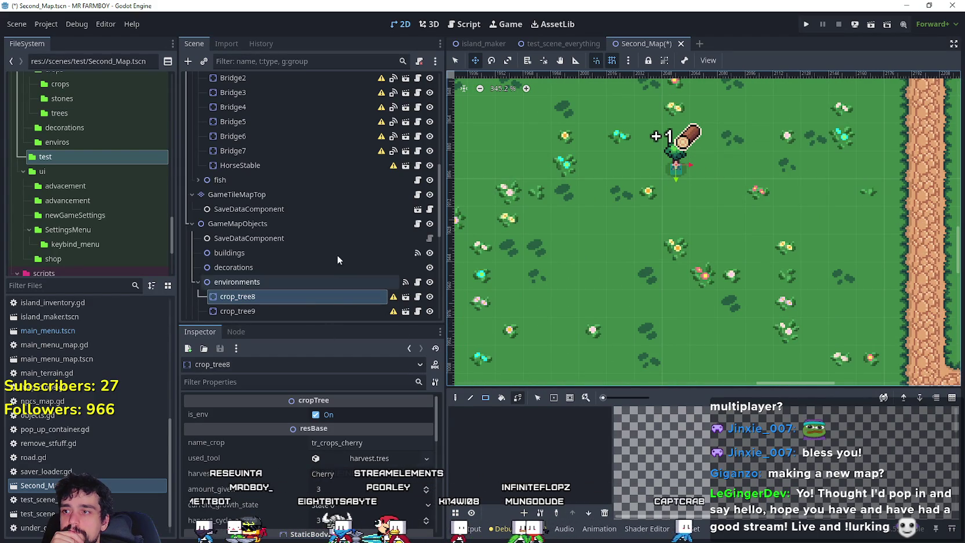
{"action": "scroll", "coordinate": [316, 255], "scroll_direction": "up", "scroll_amount": 10}
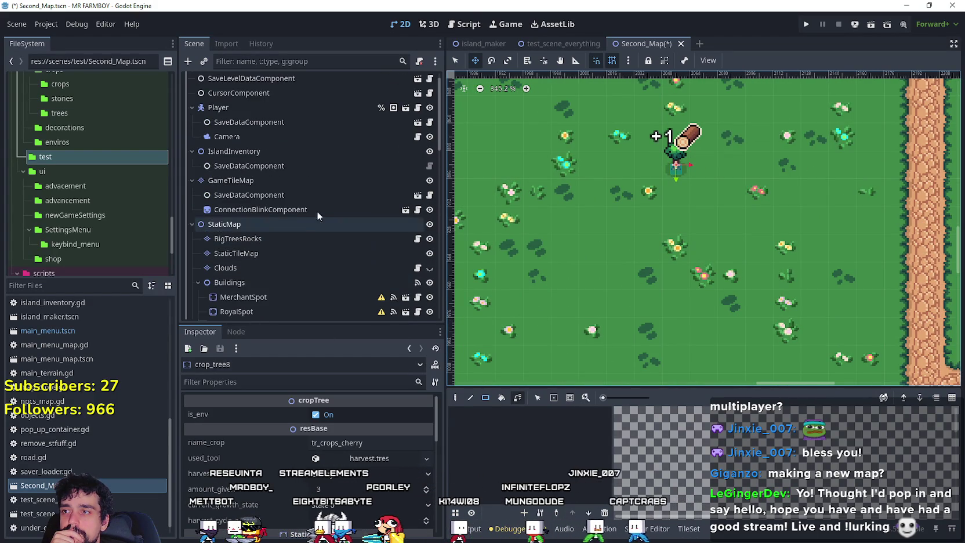
{"action": "left_click", "coordinate": [282, 178]}
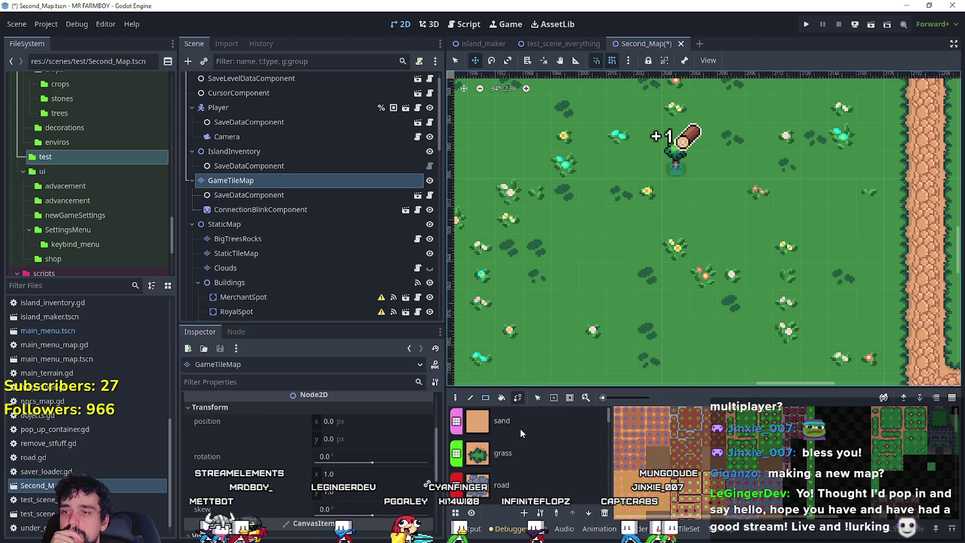
Paint a patch of sand terrain beneath the cherry tree crop_tree8
{"action": "left_click", "coordinate": [520, 429]}
{"action": "left_click", "coordinate": [676, 165]}
{"action": "scroll", "coordinate": [685, 203], "scroll_direction": "up", "scroll_amount": 2}
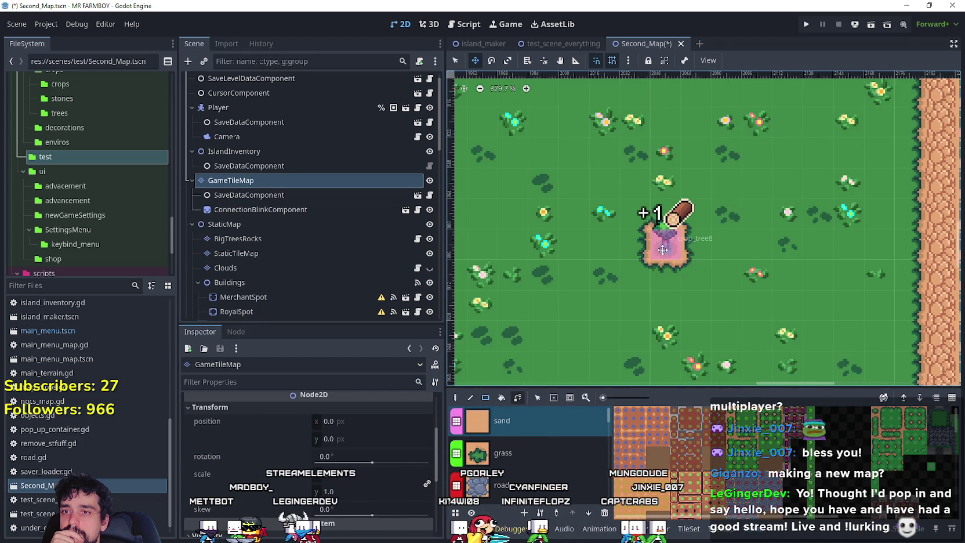
{"action": "scroll", "coordinate": [653, 265], "scroll_direction": "down", "scroll_amount": 7}
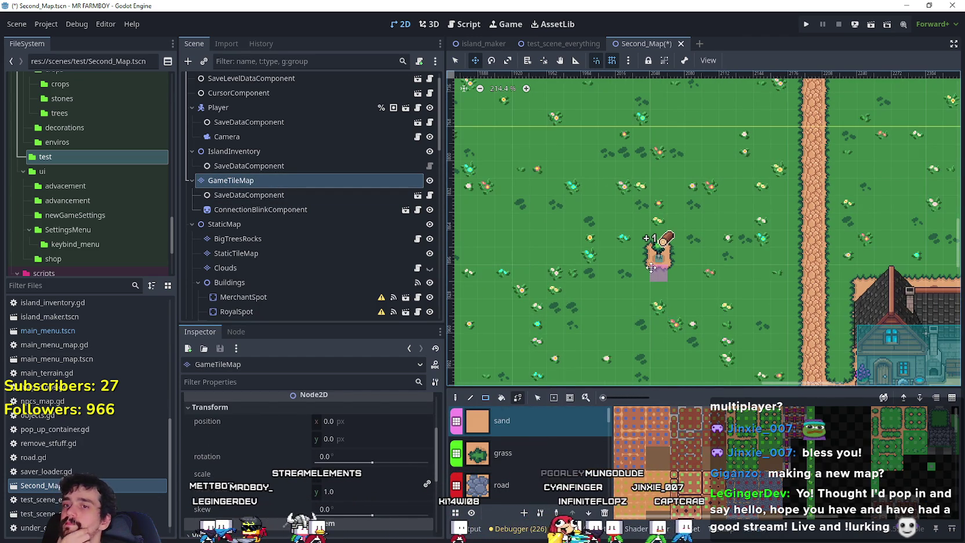
{"action": "scroll", "coordinate": [652, 264], "scroll_direction": "down", "scroll_amount": 8}
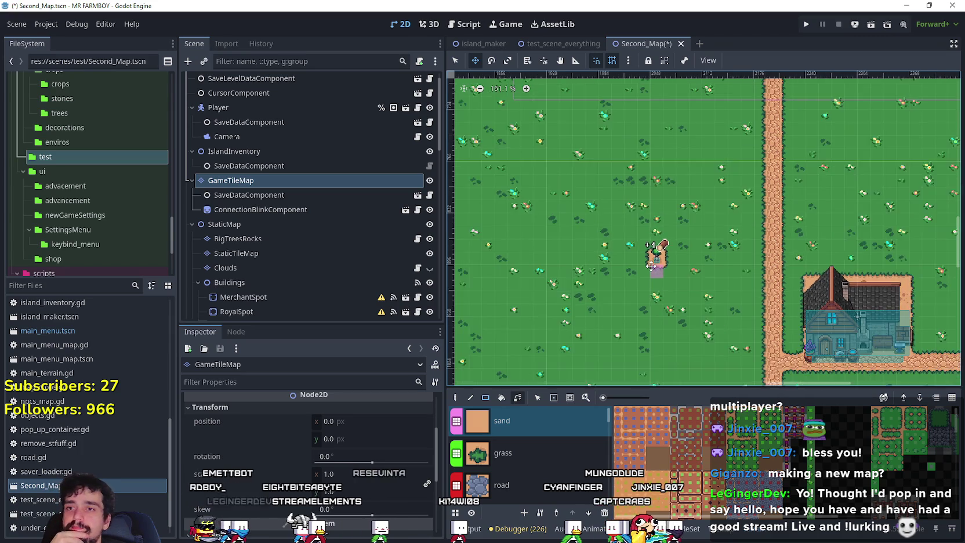
{"action": "scroll", "coordinate": [657, 256], "scroll_direction": "up", "scroll_amount": 10}
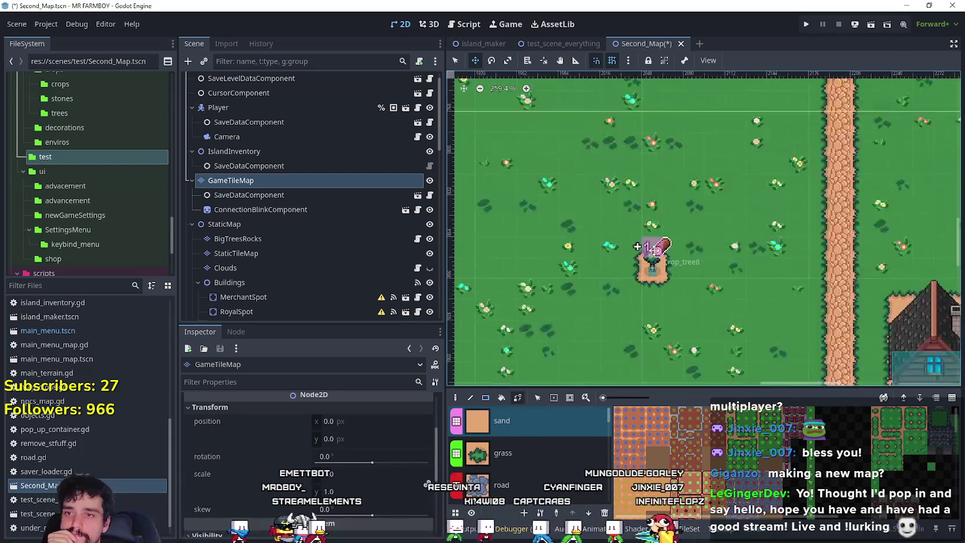
{"action": "mouse_move", "coordinate": [631, 271]}
{"action": "left_mouse_down"}
{"action": "mouse_move", "coordinate": [627, 290]}
{"action": "mouse_move", "coordinate": [644, 298]}
{"action": "mouse_move", "coordinate": [682, 279]}
{"action": "mouse_move", "coordinate": [678, 248]}
{"action": "left_mouse_up"}
{"action": "scroll", "coordinate": [675, 304], "scroll_direction": "down", "scroll_amount": 7}
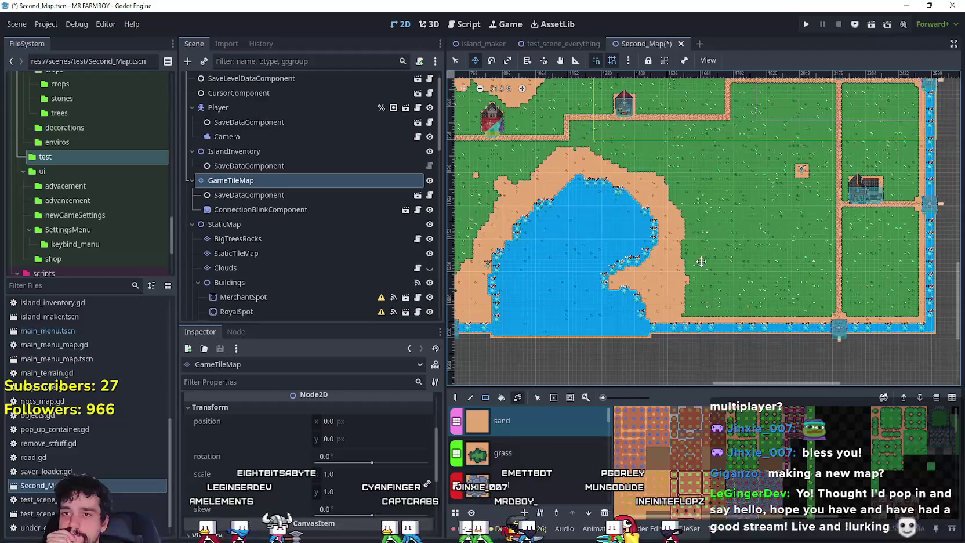
{"action": "scroll", "coordinate": [585, 285], "scroll_direction": "up", "scroll_amount": 3}
Pan across the map toward the manor and lake and select MerchantSpot
{"action": "mouse_move", "coordinate": [627, 265]}
{"action": "left_mouse_down"}
{"action": "mouse_move", "coordinate": [801, 363]}
{"action": "mouse_move", "coordinate": [682, 266]}
{"action": "mouse_move", "coordinate": [674, 364]}
{"action": "left_mouse_up"}
{"action": "mouse_move", "coordinate": [694, 312]}
{"action": "left_mouse_down"}
{"action": "mouse_move", "coordinate": [672, 370]}
{"action": "mouse_move", "coordinate": [672, 331]}
{"action": "mouse_move", "coordinate": [599, 259]}
{"action": "left_mouse_up"}
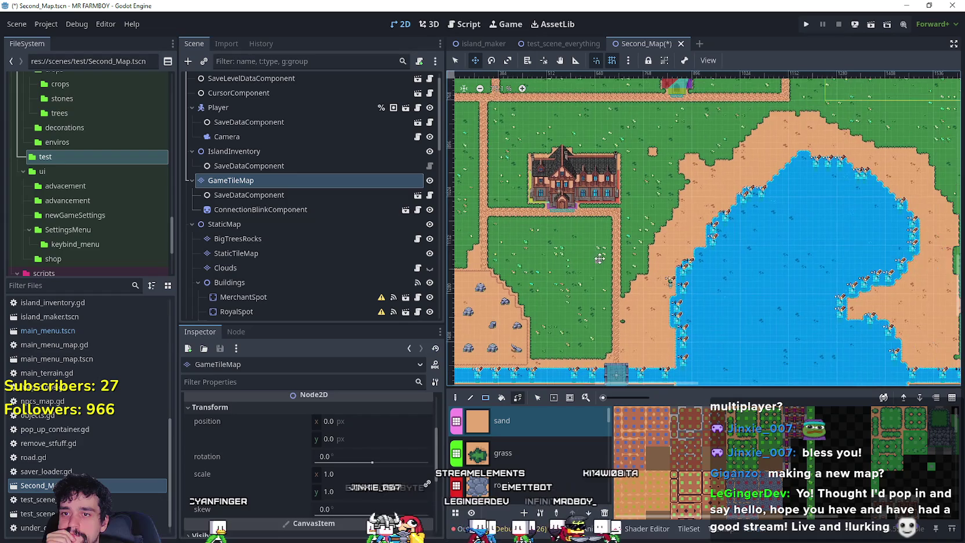
{"action": "scroll", "coordinate": [678, 307], "scroll_direction": "up", "scroll_amount": 1}
{"action": "scroll", "coordinate": [679, 308], "scroll_direction": "up", "scroll_amount": 4}
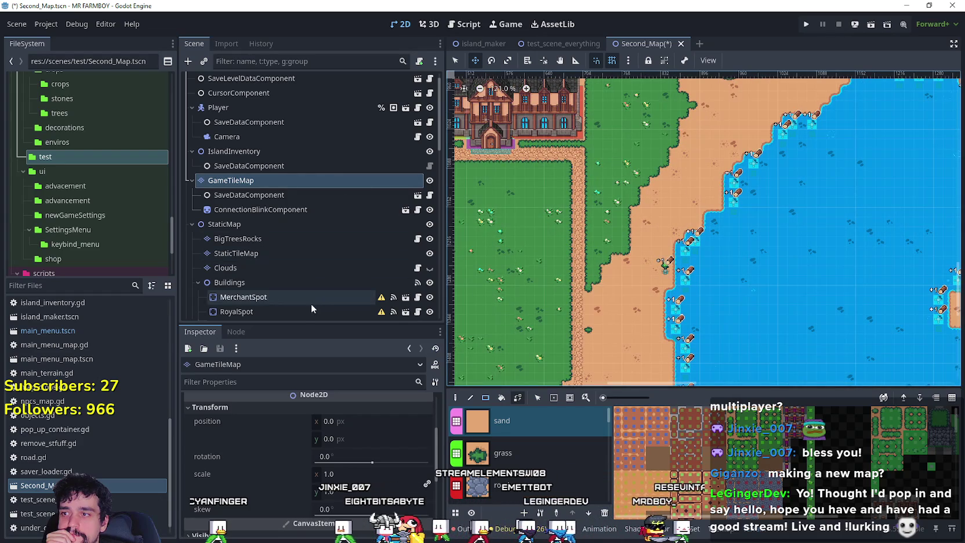
{"action": "left_click", "coordinate": [309, 300]}
{"action": "scroll", "coordinate": [632, 261], "scroll_direction": "up", "scroll_amount": 3}
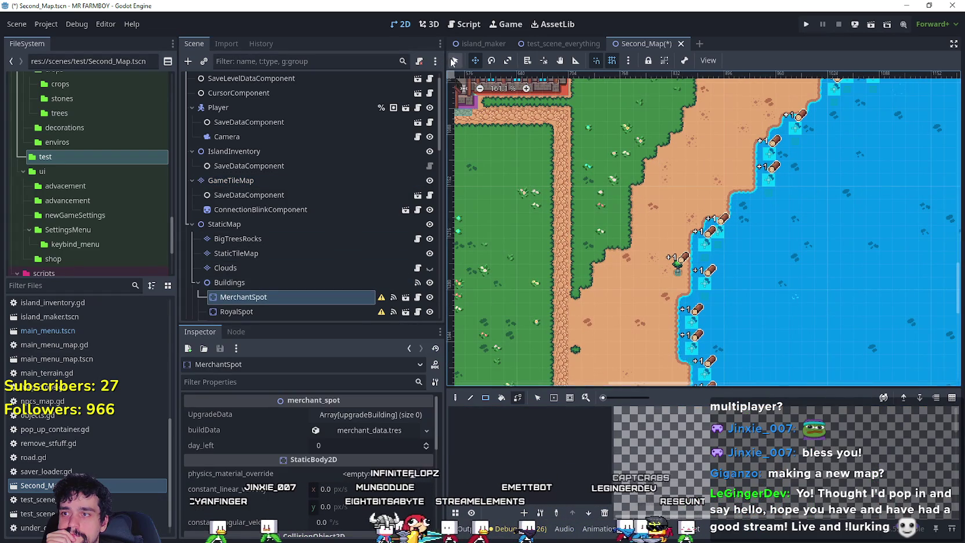
{"action": "left_click", "coordinate": [454, 61]}
{"action": "scroll", "coordinate": [754, 328], "scroll_direction": "up", "scroll_amount": 4}
{"action": "left_click", "coordinate": [645, 248]}
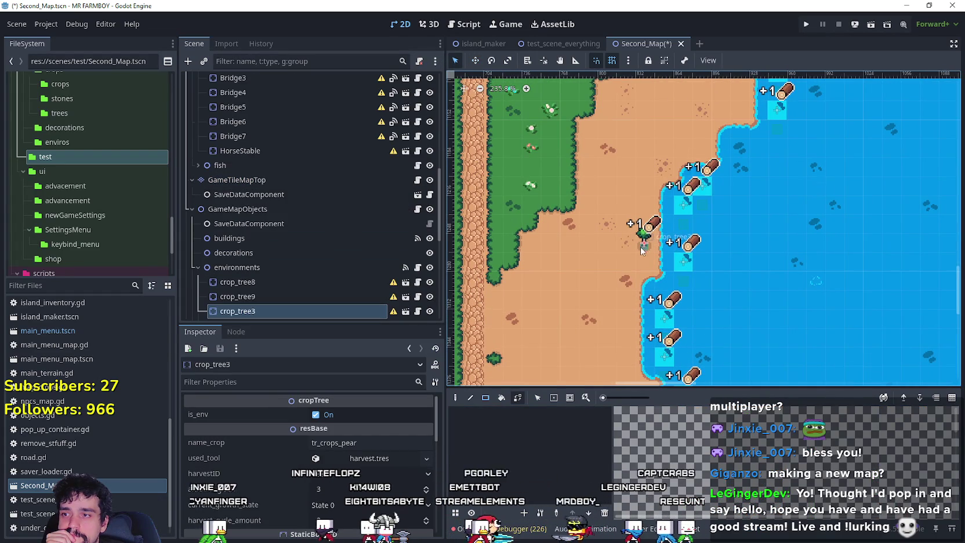
{"action": "scroll", "coordinate": [609, 255], "scroll_direction": "down", "scroll_amount": 8}
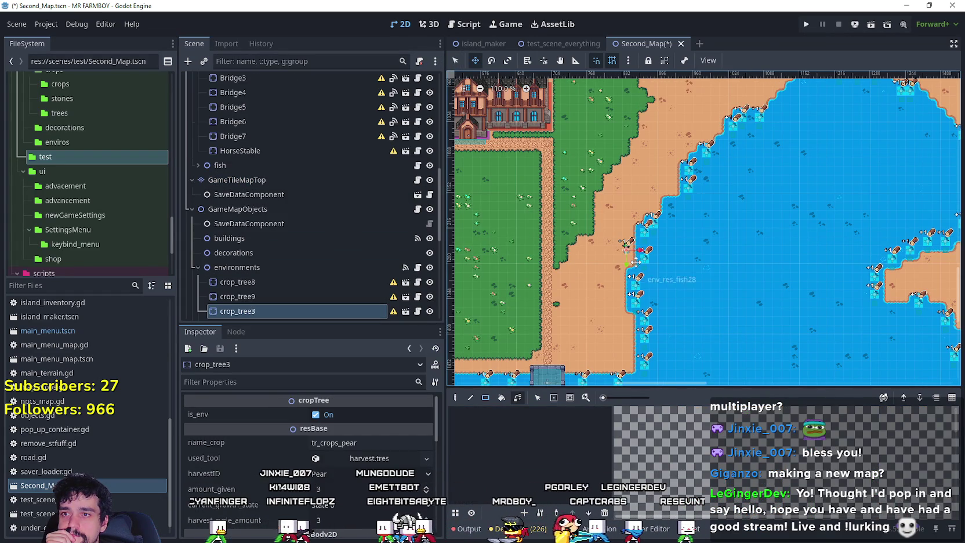
{"action": "scroll", "coordinate": [737, 292], "scroll_direction": "down", "scroll_amount": 4}
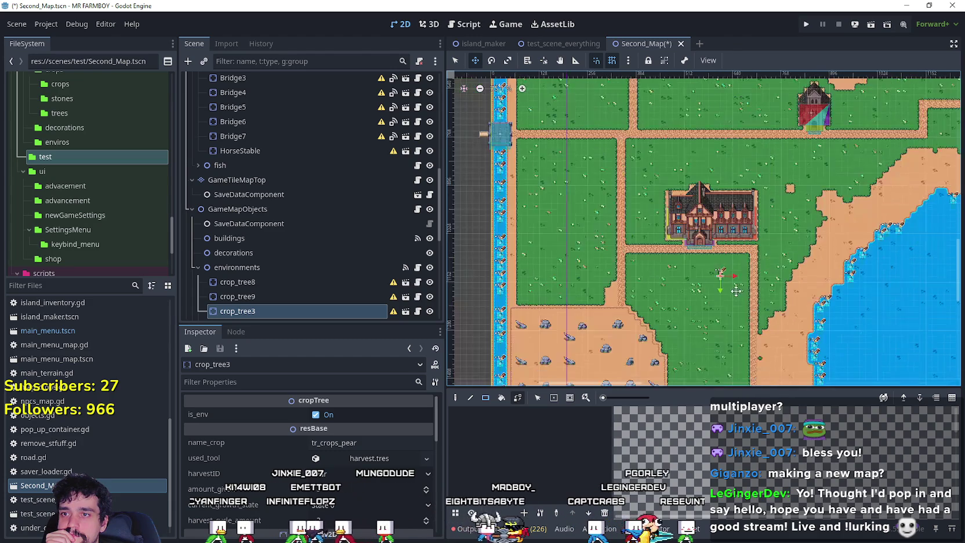
{"action": "scroll", "coordinate": [720, 269], "scroll_direction": "up", "scroll_amount": 8}
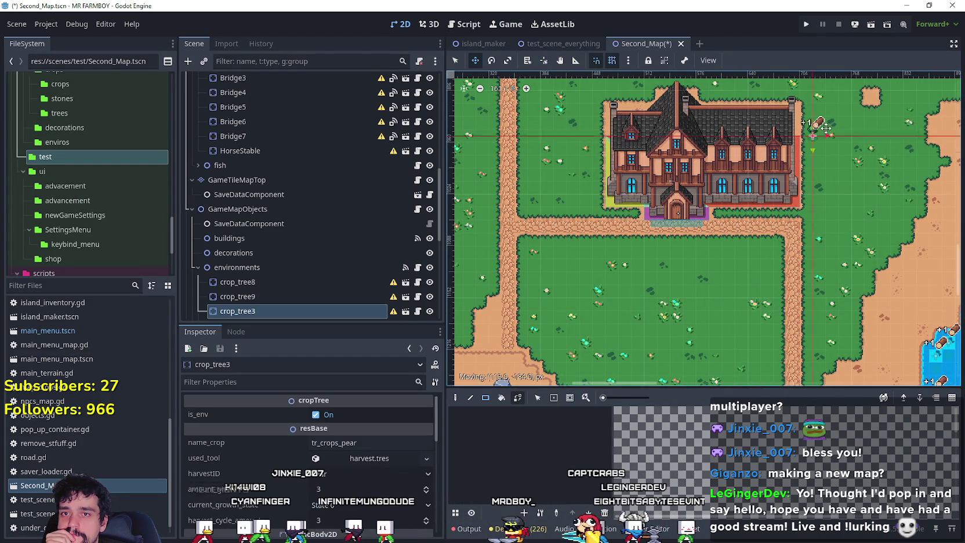
{"action": "scroll", "coordinate": [816, 135], "scroll_direction": "up", "scroll_amount": 7}
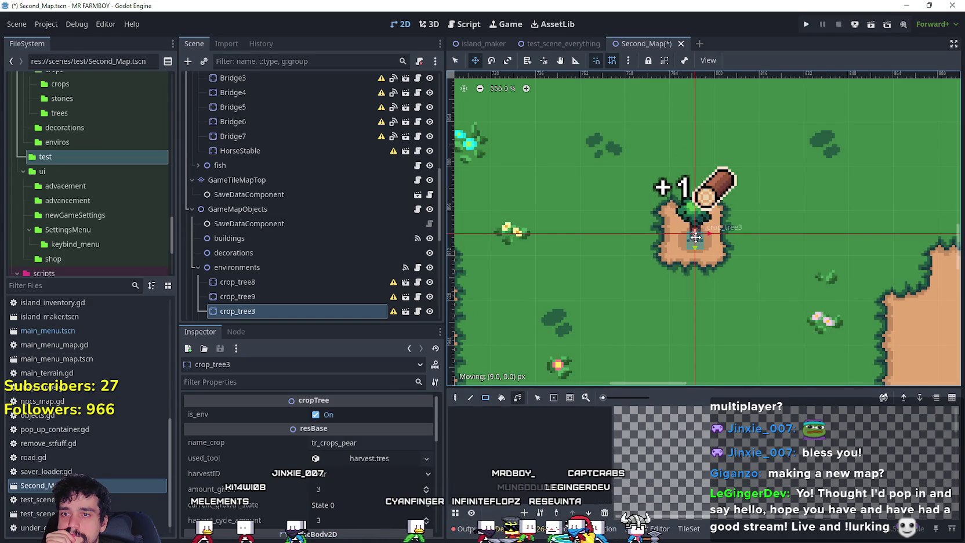
{"action": "left_click_drag", "start_coordinate": [700, 239], "coordinate": [695, 237]}
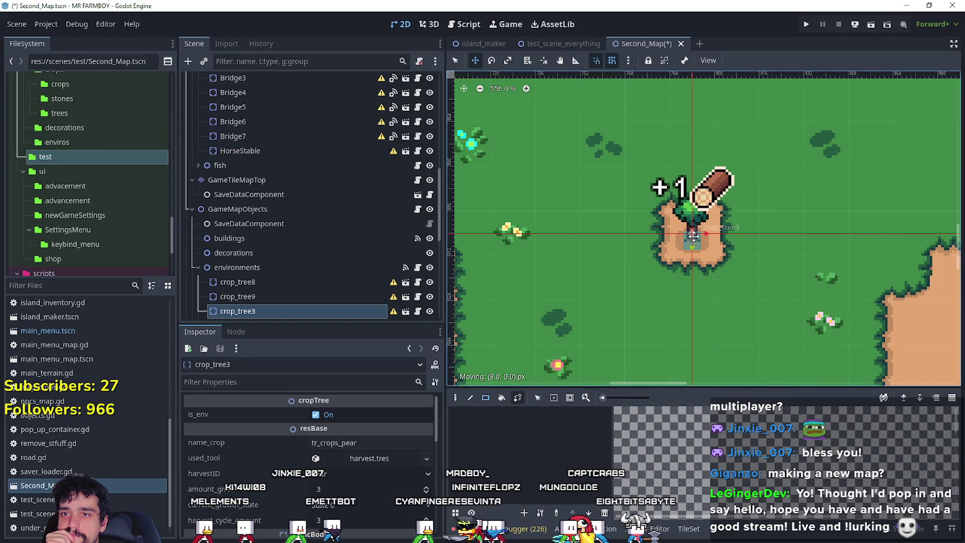
{"action": "scroll", "coordinate": [694, 235], "scroll_direction": "up", "scroll_amount": 4}
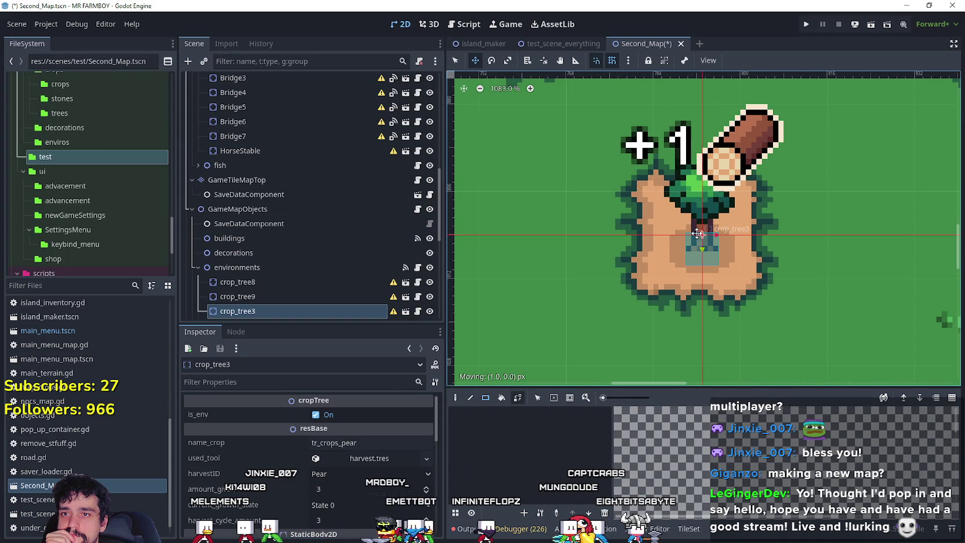
{"action": "left_click_drag", "start_coordinate": [697, 234], "coordinate": [697, 233]}
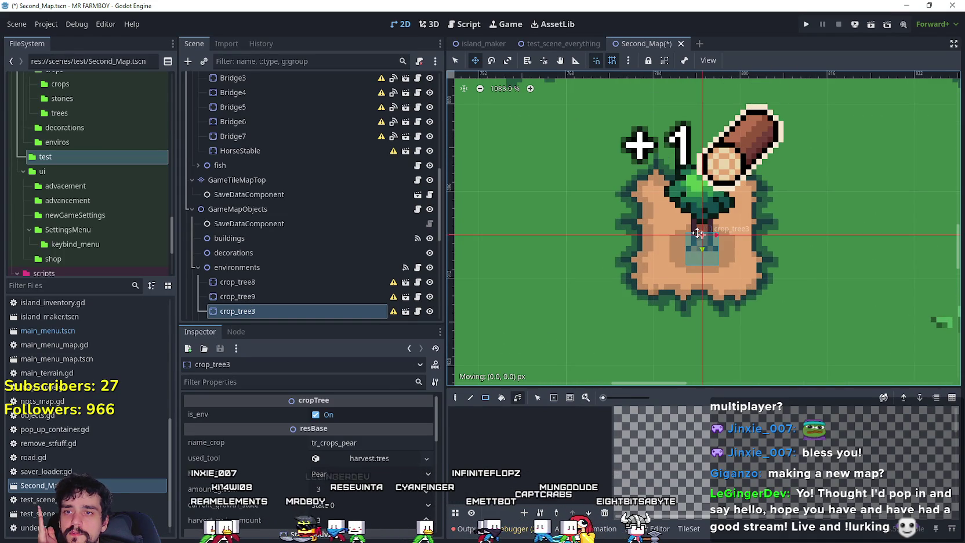
{"action": "scroll", "coordinate": [694, 234], "scroll_direction": "down", "scroll_amount": 13}
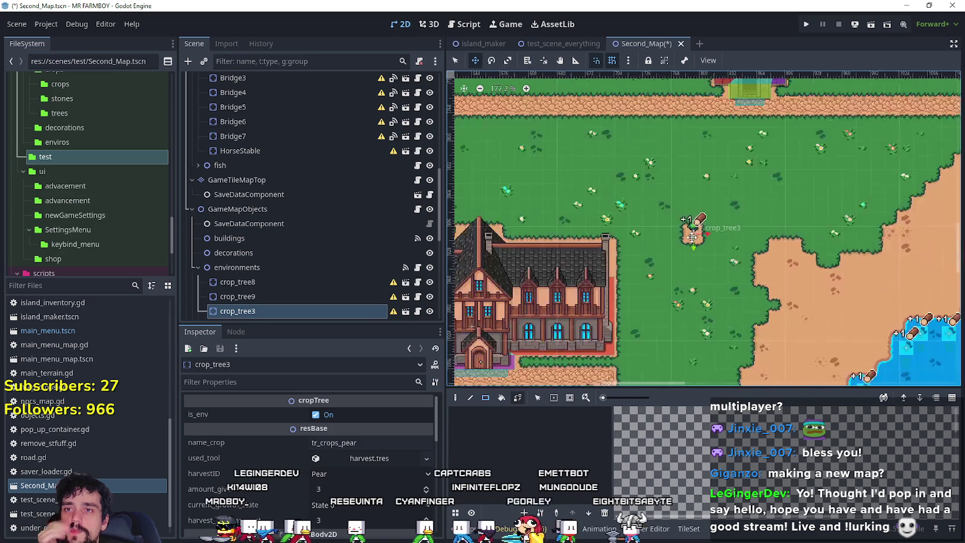
{"action": "scroll", "coordinate": [694, 233], "scroll_direction": "down", "scroll_amount": 8}
{"action": "scroll", "coordinate": [684, 235], "scroll_direction": "up", "scroll_amount": 7}
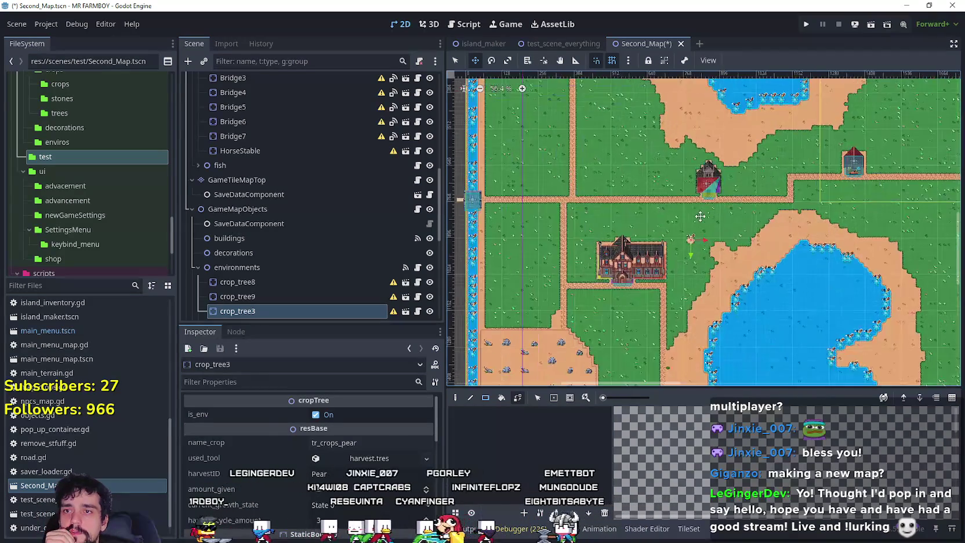
{"action": "scroll", "coordinate": [681, 238], "scroll_direction": "up", "scroll_amount": 11}
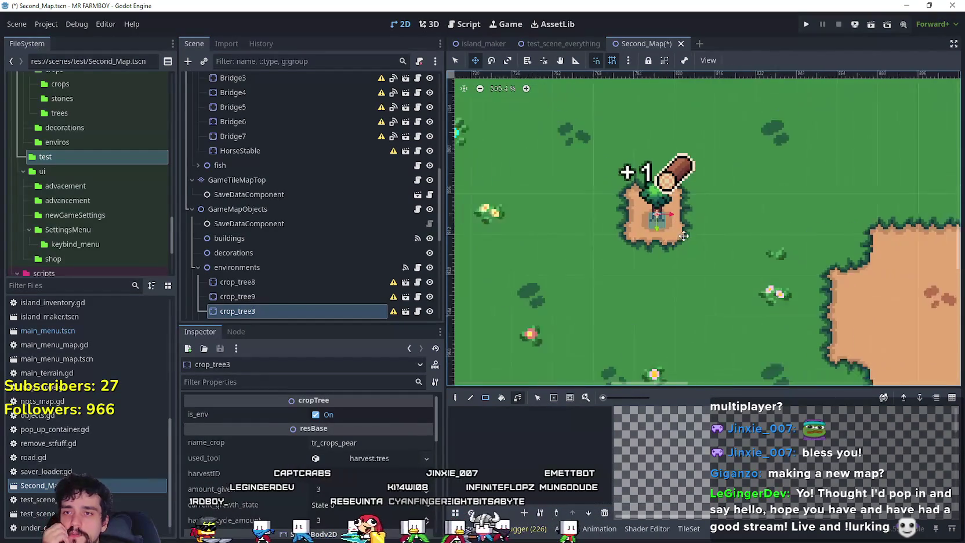
{"action": "scroll", "coordinate": [673, 245], "scroll_direction": "down", "scroll_amount": 2}
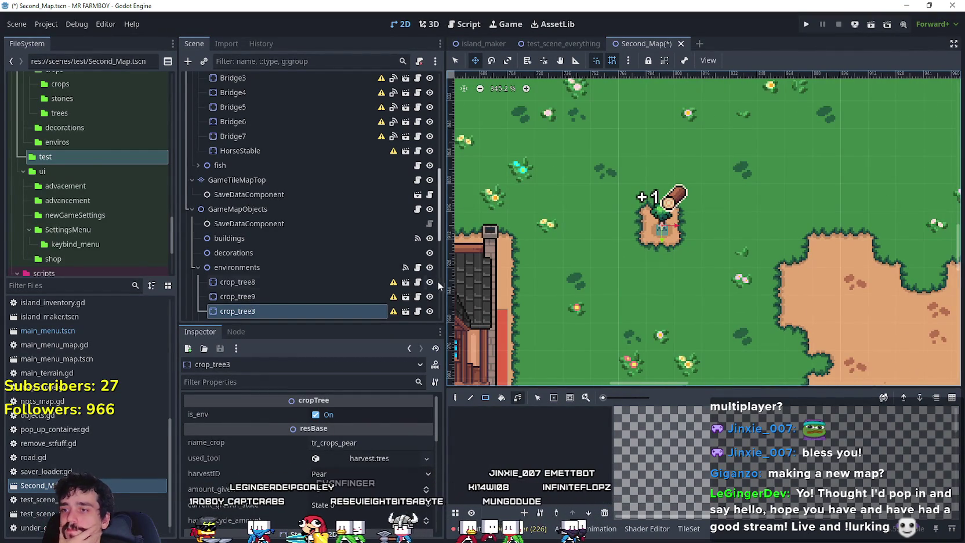
{"action": "scroll", "coordinate": [342, 217], "scroll_direction": "up", "scroll_amount": 10}
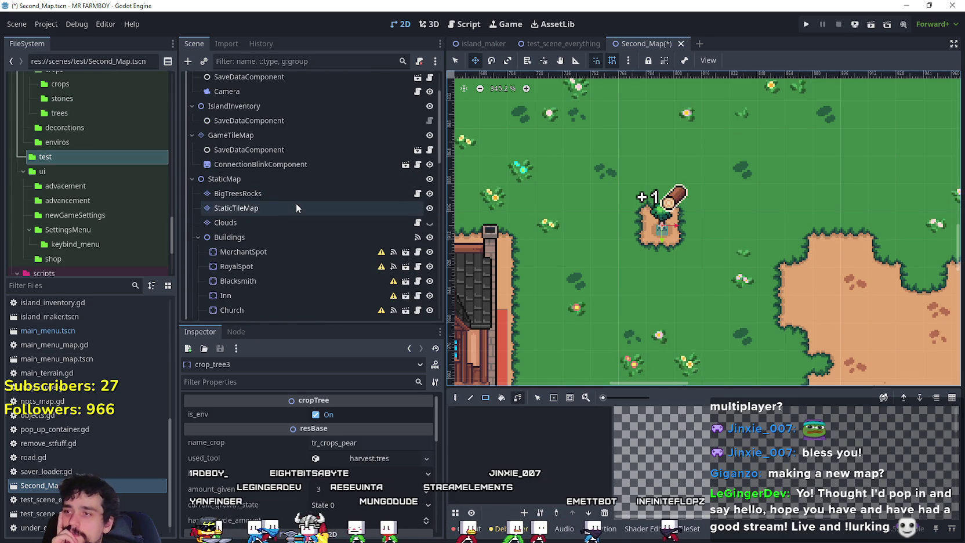
Paint a square of sand terrain on GameTileMap around the tree stump and save Second_Map
{"action": "left_click", "coordinate": [268, 135]}
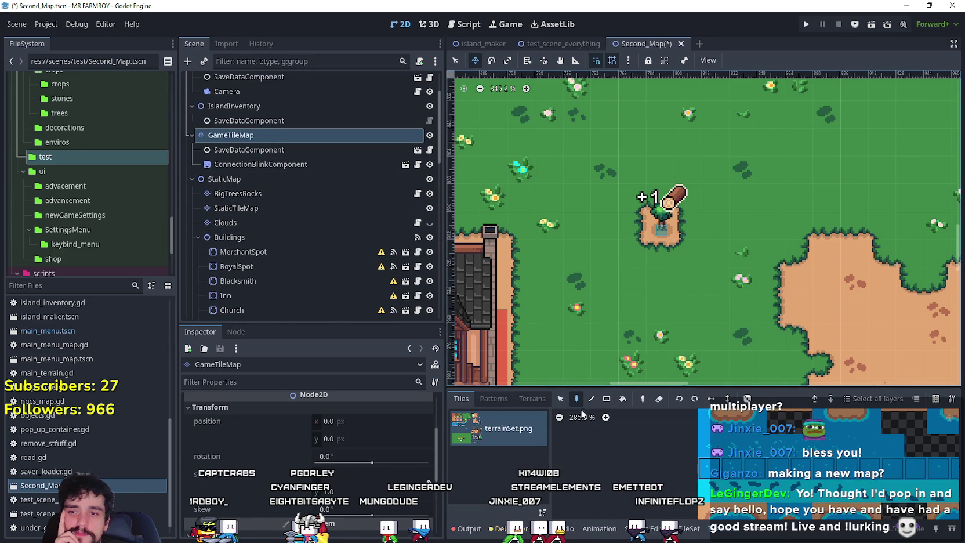
{"action": "left_click", "coordinate": [533, 398]}
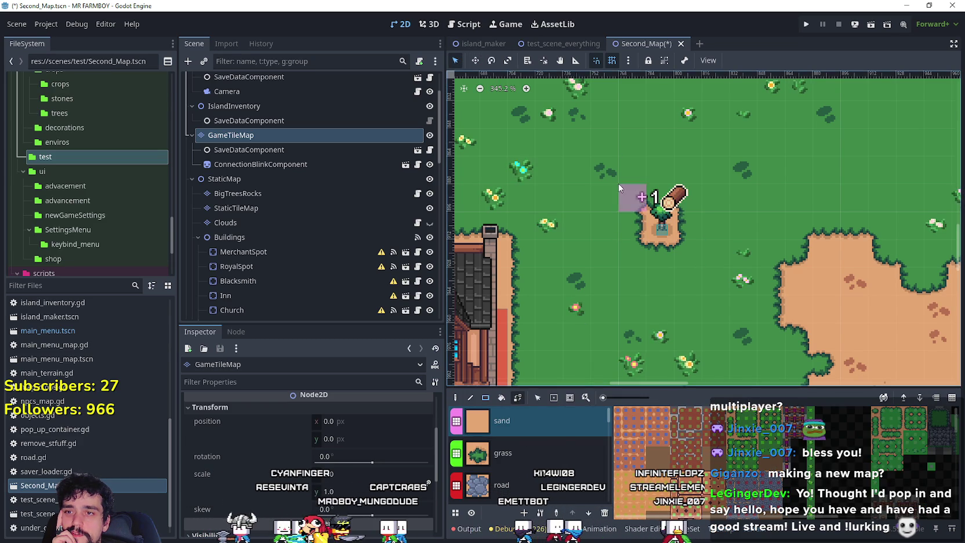
{"action": "mouse_move", "coordinate": [652, 246]}
{"action": "left_mouse_down"}
{"action": "mouse_move", "coordinate": [685, 241]}
{"action": "mouse_move", "coordinate": [685, 198]}
{"action": "mouse_move", "coordinate": [659, 198]}
{"action": "mouse_move", "coordinate": [660, 236]}
{"action": "left_mouse_up"}
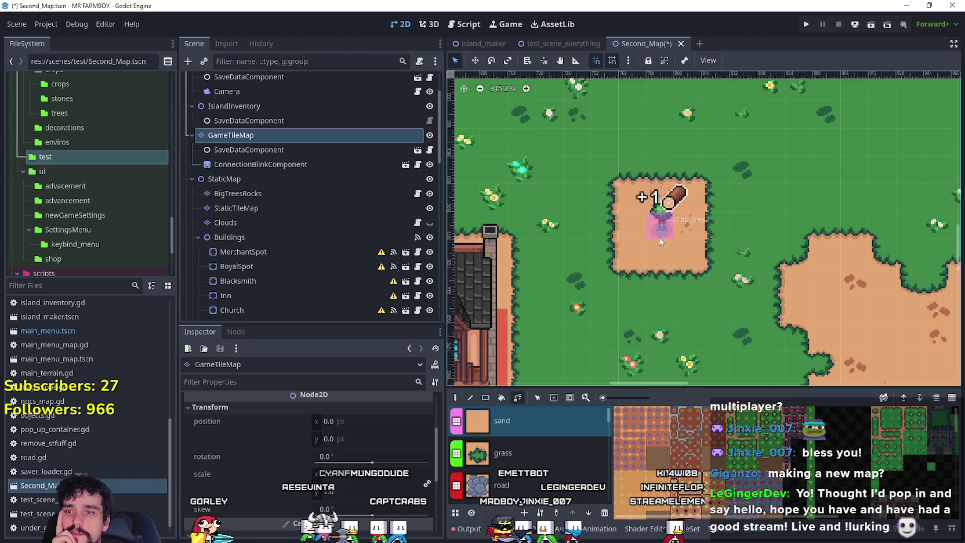
{"action": "scroll", "coordinate": [655, 238], "scroll_direction": "down", "scroll_amount": 4}
{"action": "key", "text": "ctrl+s"}
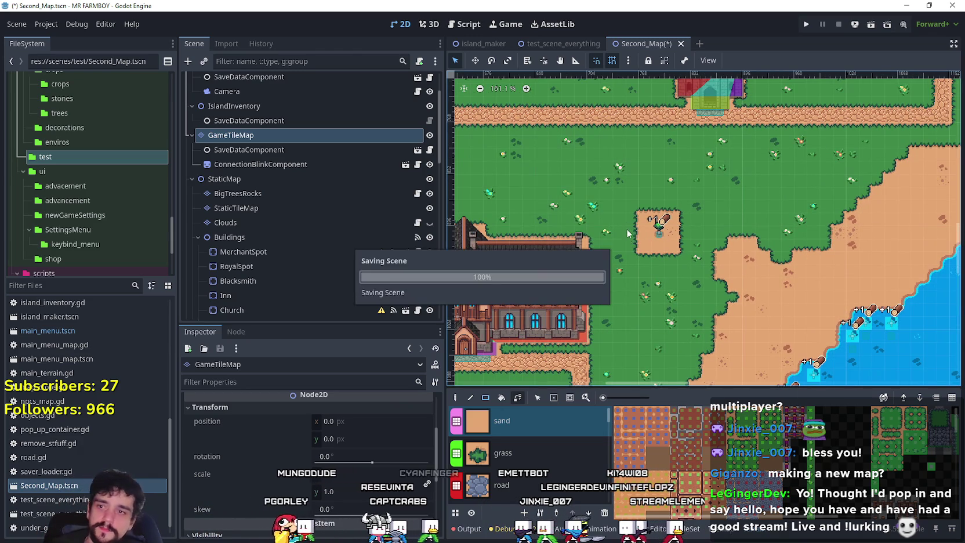
{"action": "scroll", "coordinate": [628, 261], "scroll_direction": "down", "scroll_amount": 6}
Select crop_tree6 and drag it down onto the sand edge with the Move tool
{"action": "scroll", "coordinate": [648, 313], "scroll_direction": "down", "scroll_amount": 1}
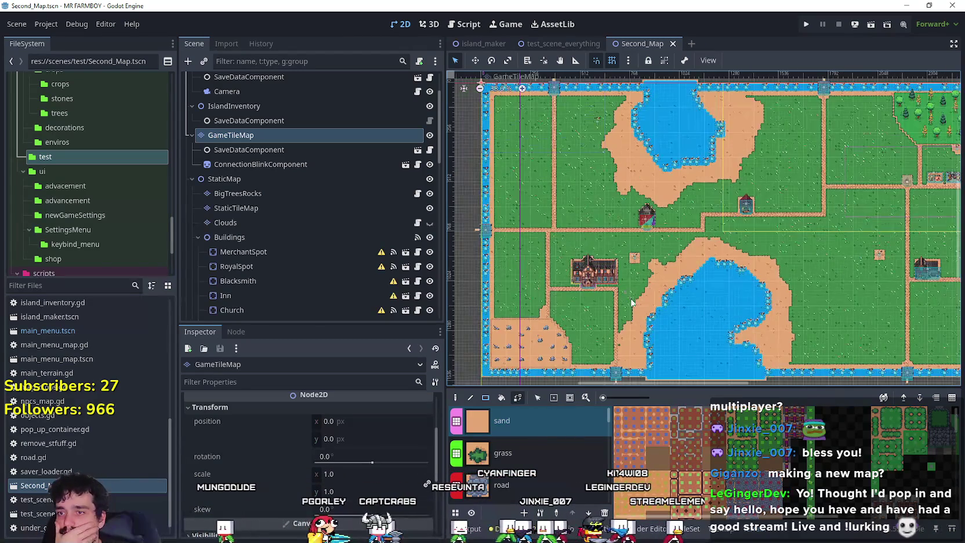
{"action": "scroll", "coordinate": [586, 247], "scroll_direction": "up", "scroll_amount": 4}
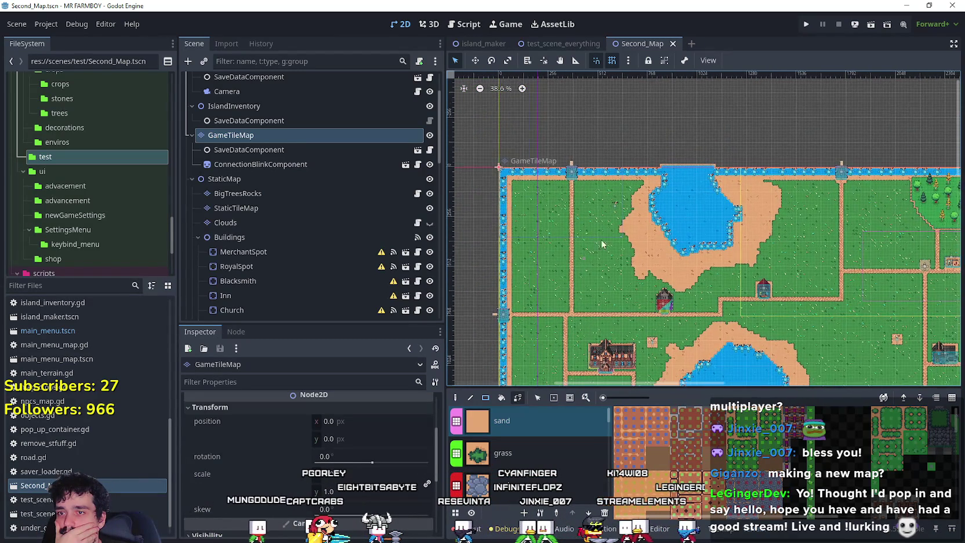
{"action": "scroll", "coordinate": [611, 199], "scroll_direction": "down", "scroll_amount": 3}
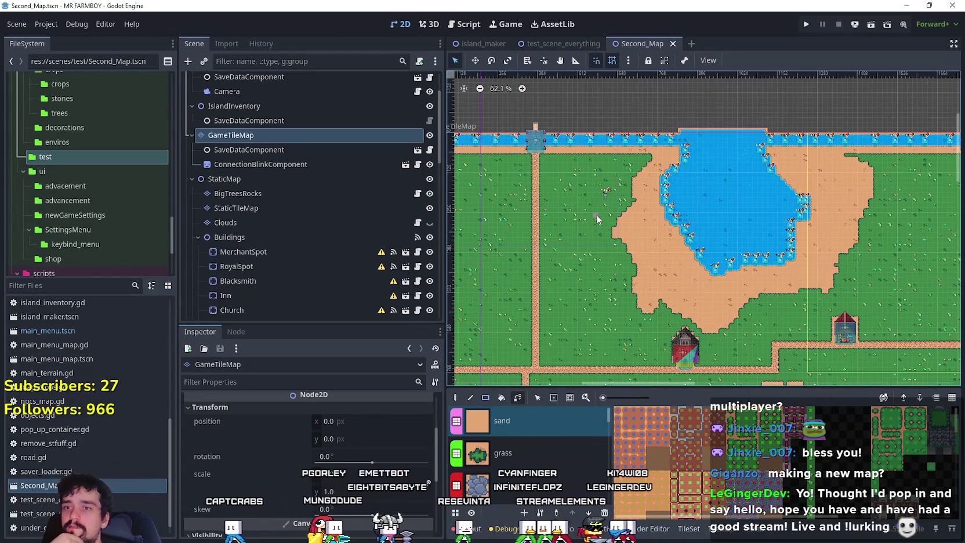
{"action": "scroll", "coordinate": [650, 260], "scroll_direction": "up", "scroll_amount": 1}
{"action": "scroll", "coordinate": [650, 260], "scroll_direction": "up", "scroll_amount": 3}
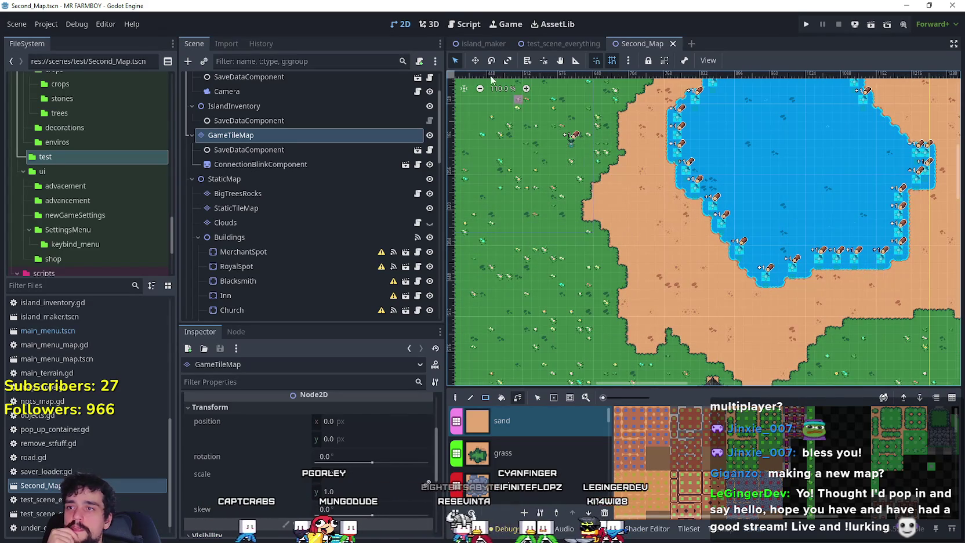
{"action": "left_click", "coordinate": [238, 281]}
{"action": "scroll", "coordinate": [530, 148], "scroll_direction": "up", "scroll_amount": 1}
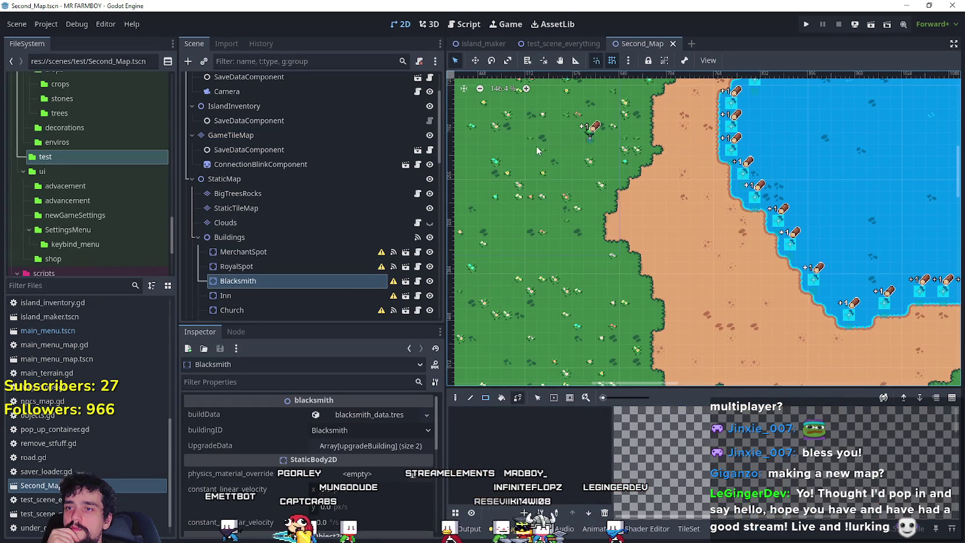
{"action": "left_click", "coordinate": [590, 131]}
{"action": "left_click", "coordinate": [473, 61]}
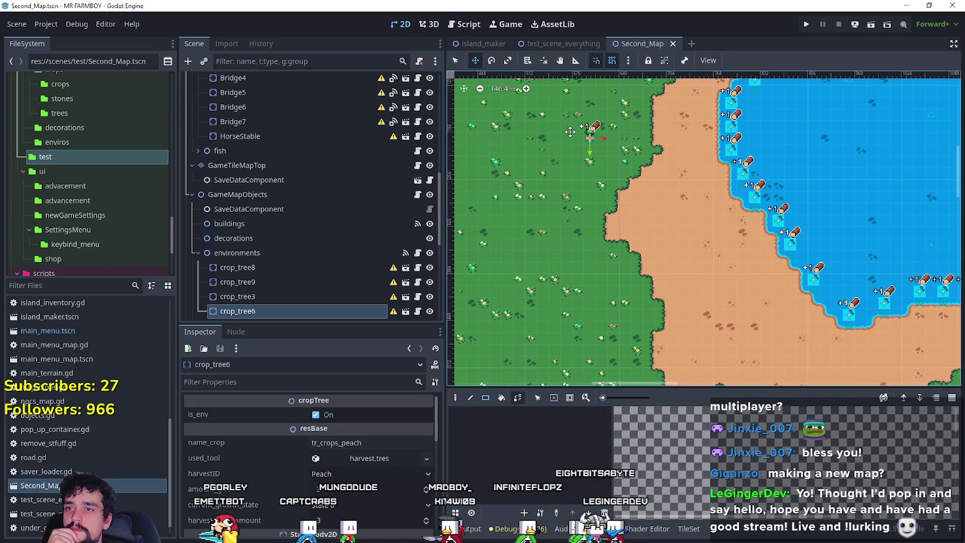
{"action": "scroll", "coordinate": [334, 221], "scroll_direction": "down", "scroll_amount": 2}
{"action": "mouse_move", "coordinate": [595, 144]}
{"action": "left_mouse_down"}
{"action": "mouse_move", "coordinate": [599, 116]}
{"action": "mouse_move", "coordinate": [598, 229]}
{"action": "mouse_move", "coordinate": [607, 230]}
{"action": "mouse_move", "coordinate": [615, 206]}
{"action": "mouse_move", "coordinate": [591, 216]}
{"action": "left_mouse_up"}
Zoom in, nudge crop_tree6 into its final spot near the grass edge, and save
{"action": "scroll", "coordinate": [598, 140], "scroll_direction": "down", "scroll_amount": 5}
{"action": "scroll", "coordinate": [600, 138], "scroll_direction": "up", "scroll_amount": 2}
{"action": "scroll", "coordinate": [597, 230], "scroll_direction": "up", "scroll_amount": 1}
{"action": "scroll", "coordinate": [606, 210], "scroll_direction": "up", "scroll_amount": 1}
{"action": "scroll", "coordinate": [603, 207], "scroll_direction": "up", "scroll_amount": 2}
{"action": "scroll", "coordinate": [590, 211], "scroll_direction": "up", "scroll_amount": 2}
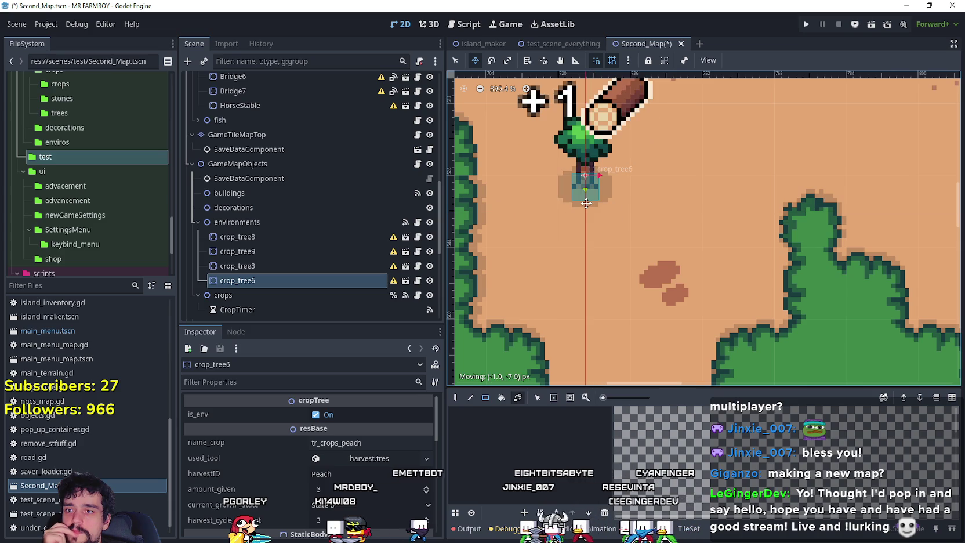
{"action": "scroll", "coordinate": [593, 217], "scroll_direction": "up", "scroll_amount": 4}
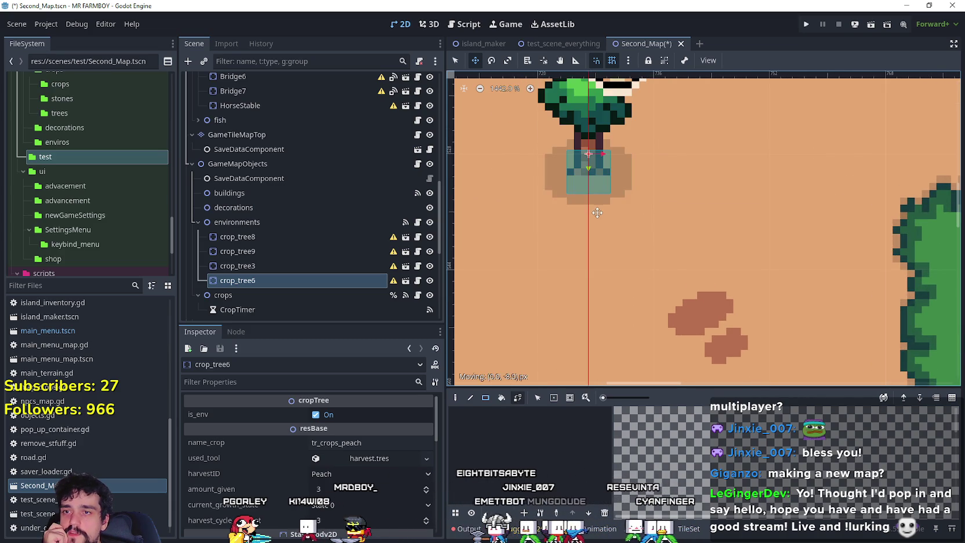
{"action": "left_click_drag", "start_coordinate": [596, 214], "coordinate": [596, 221]}
{"action": "scroll", "coordinate": [586, 209], "scroll_direction": "down", "scroll_amount": 10}
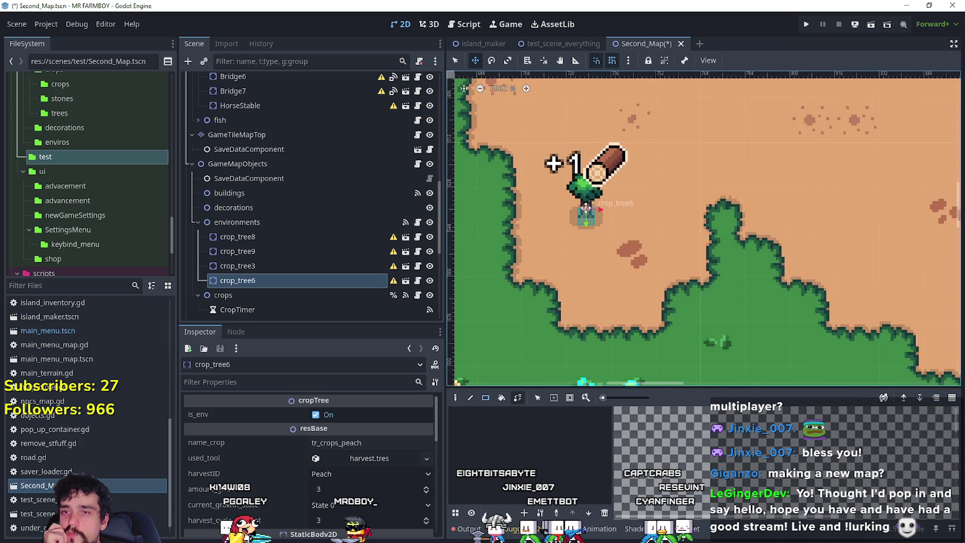
{"action": "scroll", "coordinate": [579, 220], "scroll_direction": "down", "scroll_amount": 7}
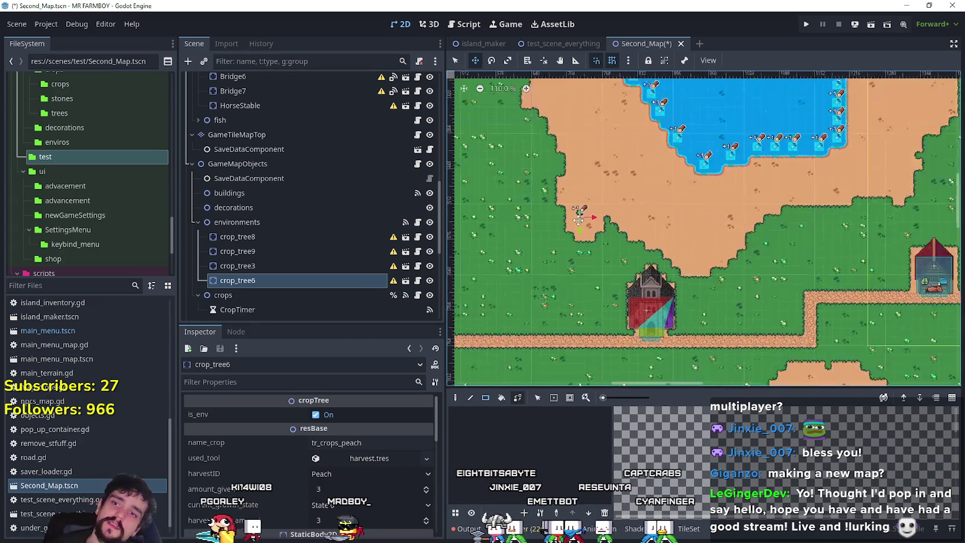
{"action": "key", "text": "ctrl+s"}
{"action": "scroll", "coordinate": [718, 227], "scroll_direction": "down", "scroll_amount": 3}
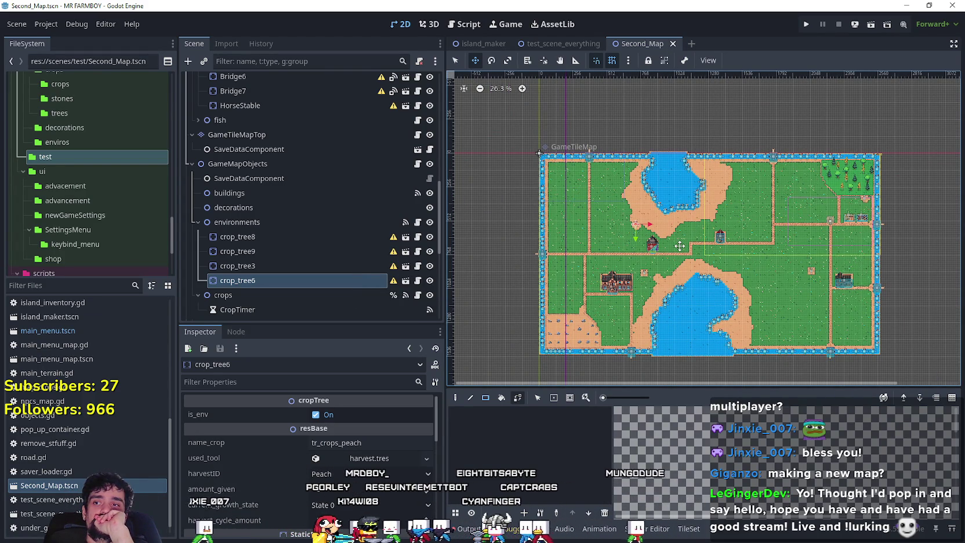
Make the Clouds layer visible over the top-left of the map
{"action": "scroll", "coordinate": [394, 228], "scroll_direction": "up", "scroll_amount": 10}
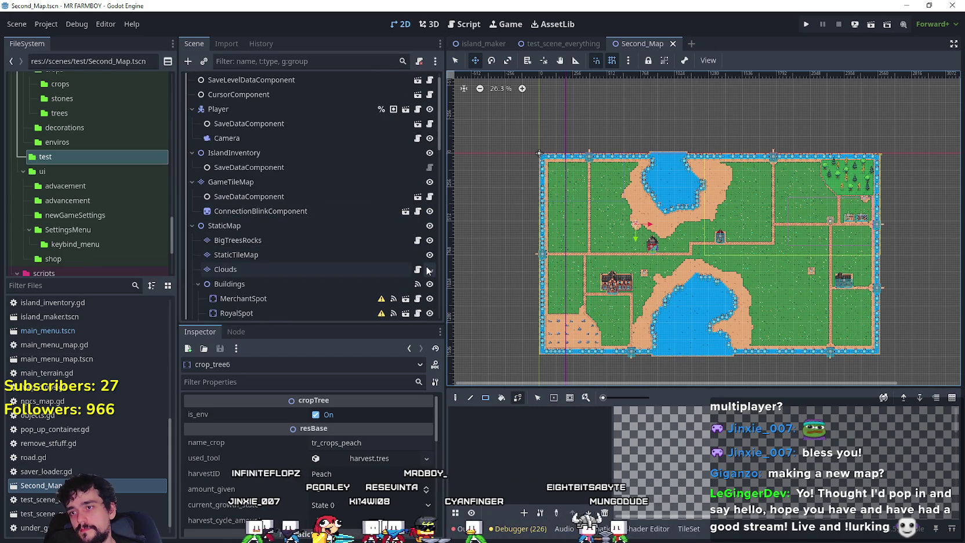
{"action": "left_click", "coordinate": [430, 269]}
{"action": "scroll", "coordinate": [756, 255], "scroll_direction": "down", "scroll_amount": 2}
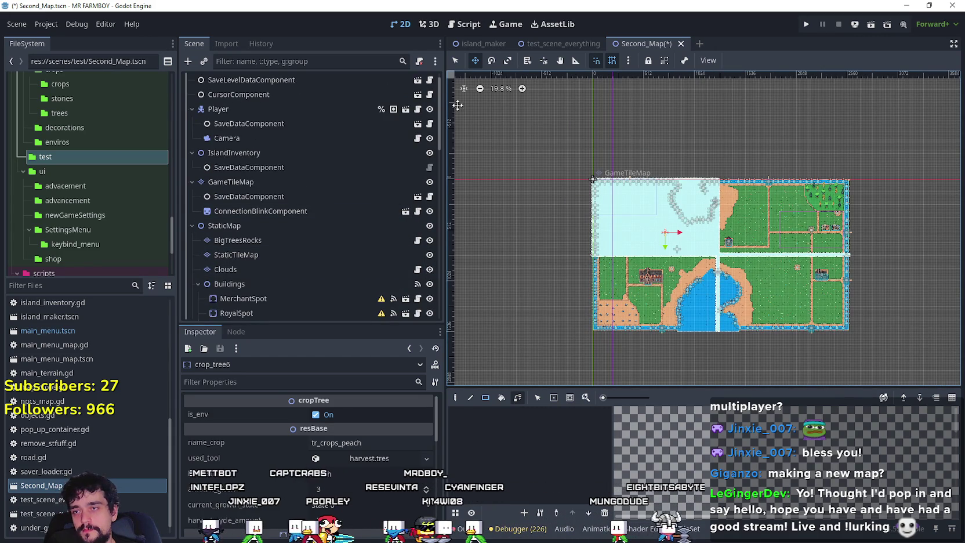
{"action": "scroll", "coordinate": [775, 297], "scroll_direction": "up", "scroll_amount": 2}
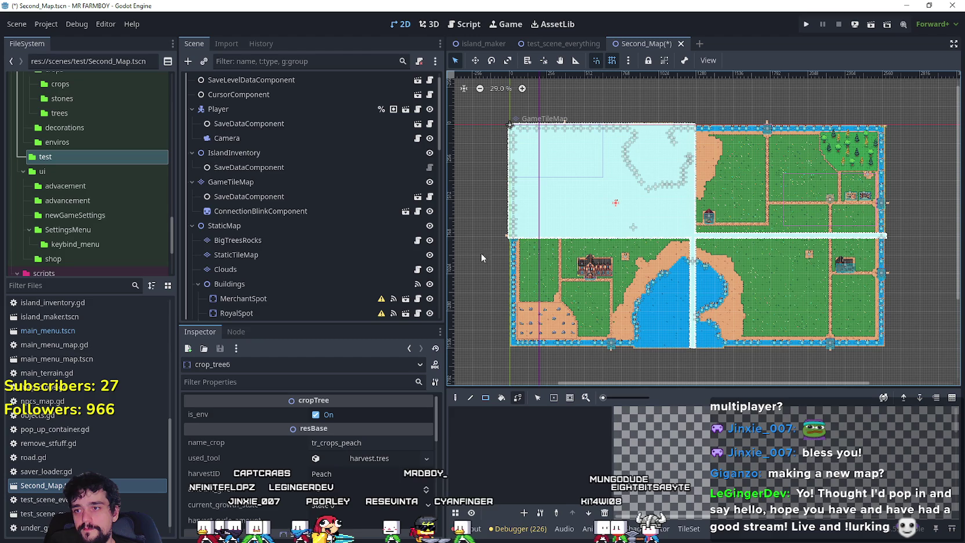
Check GameTileMap's signal connections, save Second_Map, and switch to test_scene_everything
{"action": "left_click", "coordinate": [309, 183]}
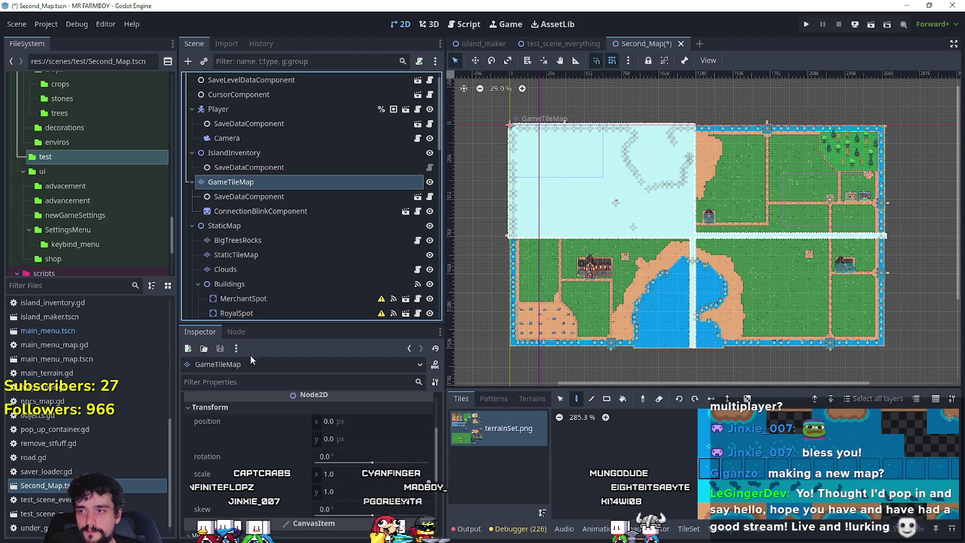
{"action": "left_click", "coordinate": [236, 331]}
{"action": "scroll", "coordinate": [229, 493], "scroll_direction": "down", "scroll_amount": 3}
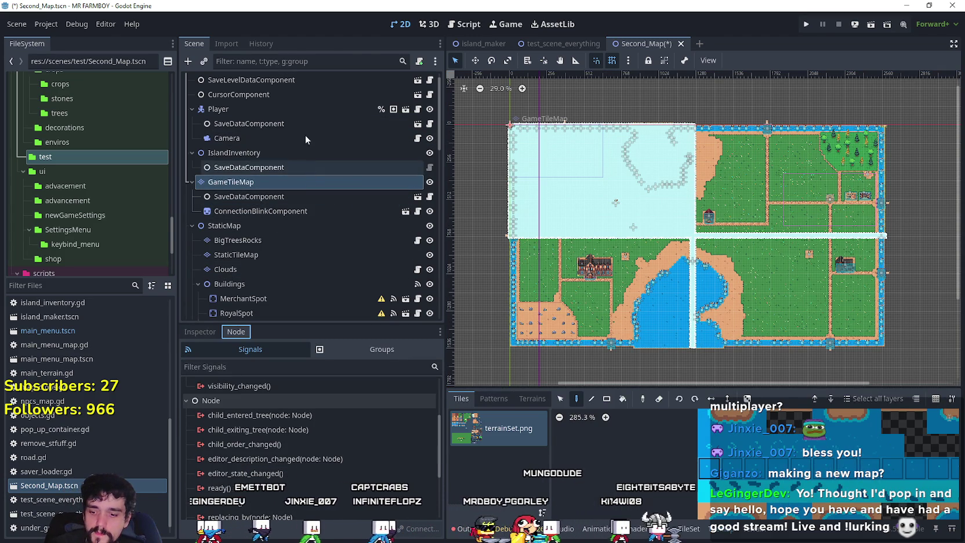
{"action": "key", "text": "ctrl+s"}
{"action": "left_click", "coordinate": [563, 42]}
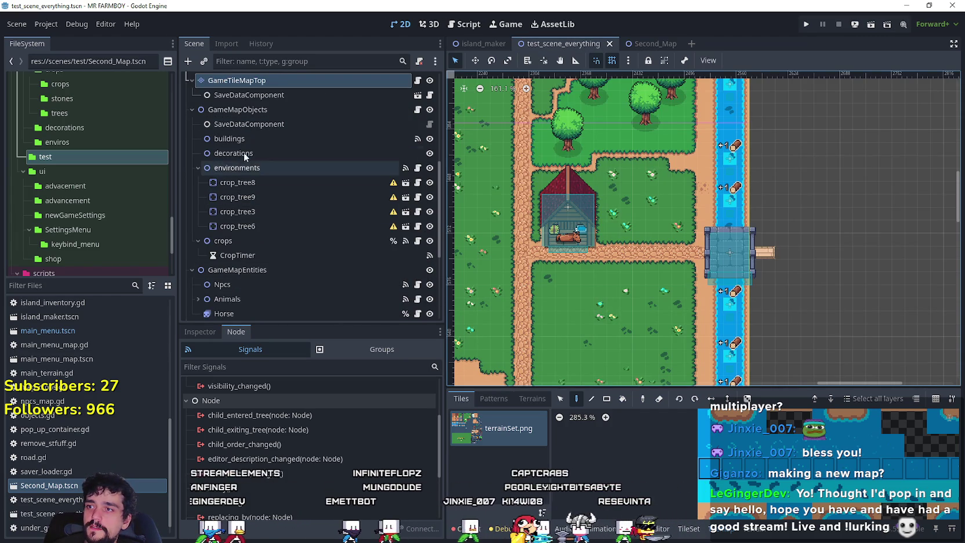
Collapse GameMapObjects and view GameTileMap's signal connections in the Node panel
{"action": "left_click", "coordinate": [192, 109]}
{"action": "scroll", "coordinate": [320, 245], "scroll_direction": "up", "scroll_amount": 1}
{"action": "scroll", "coordinate": [301, 237], "scroll_direction": "up", "scroll_amount": 6}
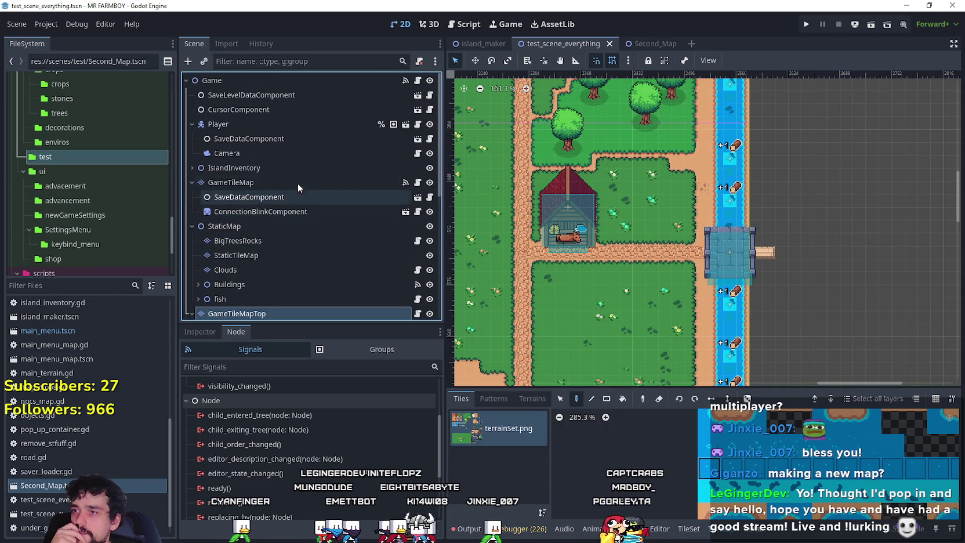
{"action": "left_click", "coordinate": [298, 184]}
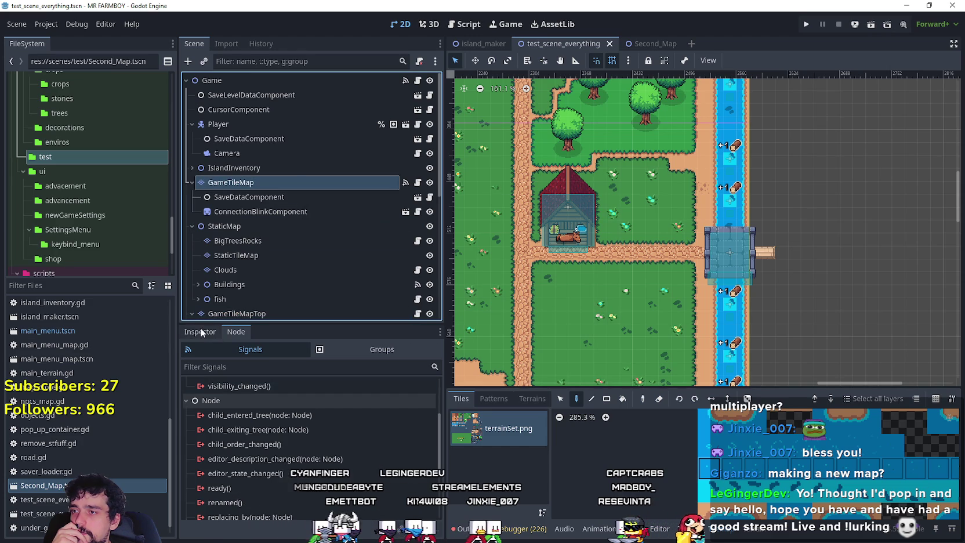
{"action": "left_click", "coordinate": [238, 331]}
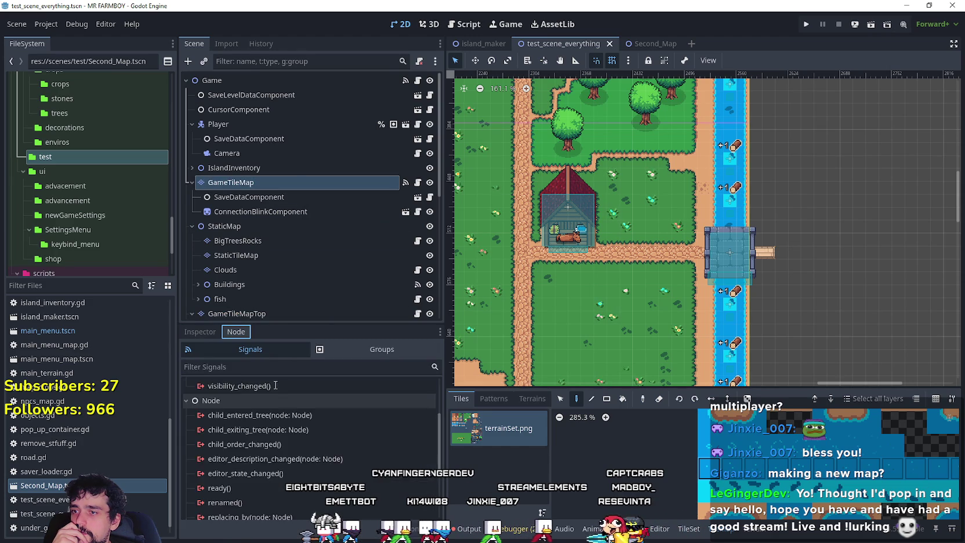
{"action": "scroll", "coordinate": [298, 420], "scroll_direction": "up", "scroll_amount": 5}
{"action": "scroll", "coordinate": [323, 425], "scroll_direction": "down", "scroll_amount": 10}
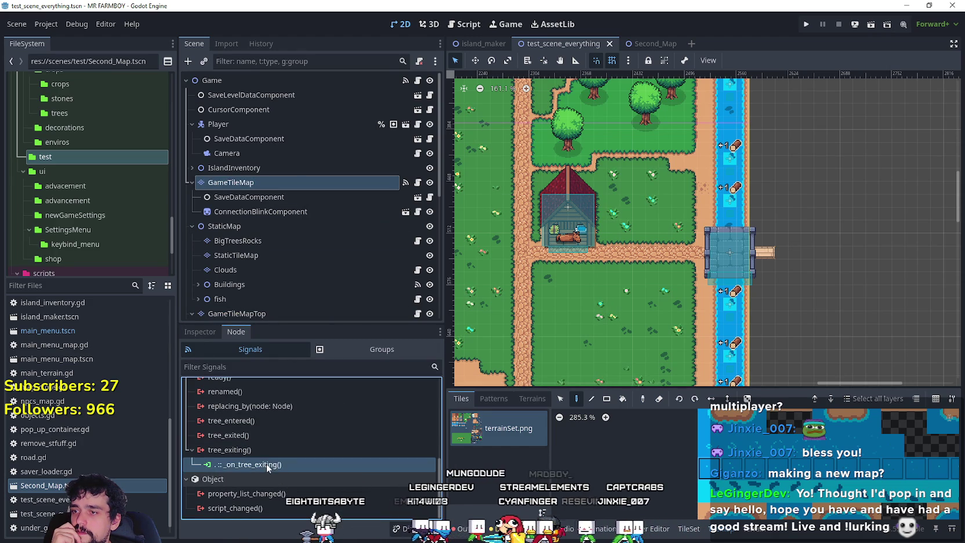
Jump to the _on_tree_exiting handler in the script and select its code lines
{"action": "double_click", "coordinate": [267, 464]}
{"action": "left_click", "coordinate": [659, 223]}
{"action": "key", "text": "Up"}
{"action": "key", "text": "Up"}
{"action": "key", "text": "Up"}
{"action": "key", "text": "shift+Up"}
{"action": "key", "text": "shift+Up"}
{"action": "key", "text": "shift+Up"}
{"action": "left_click", "coordinate": [677, 227]}
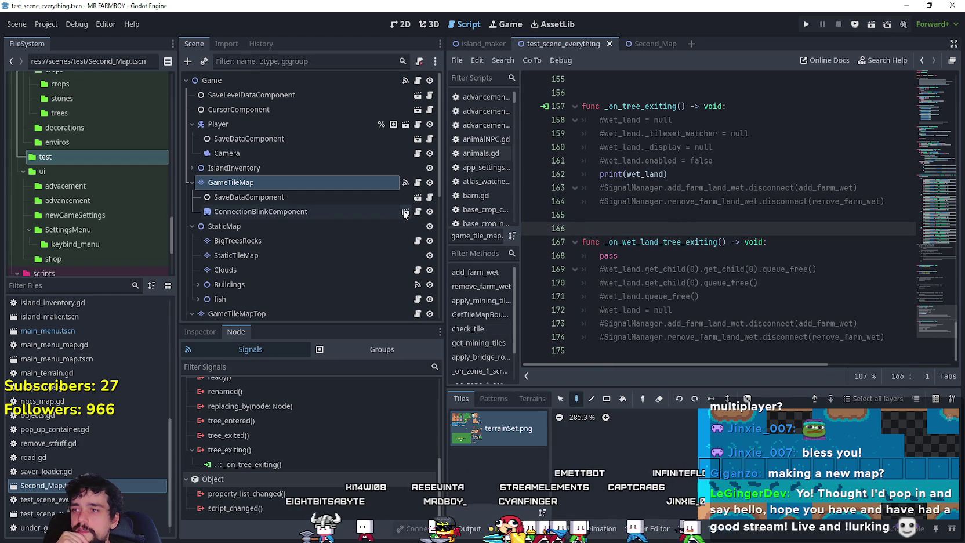
Open GameTileMap's attached script game_tile_map.gd from the Inspector
{"action": "left_click", "coordinate": [328, 184]}
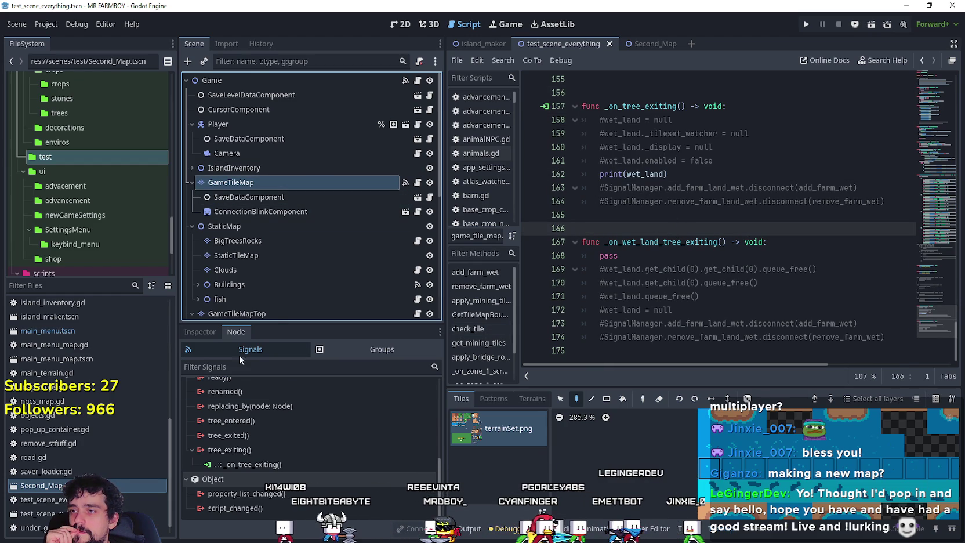
{"action": "left_click", "coordinate": [201, 332]}
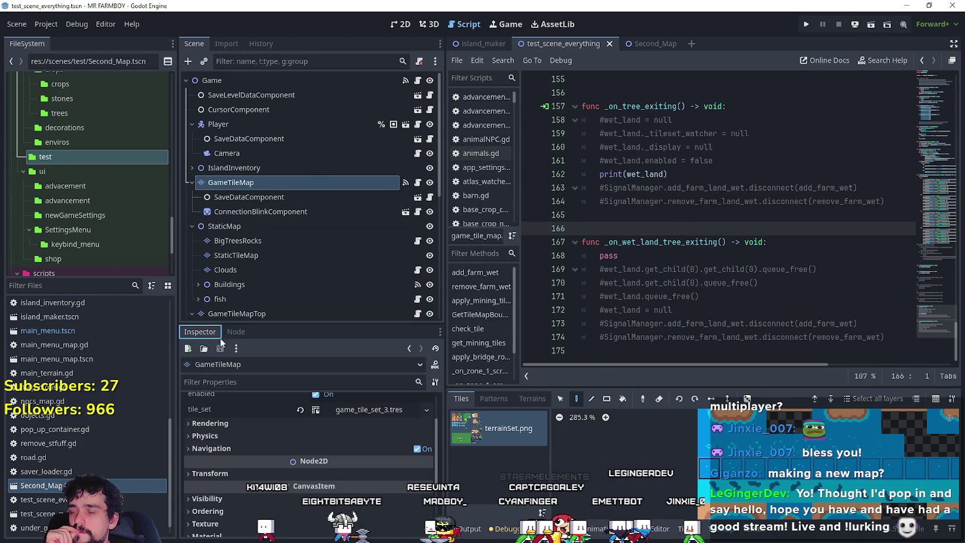
{"action": "left_click", "coordinate": [417, 183]}
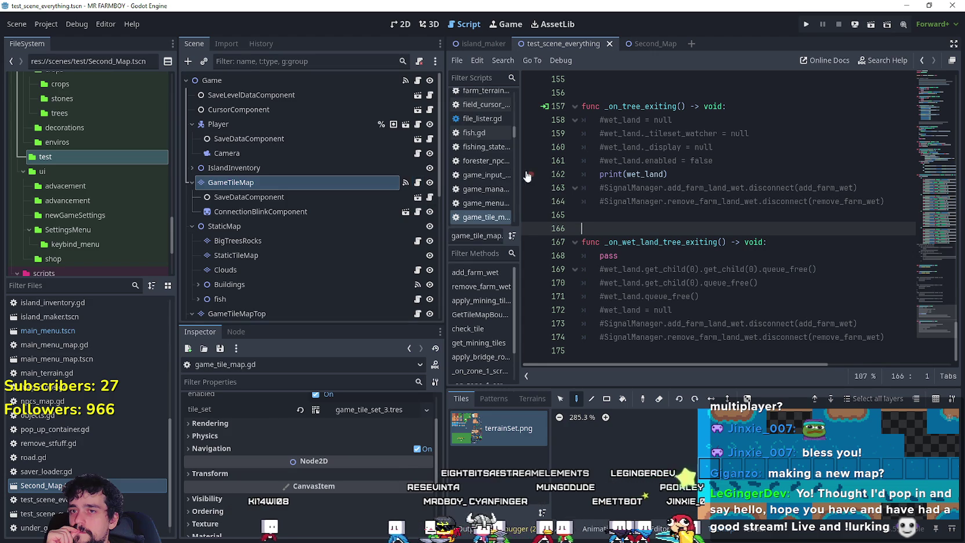
Browse game_tile_map.gd, highlighting apply_bridge_road_hotfix on line 70, through to apply_mining_tiles
{"action": "left_click_drag", "start_coordinate": [927, 313], "coordinate": [925, 155]}
{"action": "double_click", "coordinate": [665, 339]}
{"action": "scroll", "coordinate": [664, 296], "scroll_direction": "up", "scroll_amount": 4}
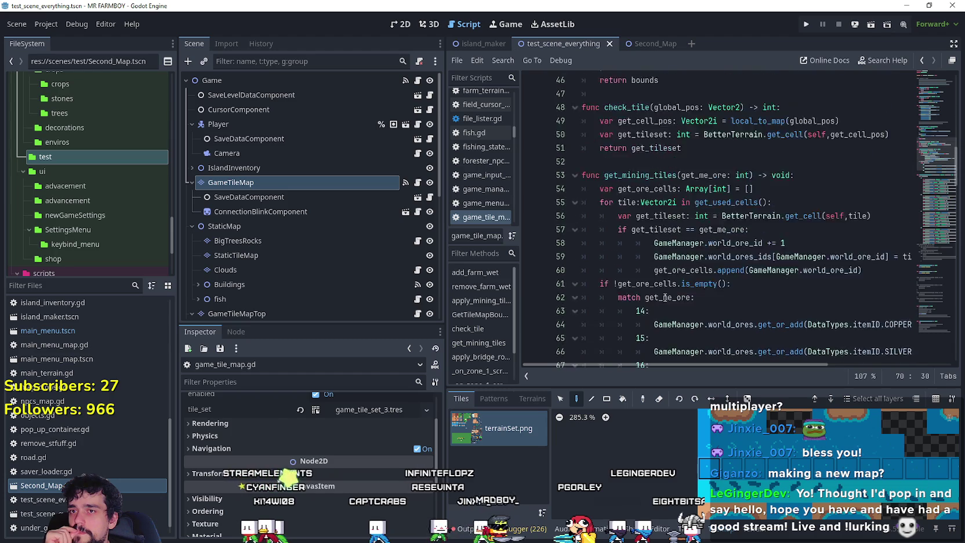
{"action": "scroll", "coordinate": [665, 296], "scroll_direction": "up", "scroll_amount": 12}
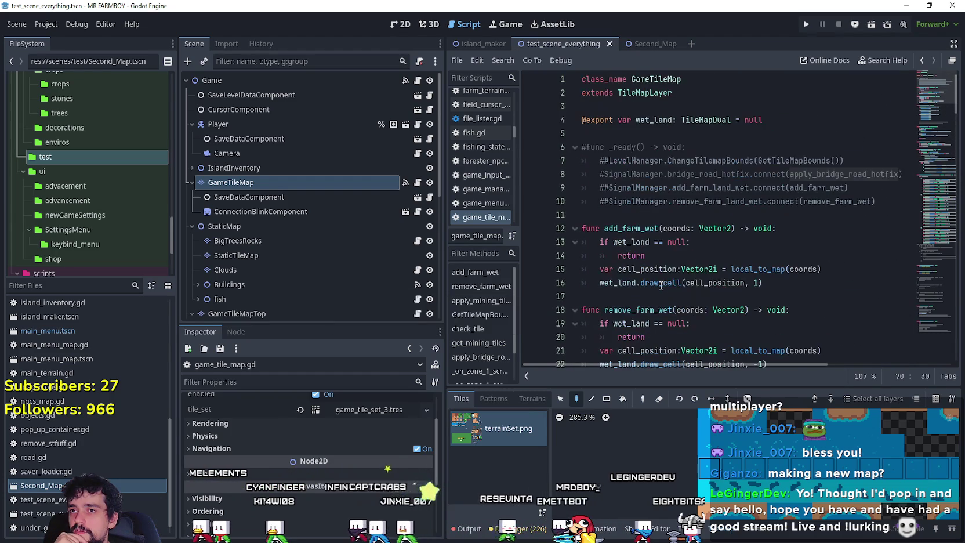
{"action": "scroll", "coordinate": [791, 260], "scroll_direction": "down", "scroll_amount": 6}
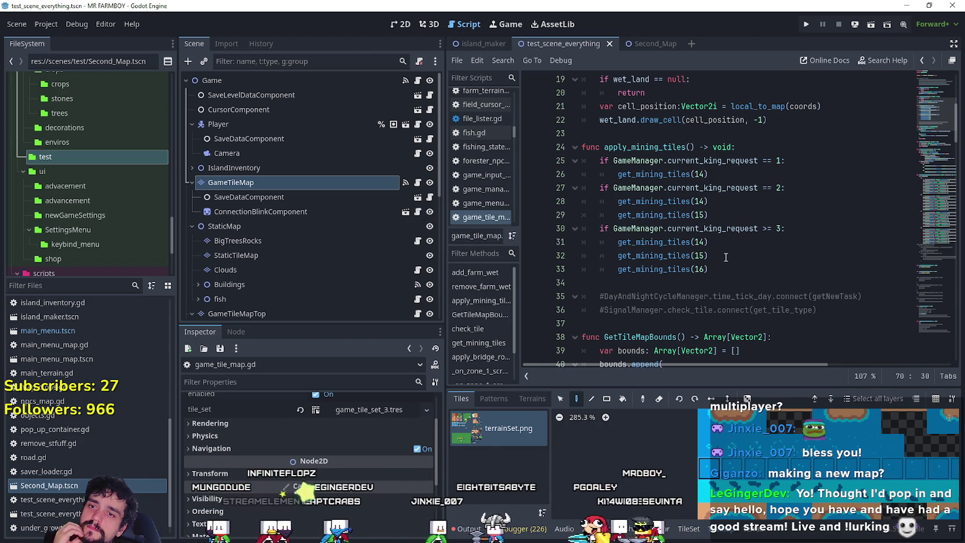
{"action": "scroll", "coordinate": [726, 257], "scroll_direction": "up", "scroll_amount": 1}
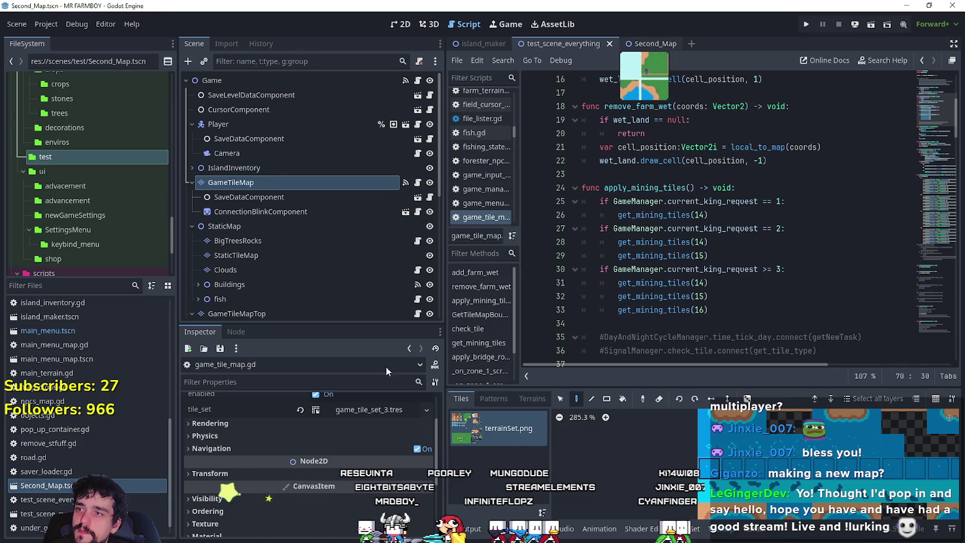
Attach the existing game_tile_map.gd script to Second_Map's GameTileMap node
{"action": "right_click", "coordinate": [285, 185]}
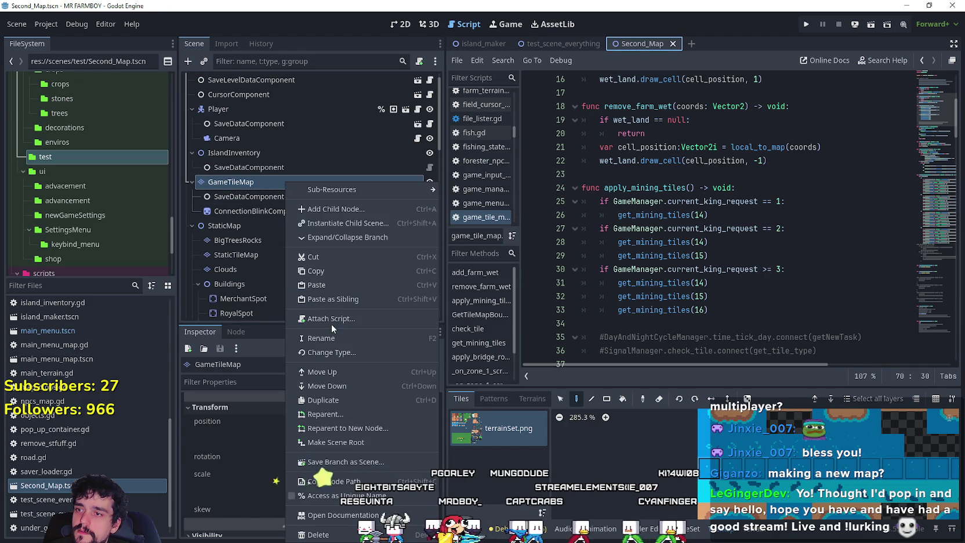
{"action": "left_click", "coordinate": [332, 321]}
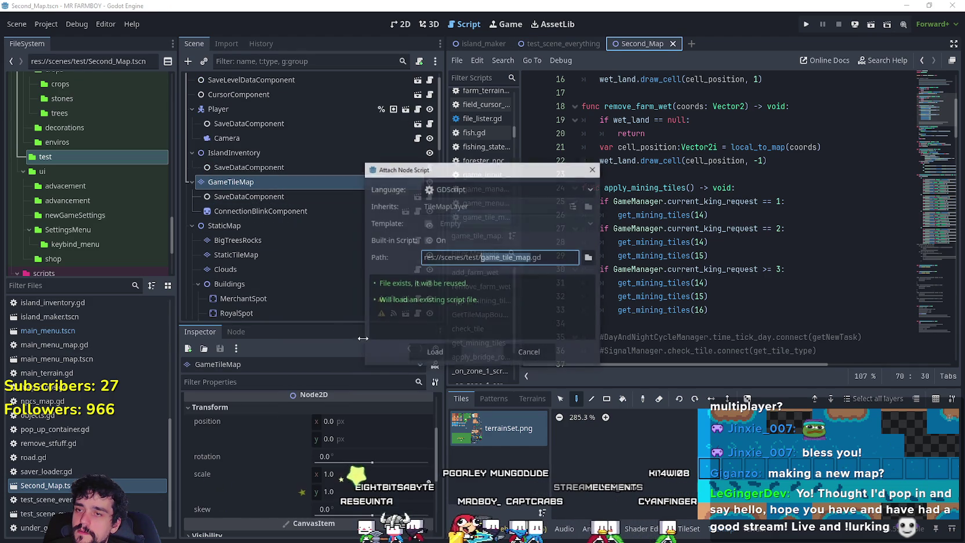
{"action": "left_click", "coordinate": [424, 354]}
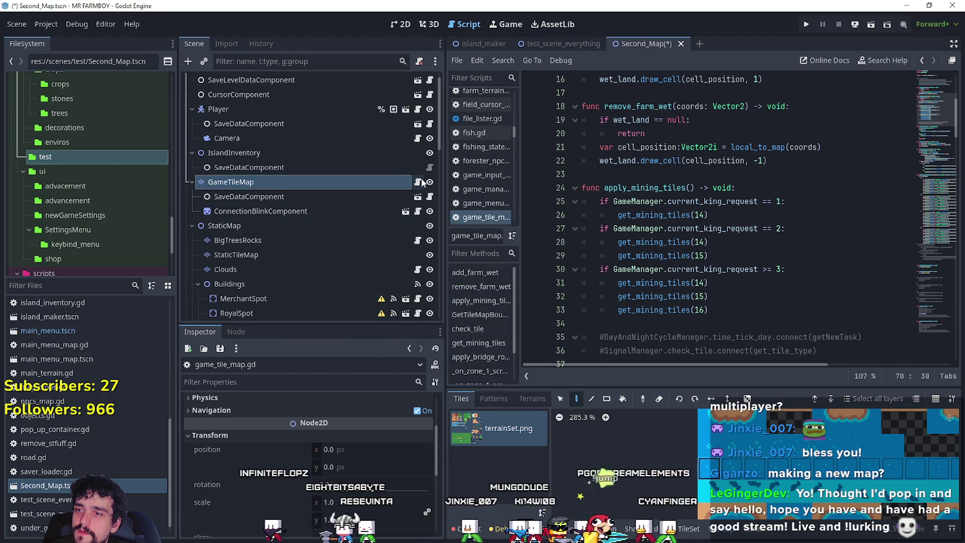
{"action": "scroll", "coordinate": [334, 451], "scroll_direction": "up", "scroll_amount": 3}
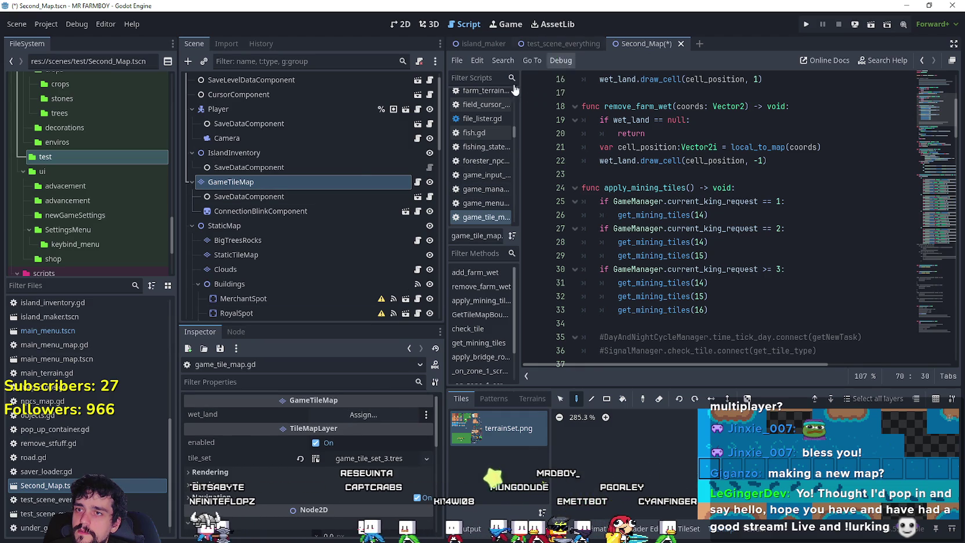
Compare against test_scene_everything, then save the Second_Map scene with Ctrl+S
{"action": "left_click", "coordinate": [558, 42]}
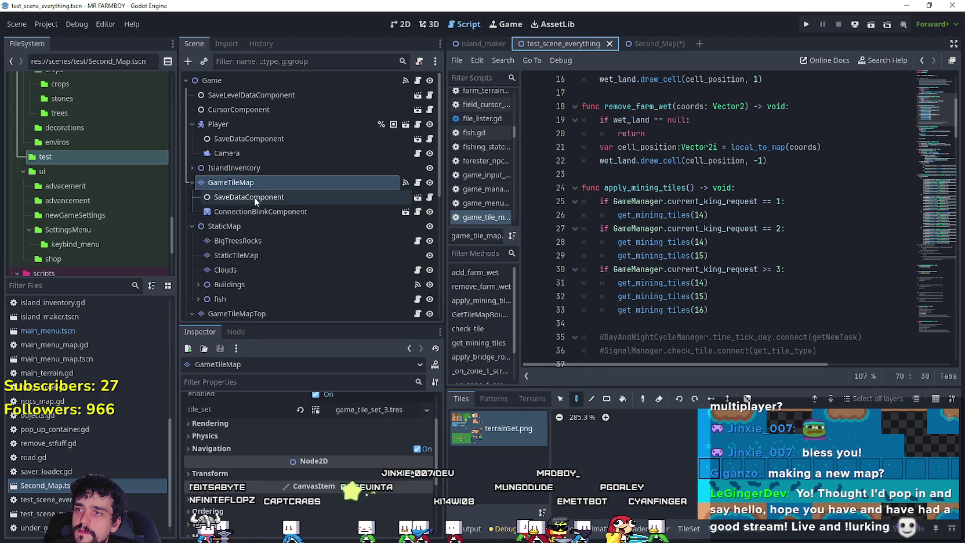
{"action": "scroll", "coordinate": [313, 424], "scroll_direction": "up", "scroll_amount": 2}
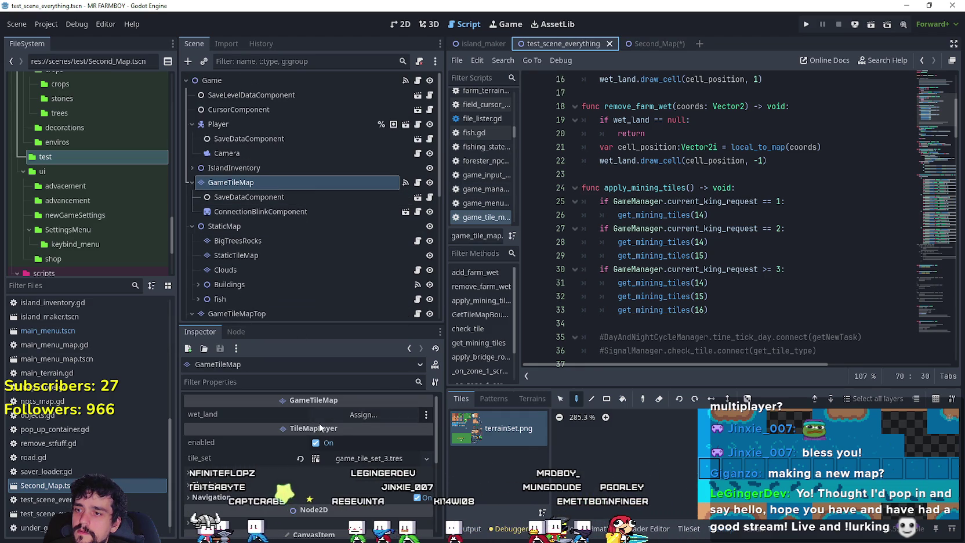
{"action": "left_click", "coordinate": [648, 42]}
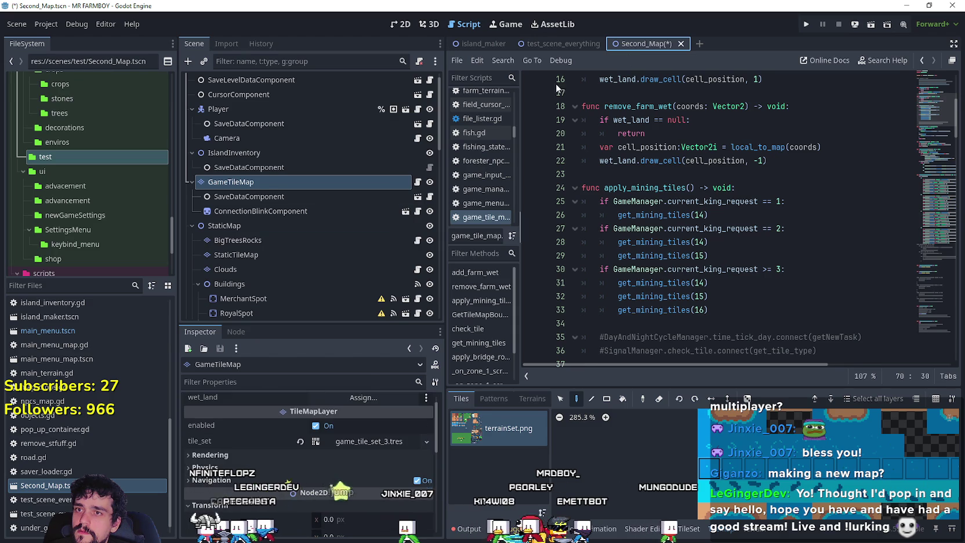
{"action": "key", "text": "ctrl+s"}
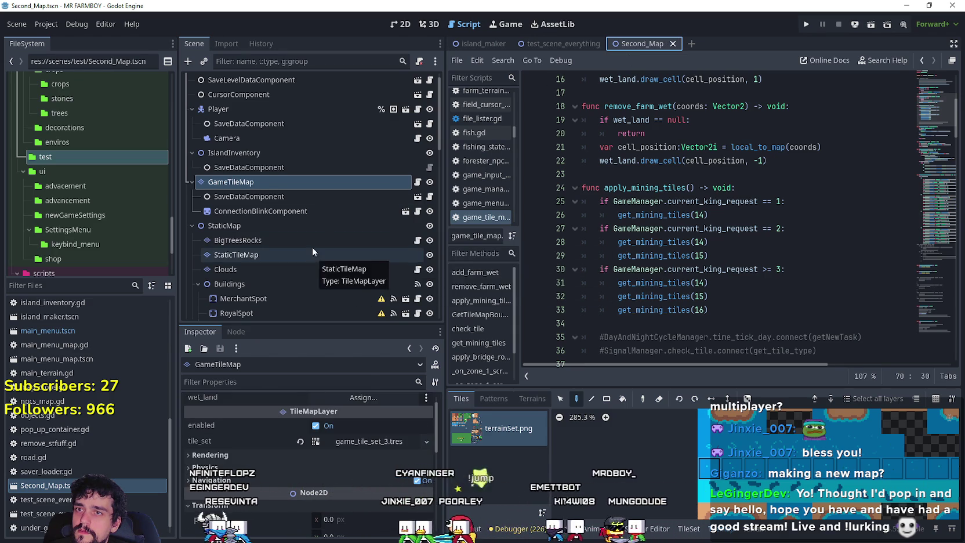
{"action": "left_click", "coordinate": [829, 269]}
{"action": "key", "text": "Up"}
{"action": "key", "text": "Up"}
{"action": "key", "text": "Up"}
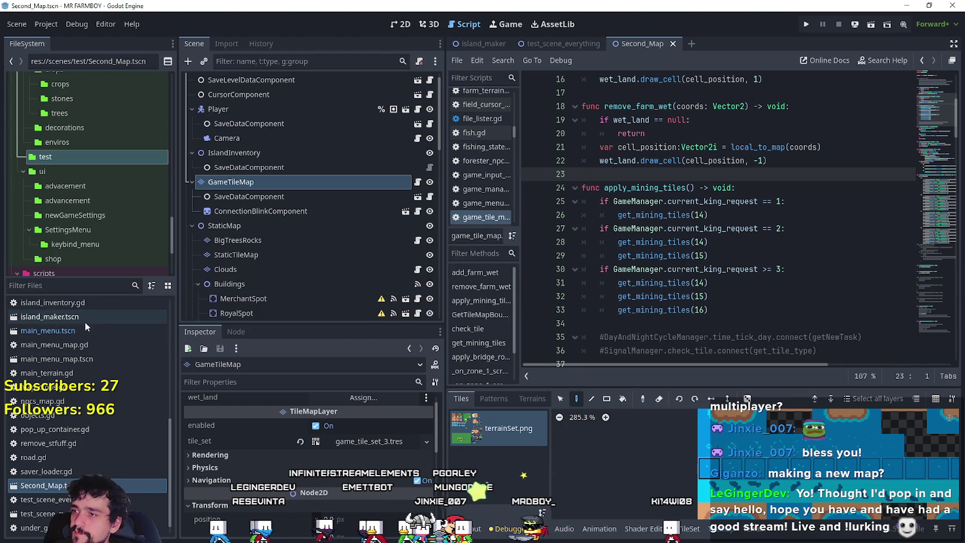
{"action": "left_click", "coordinate": [106, 330]}
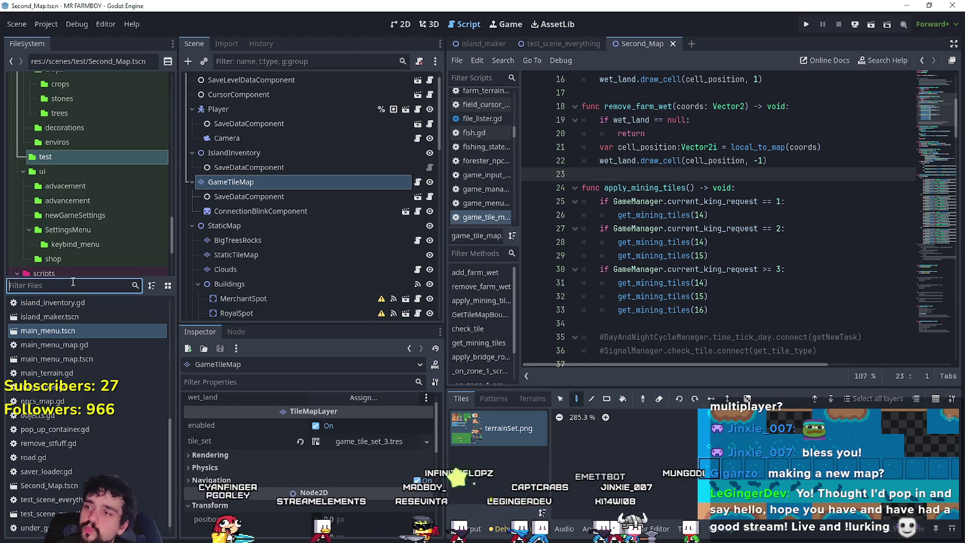
Filter FileSystem by 'load', open loading_manager.tscn and scene_loader.tscn, and inspect their root nodes
{"action": "type", "text": "sav"}
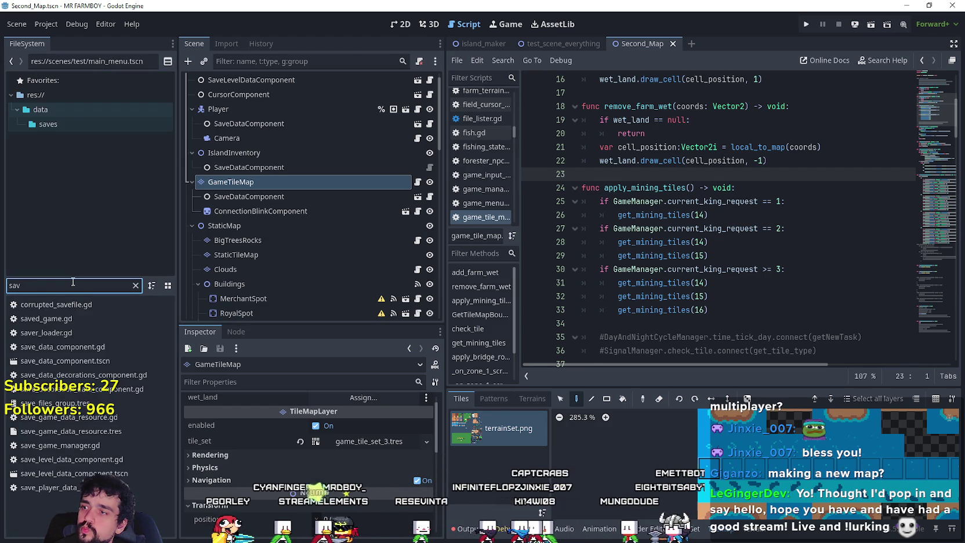
{"action": "key", "text": "BackSpace"}
{"action": "key", "text": "BackSpace"}
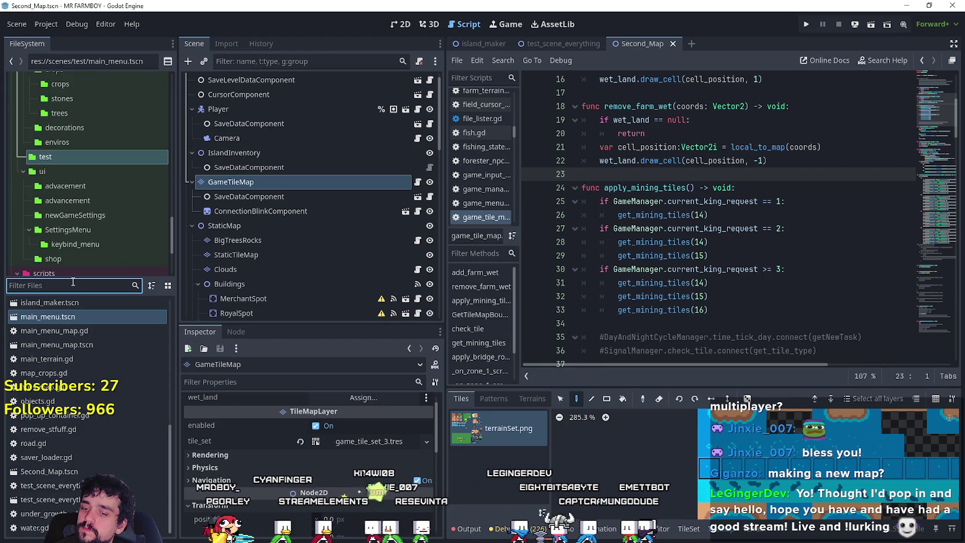
{"action": "type", "text": "load"}
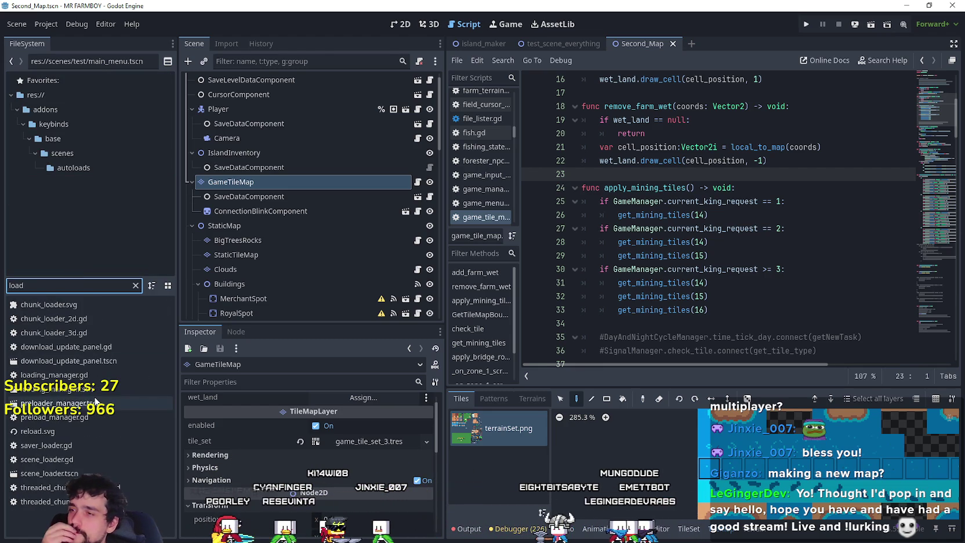
{"action": "double_click", "coordinate": [81, 395]}
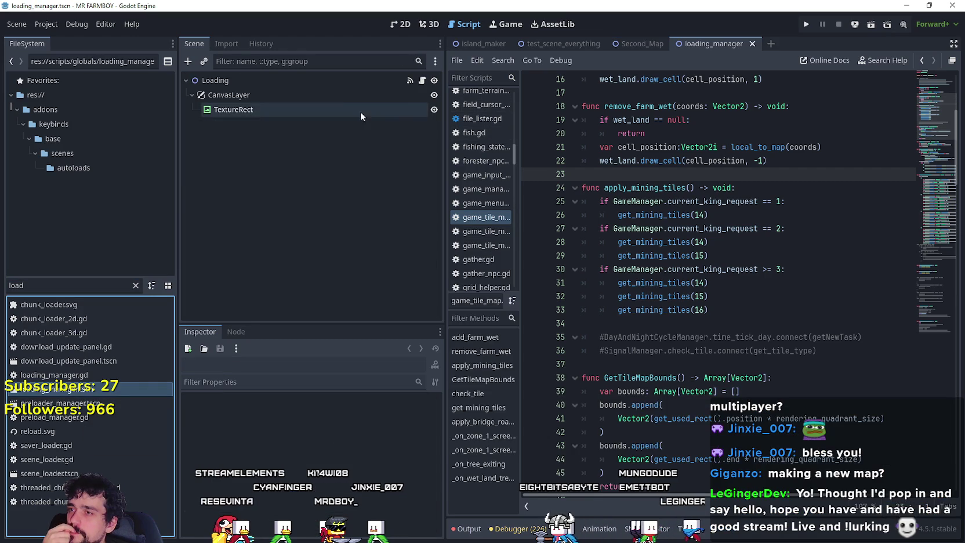
{"action": "left_click", "coordinate": [328, 96]}
{"action": "left_click", "coordinate": [309, 82]}
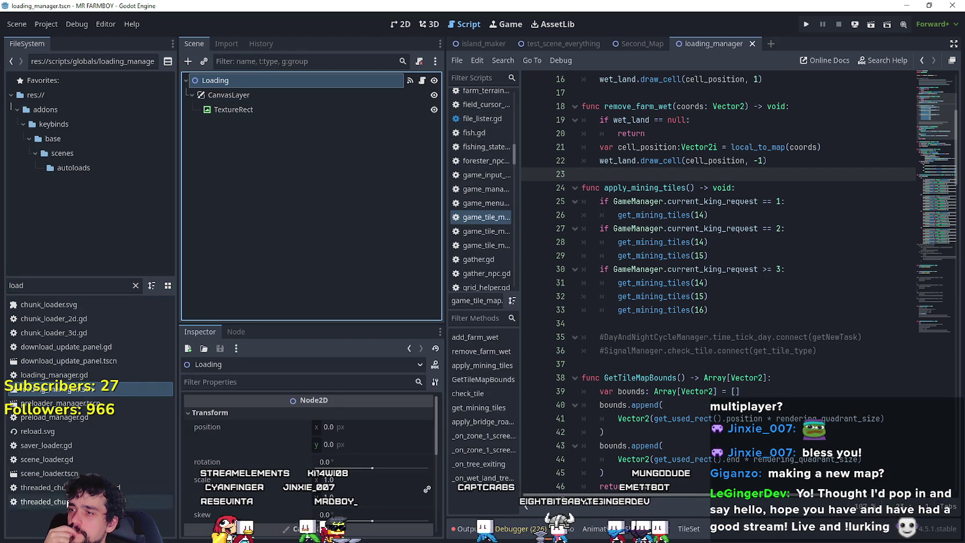
{"action": "double_click", "coordinate": [76, 473]}
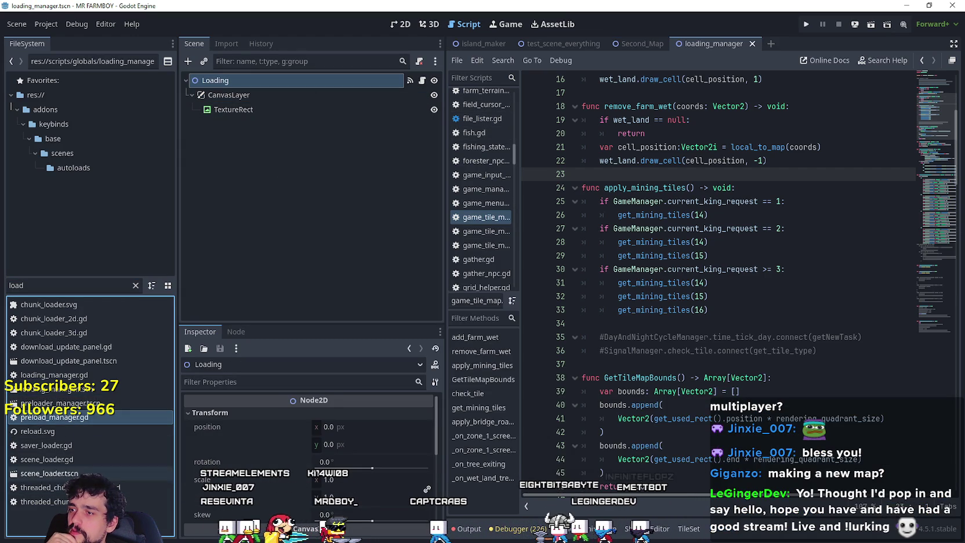
{"action": "left_click", "coordinate": [235, 80]}
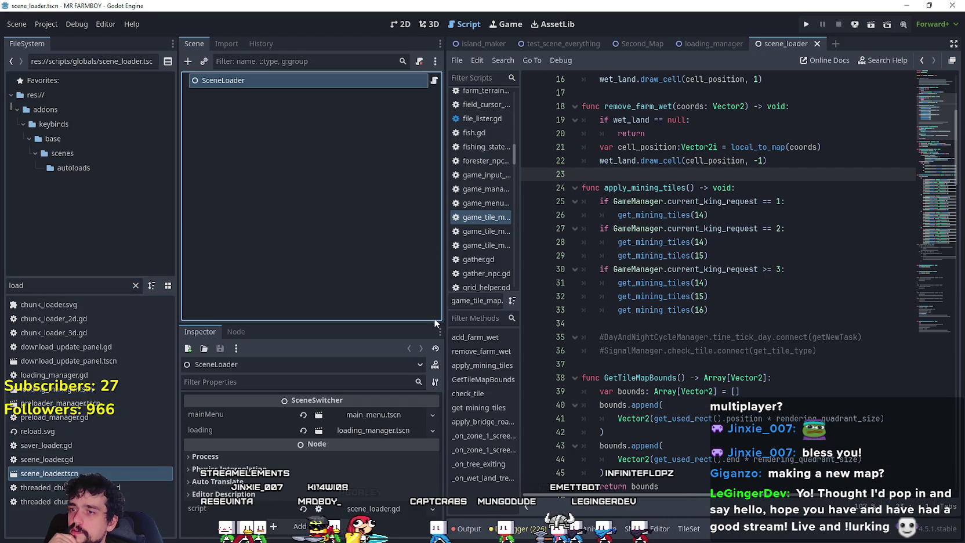
Open SceneLoader's script and review the MAIN_ISLAND and ISLAND_1 entries in sceneMap
{"action": "left_click", "coordinate": [435, 80]}
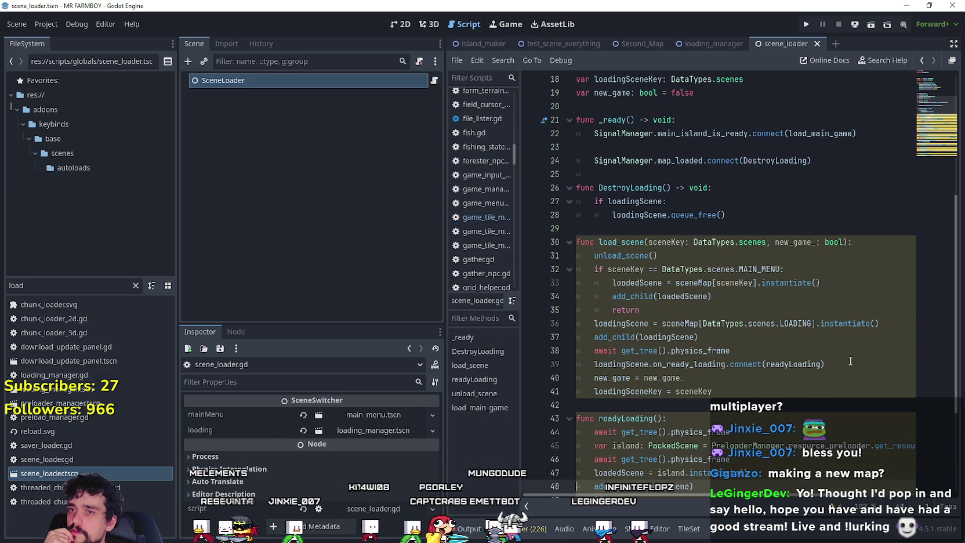
{"action": "left_click", "coordinate": [667, 229]}
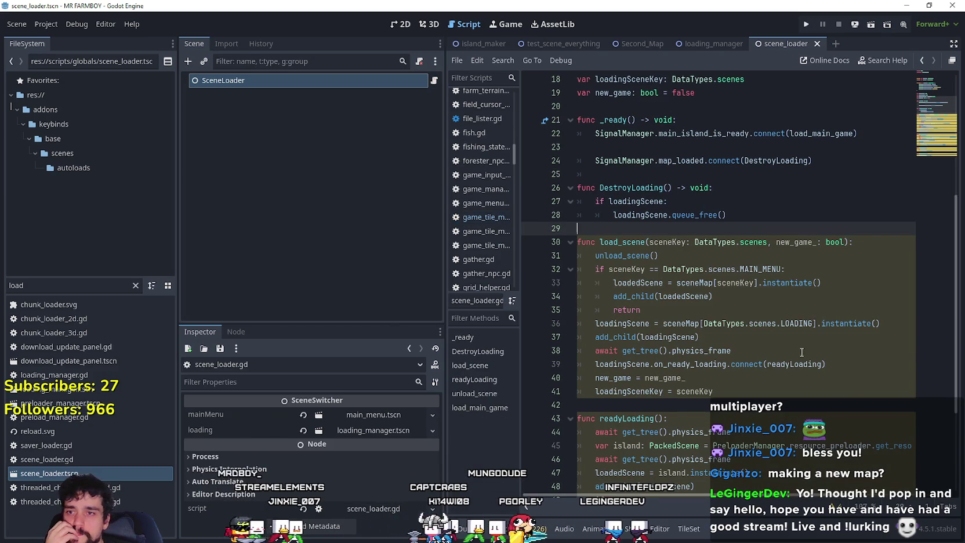
{"action": "scroll", "coordinate": [775, 351], "scroll_direction": "down", "scroll_amount": 3}
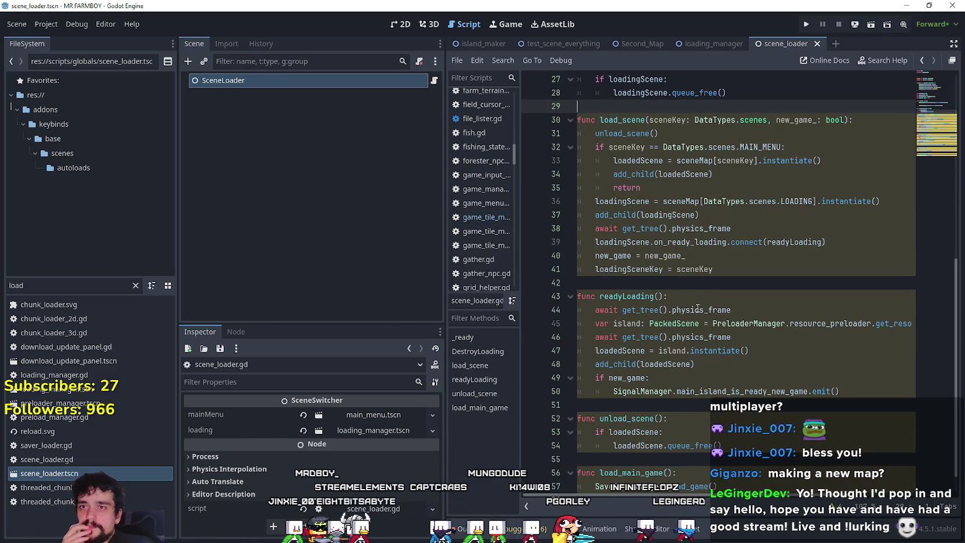
{"action": "scroll", "coordinate": [671, 421], "scroll_direction": "up", "scroll_amount": 3}
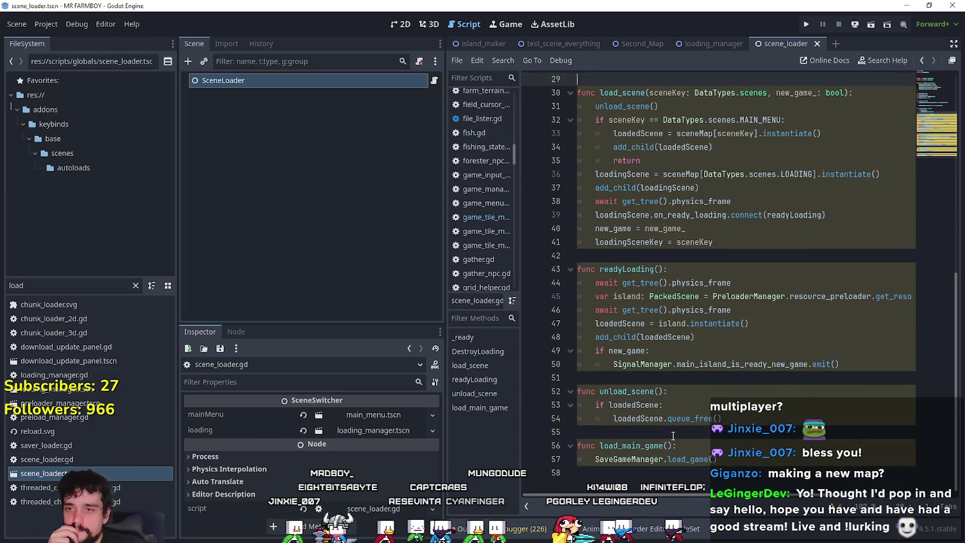
{"action": "scroll", "coordinate": [671, 422], "scroll_direction": "up", "scroll_amount": 6}
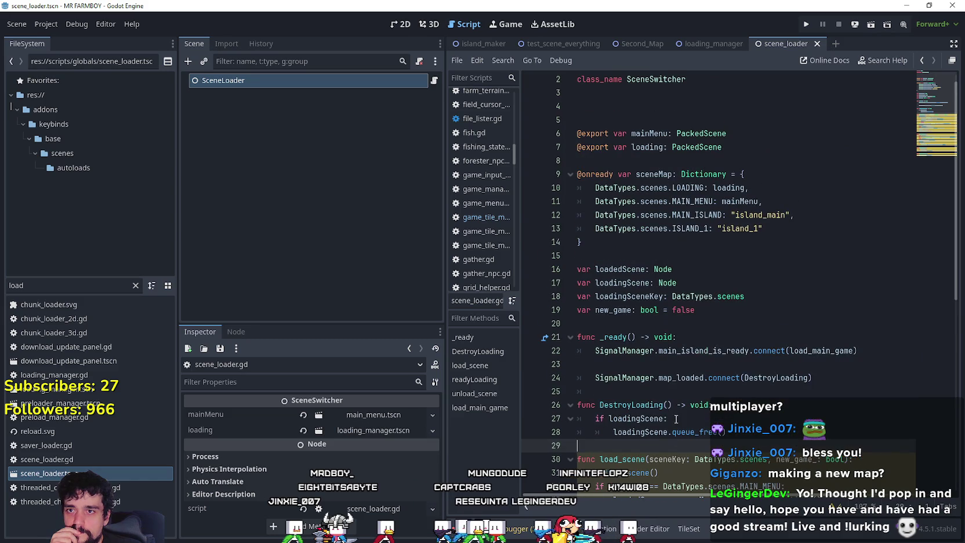
{"action": "left_click", "coordinate": [685, 230]}
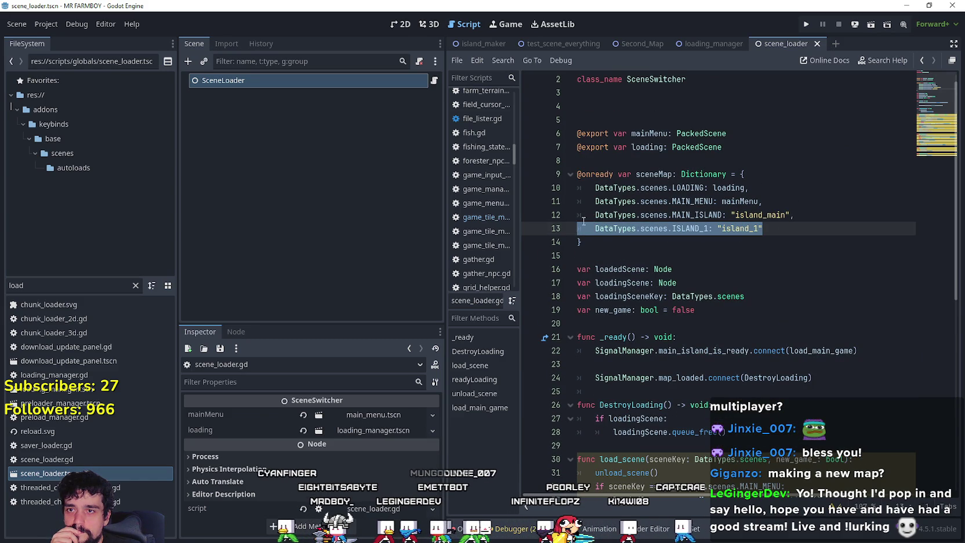
{"action": "scroll", "coordinate": [725, 238], "scroll_direction": "up", "scroll_amount": 1}
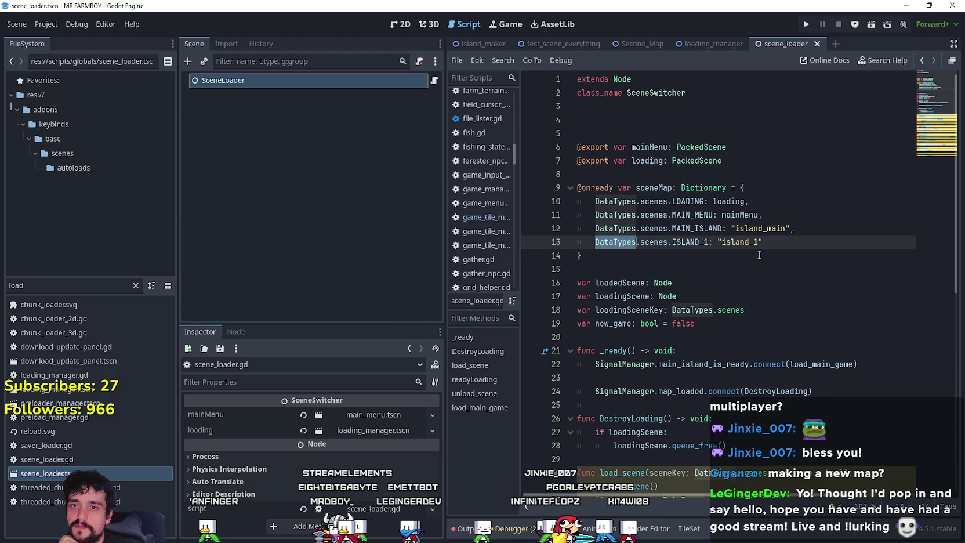
{"action": "left_click", "coordinate": [762, 244]}
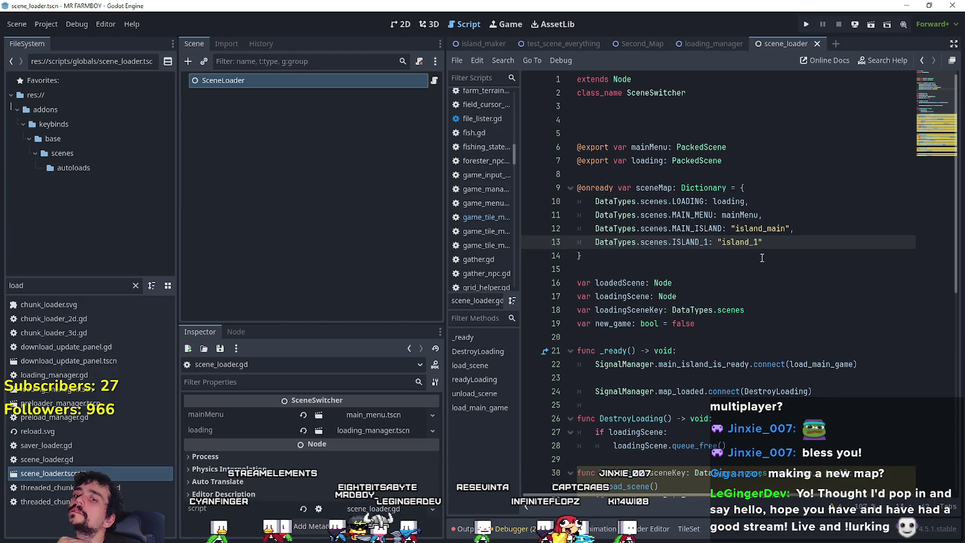
{"action": "scroll", "coordinate": [759, 255], "scroll_direction": "down", "scroll_amount": 3}
{"action": "scroll", "coordinate": [754, 261], "scroll_direction": "down", "scroll_amount": 3}
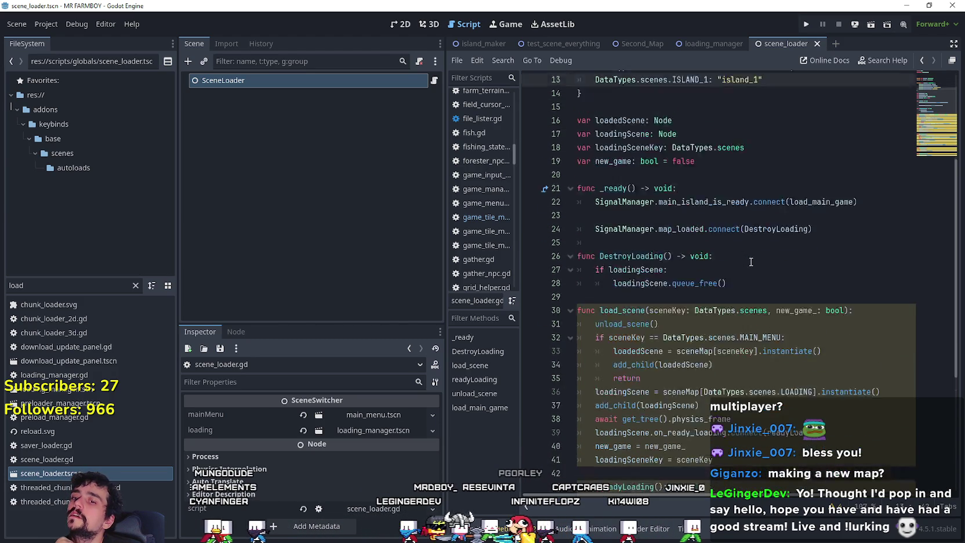
{"action": "scroll", "coordinate": [749, 263], "scroll_direction": "up", "scroll_amount": 6}
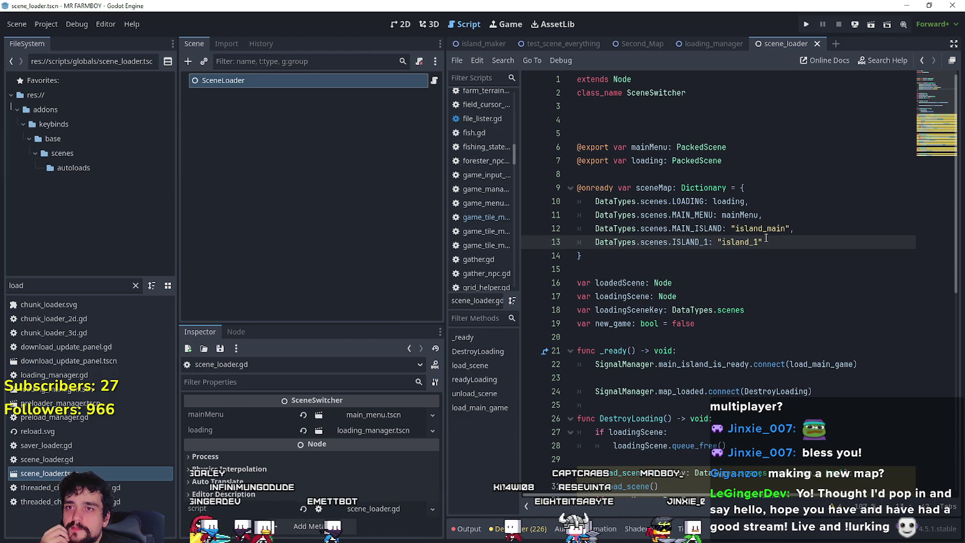
Search all project files for DataTypes.scenes.MAIN_ISLAND from line 12
{"action": "double_click", "coordinate": [697, 241]}
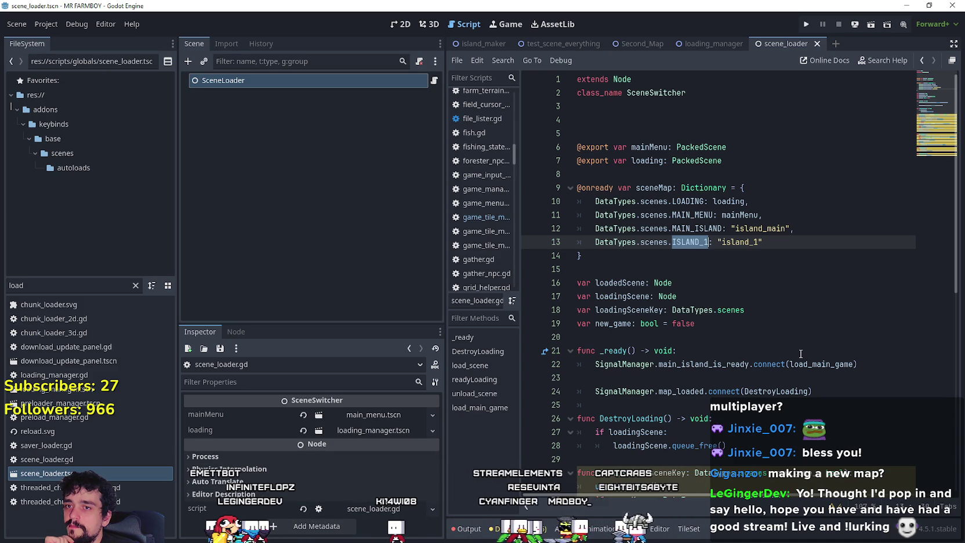
{"action": "double_click", "coordinate": [705, 230]}
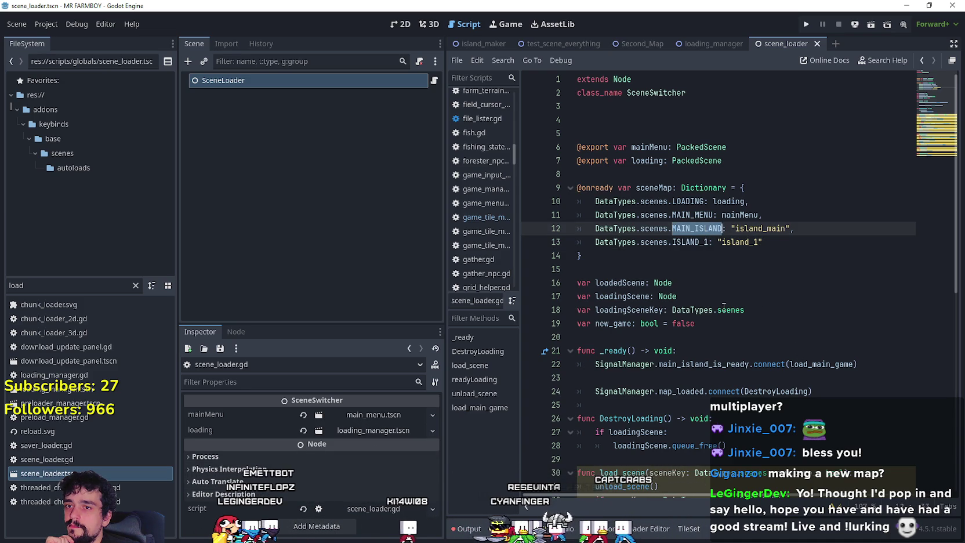
{"action": "left_click", "coordinate": [596, 229], "text": "shift"}
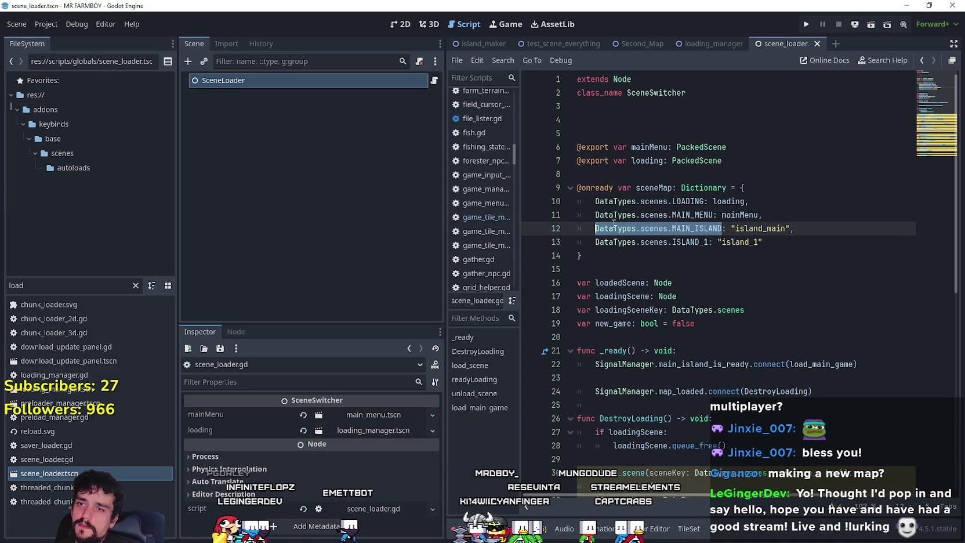
{"action": "key", "text": "ctrl+shift+f"}
{"action": "left_click", "coordinate": [480, 325]}
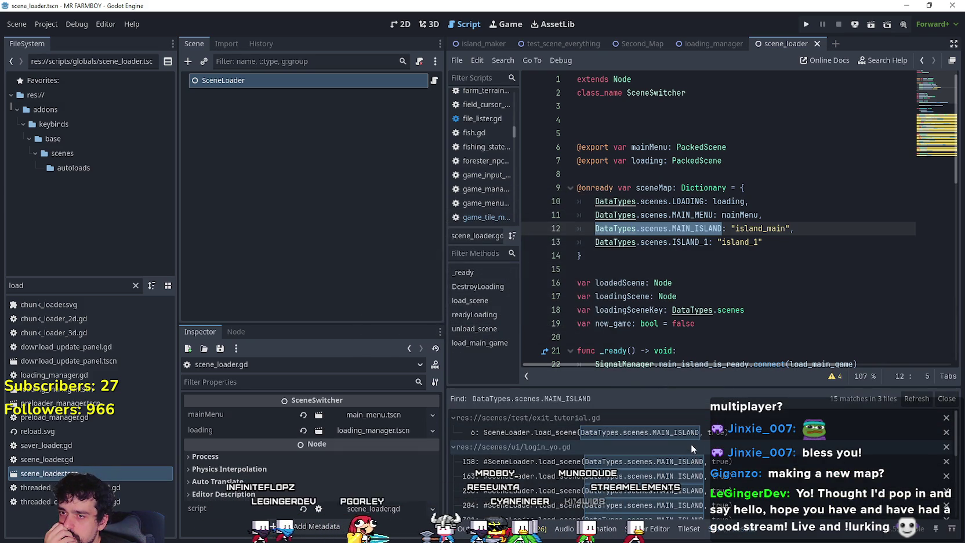
Inspect the login_yo.gd matches at lines 163 and 571, including scenes.MAIN_ISLAND
{"action": "left_click", "coordinate": [780, 474]}
{"action": "scroll", "coordinate": [760, 487], "scroll_direction": "down", "scroll_amount": 2}
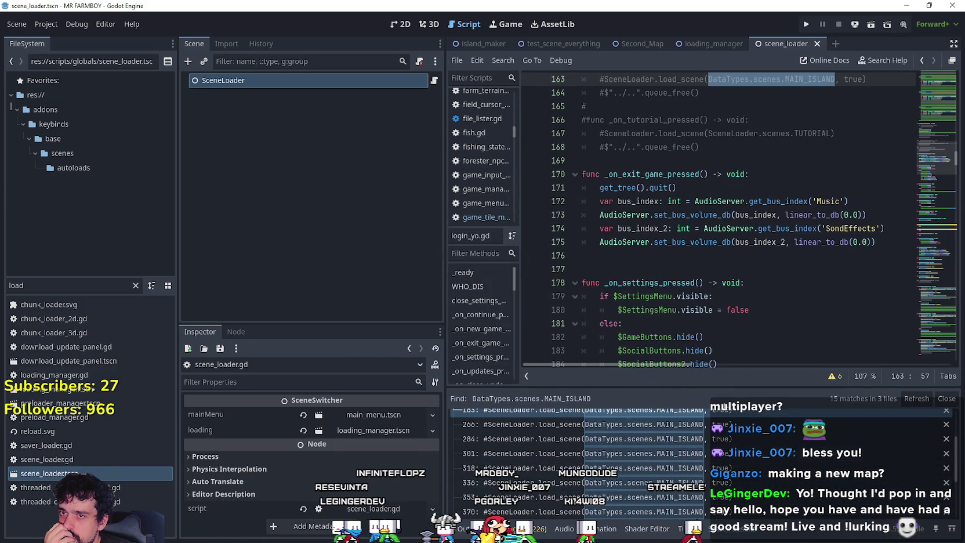
{"action": "scroll", "coordinate": [754, 481], "scroll_direction": "down", "scroll_amount": 3}
{"action": "left_click", "coordinate": [780, 476]}
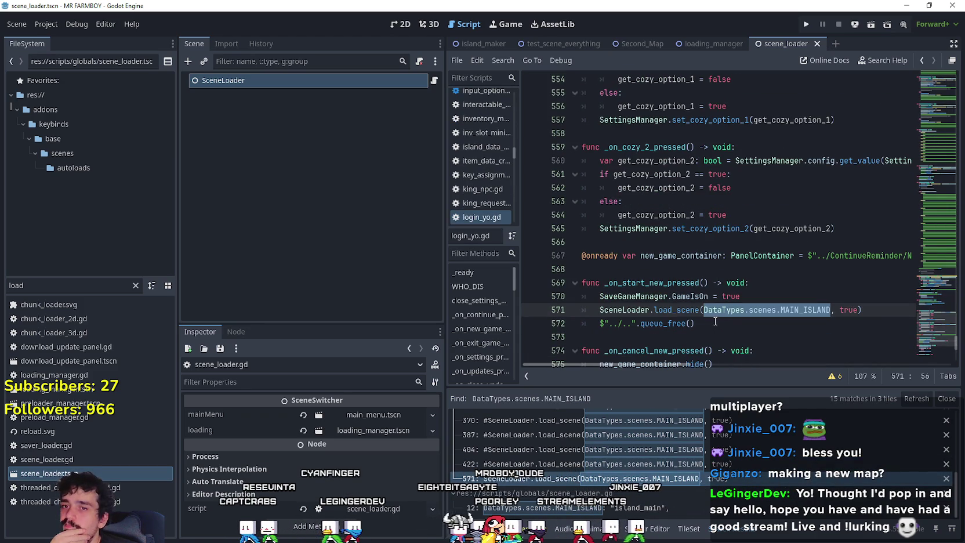
{"action": "left_click", "coordinate": [719, 323]}
{"action": "left_click_drag", "start_coordinate": [831, 311], "coordinate": [755, 313]}
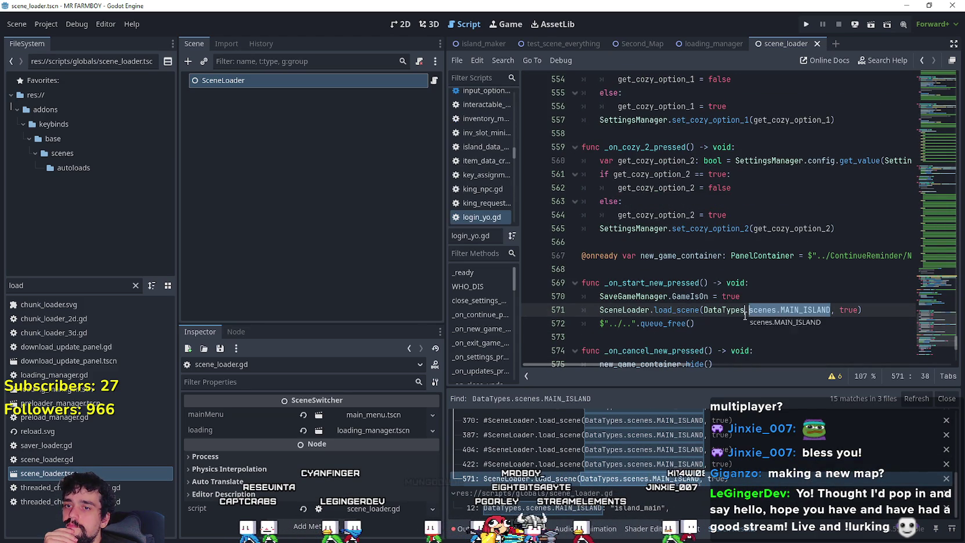
{"action": "left_click", "coordinate": [775, 328]}
{"action": "scroll", "coordinate": [720, 338], "scroll_direction": "down", "scroll_amount": 5}
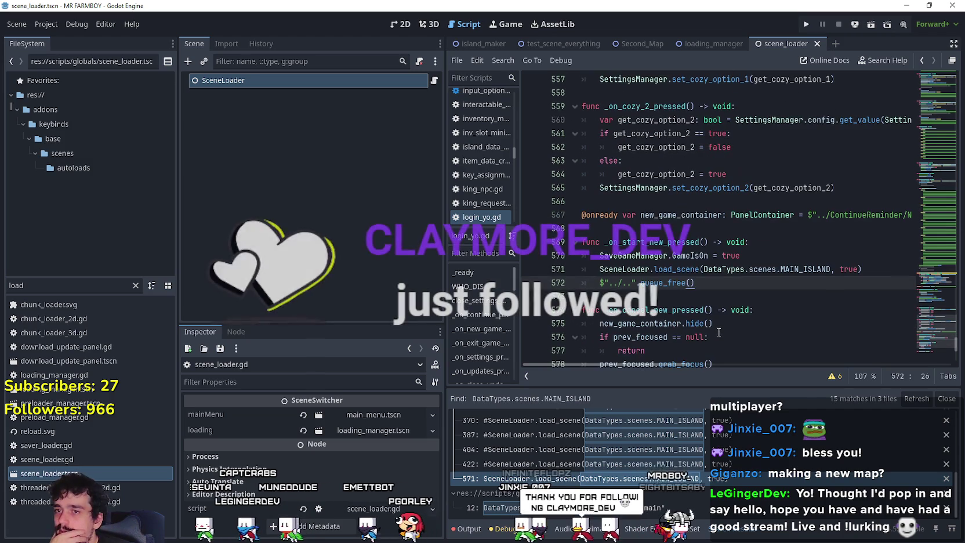
{"action": "scroll", "coordinate": [717, 312], "scroll_direction": "down", "scroll_amount": 1}
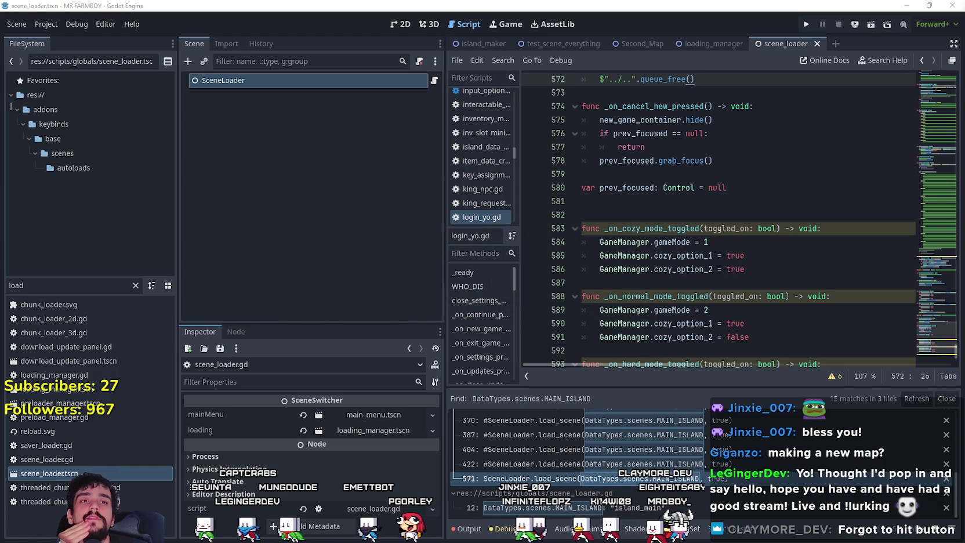
{"action": "left_click", "coordinate": [689, 207]}
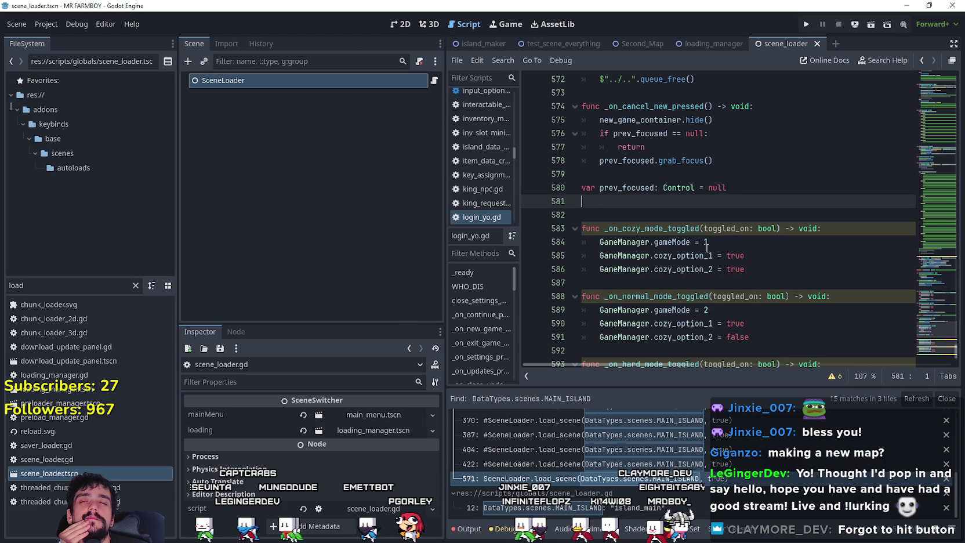
{"action": "left_click", "coordinate": [667, 216]}
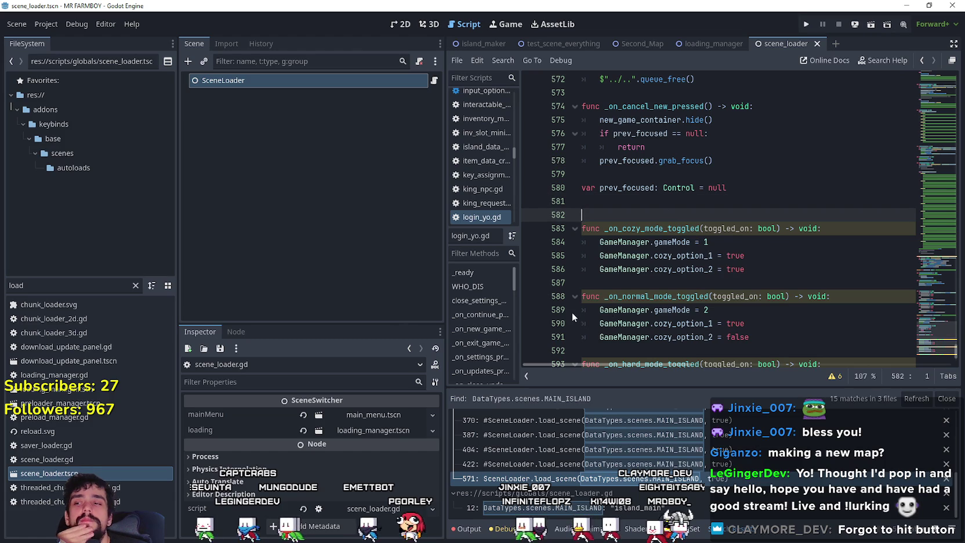
Return to the scene_loader.gd match on line 12 and examine the island_1 scene entry
{"action": "left_click", "coordinate": [652, 508]}
{"action": "scroll", "coordinate": [757, 496], "scroll_direction": "up", "scroll_amount": 1}
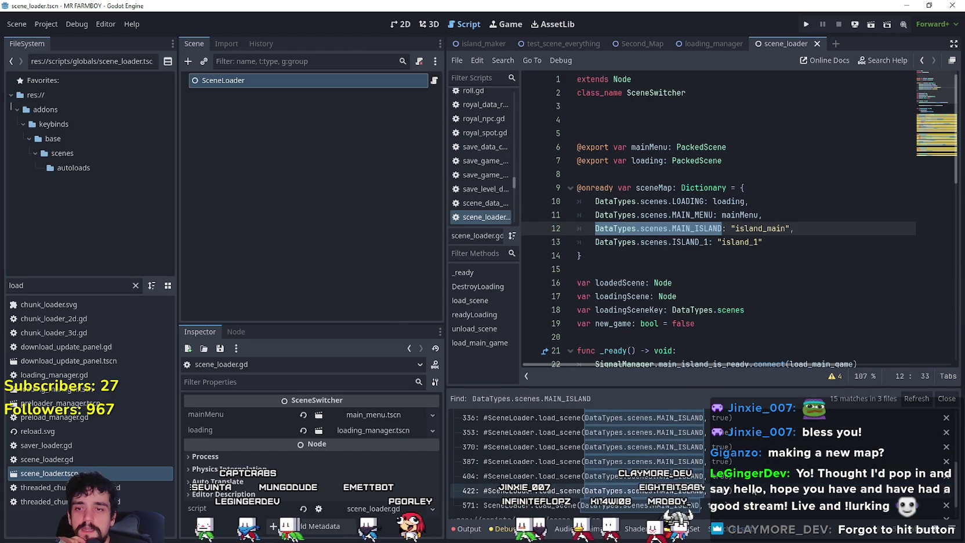
{"action": "scroll", "coordinate": [757, 482], "scroll_direction": "up", "scroll_amount": 4}
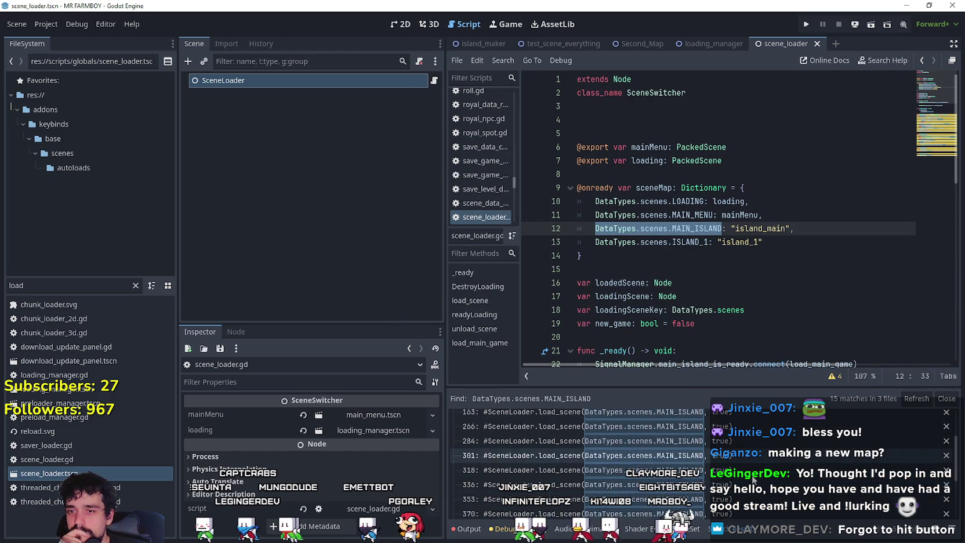
{"action": "scroll", "coordinate": [745, 473], "scroll_direction": "down", "scroll_amount": 2}
{"action": "scroll", "coordinate": [745, 468], "scroll_direction": "up", "scroll_amount": 2}
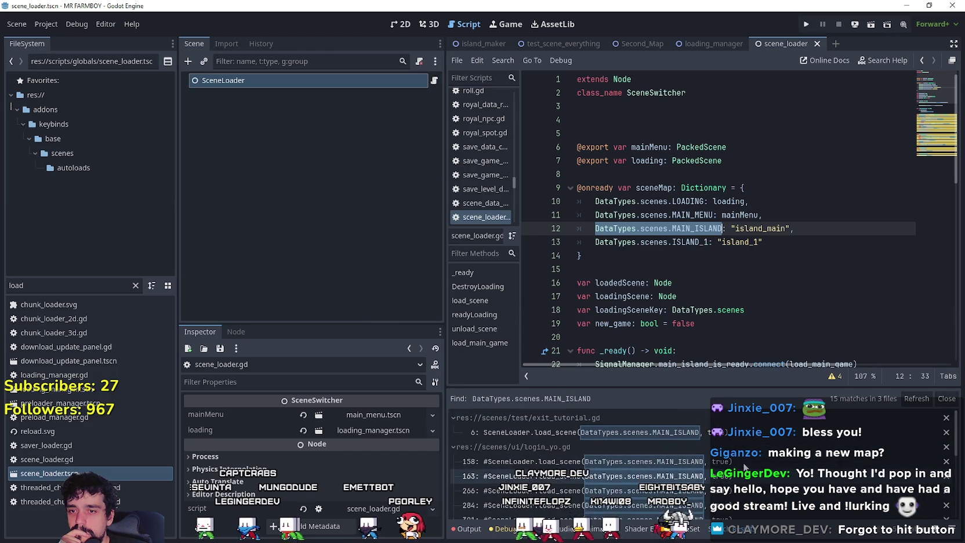
{"action": "double_click", "coordinate": [740, 242]}
{"action": "scroll", "coordinate": [690, 461], "scroll_direction": "down", "scroll_amount": 3}
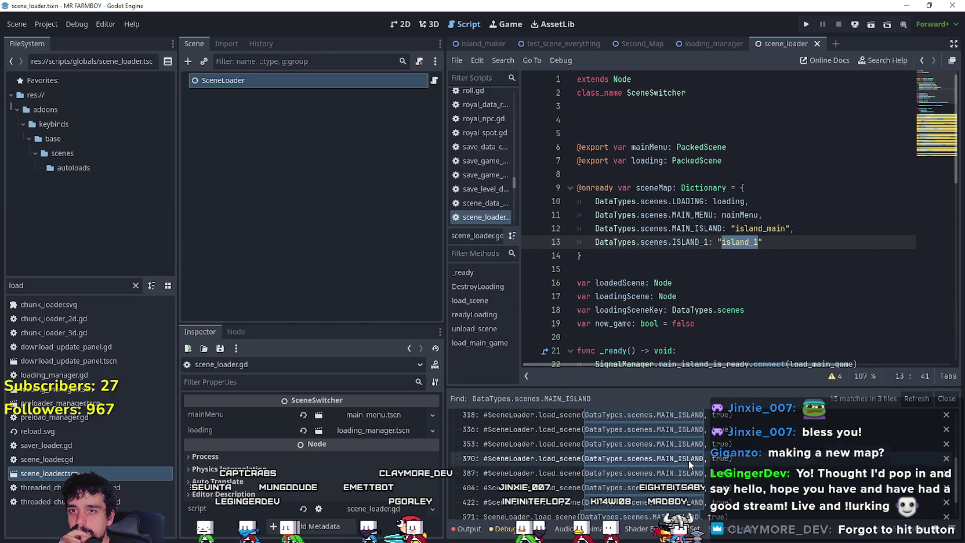
{"action": "scroll", "coordinate": [689, 461], "scroll_direction": "up", "scroll_amount": 1}
{"action": "scroll", "coordinate": [701, 452], "scroll_direction": "up", "scroll_amount": 3}
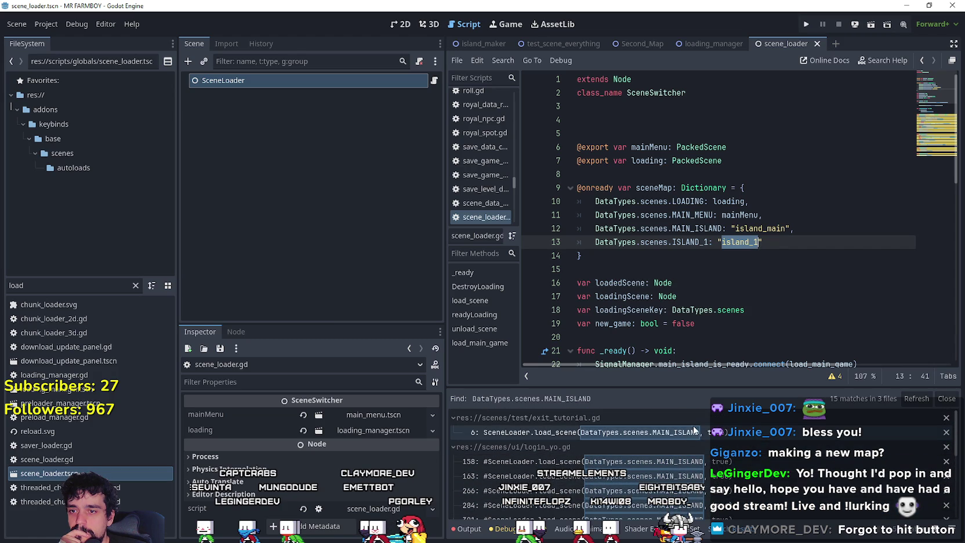
Step through the exit_tutorial.gd match and login_yo.gd matches at lines 158, 163, 266, 404, 422, and 571
{"action": "left_click", "coordinate": [694, 431]}
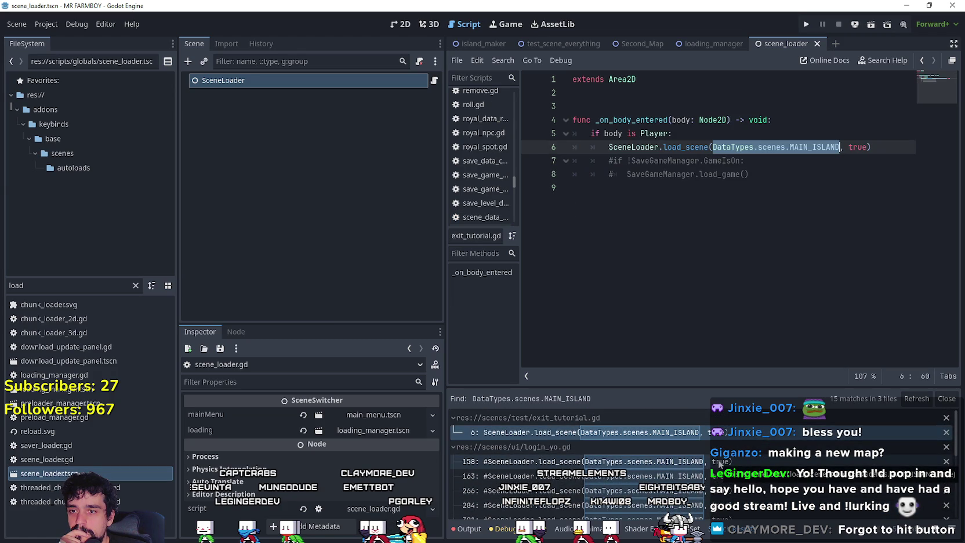
{"action": "left_click", "coordinate": [719, 462]}
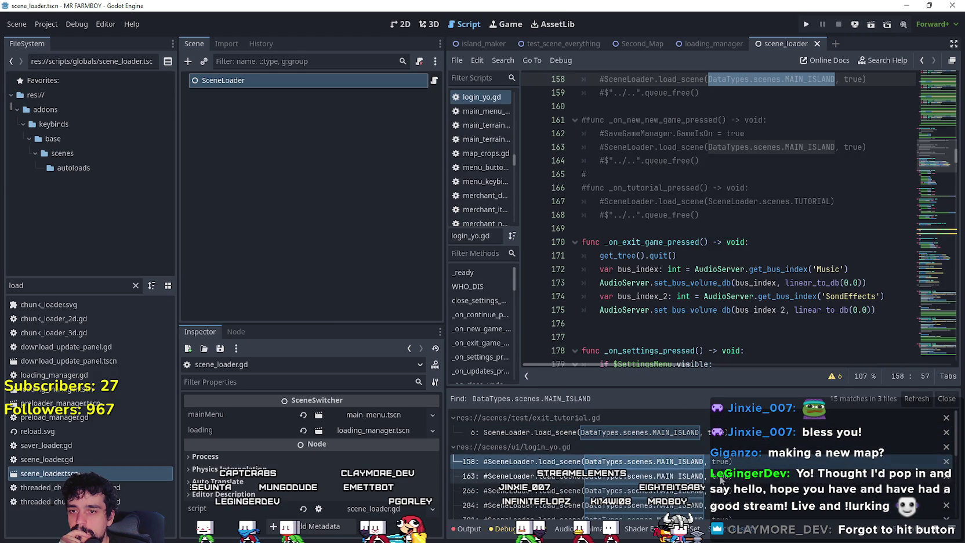
{"action": "left_click", "coordinate": [722, 479]}
{"action": "left_click", "coordinate": [730, 493]}
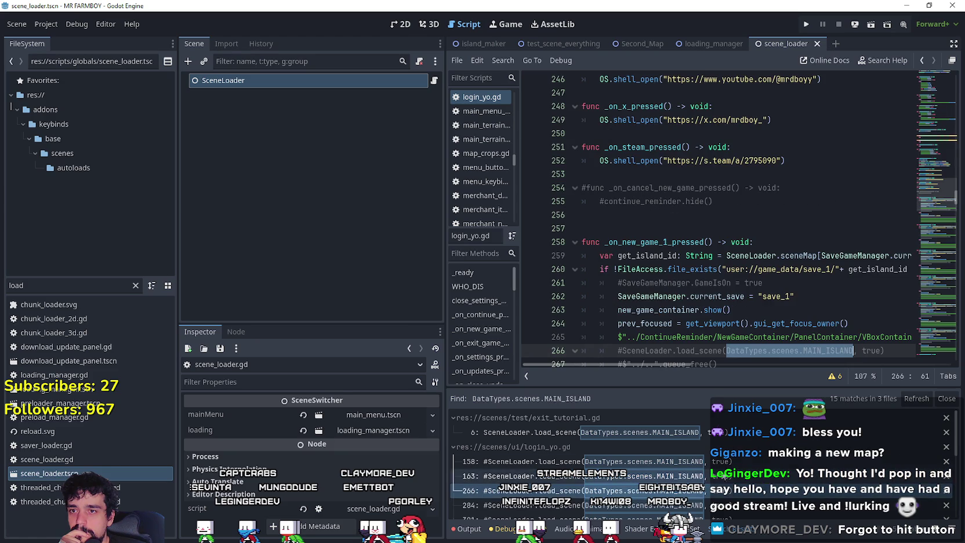
{"action": "scroll", "coordinate": [734, 321], "scroll_direction": "down", "scroll_amount": 2}
{"action": "scroll", "coordinate": [638, 464], "scroll_direction": "down", "scroll_amount": 4}
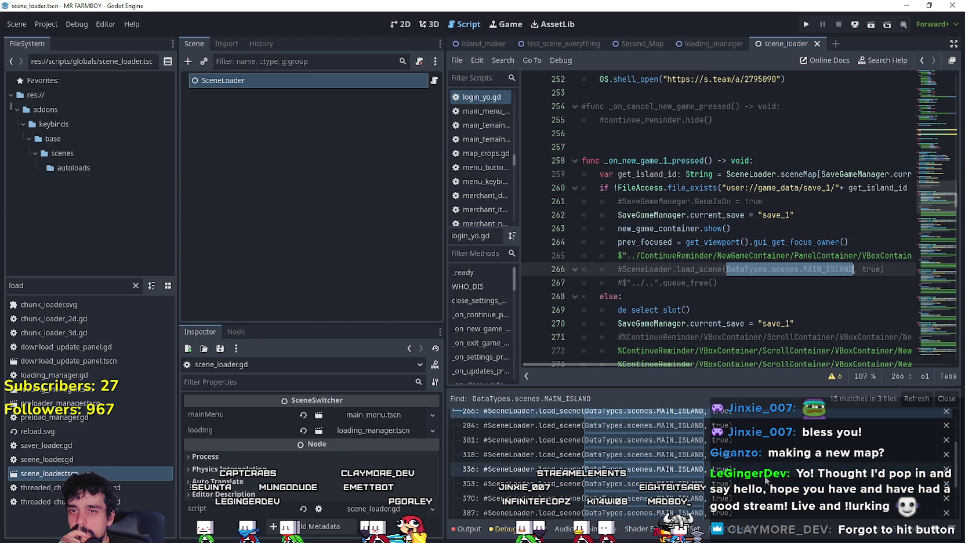
{"action": "left_click", "coordinate": [763, 475]}
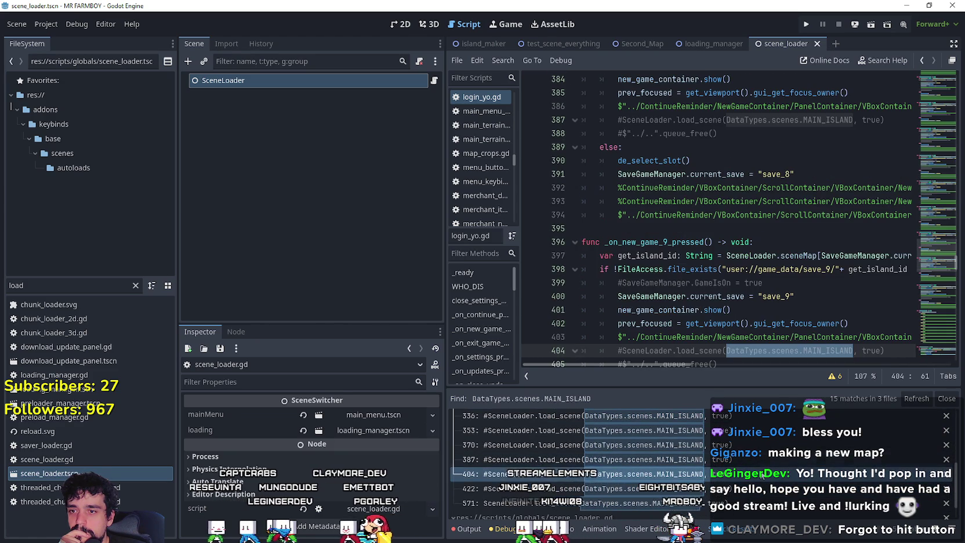
{"action": "left_click", "coordinate": [754, 488]}
{"action": "left_click", "coordinate": [737, 504]}
{"action": "scroll", "coordinate": [754, 256], "scroll_direction": "down", "scroll_amount": 3}
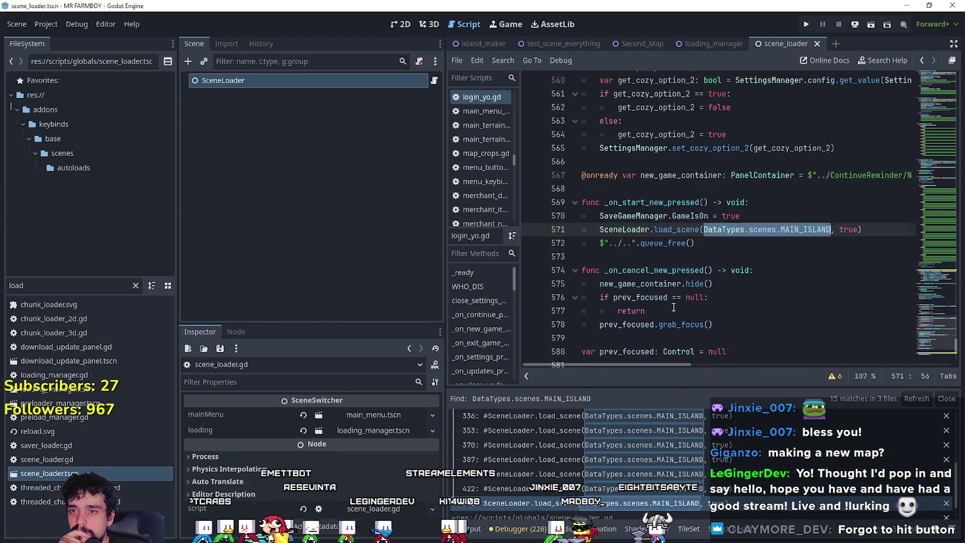
{"action": "left_click", "coordinate": [754, 255]}
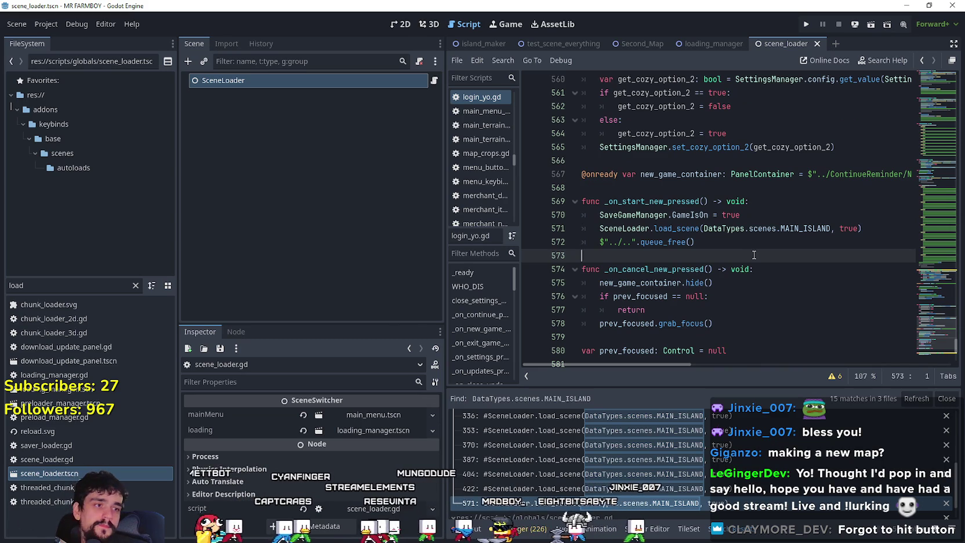
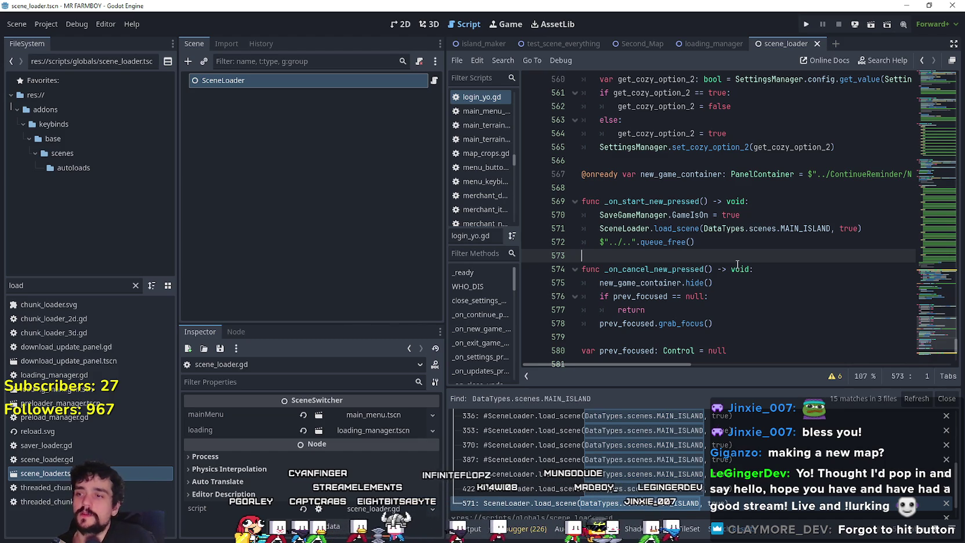
Filter the FileSystem for 'farm' and open main_farm.tres in the Inspector
{"action": "left_click", "coordinate": [25, 282]}
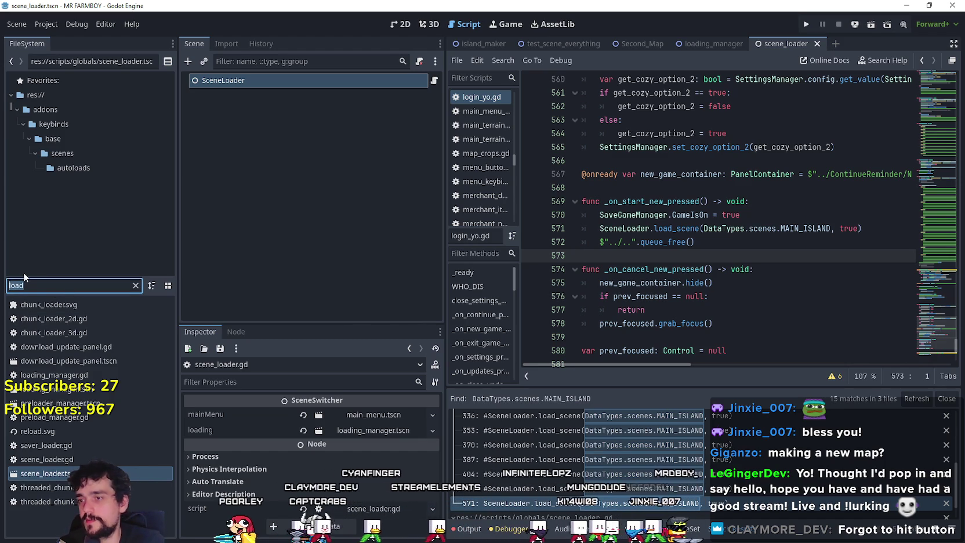
{"action": "type", "text": "main"}
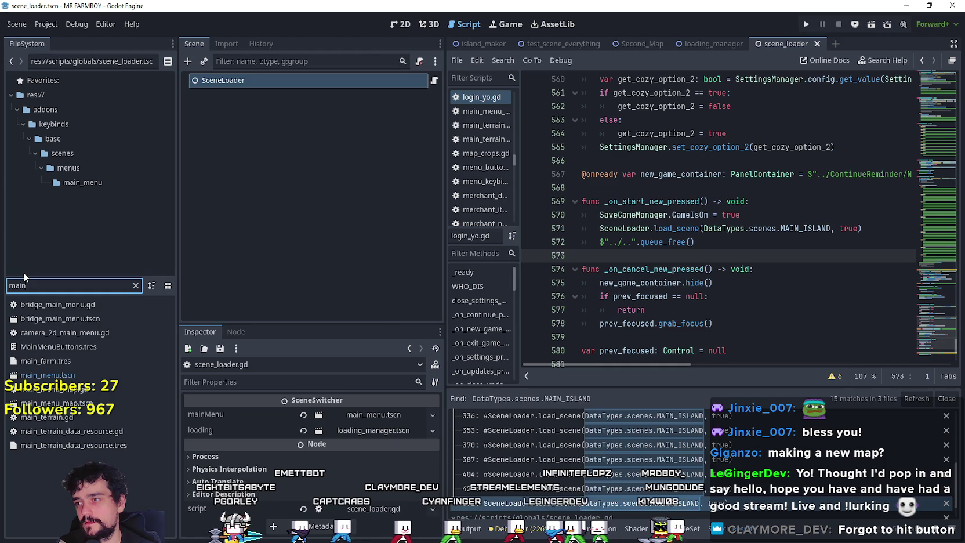
{"action": "key", "text": "BackSpace"}
{"action": "key", "text": "BackSpace"}
{"action": "key", "text": "BackSpace"}
{"action": "type", "text": "farm"}
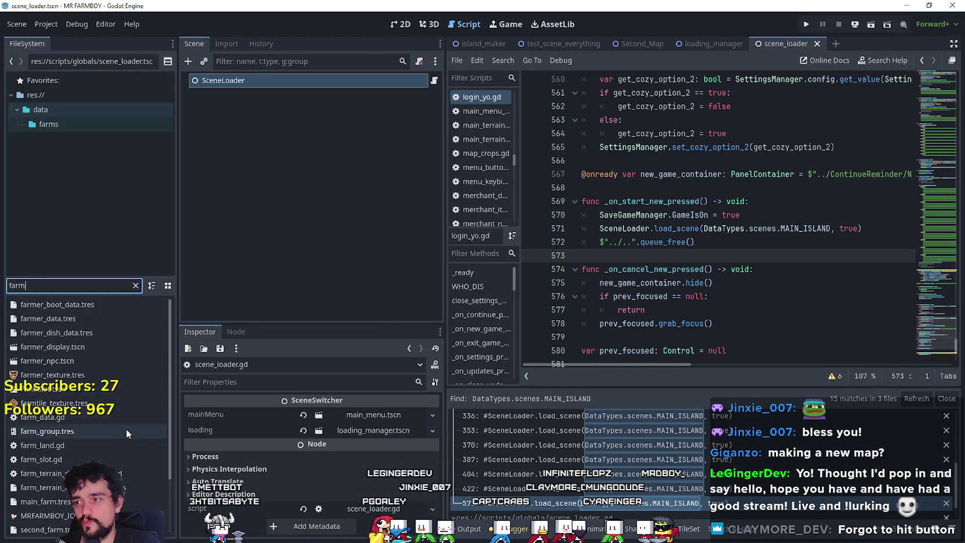
{"action": "scroll", "coordinate": [99, 392], "scroll_direction": "down", "scroll_amount": 2}
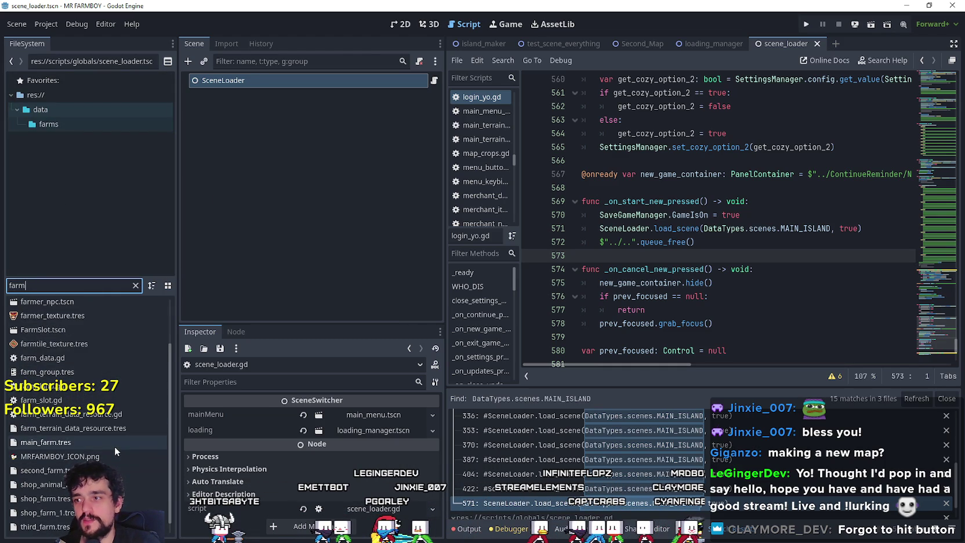
{"action": "left_click", "coordinate": [71, 443]}
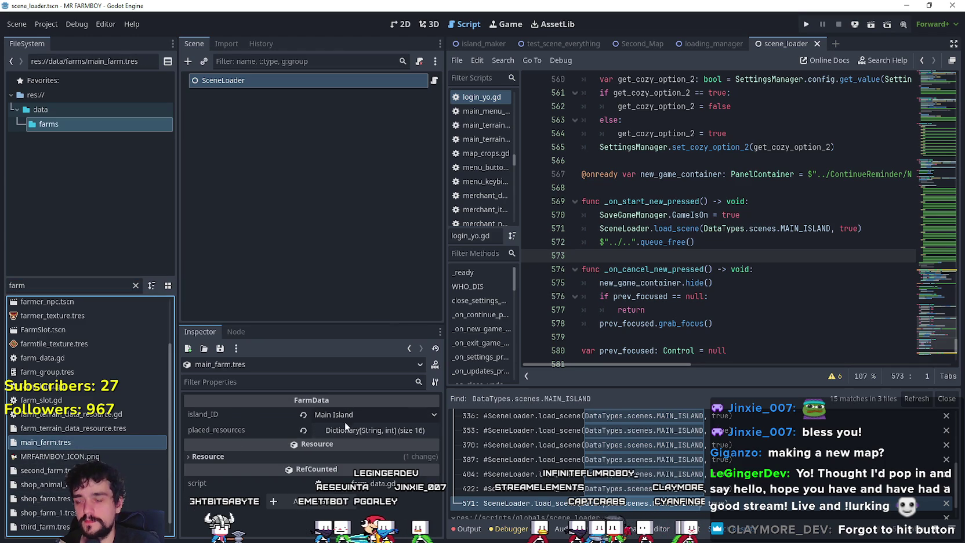
Enlarge the Inspector dock and preview main_farm.tres's placed_resources dictionary
{"action": "left_click", "coordinate": [383, 433]}
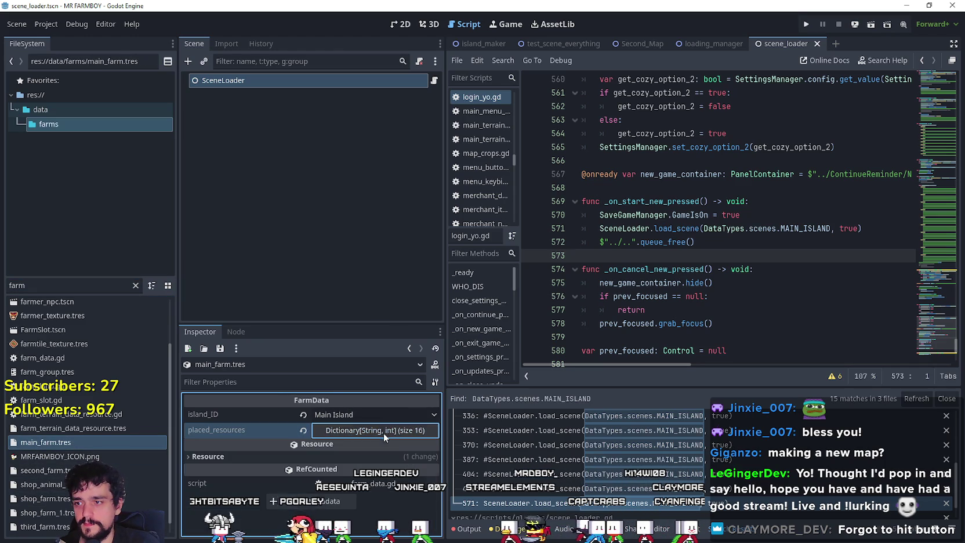
{"action": "left_click_drag", "start_coordinate": [333, 323], "coordinate": [350, 146]}
{"action": "left_click", "coordinate": [362, 278]}
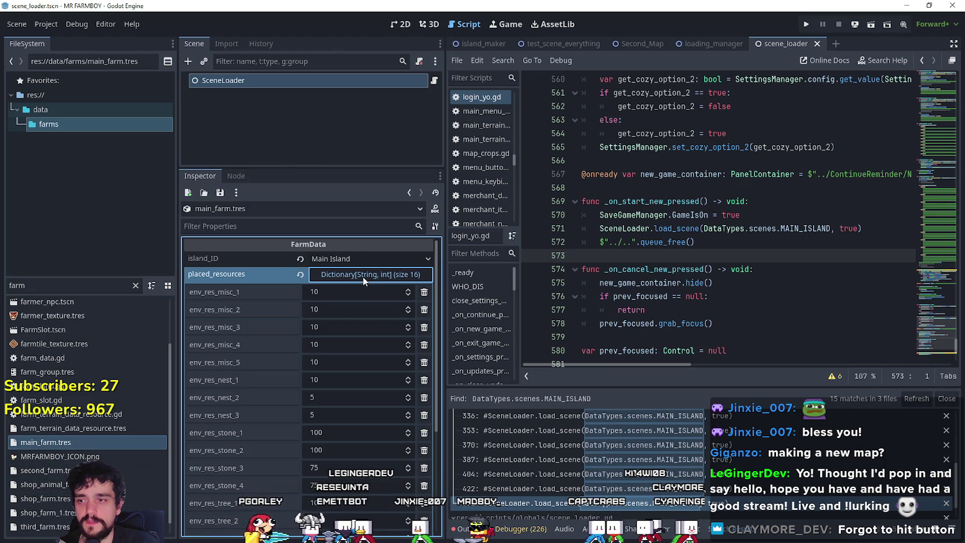
{"action": "scroll", "coordinate": [326, 390], "scroll_direction": "down", "scroll_amount": 5}
{"action": "scroll", "coordinate": [350, 427], "scroll_direction": "up", "scroll_amount": 5}
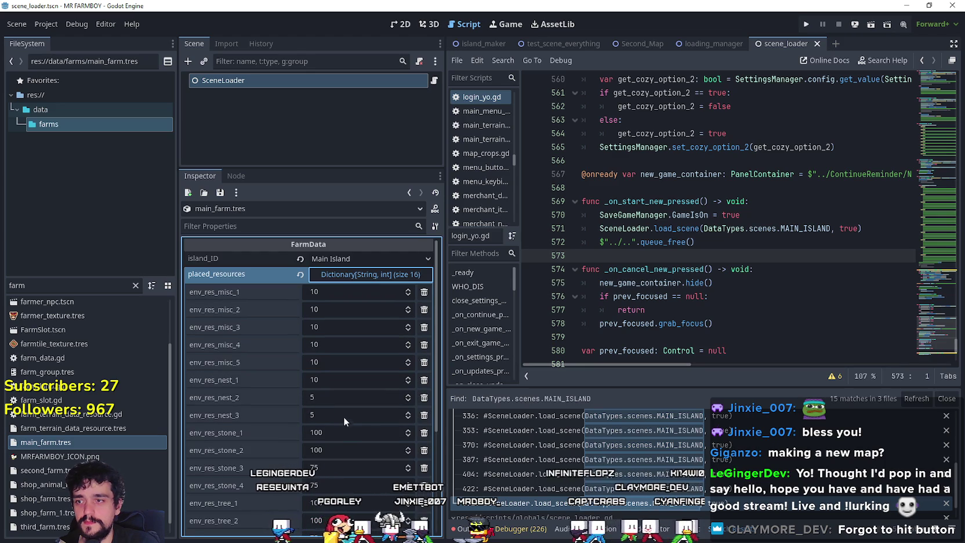
{"action": "left_click", "coordinate": [383, 277]}
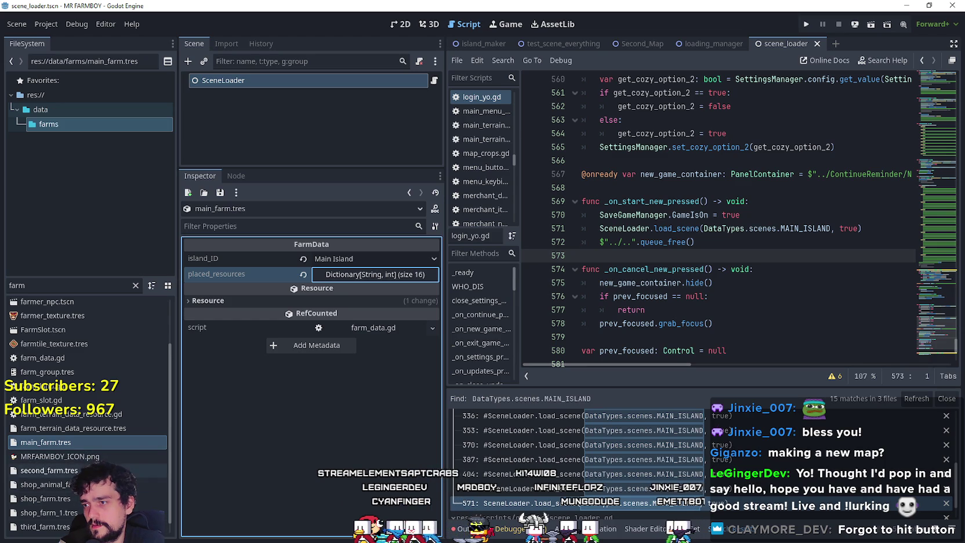
Open second_farm.tres and expand its placed_resources entries
{"action": "scroll", "coordinate": [72, 435], "scroll_direction": "down", "scroll_amount": 1}
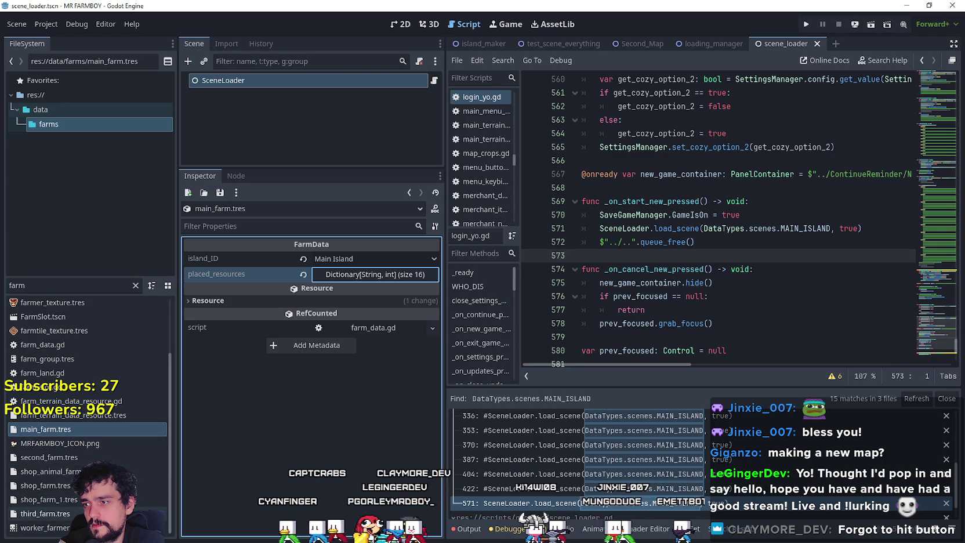
{"action": "left_click", "coordinate": [79, 456]}
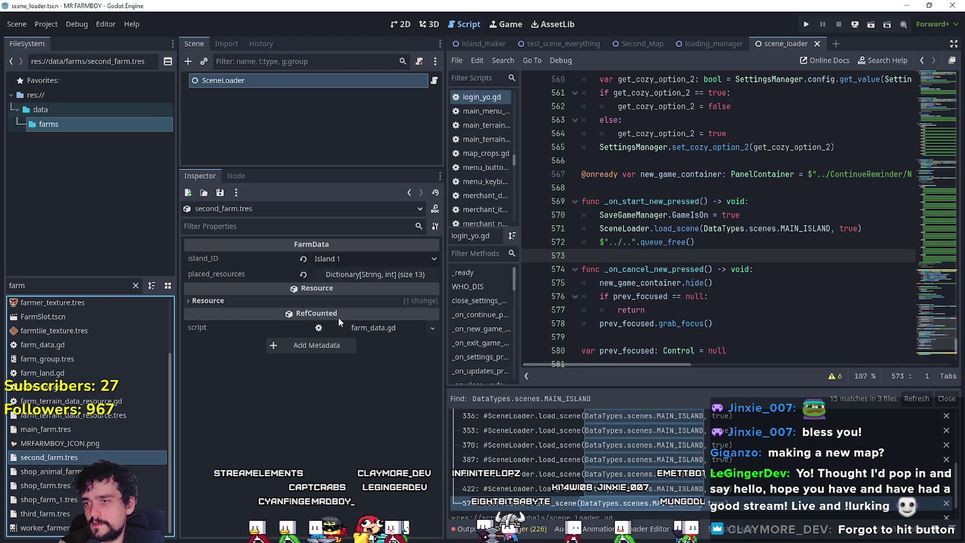
{"action": "left_click", "coordinate": [362, 278]}
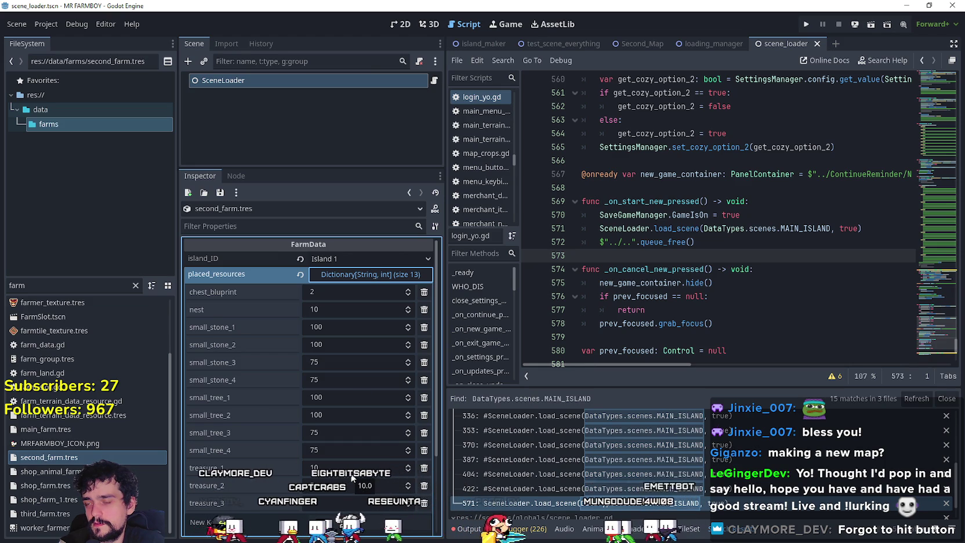
{"action": "left_click", "coordinate": [356, 277]}
{"action": "left_click", "coordinate": [356, 277]}
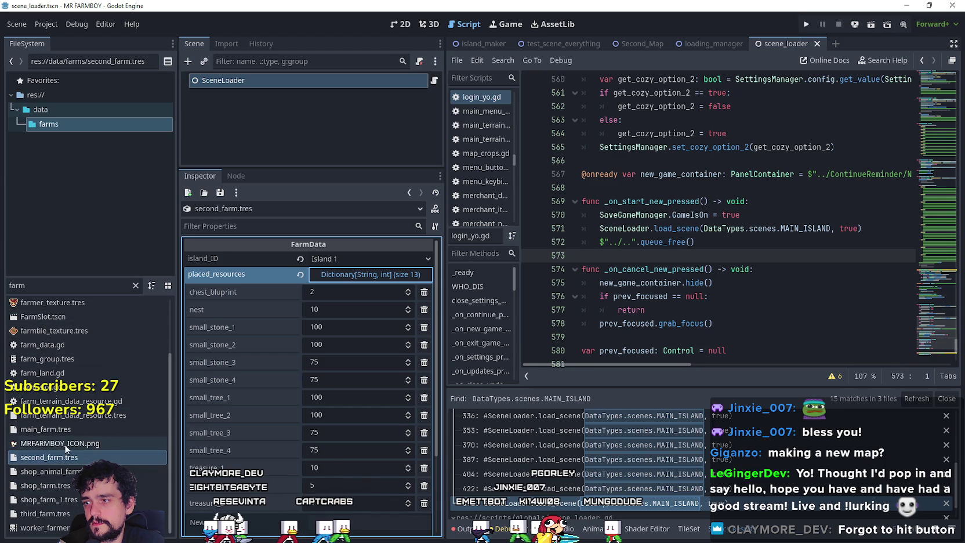
Reopen main_farm.tres and expand its 16 placed_resources entries
{"action": "left_click", "coordinate": [69, 426]}
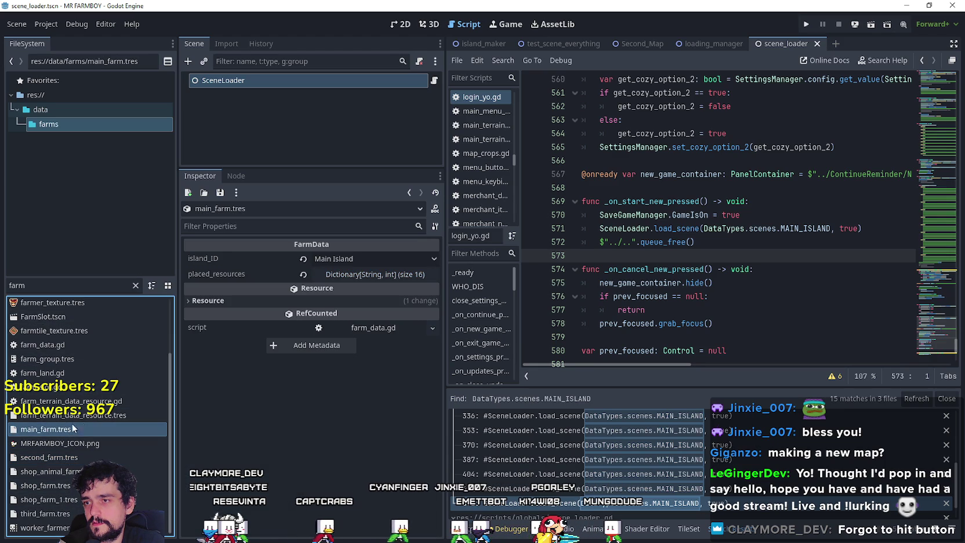
{"action": "left_click", "coordinate": [347, 275]}
{"action": "scroll", "coordinate": [264, 420], "scroll_direction": "down", "scroll_amount": 5}
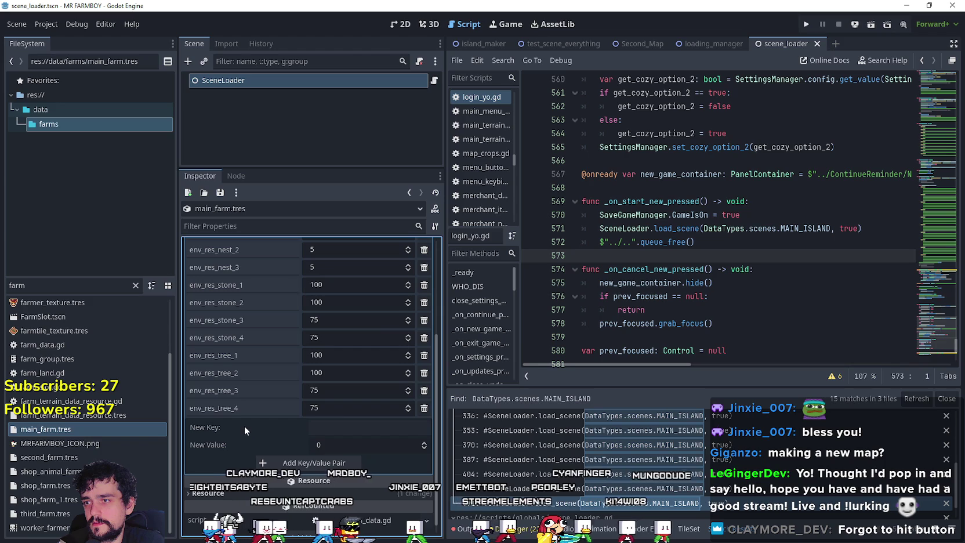
{"action": "scroll", "coordinate": [253, 339], "scroll_direction": "up", "scroll_amount": 5}
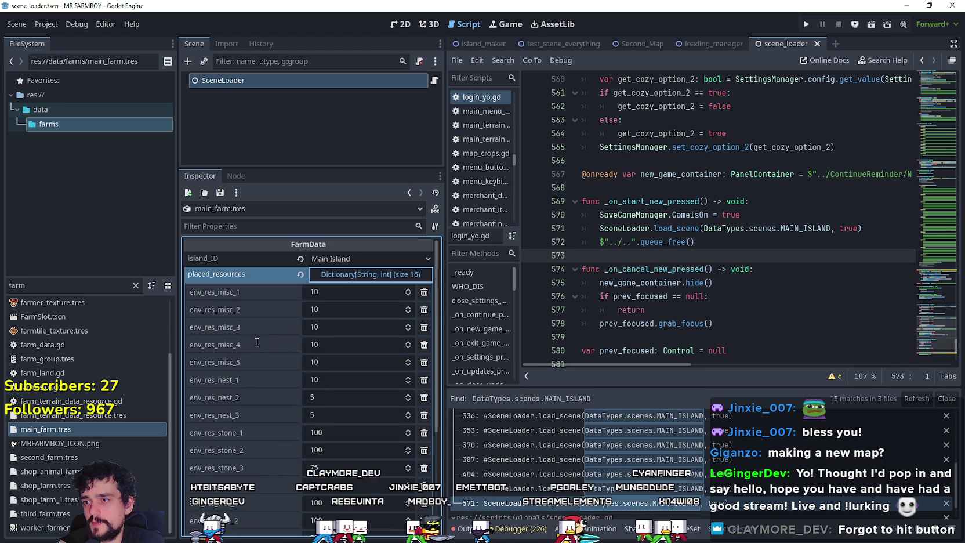
Copy the value of main_farm.tres's placed_resources dictionary
{"action": "right_click", "coordinate": [235, 275]}
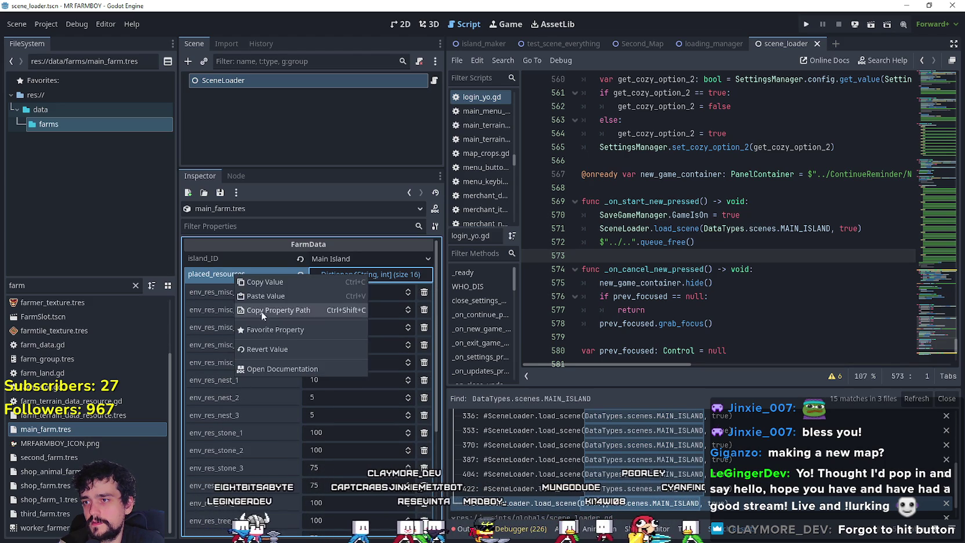
{"action": "left_click", "coordinate": [270, 281]}
{"action": "scroll", "coordinate": [235, 398], "scroll_direction": "down", "scroll_amount": 5}
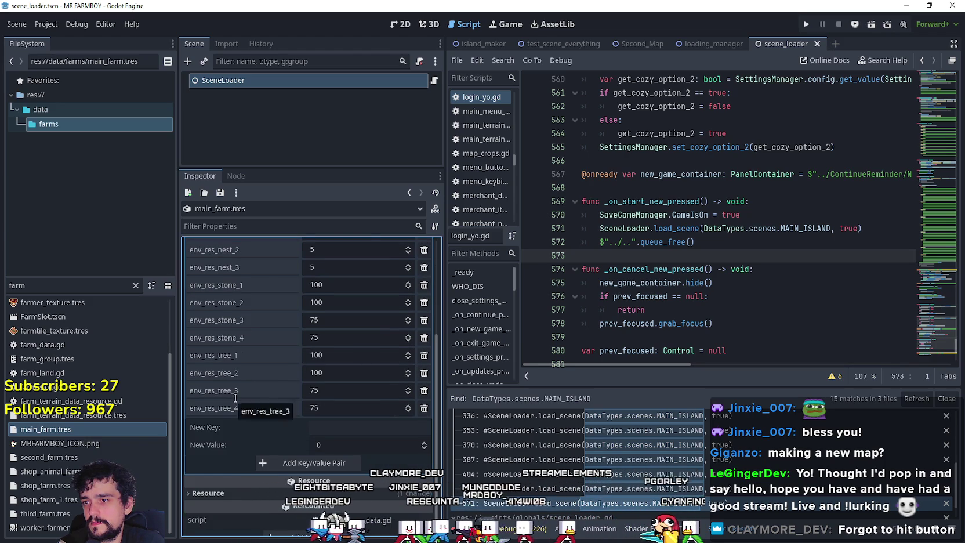
{"action": "scroll", "coordinate": [235, 398], "scroll_direction": "up", "scroll_amount": 4}
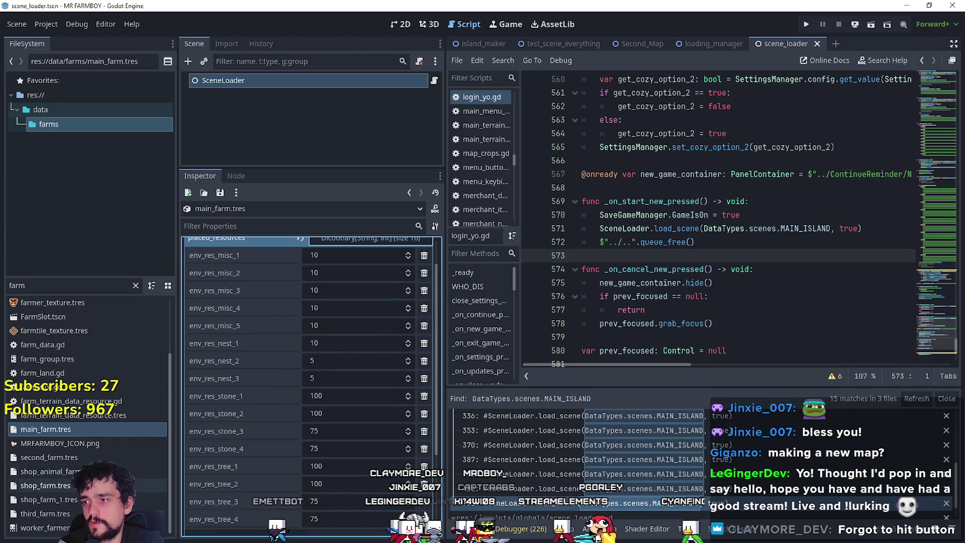
Paste the dictionary into second_farm.tres's placed_resources and save
{"action": "left_click", "coordinate": [83, 456]}
{"action": "right_click", "coordinate": [270, 275]}
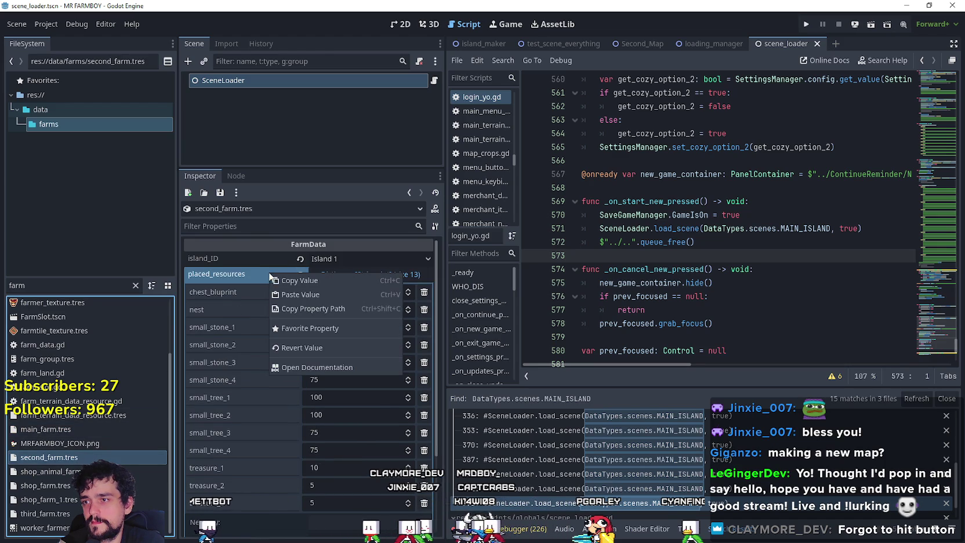
{"action": "left_click", "coordinate": [301, 294]}
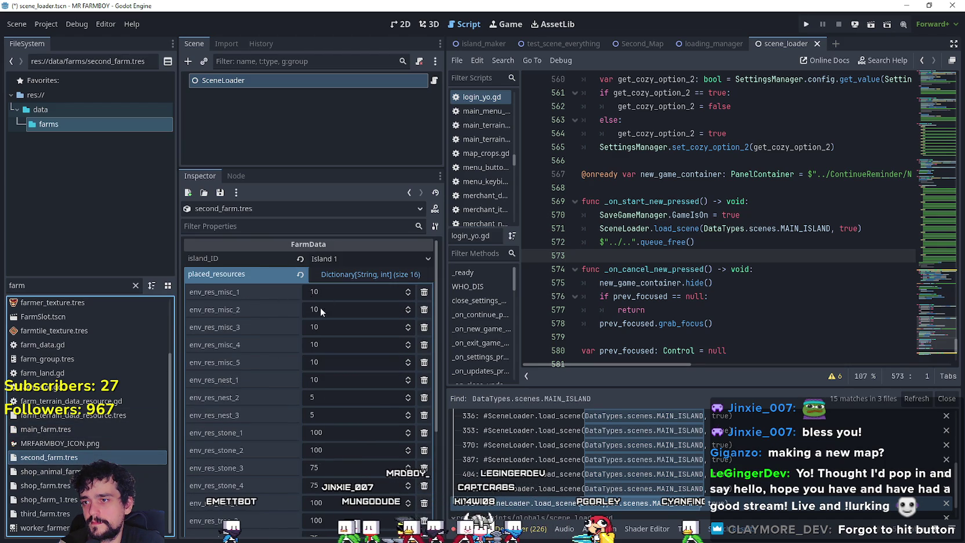
{"action": "left_click", "coordinate": [365, 273]}
{"action": "key", "text": "ctrl+s"}
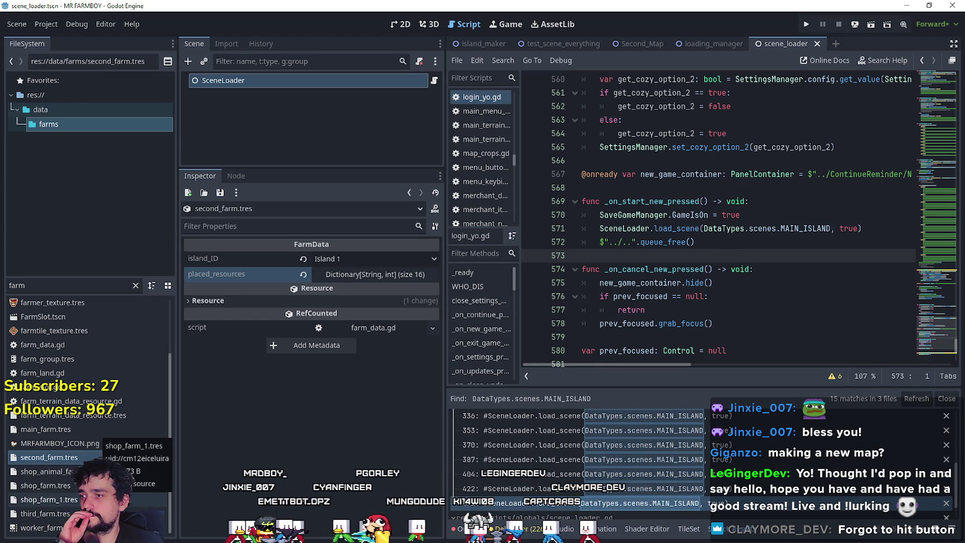
Check the farm data of third_farm.tres and second_farm.tres
{"action": "left_click", "coordinate": [45, 514]}
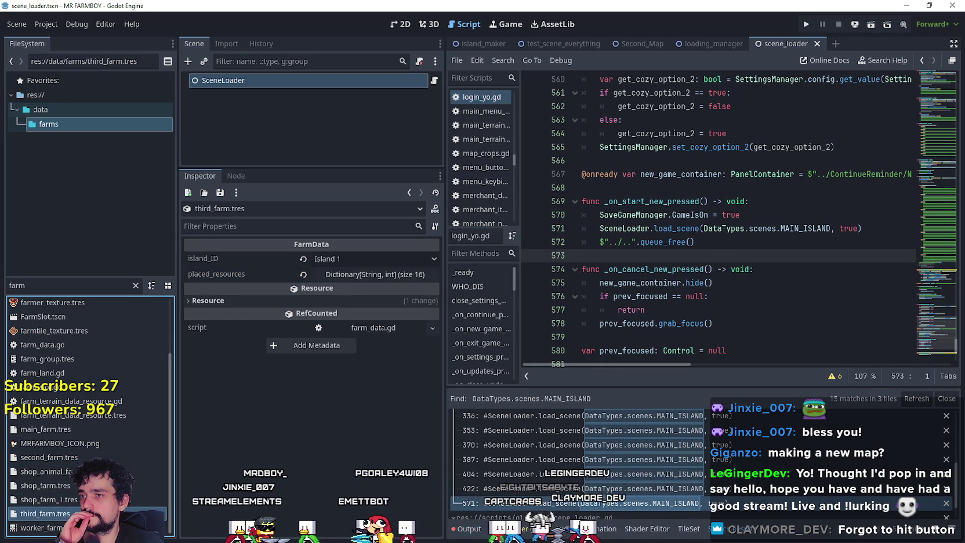
{"action": "left_click", "coordinate": [49, 457]}
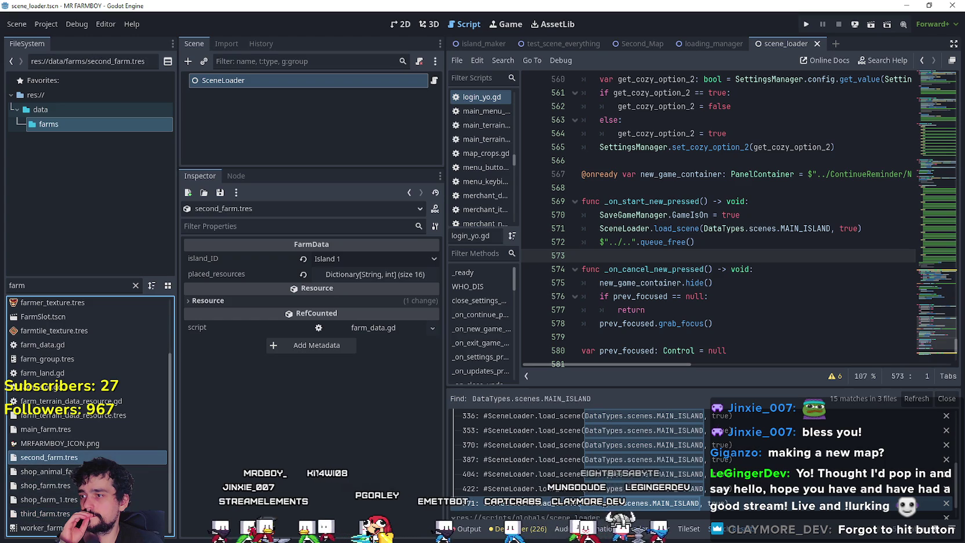
{"action": "scroll", "coordinate": [49, 457], "scroll_direction": "up", "scroll_amount": 3}
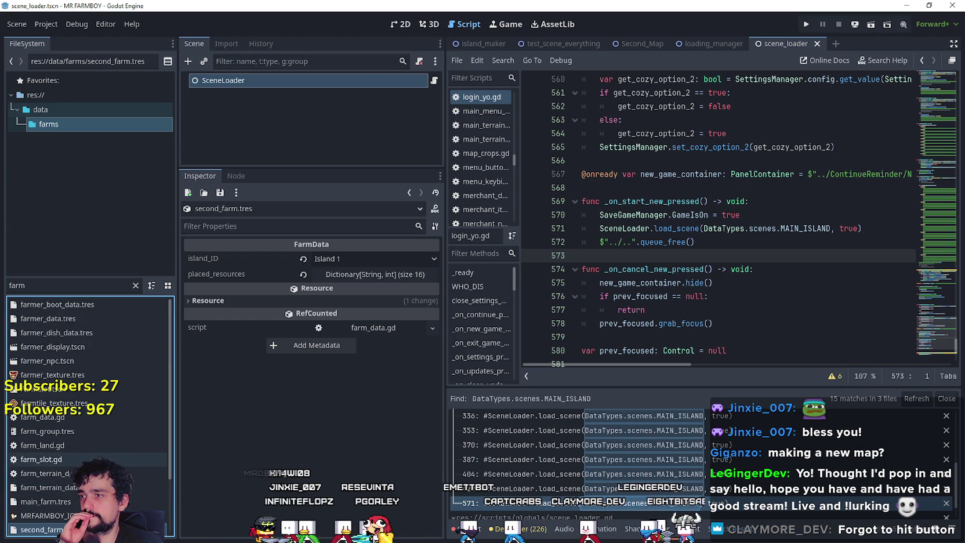
Browse the open script around lines 568 to 582
{"action": "left_click", "coordinate": [766, 293]}
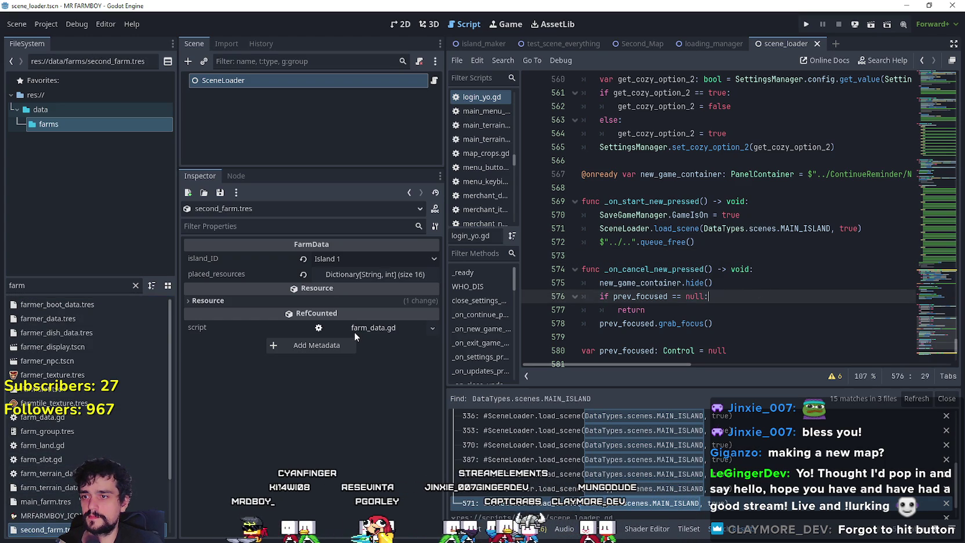
{"action": "scroll", "coordinate": [761, 312], "scroll_direction": "down", "scroll_amount": 2}
{"action": "key", "text": "Down"}
{"action": "key", "text": "Down"}
{"action": "key", "text": "Down"}
{"action": "left_click", "coordinate": [665, 202]}
{"action": "scroll", "coordinate": [709, 285], "scroll_direction": "up", "scroll_amount": 3}
{"action": "left_click", "coordinate": [646, 254]}
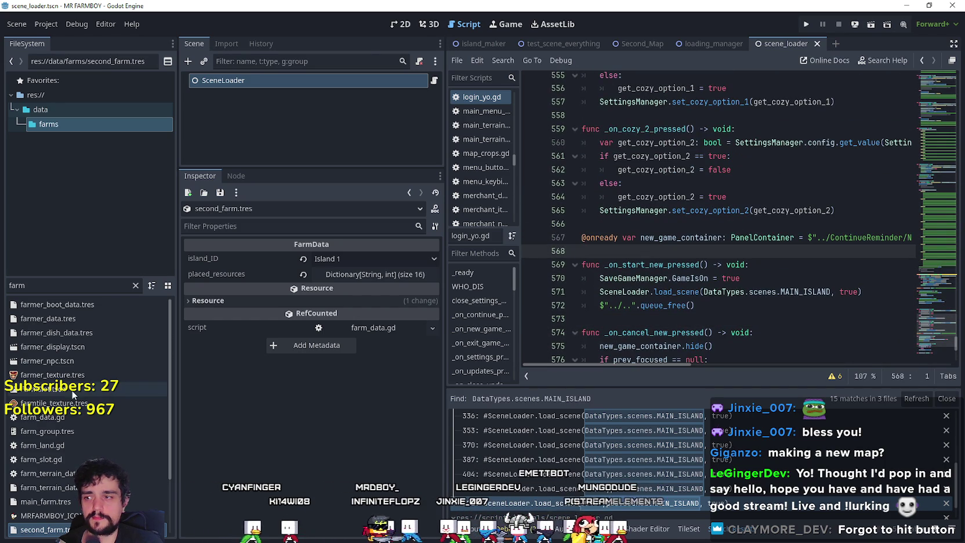
Clear the FileSystem filter, select the SceneLoader node, and open scene_loader.gd
{"action": "left_click", "coordinate": [2, 285]}
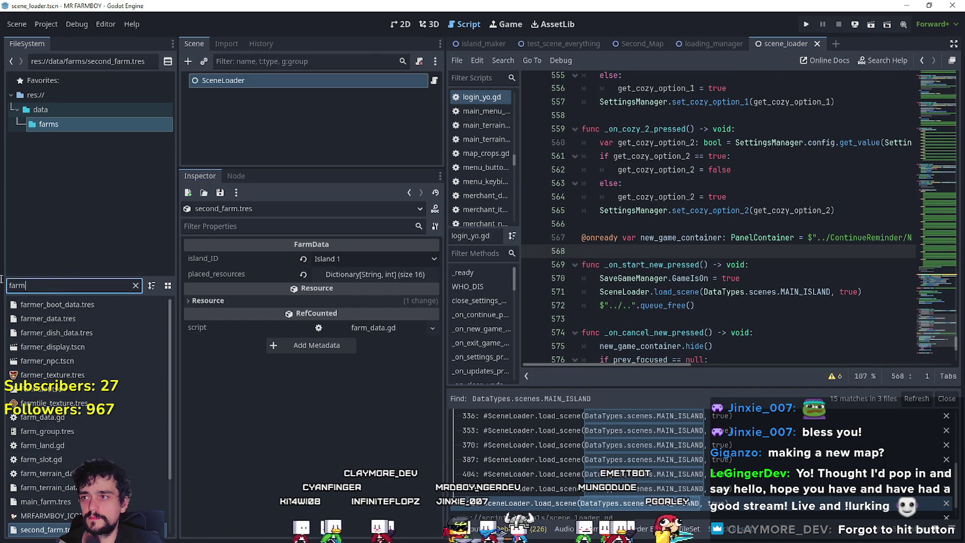
{"action": "left_click", "coordinate": [136, 284]}
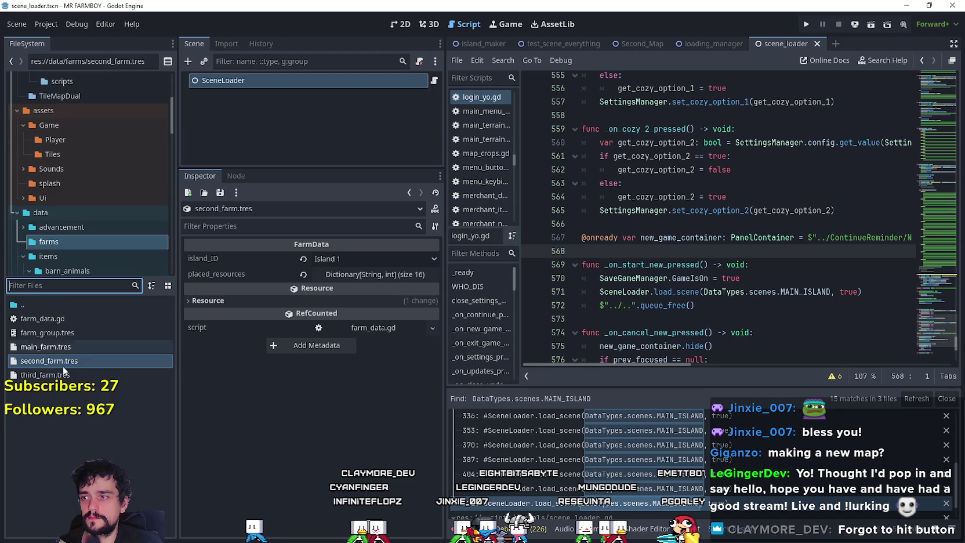
{"action": "left_click", "coordinate": [249, 79]}
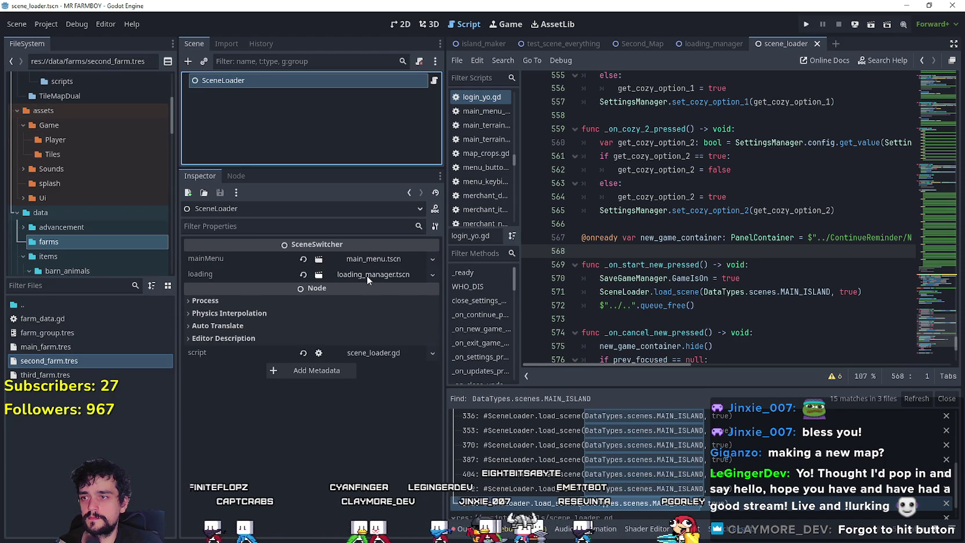
{"action": "left_click", "coordinate": [434, 81]}
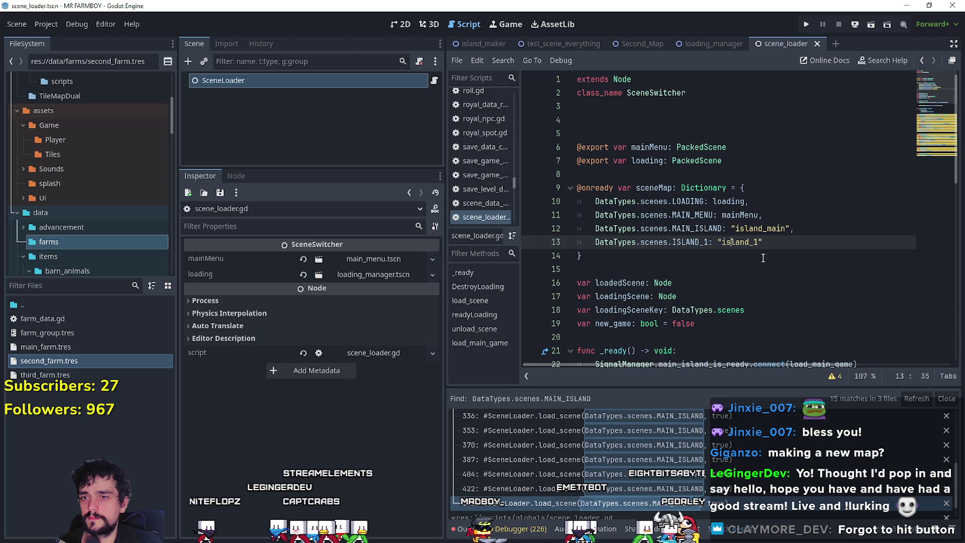
{"action": "left_click", "coordinate": [772, 229]}
{"action": "double_click", "coordinate": [772, 229]}
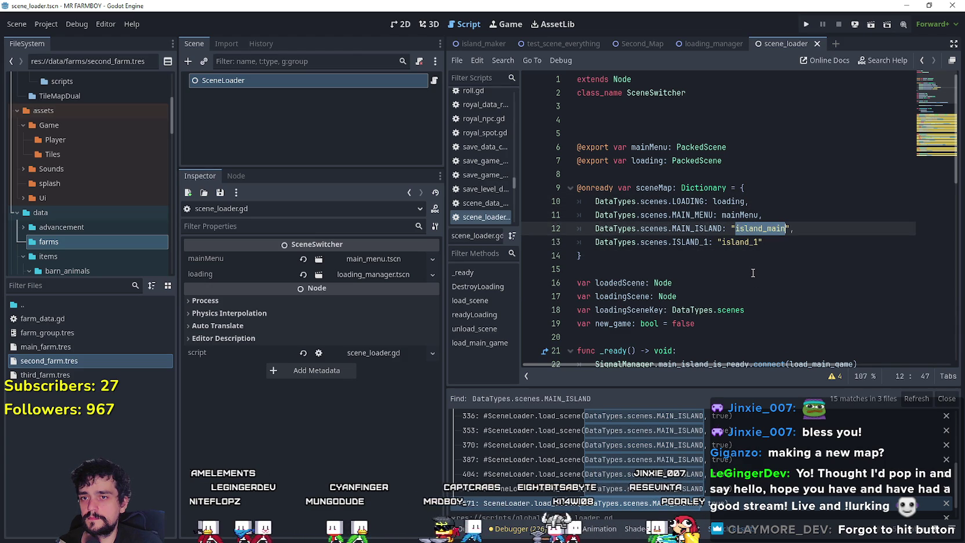
{"action": "double_click", "coordinate": [698, 228]}
{"action": "double_click", "coordinate": [690, 242]}
{"action": "double_click", "coordinate": [692, 229]}
{"action": "left_click_drag", "start_coordinate": [692, 229], "coordinate": [645, 231]}
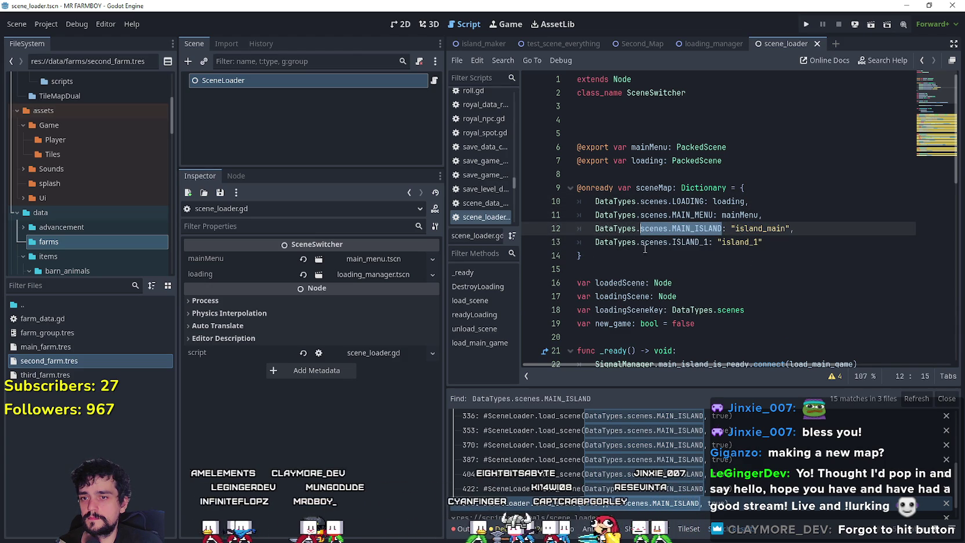
{"action": "left_click", "coordinate": [652, 501]}
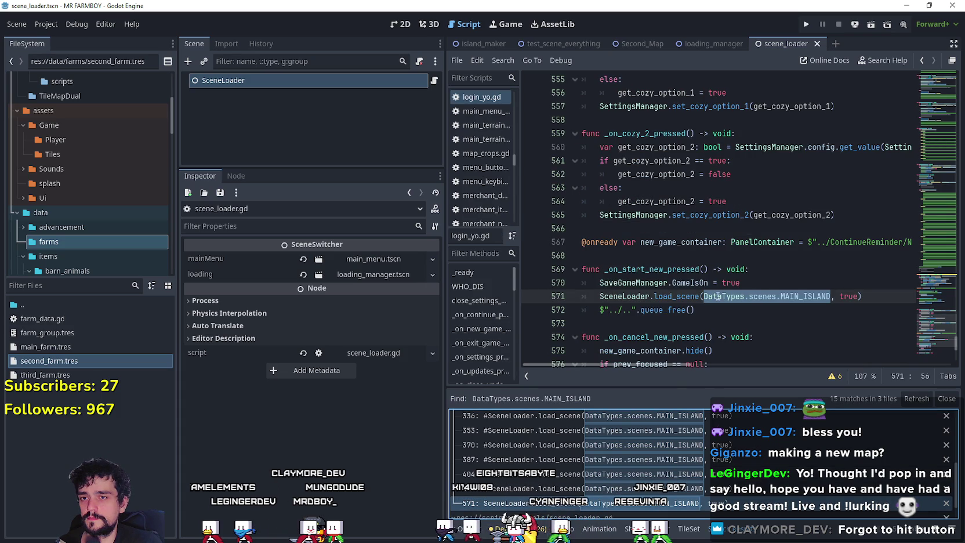
{"action": "left_click", "coordinate": [676, 296]}
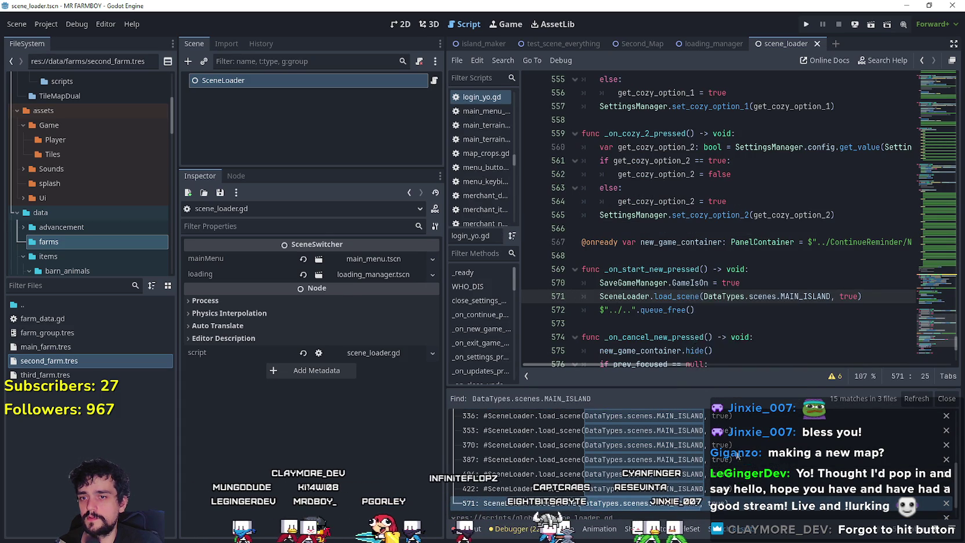
{"action": "left_click", "coordinate": [676, 296], "text": "ctrl"}
{"action": "left_click", "coordinate": [677, 269]}
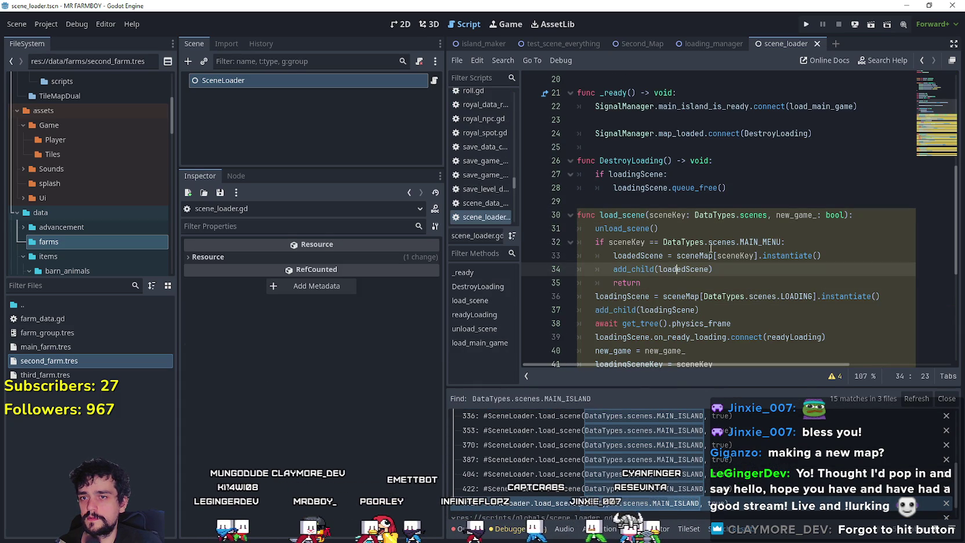
{"action": "double_click", "coordinate": [754, 241]}
{"action": "scroll", "coordinate": [725, 226], "scroll_direction": "down", "scroll_amount": 2}
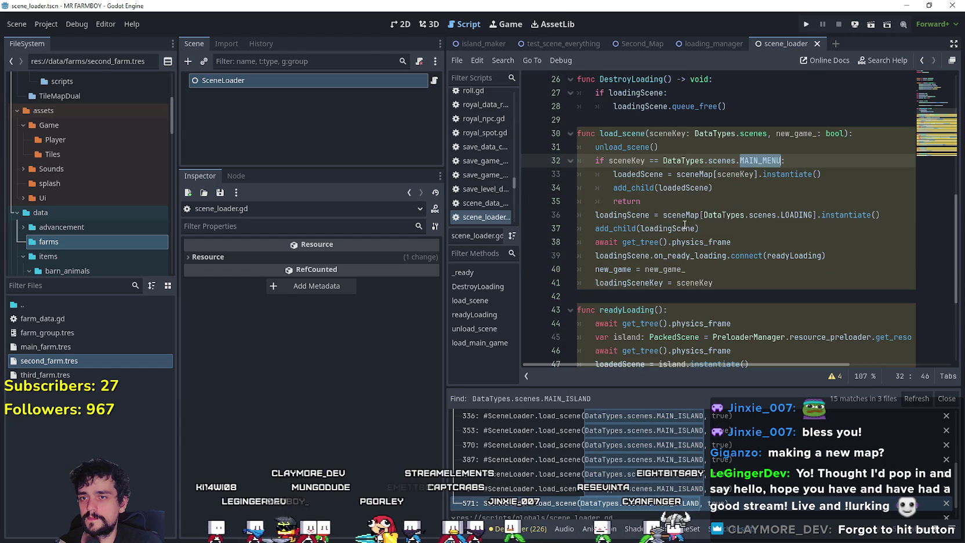
{"action": "scroll", "coordinate": [770, 271], "scroll_direction": "down", "scroll_amount": 2}
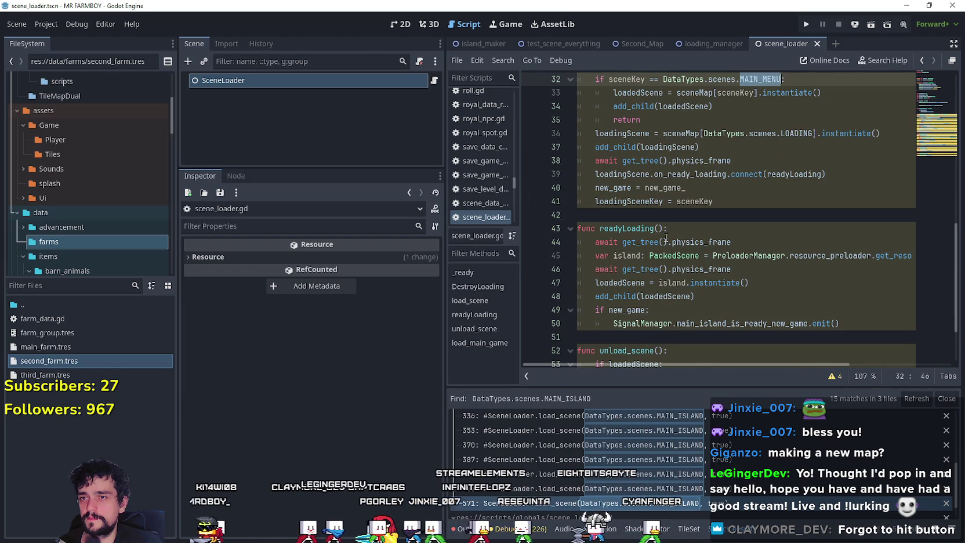
{"action": "scroll", "coordinate": [661, 235], "scroll_direction": "down", "scroll_amount": 2}
{"action": "left_click", "coordinate": [727, 255]}
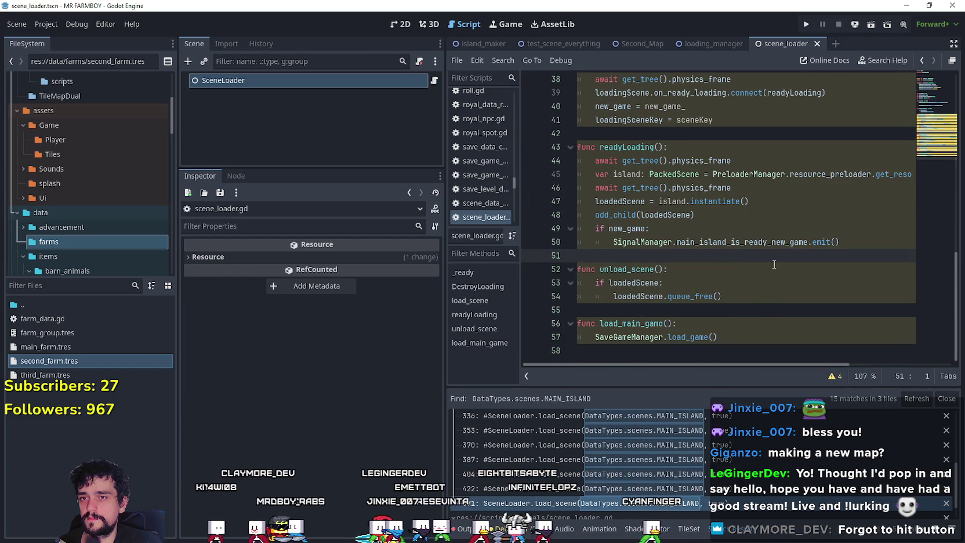
{"action": "scroll", "coordinate": [775, 270], "scroll_direction": "up", "scroll_amount": 6}
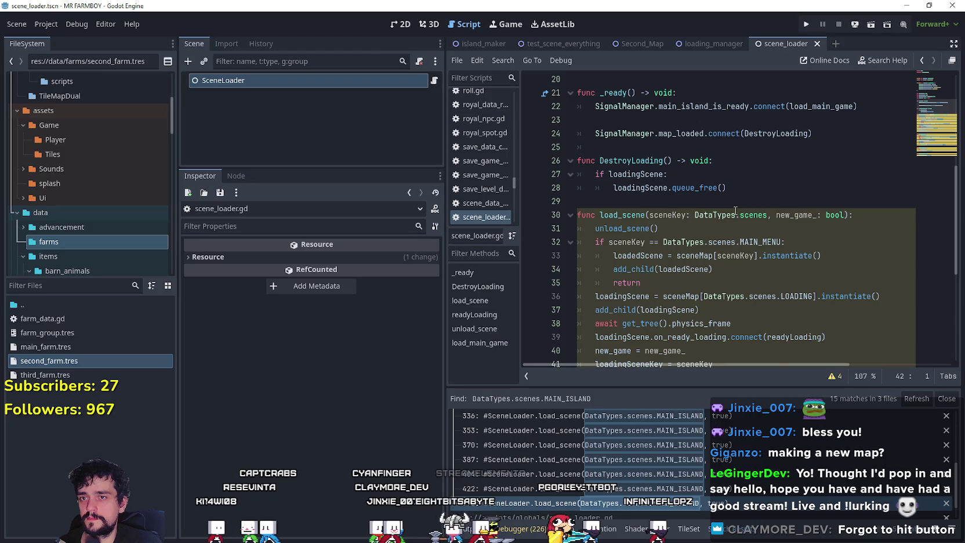
{"action": "scroll", "coordinate": [740, 296], "scroll_direction": "up", "scroll_amount": 5}
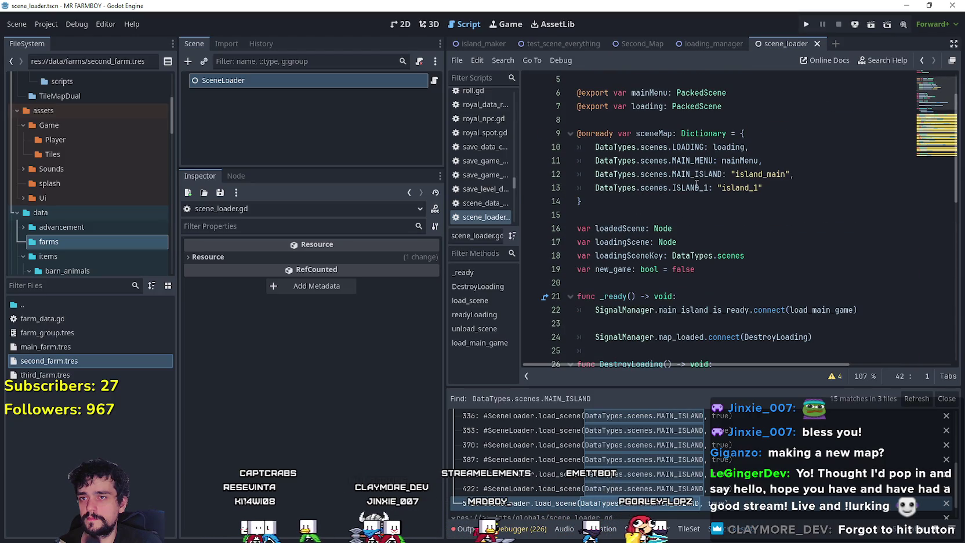
{"action": "double_click", "coordinate": [699, 186]}
{"action": "double_click", "coordinate": [771, 174]}
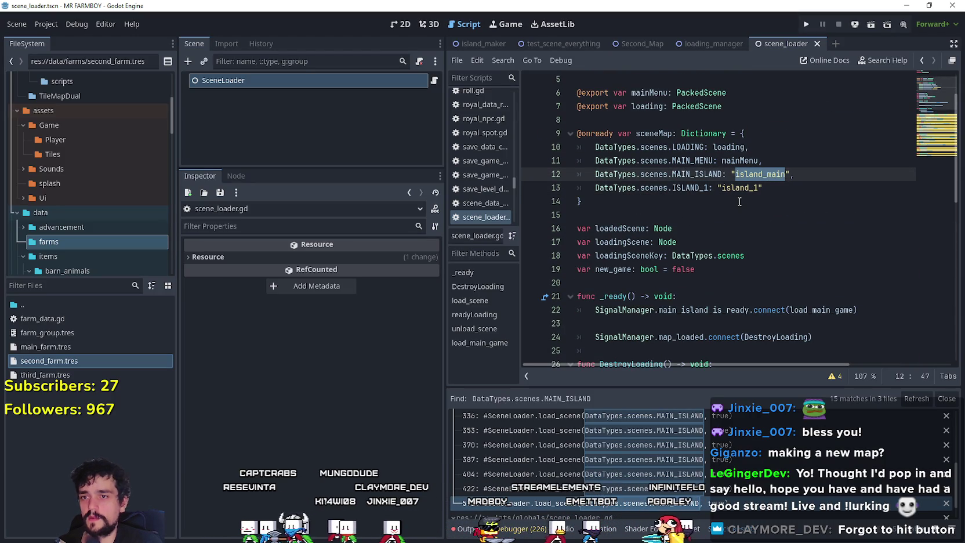
{"action": "key", "text": "ctrl+shift+f"}
Search the project for island_main and review the first match in login_yo.gd
{"action": "key", "text": "Return"}
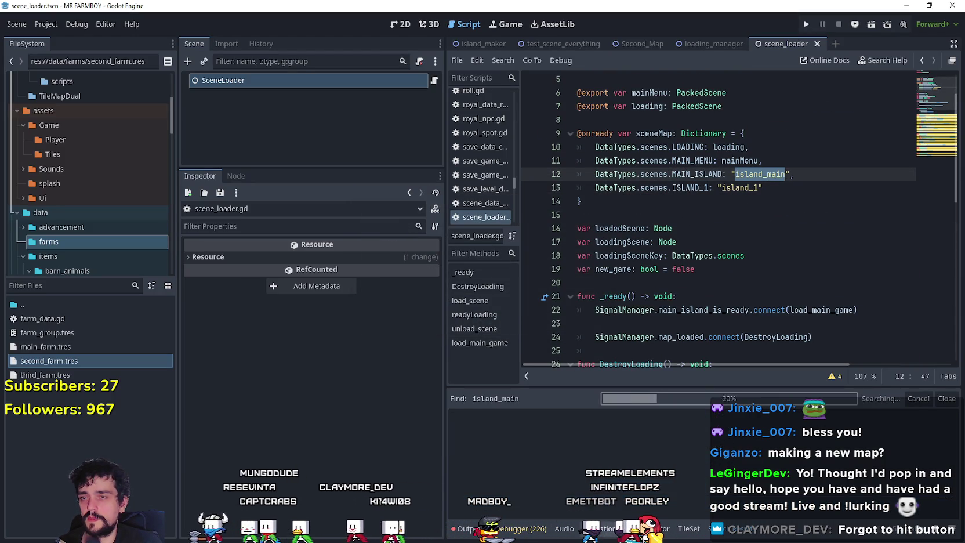
{"action": "scroll", "coordinate": [730, 495], "scroll_direction": "up", "scroll_amount": 2}
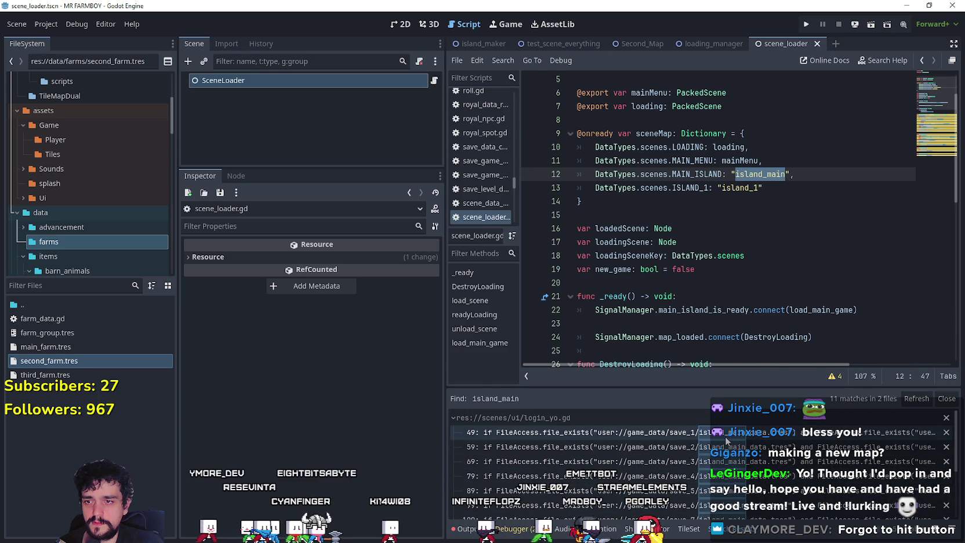
{"action": "left_click", "coordinate": [726, 436]}
{"action": "scroll", "coordinate": [747, 281], "scroll_direction": "up", "scroll_amount": 3}
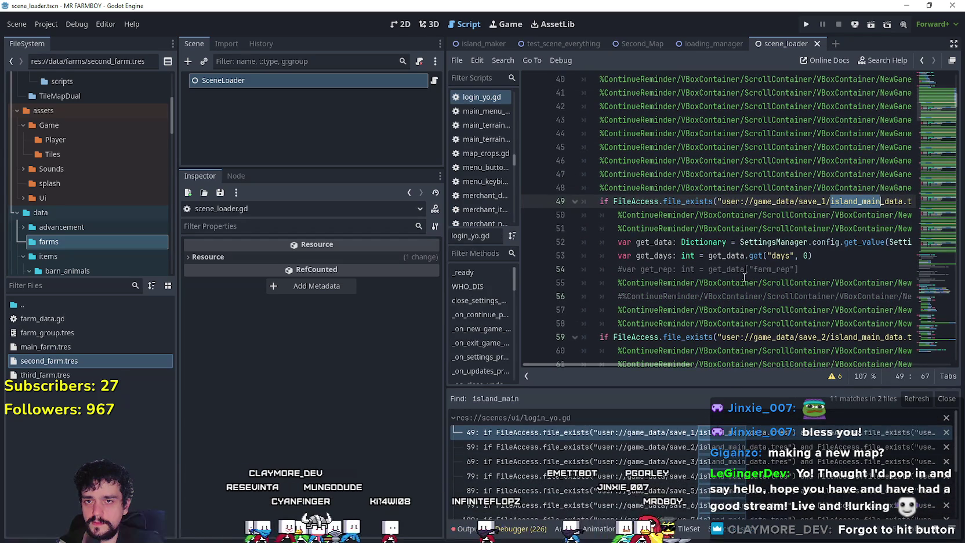
{"action": "mouse_move", "coordinate": [682, 364]}
{"action": "left_mouse_down"}
{"action": "mouse_move", "coordinate": [841, 353]}
{"action": "mouse_move", "coordinate": [662, 348]}
{"action": "mouse_move", "coordinate": [784, 337]}
{"action": "mouse_move", "coordinate": [705, 347]}
{"action": "left_mouse_up"}
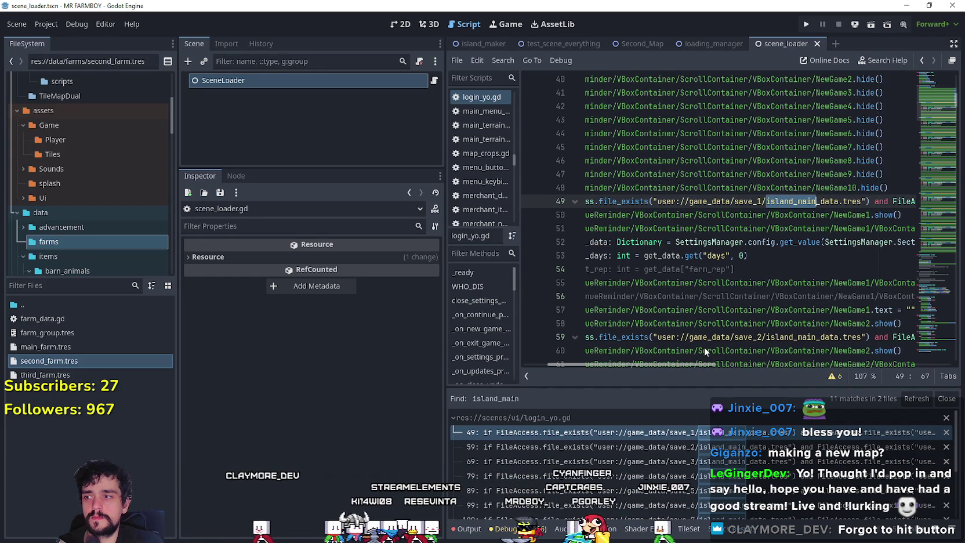
{"action": "scroll", "coordinate": [744, 332], "scroll_direction": "left", "scroll_amount": 2}
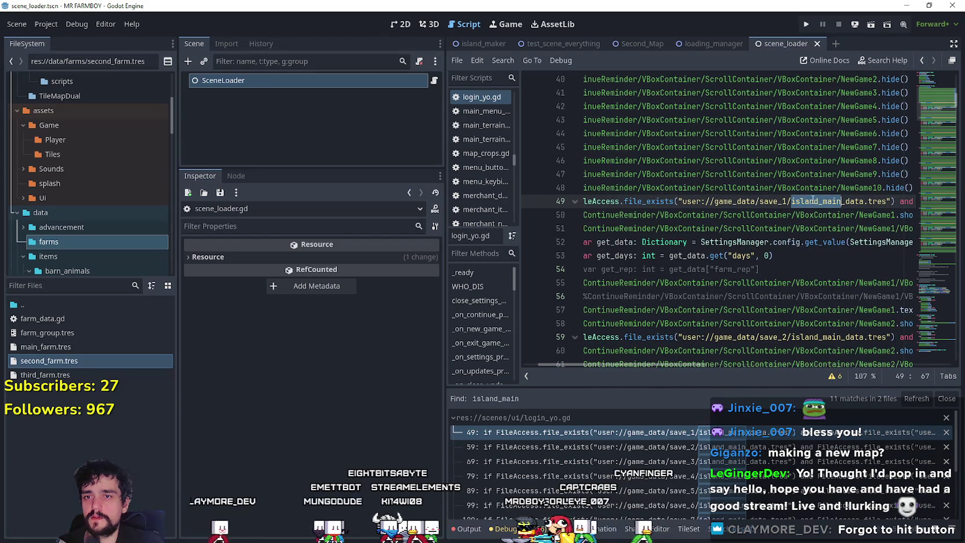
{"action": "double_click", "coordinate": [813, 200]}
{"action": "scroll", "coordinate": [656, 479], "scroll_direction": "down", "scroll_amount": 3}
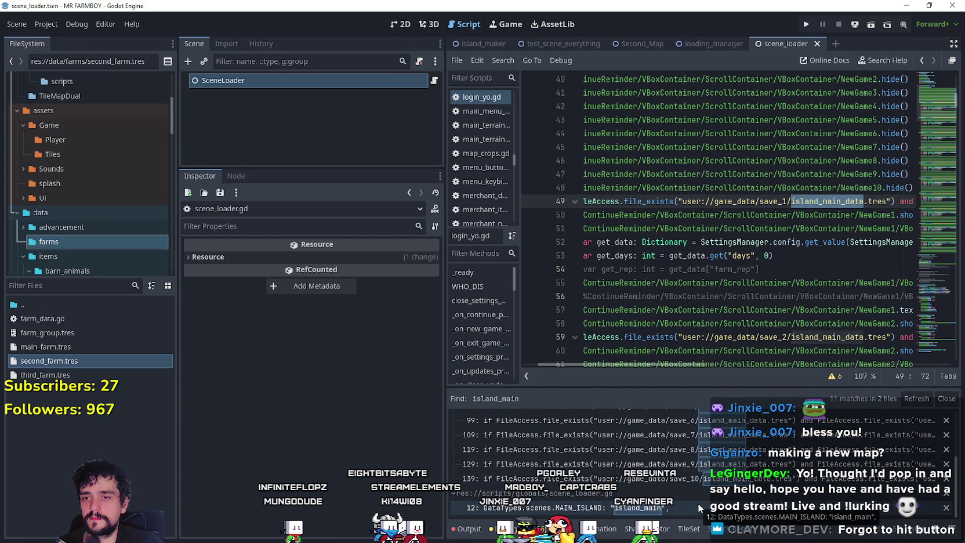
Open the scene_loader.gd match and select the MAIN_ISLAND and ISLAND_1 sceneMap keys
{"action": "left_click", "coordinate": [566, 510]}
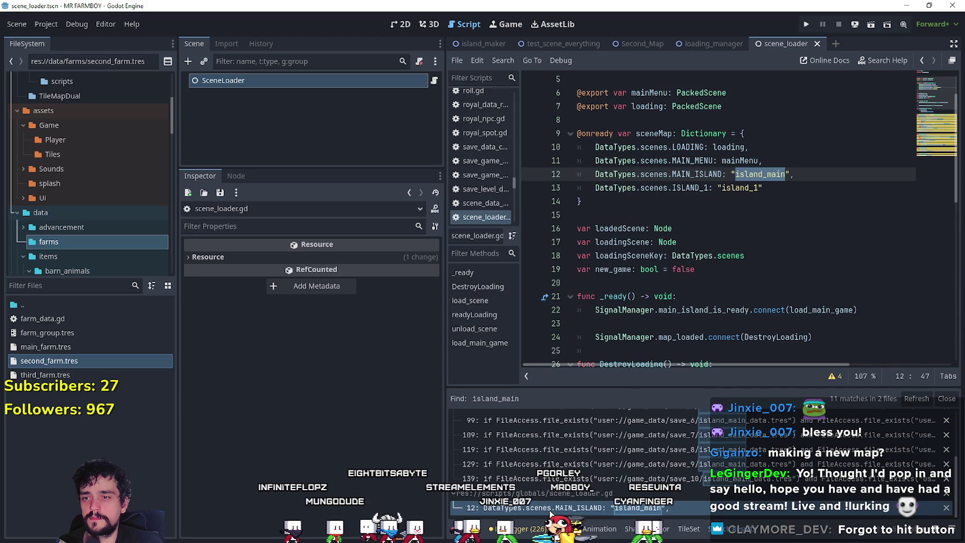
{"action": "left_click_drag", "start_coordinate": [722, 174], "coordinate": [595, 174]}
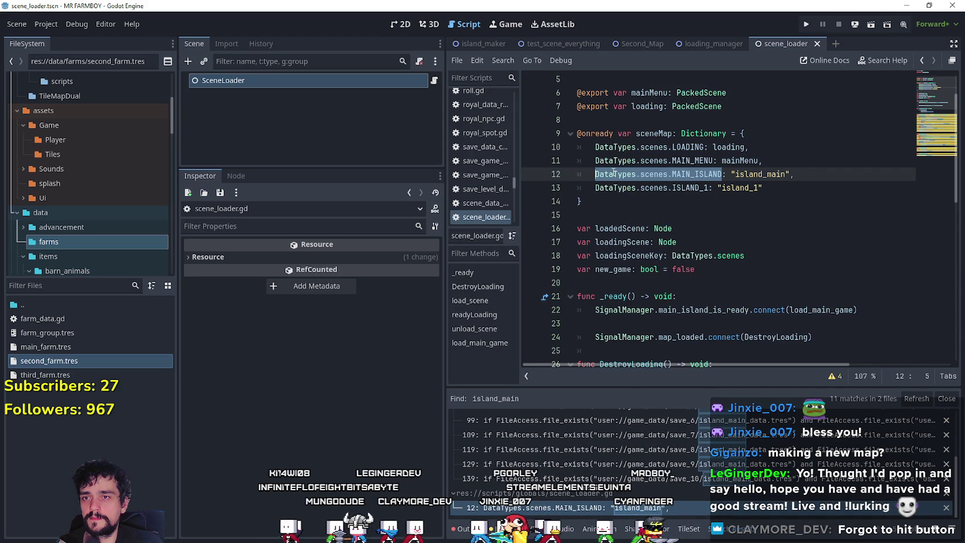
{"action": "left_click_drag", "start_coordinate": [708, 187], "coordinate": [595, 188]}
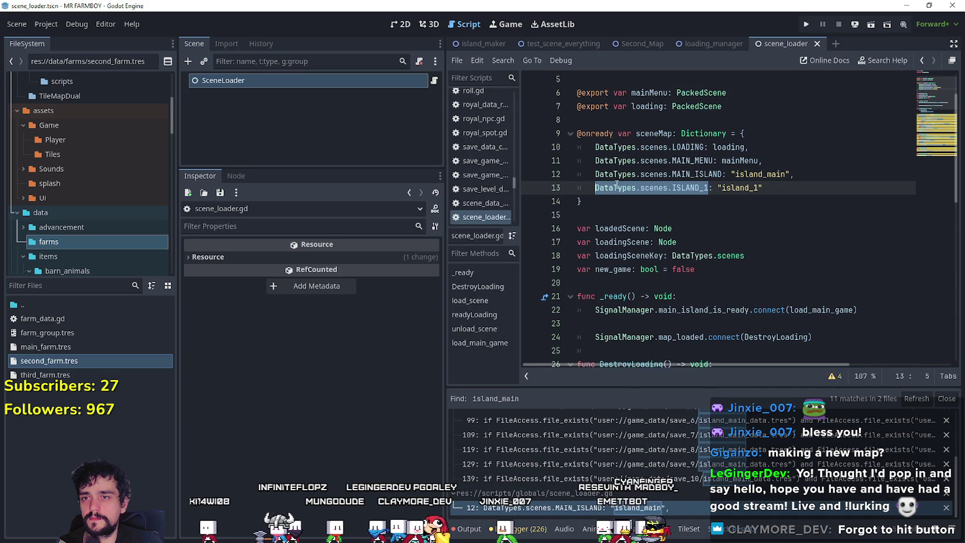
{"action": "mouse_move", "coordinate": [674, 194]}
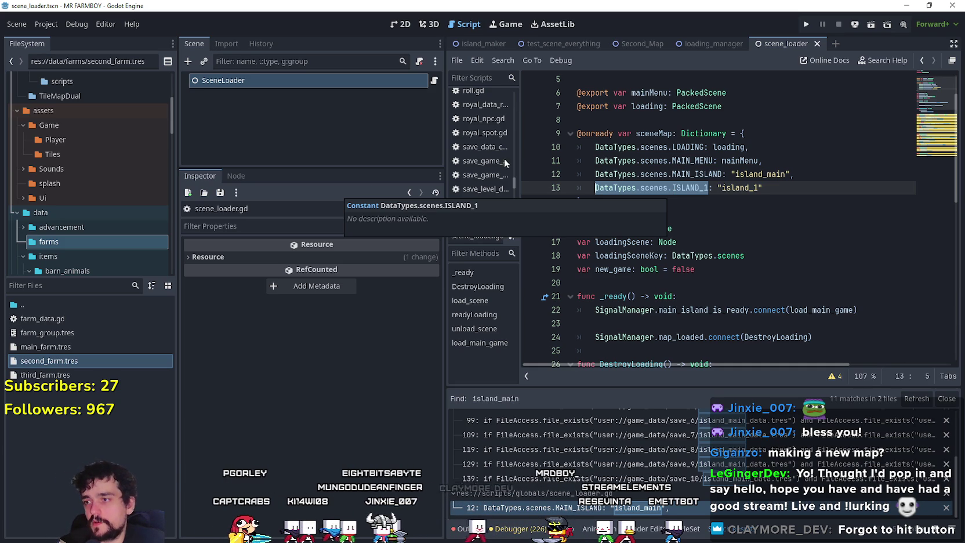
Review the island_main matches at lines 139 and 129, then inspect second_farm.tres and main_farm.tres
{"action": "left_click", "coordinate": [725, 478]}
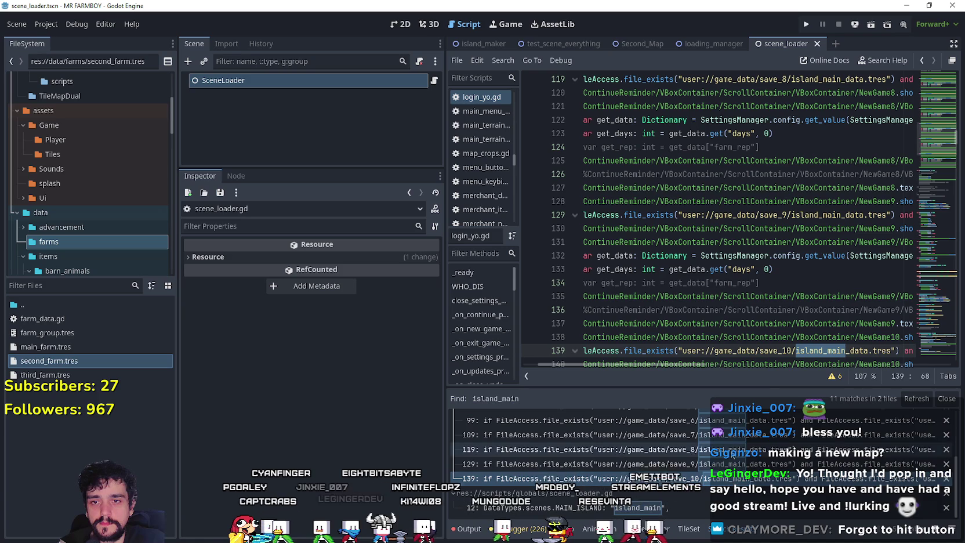
{"action": "scroll", "coordinate": [736, 324], "scroll_direction": "down", "scroll_amount": 3}
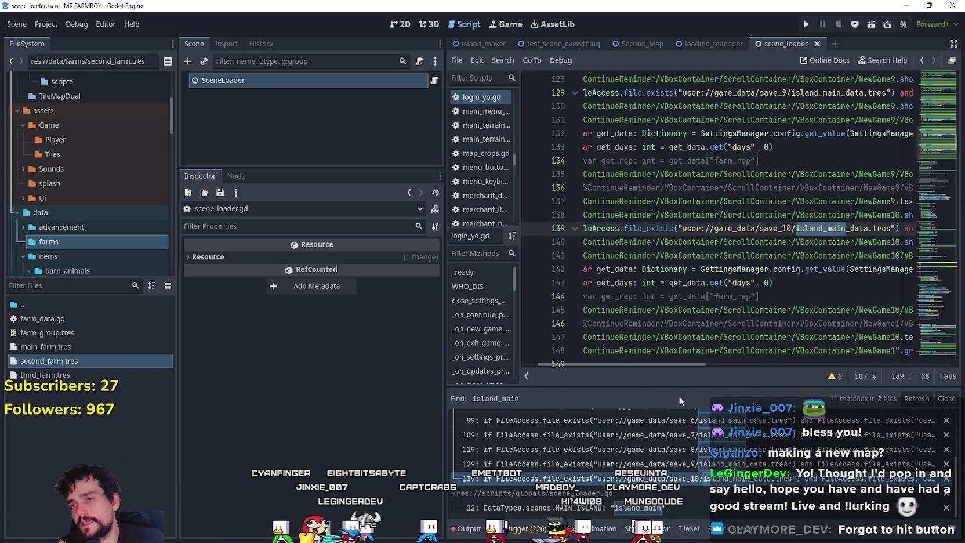
{"action": "scroll", "coordinate": [668, 447], "scroll_direction": "up", "scroll_amount": 2}
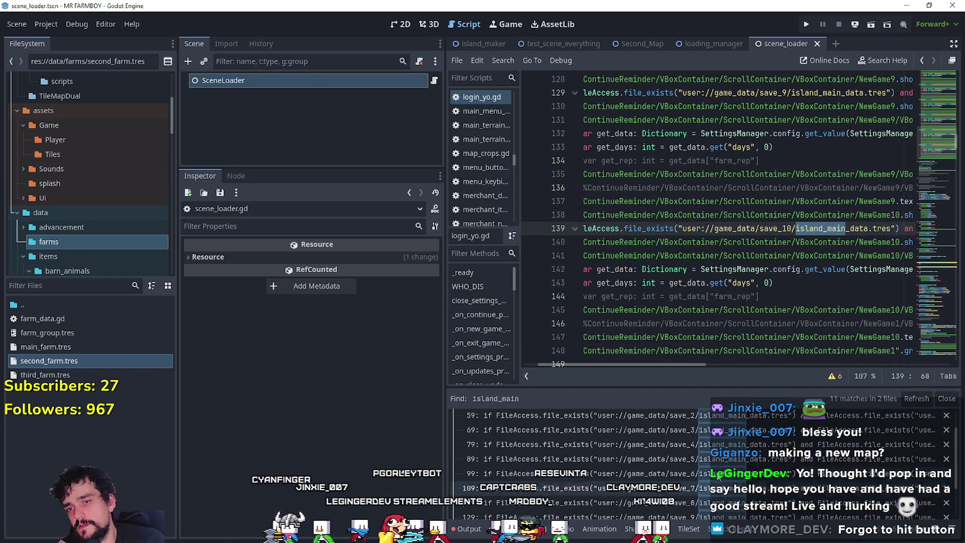
{"action": "scroll", "coordinate": [580, 458], "scroll_direction": "down", "scroll_amount": 1}
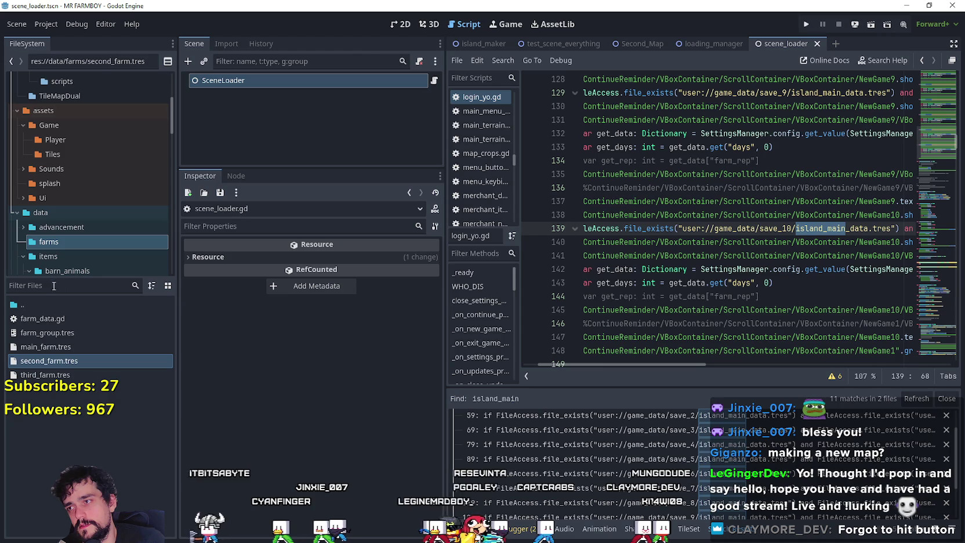
{"action": "scroll", "coordinate": [696, 441], "scroll_direction": "up", "scroll_amount": 2}
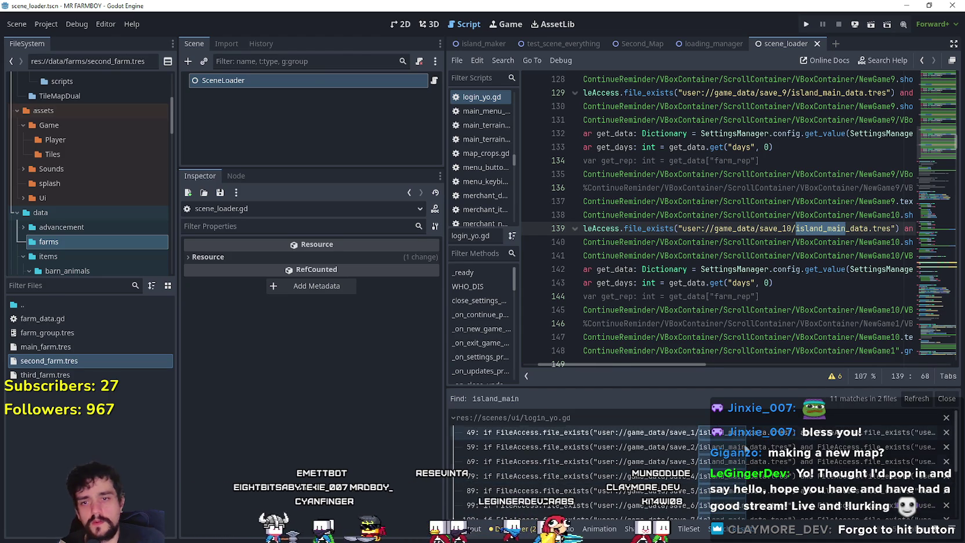
{"action": "scroll", "coordinate": [777, 515], "scroll_direction": "down", "scroll_amount": 3}
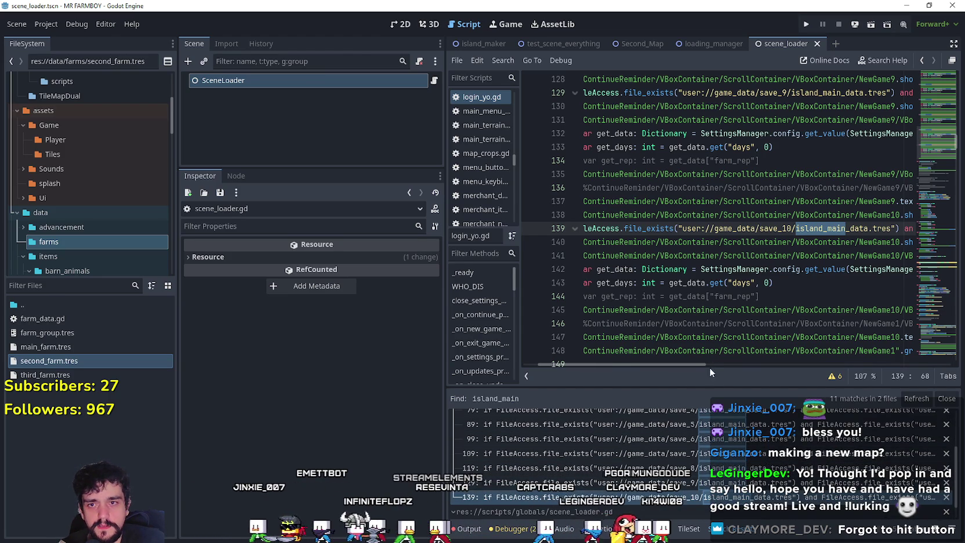
{"action": "key", "text": "Up"}
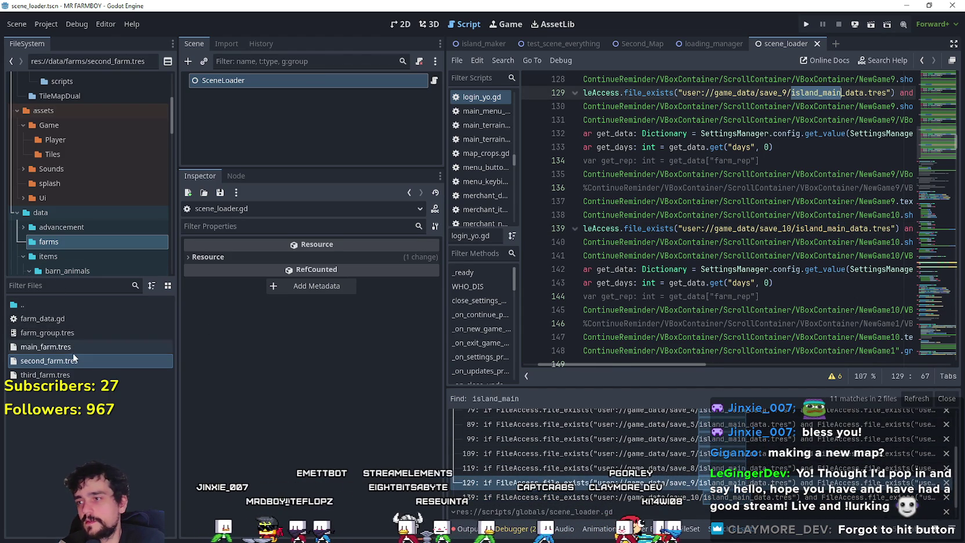
{"action": "double_click", "coordinate": [73, 358]}
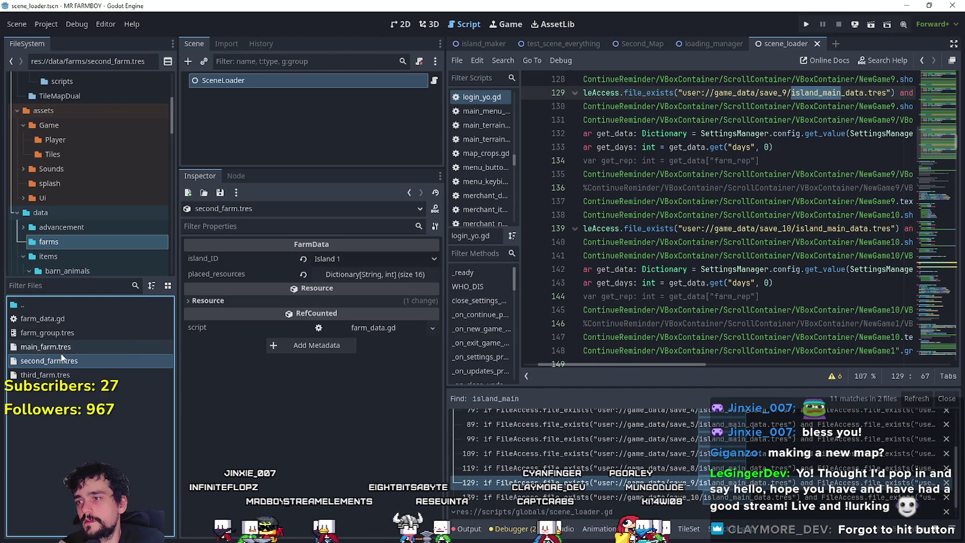
{"action": "double_click", "coordinate": [61, 347]}
Search all files for 'main_farm' and jump to the level_scene_name match
{"action": "left_click", "coordinate": [643, 255]}
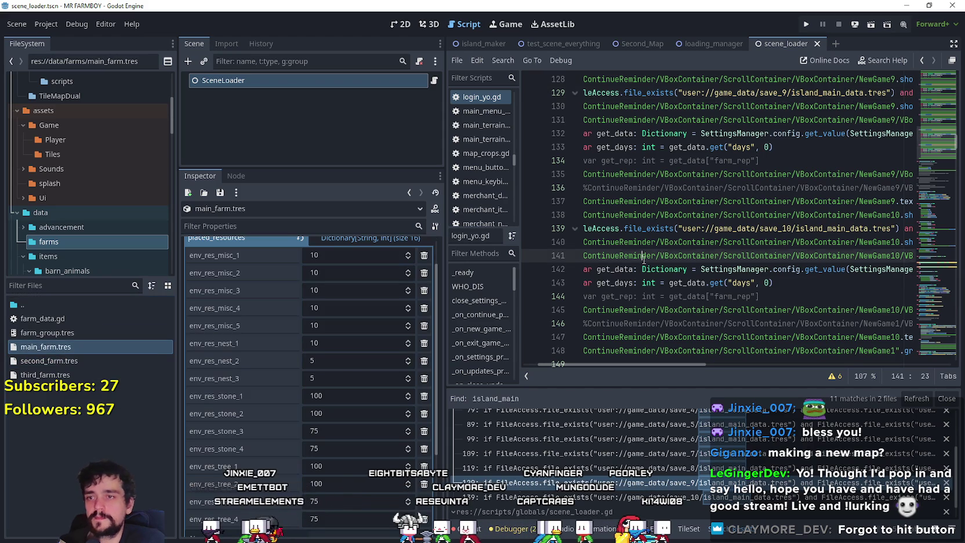
{"action": "key", "text": "ctrl+shift+f"}
{"action": "type", "text": "main_farm"}
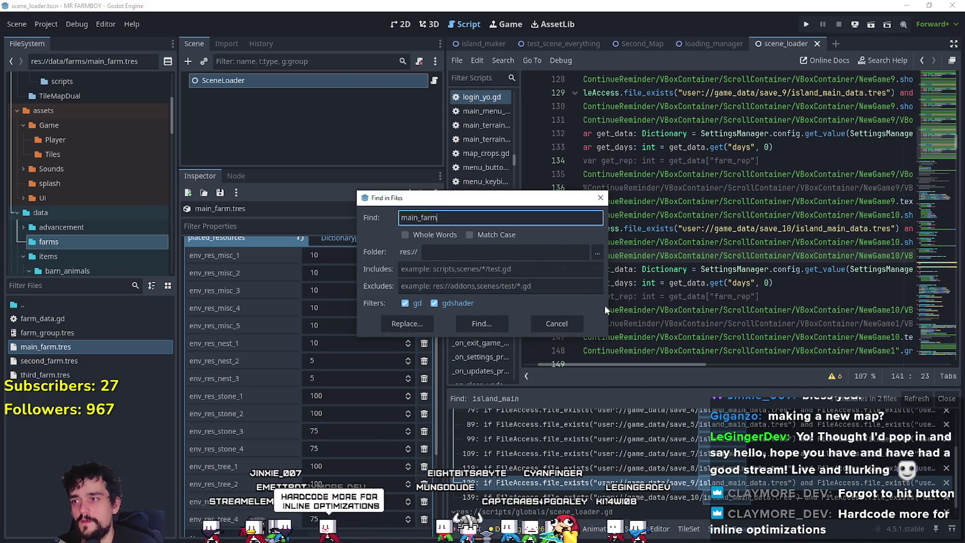
{"action": "key", "text": "Return"}
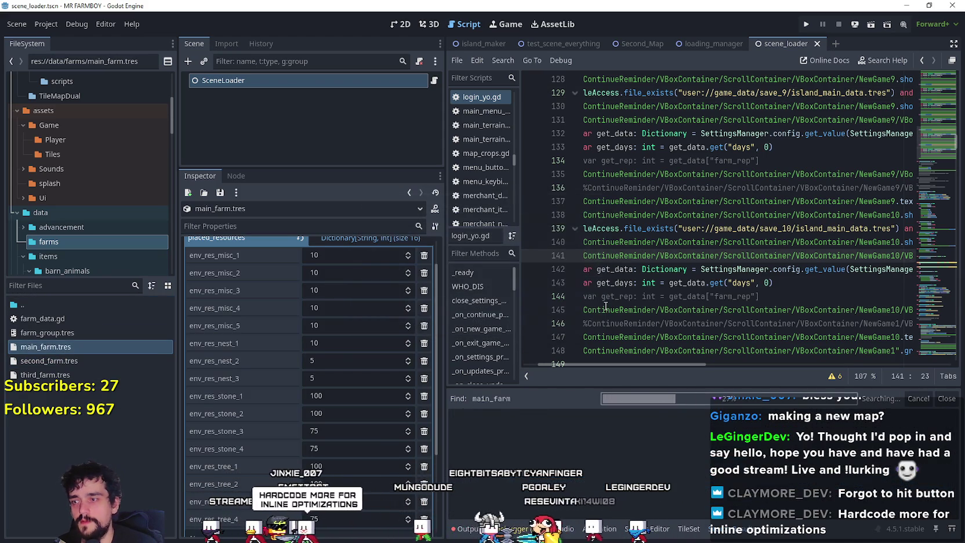
{"action": "left_click", "coordinate": [575, 432]}
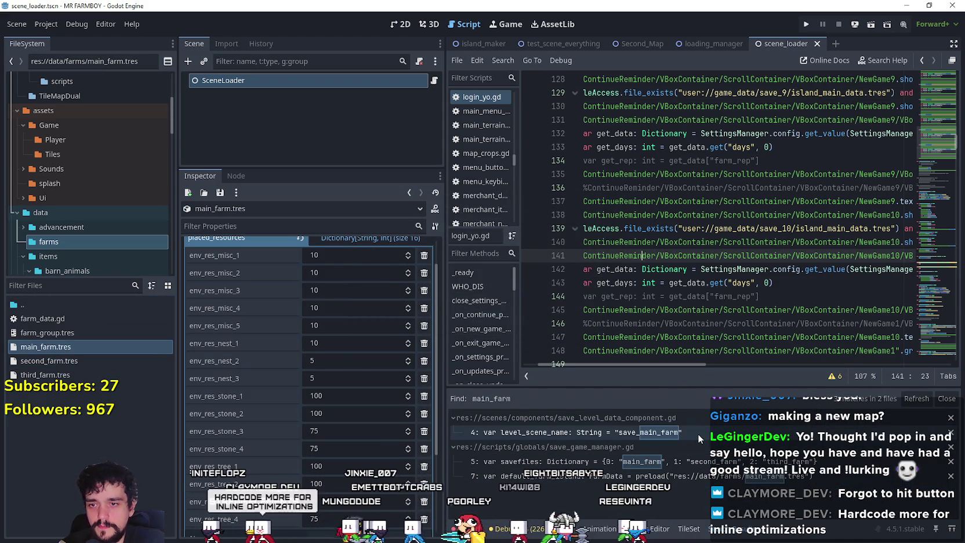
Open the savefiles match and select the savefiles variable
{"action": "left_click", "coordinate": [581, 464]}
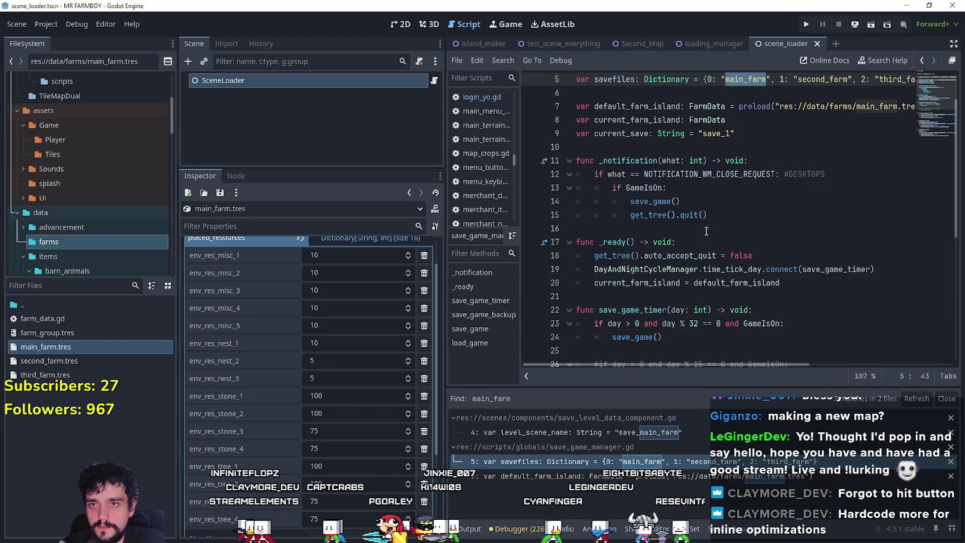
{"action": "scroll", "coordinate": [706, 231], "scroll_direction": "up", "scroll_amount": 2}
{"action": "double_click", "coordinate": [620, 137]}
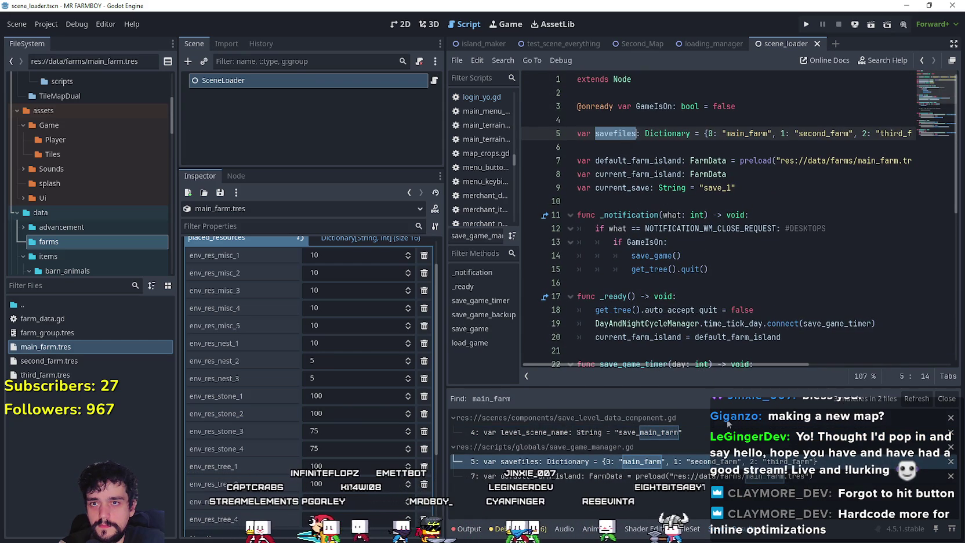
{"action": "mouse_move", "coordinate": [707, 365]}
{"action": "left_mouse_down"}
{"action": "mouse_move", "coordinate": [814, 363]}
{"action": "mouse_move", "coordinate": [676, 340]}
{"action": "left_mouse_up"}
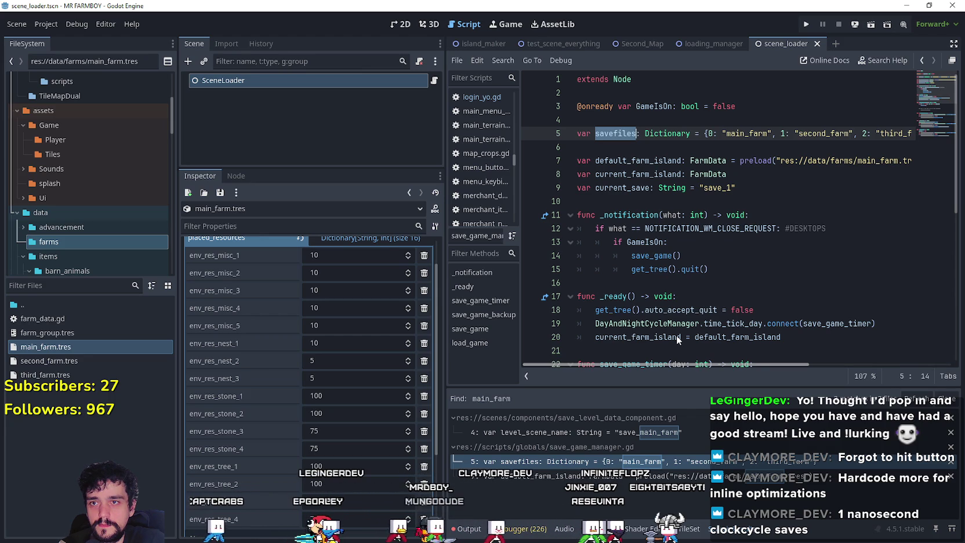
{"action": "scroll", "coordinate": [607, 139], "scroll_direction": "down", "scroll_amount": 3}
{"action": "scroll", "coordinate": [667, 153], "scroll_direction": "up", "scroll_amount": 3}
{"action": "mouse_move", "coordinate": [703, 364]}
{"action": "left_mouse_down"}
{"action": "mouse_move", "coordinate": [760, 364]}
{"action": "mouse_move", "coordinate": [700, 361]}
{"action": "mouse_move", "coordinate": [747, 349]}
{"action": "mouse_move", "coordinate": [686, 337]}
{"action": "left_mouse_up"}
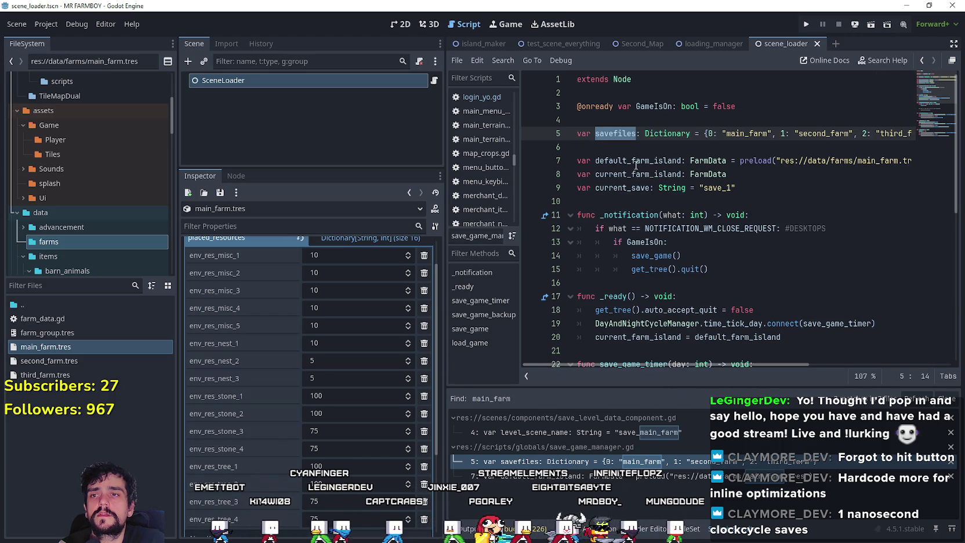
Examine current_farm_island, default_farm_island and FarmData, then collapse placed_resources in the Inspector
{"action": "double_click", "coordinate": [663, 174]}
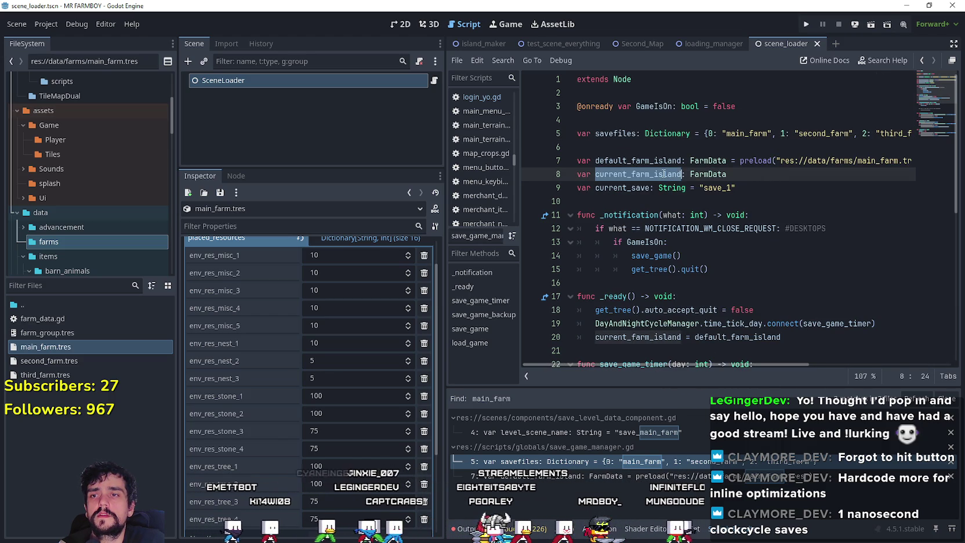
{"action": "scroll", "coordinate": [686, 277], "scroll_direction": "down", "scroll_amount": 4}
{"action": "scroll", "coordinate": [686, 284], "scroll_direction": "up", "scroll_amount": 3}
{"action": "double_click", "coordinate": [764, 297]}
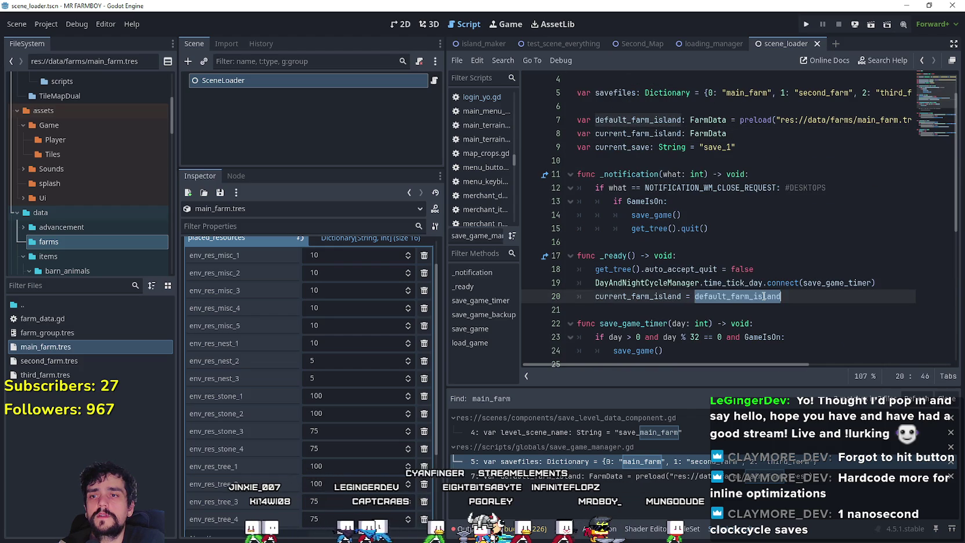
{"action": "left_click", "coordinate": [627, 119]}
{"action": "double_click", "coordinate": [708, 134]}
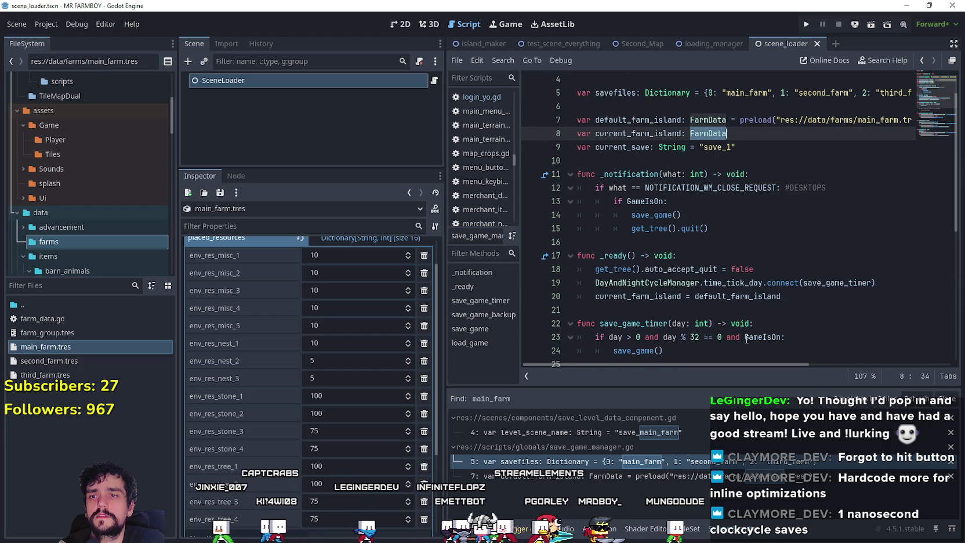
{"action": "mouse_move", "coordinate": [760, 364]}
{"action": "left_mouse_down"}
{"action": "mouse_move", "coordinate": [896, 365]}
{"action": "mouse_move", "coordinate": [754, 365]}
{"action": "left_mouse_up"}
{"action": "double_click", "coordinate": [610, 94]}
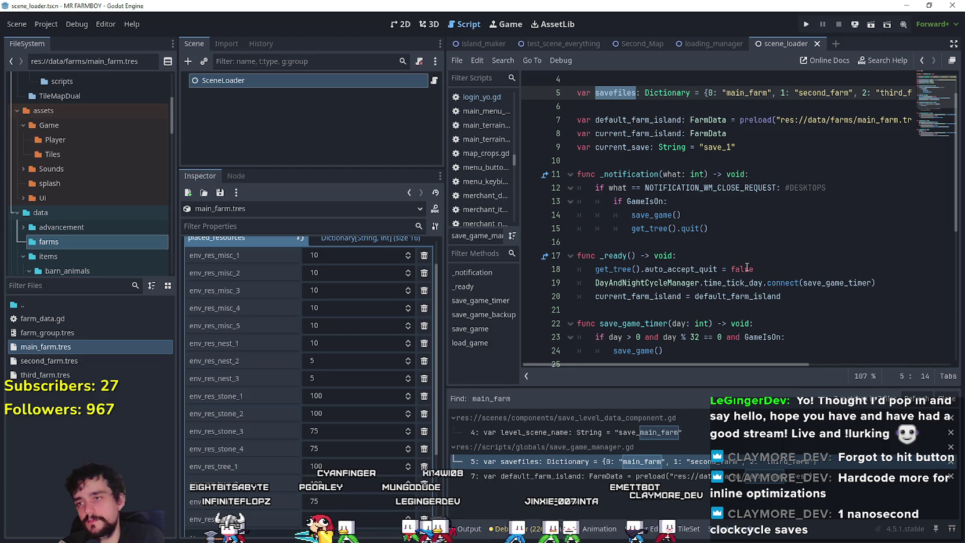
{"action": "scroll", "coordinate": [320, 416], "scroll_direction": "up", "scroll_amount": 2}
{"action": "left_click", "coordinate": [374, 274]}
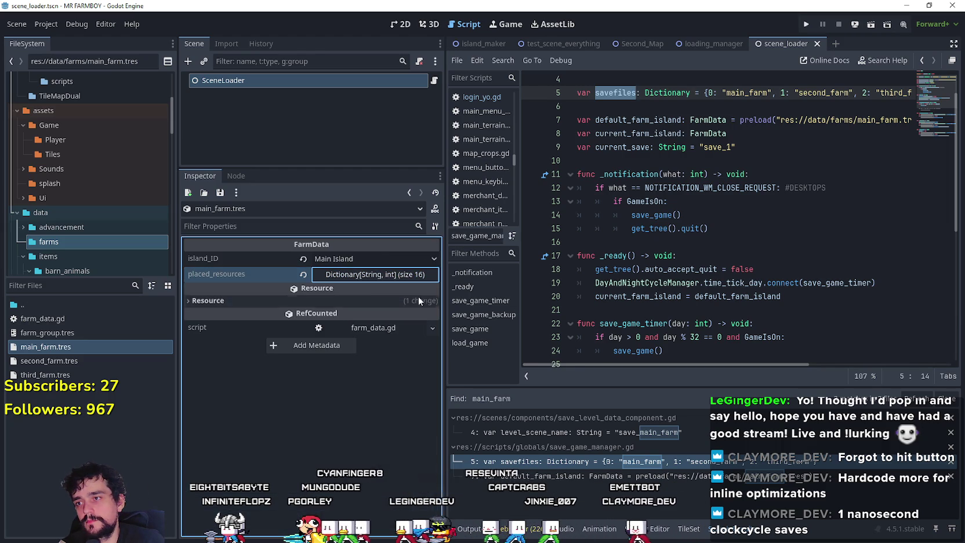
{"action": "left_click", "coordinate": [711, 147]}
{"action": "scroll", "coordinate": [711, 306], "scroll_direction": "down", "scroll_amount": 6}
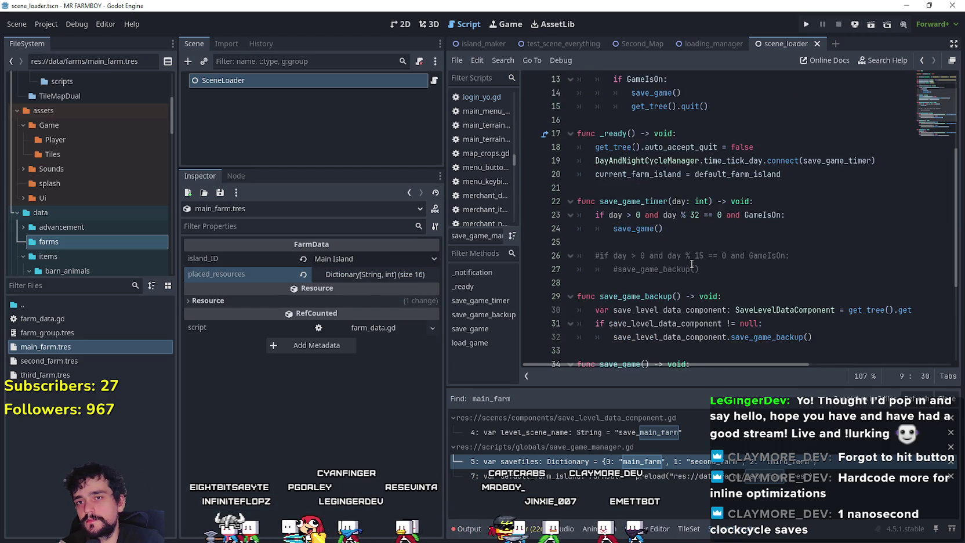
{"action": "scroll", "coordinate": [711, 307], "scroll_direction": "down", "scroll_amount": 1}
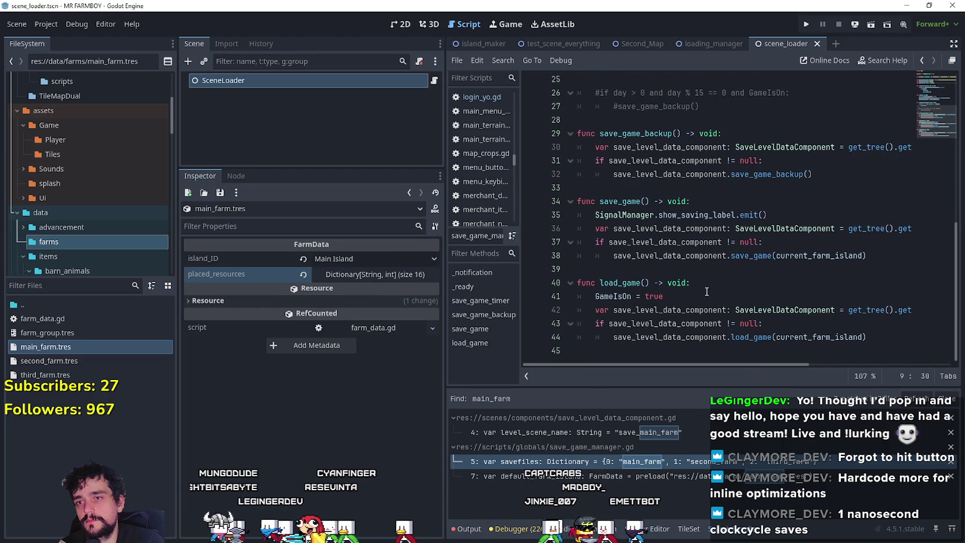
{"action": "left_click", "coordinate": [699, 283]}
{"action": "left_click", "coordinate": [690, 265]}
{"action": "mouse_move", "coordinate": [729, 361]}
{"action": "left_mouse_down"}
{"action": "mouse_move", "coordinate": [871, 362]}
{"action": "mouse_move", "coordinate": [706, 364]}
{"action": "left_mouse_up"}
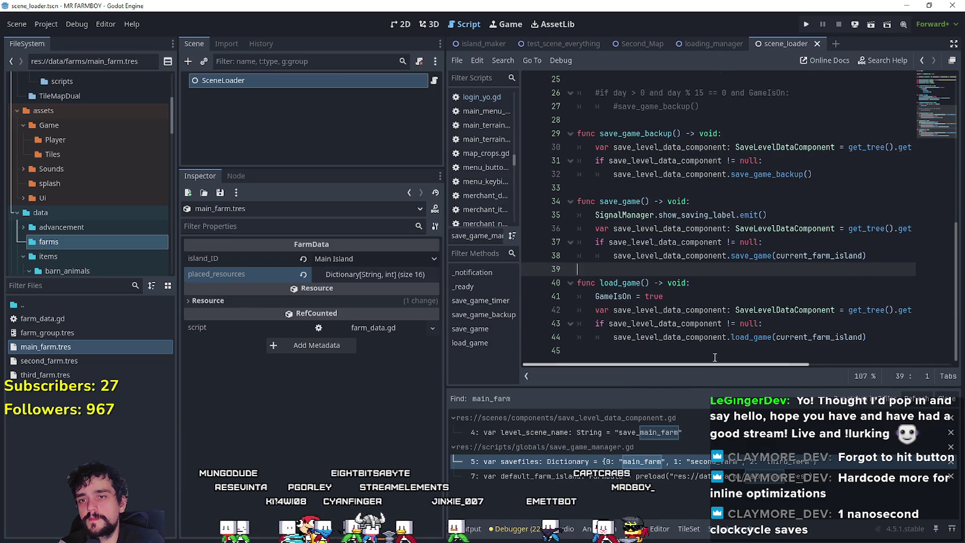
{"action": "double_click", "coordinate": [793, 338]}
{"action": "scroll", "coordinate": [799, 338], "scroll_direction": "up", "scroll_amount": 2}
{"action": "scroll", "coordinate": [799, 338], "scroll_direction": "up", "scroll_amount": 6}
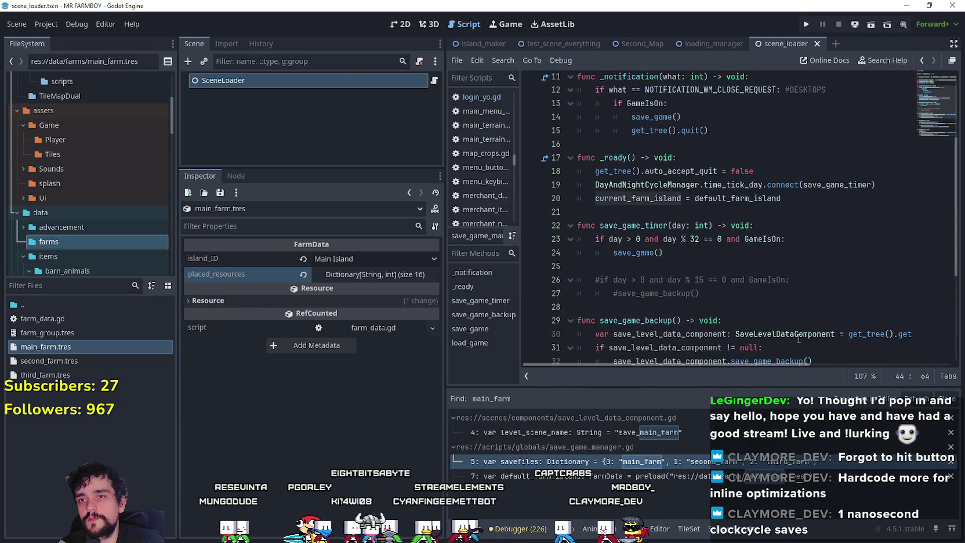
{"action": "double_click", "coordinate": [626, 174]}
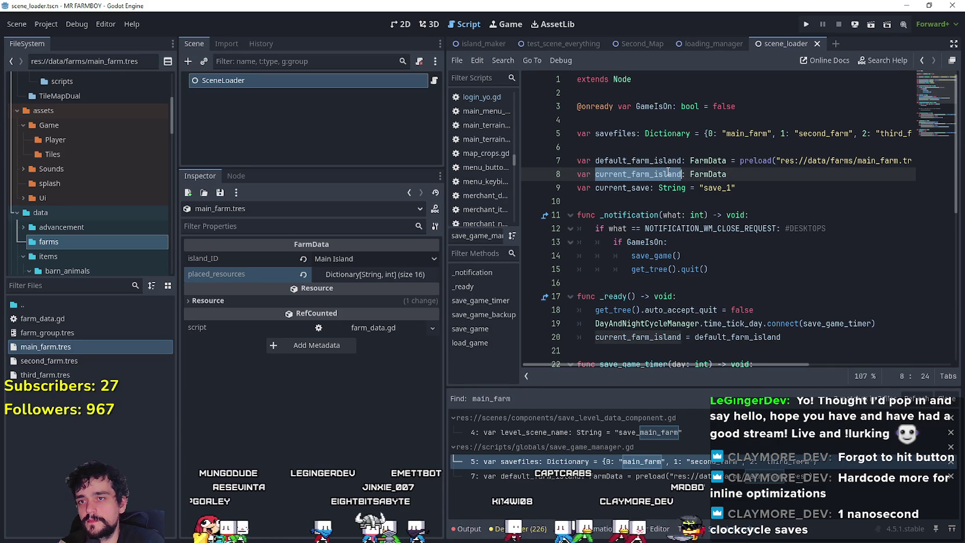
{"action": "left_click", "coordinate": [376, 257]}
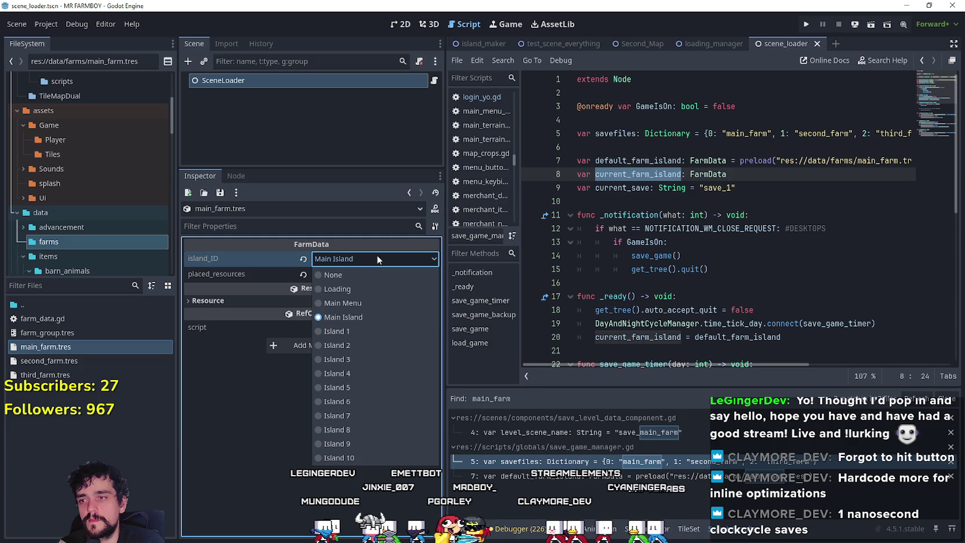
{"action": "left_click", "coordinate": [377, 259]}
{"action": "left_click", "coordinate": [722, 187]}
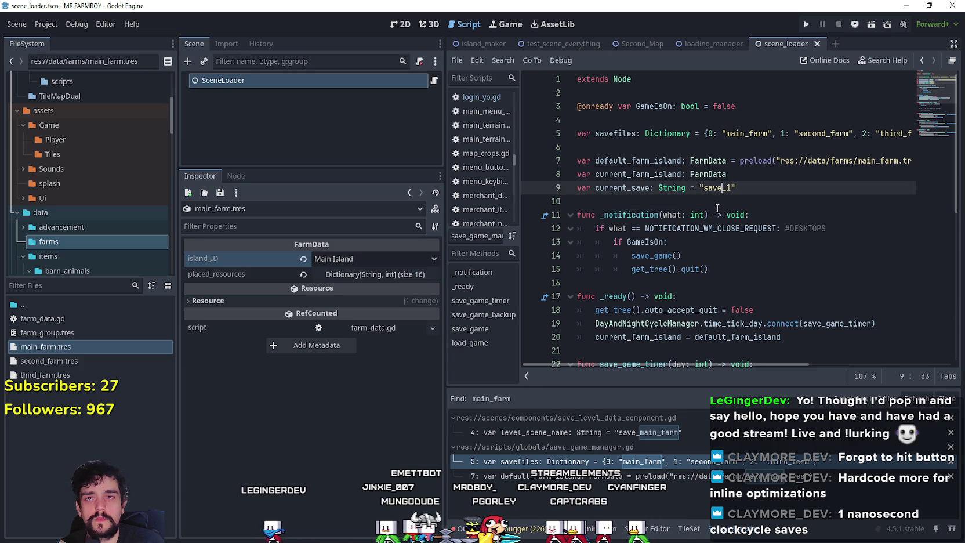
{"action": "left_click", "coordinate": [720, 204]}
{"action": "double_click", "coordinate": [834, 132]}
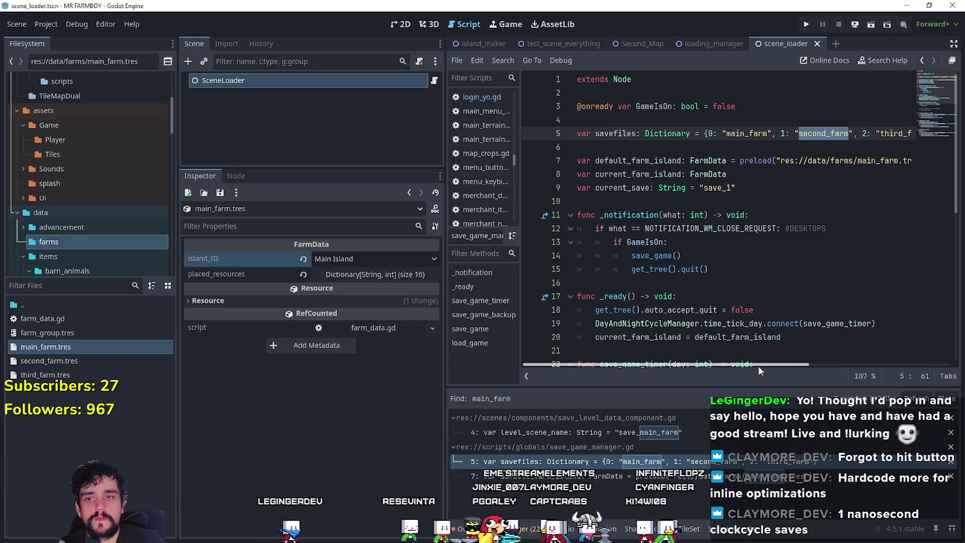
{"action": "scroll", "coordinate": [809, 360], "scroll_direction": "right", "scroll_amount": 5}
{"action": "scroll", "coordinate": [809, 360], "scroll_direction": "left", "scroll_amount": 5}
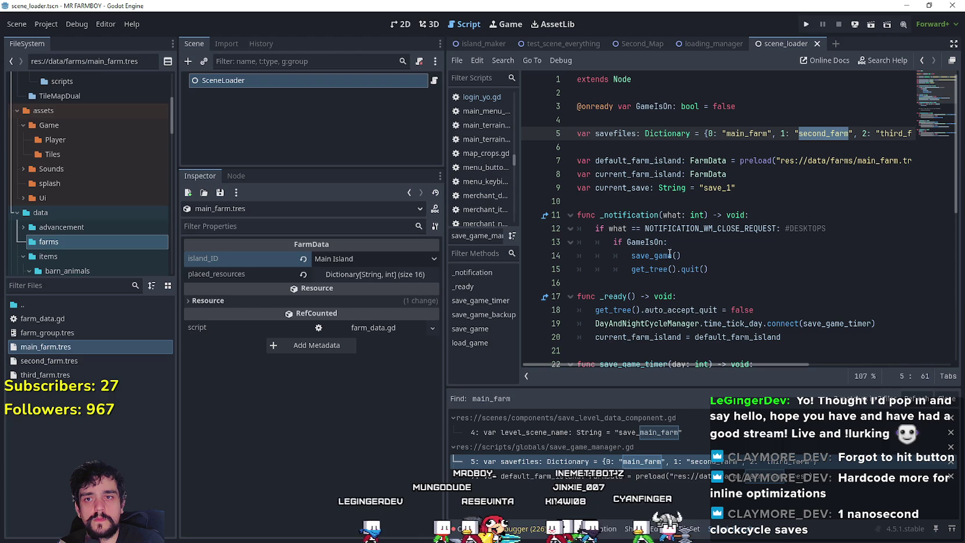
{"action": "scroll", "coordinate": [783, 364], "scroll_direction": "right", "scroll_amount": 5}
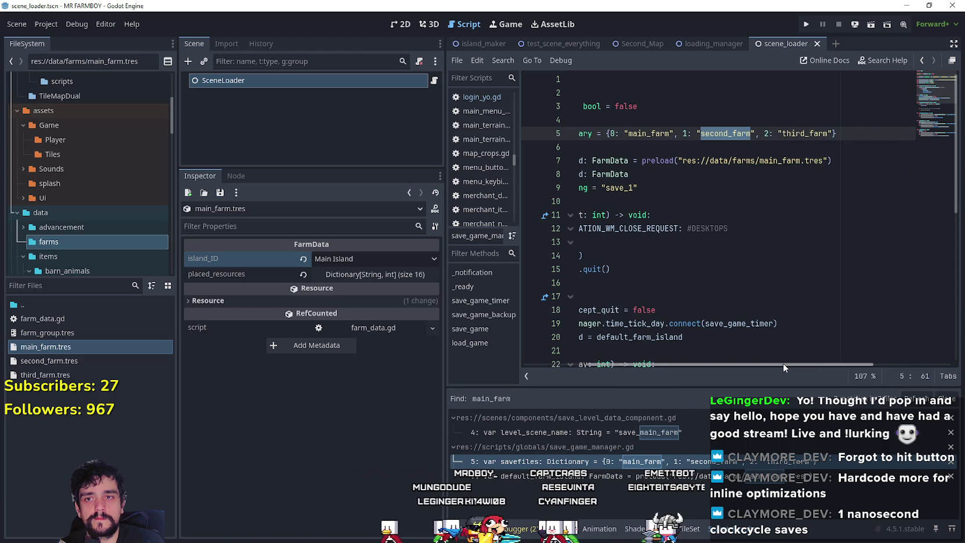
{"action": "scroll", "coordinate": [782, 364], "scroll_direction": "left", "scroll_amount": 5}
{"action": "mouse_move", "coordinate": [583, 364]}
{"action": "left_mouse_down"}
{"action": "mouse_move", "coordinate": [734, 364]}
{"action": "mouse_move", "coordinate": [580, 362]}
{"action": "left_mouse_up"}
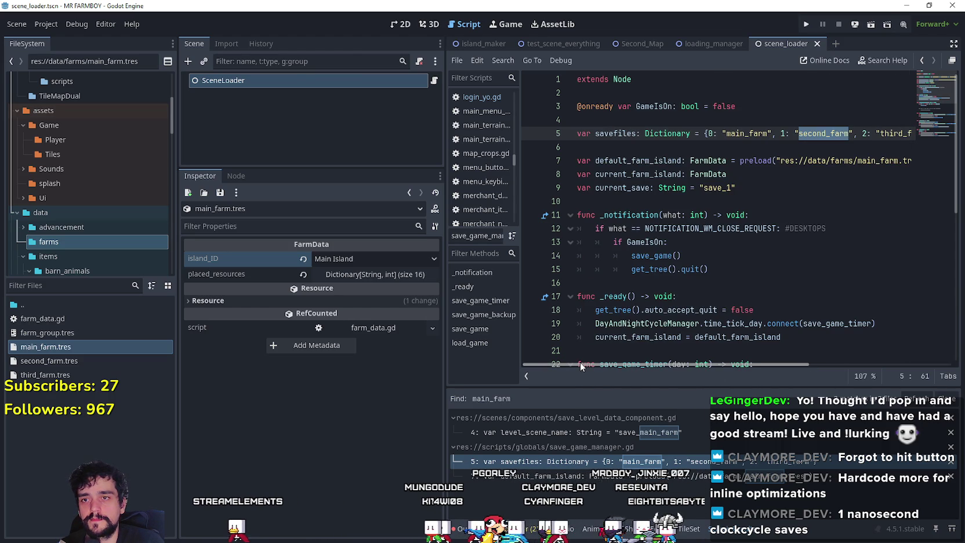
{"action": "scroll", "coordinate": [706, 269], "scroll_direction": "down", "scroll_amount": 1}
{"action": "double_click", "coordinate": [638, 295]}
{"action": "left_click", "coordinate": [691, 161]}
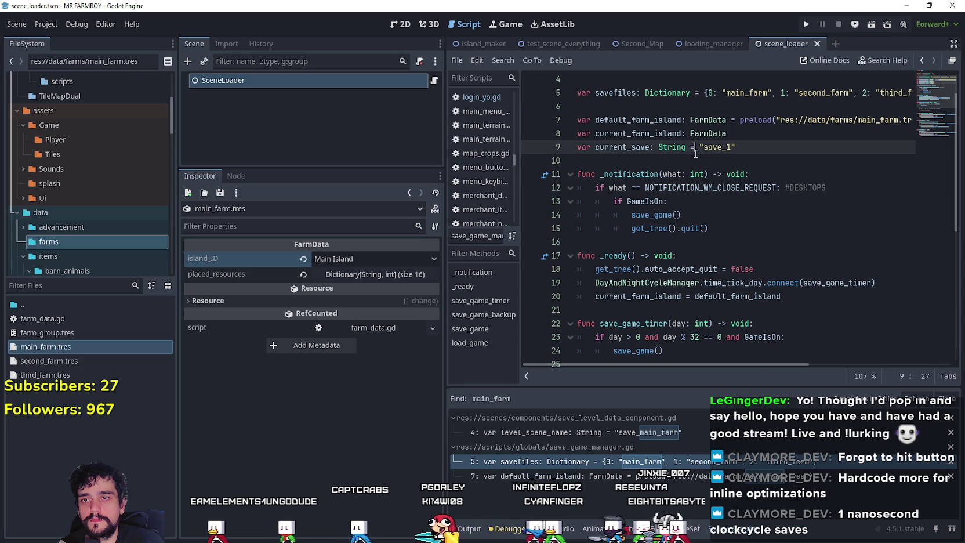
{"action": "left_click", "coordinate": [131, 286]}
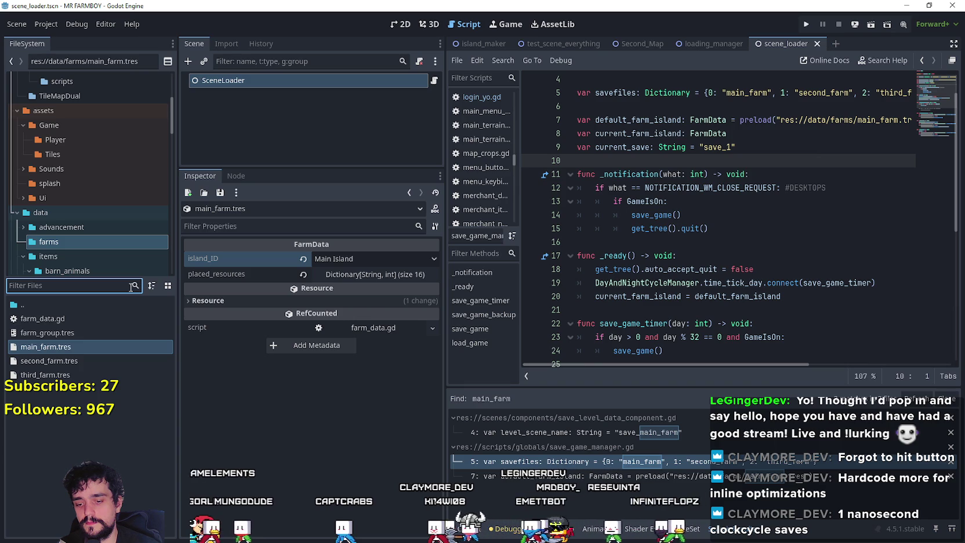
{"action": "type", "text": "scene"}
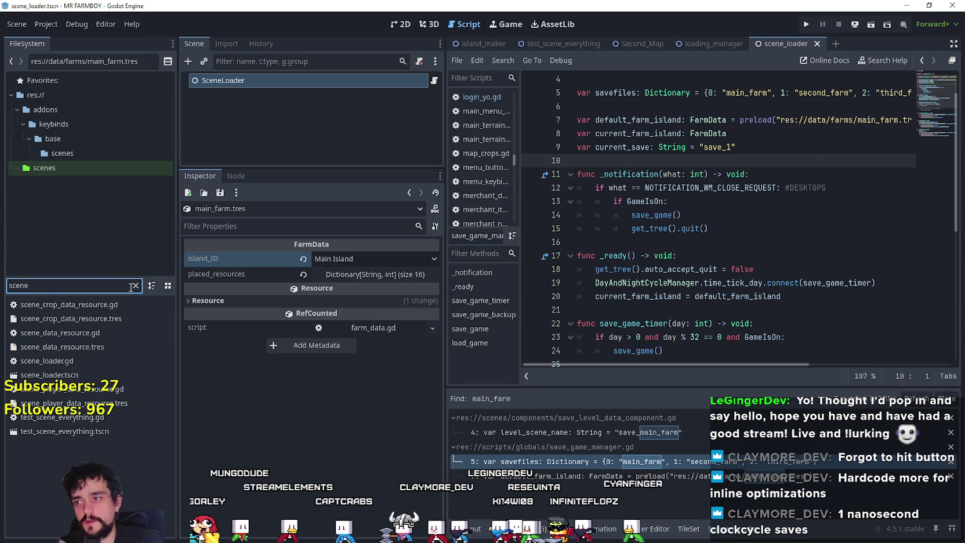
Open the SceneLoader script and select DataTypes.scenes.MAIN_ISLAND in sceneMap
{"action": "left_click", "coordinate": [98, 376]}
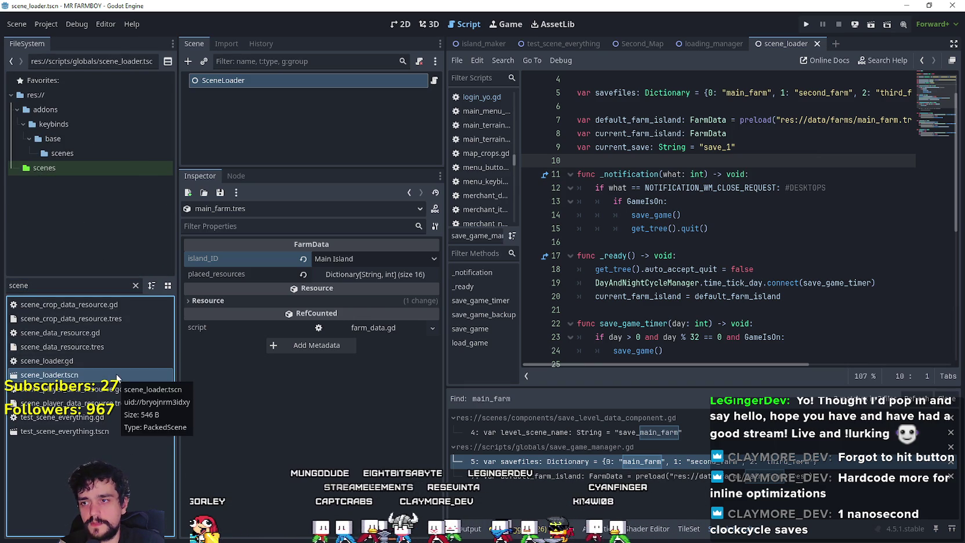
{"action": "left_click", "coordinate": [216, 80]}
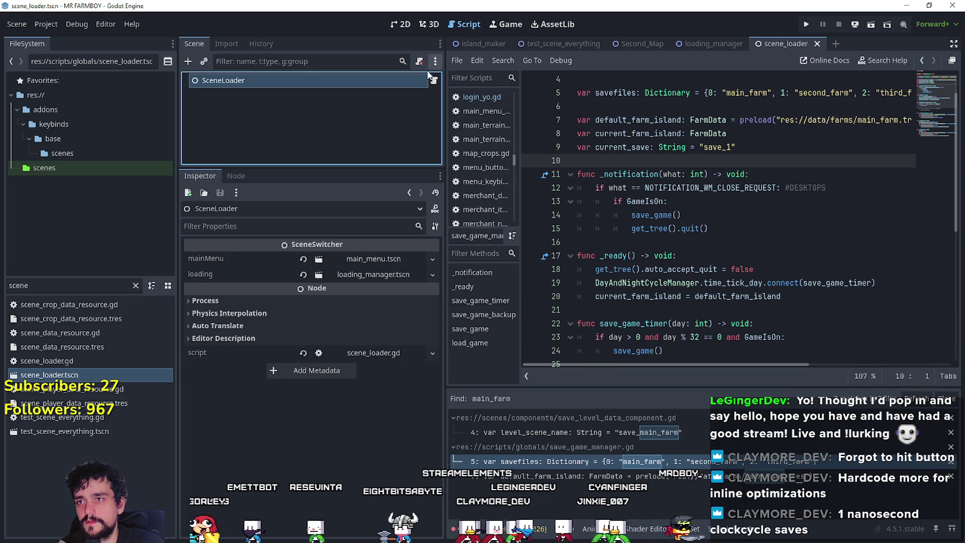
{"action": "left_click", "coordinate": [433, 80]}
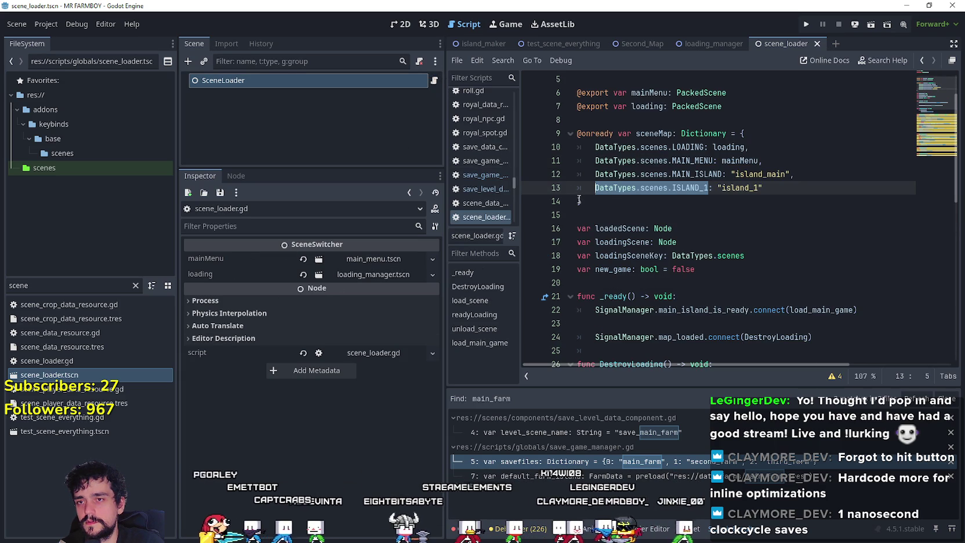
{"action": "left_click", "coordinate": [614, 217]}
{"action": "double_click", "coordinate": [687, 174]}
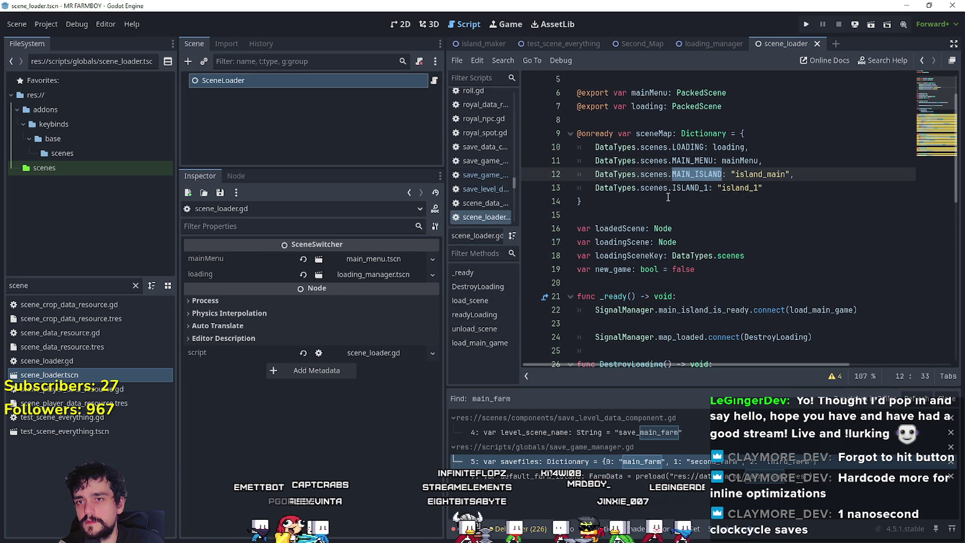
{"action": "left_click_drag", "start_coordinate": [723, 174], "coordinate": [595, 174]}
Search the project for DataTypes.scenes.MAIN_ISLAND and review its matches in login_yo.gd and scene_loader.gd
{"action": "key", "text": "ctrl+shift+f"}
{"action": "left_click", "coordinate": [485, 324]}
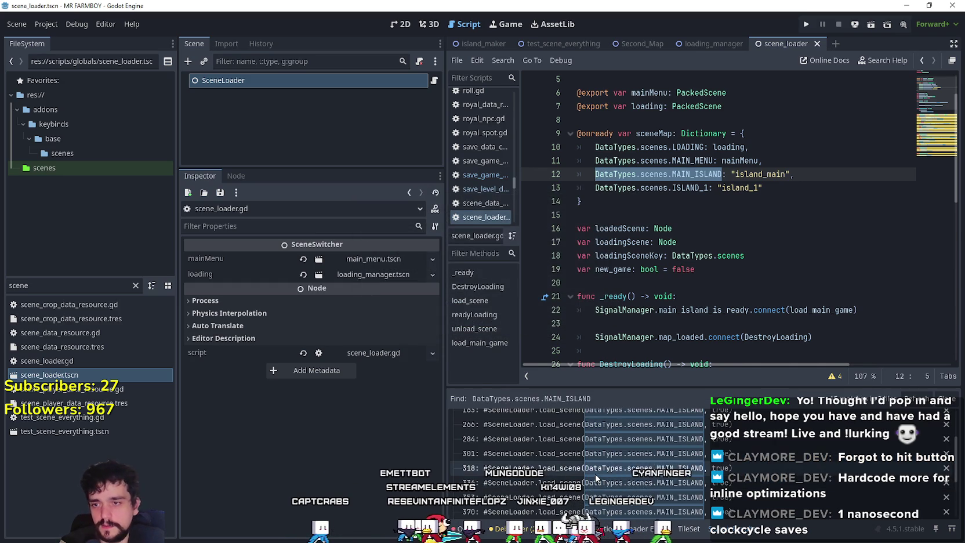
{"action": "left_click", "coordinate": [596, 469]}
{"action": "scroll", "coordinate": [584, 486], "scroll_direction": "down", "scroll_amount": 3}
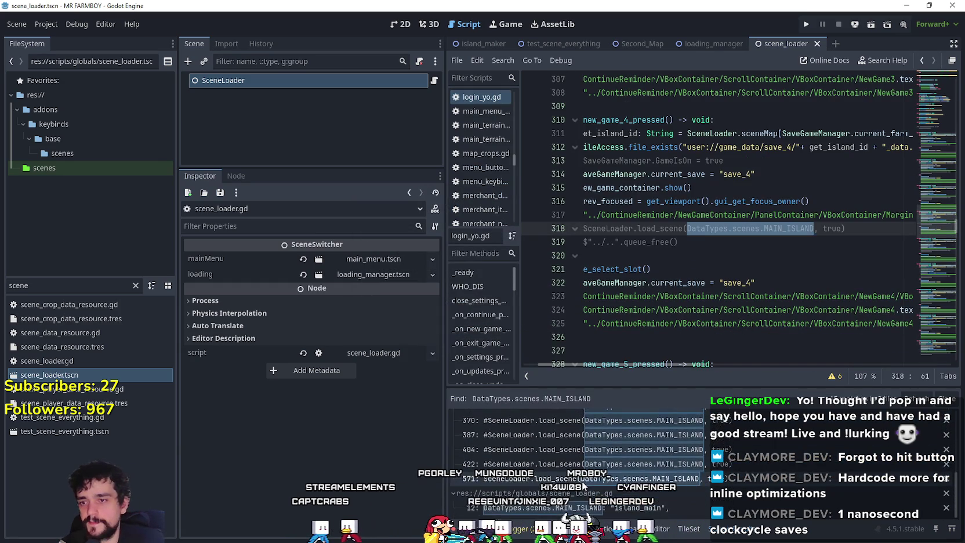
{"action": "left_click", "coordinate": [587, 481]}
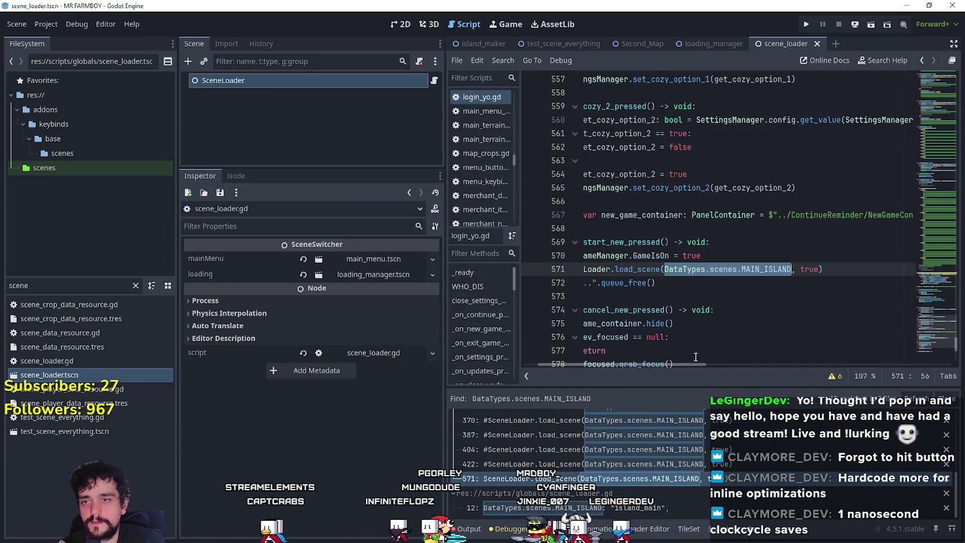
{"action": "left_click_drag", "start_coordinate": [686, 365], "coordinate": [642, 368]}
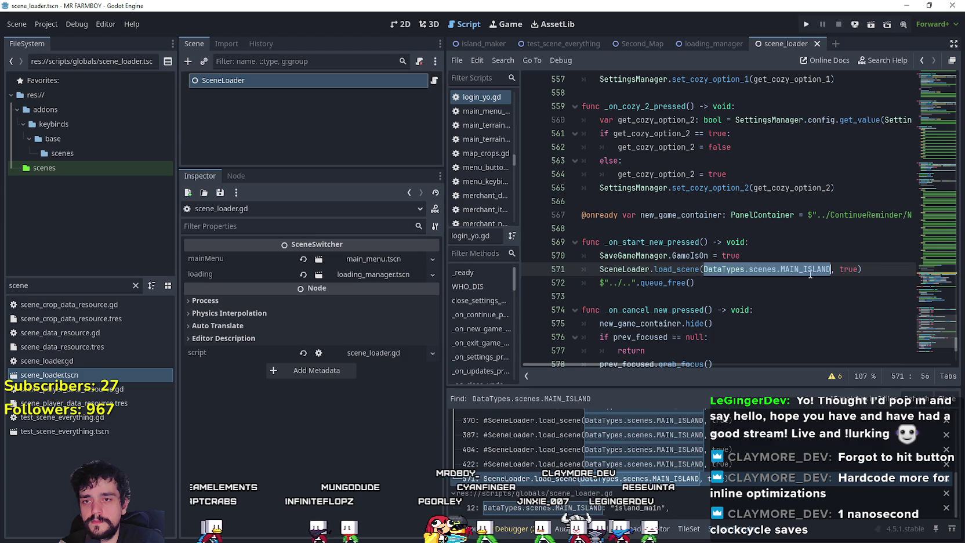
{"action": "scroll", "coordinate": [654, 456], "scroll_direction": "up", "scroll_amount": 4}
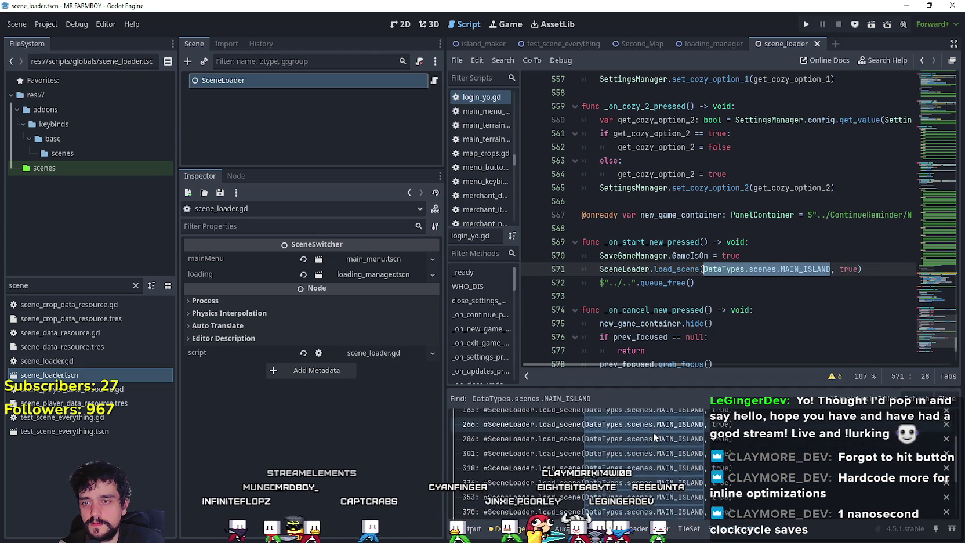
{"action": "scroll", "coordinate": [652, 433], "scroll_direction": "down", "scroll_amount": 5}
{"action": "left_click", "coordinate": [580, 507]}
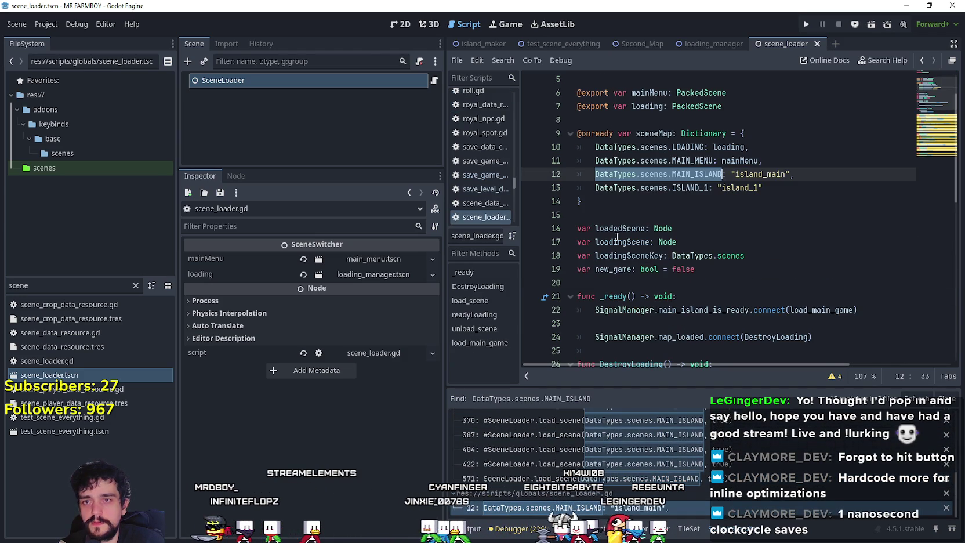
Select the FileSystem filter text and pick test_scene_everything.tscn
{"action": "key", "text": "Down"}
{"action": "key", "text": "Down"}
{"action": "key", "text": "Down"}
{"action": "scroll", "coordinate": [609, 477], "scroll_direction": "up", "scroll_amount": 1}
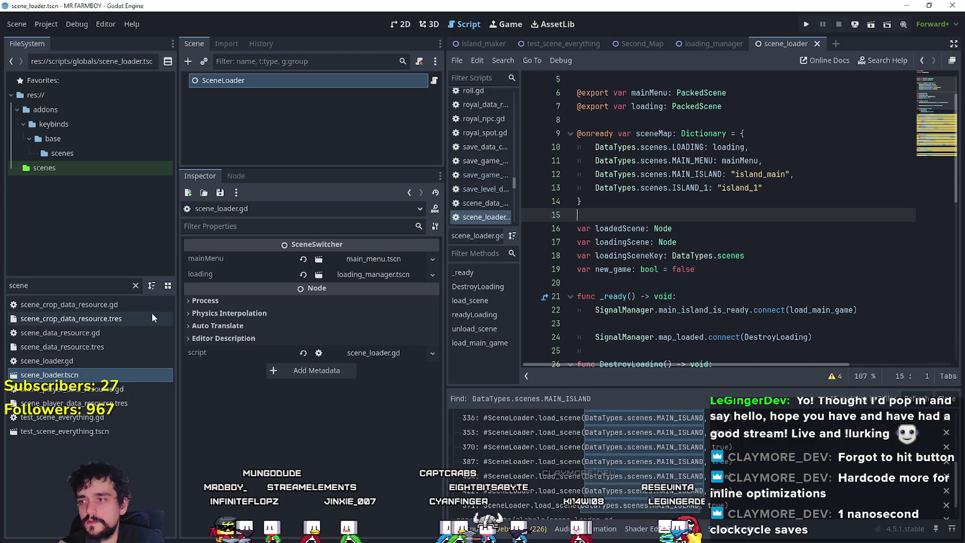
{"action": "double_click", "coordinate": [9, 284]}
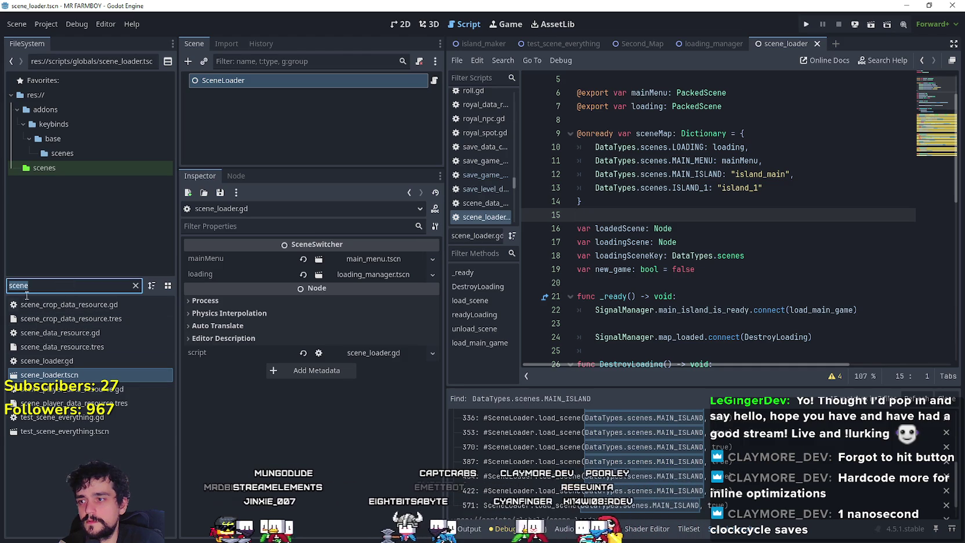
{"action": "left_click", "coordinate": [69, 431]}
Open test_scene_everything.tscn and inspect its SaveLevelDataComponent node
{"action": "double_click", "coordinate": [70, 432]}
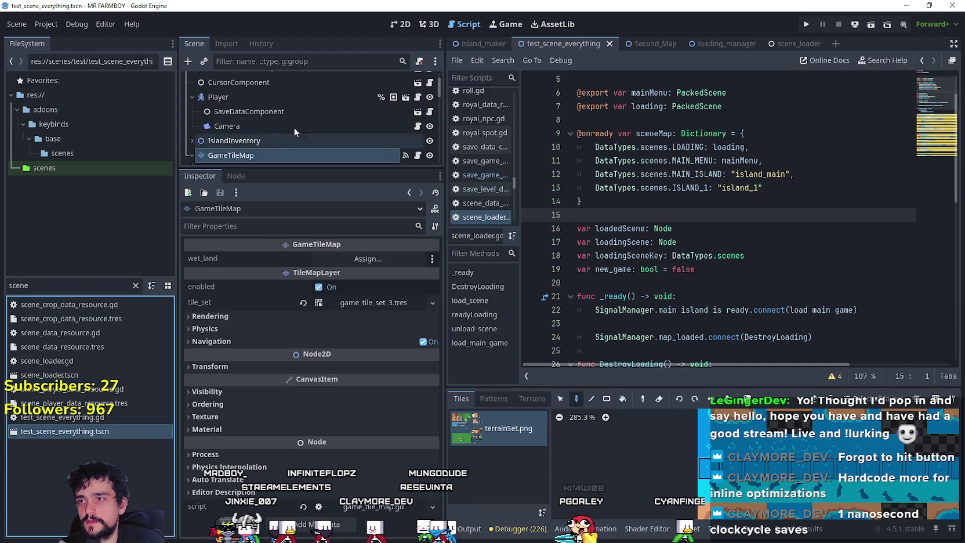
{"action": "scroll", "coordinate": [287, 109], "scroll_direction": "up", "scroll_amount": 2}
{"action": "left_click", "coordinate": [281, 97]}
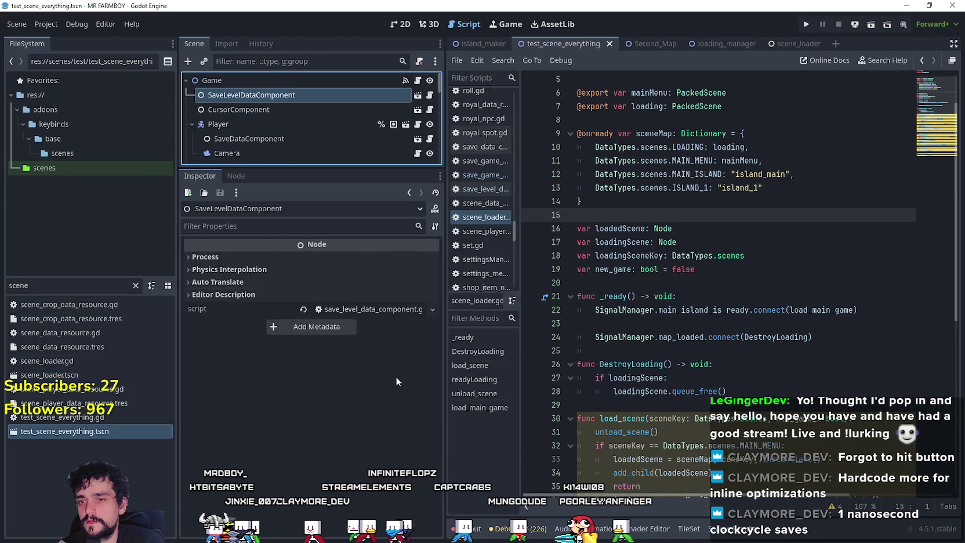
{"action": "left_click", "coordinate": [772, 355]}
Clear the FileSystem filter and browse the scripts subfolders, including scripts/experiments
{"action": "double_click", "coordinate": [68, 283]}
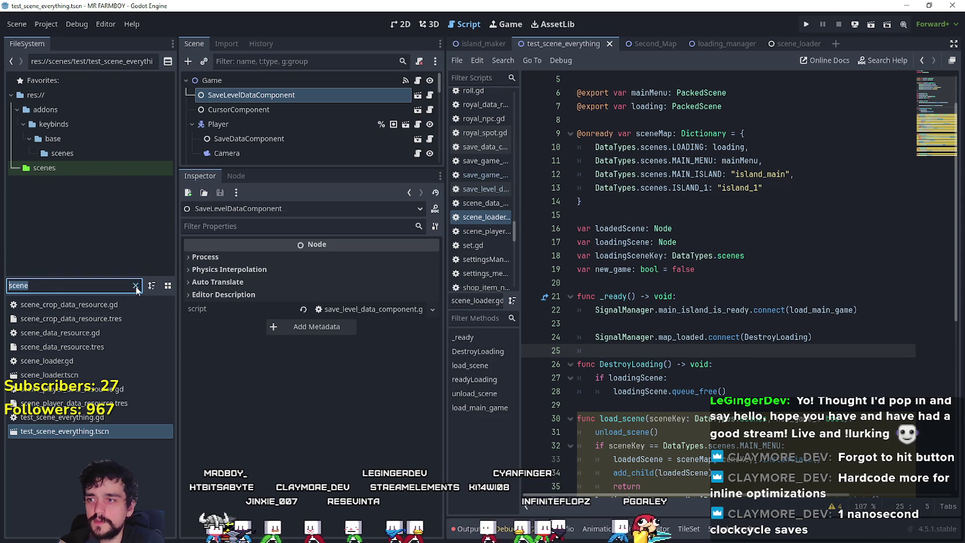
{"action": "key", "text": "BackSpace"}
{"action": "scroll", "coordinate": [124, 203], "scroll_direction": "down", "scroll_amount": 5}
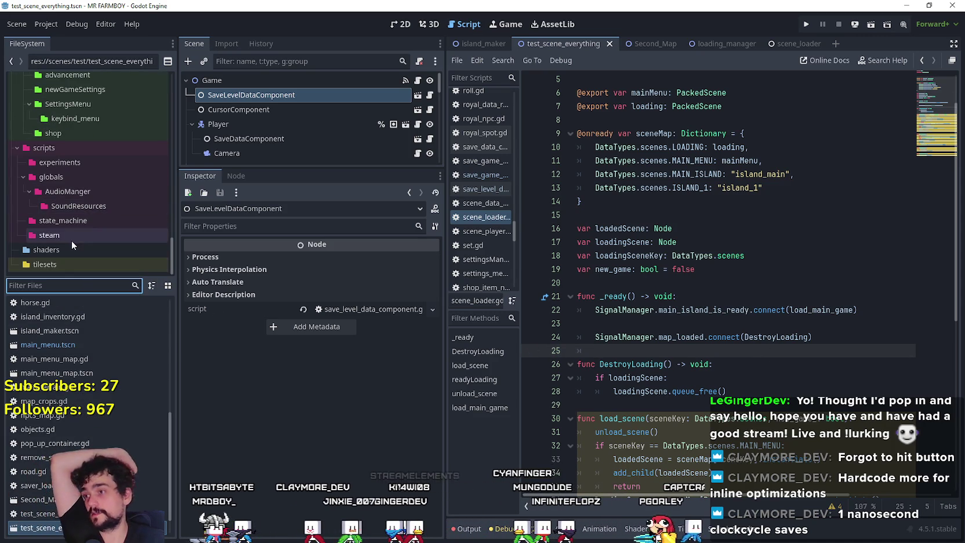
{"action": "left_click", "coordinate": [69, 222]}
{"action": "left_click", "coordinate": [68, 177]}
{"action": "left_click", "coordinate": [70, 165]}
{"action": "scroll", "coordinate": [70, 174], "scroll_direction": "up", "scroll_amount": 10}
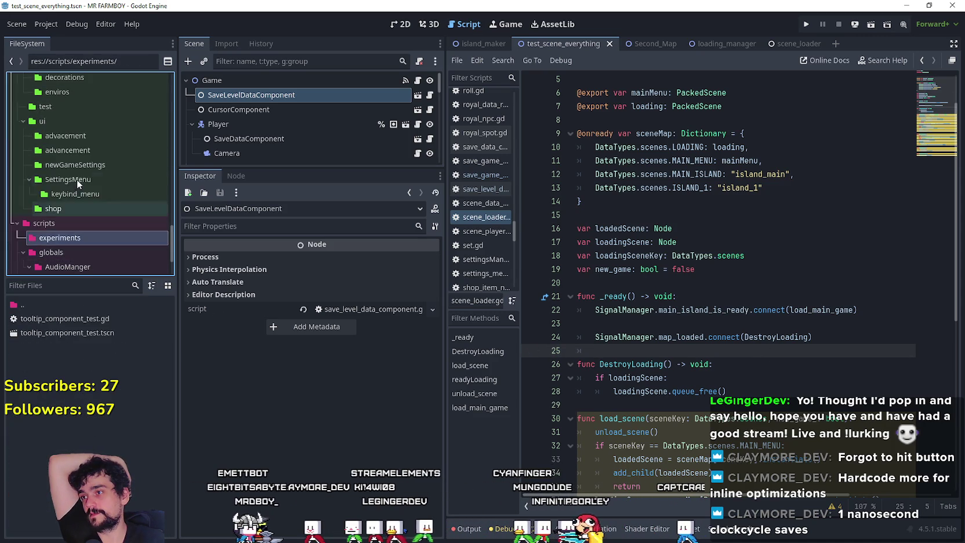
{"action": "scroll", "coordinate": [68, 213], "scroll_direction": "down", "scroll_amount": 5}
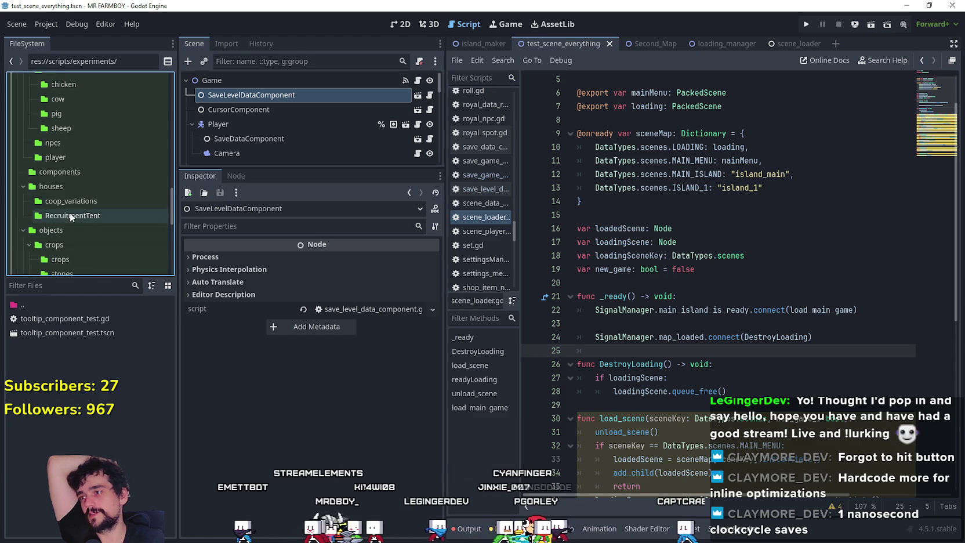
{"action": "scroll", "coordinate": [68, 209], "scroll_direction": "up", "scroll_amount": 5}
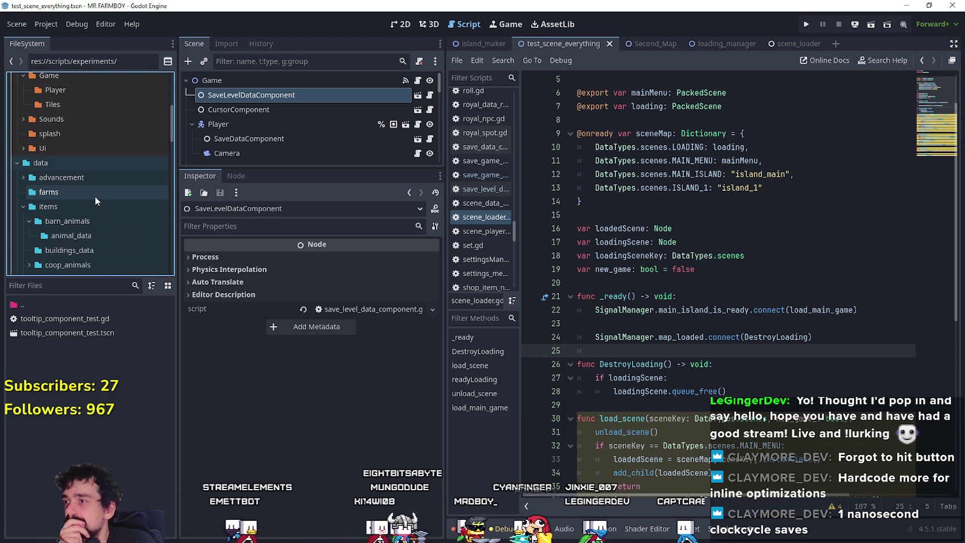
{"action": "scroll", "coordinate": [83, 197], "scroll_direction": "down", "scroll_amount": 4}
{"action": "scroll", "coordinate": [84, 196], "scroll_direction": "down", "scroll_amount": 5}
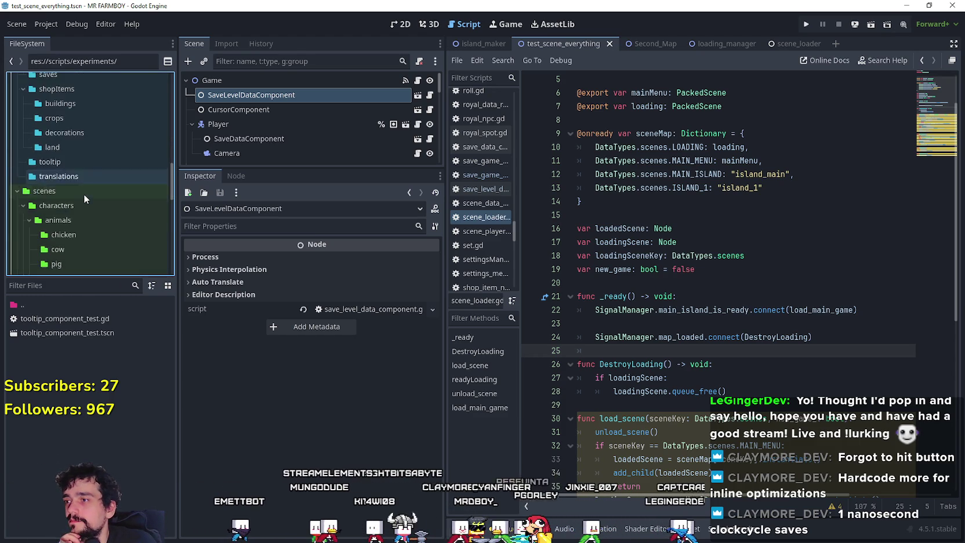
Filter the FileSystem for 'main' and open main_menu.tscn and main_menu_map.tscn
{"action": "left_click", "coordinate": [58, 285]}
{"action": "type", "text": "main"}
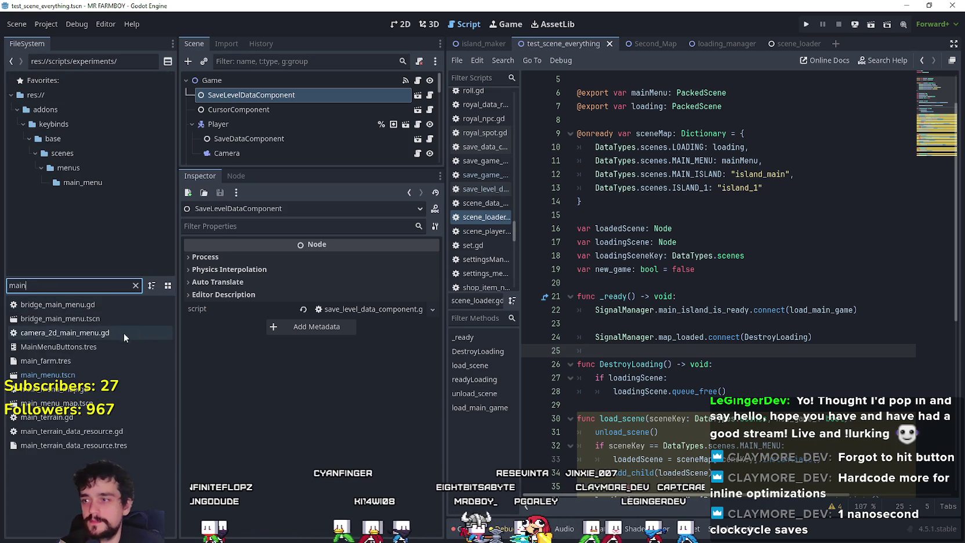
{"action": "left_click", "coordinate": [99, 378]}
{"action": "double_click", "coordinate": [99, 376]}
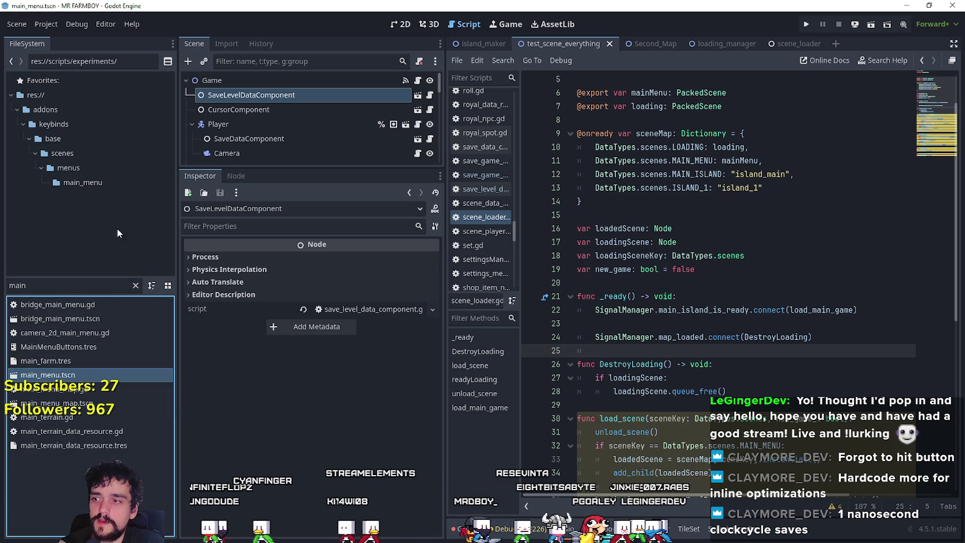
{"action": "scroll", "coordinate": [296, 150], "scroll_direction": "down", "scroll_amount": 5}
{"action": "scroll", "coordinate": [296, 145], "scroll_direction": "up", "scroll_amount": 5}
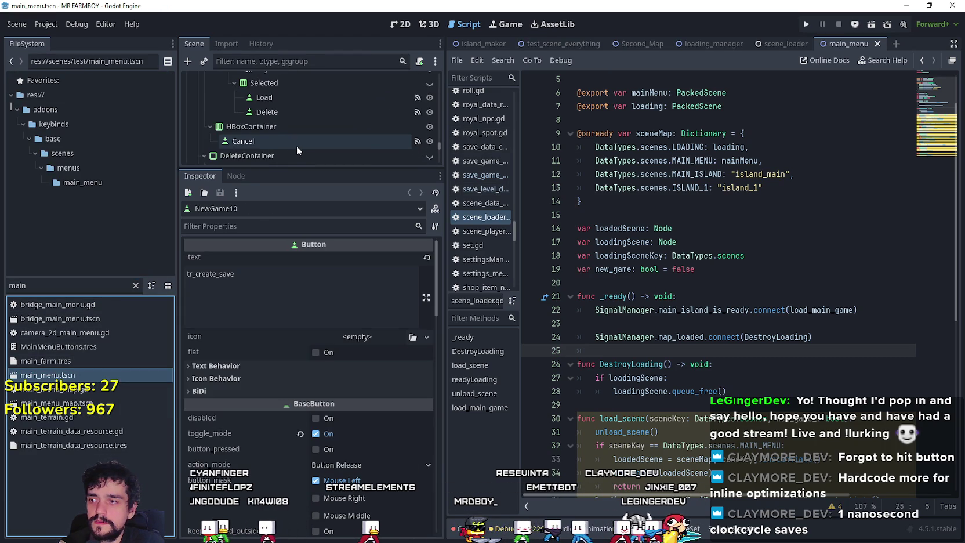
{"action": "scroll", "coordinate": [432, 139], "scroll_direction": "up", "scroll_amount": 5}
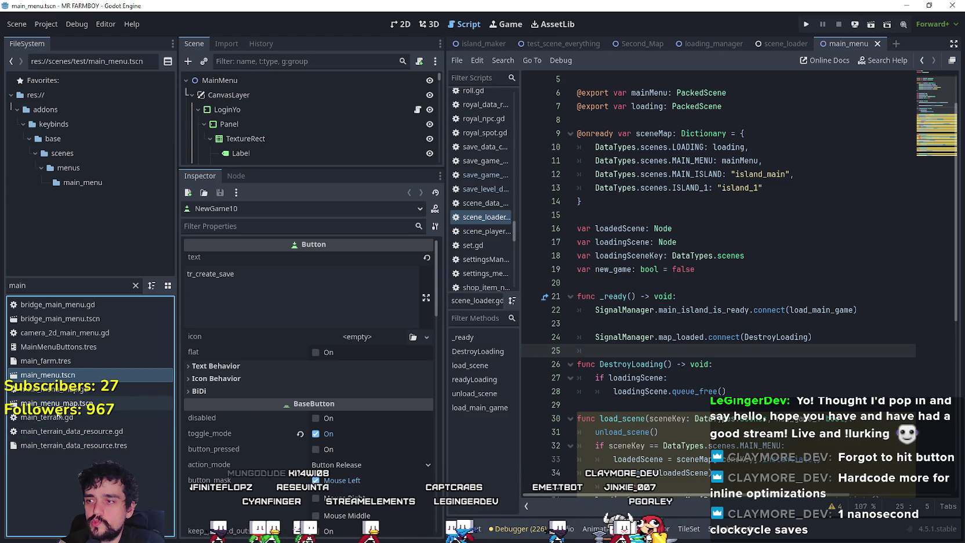
{"action": "double_click", "coordinate": [57, 403]}
{"action": "scroll", "coordinate": [209, 114], "scroll_direction": "down", "scroll_amount": 5}
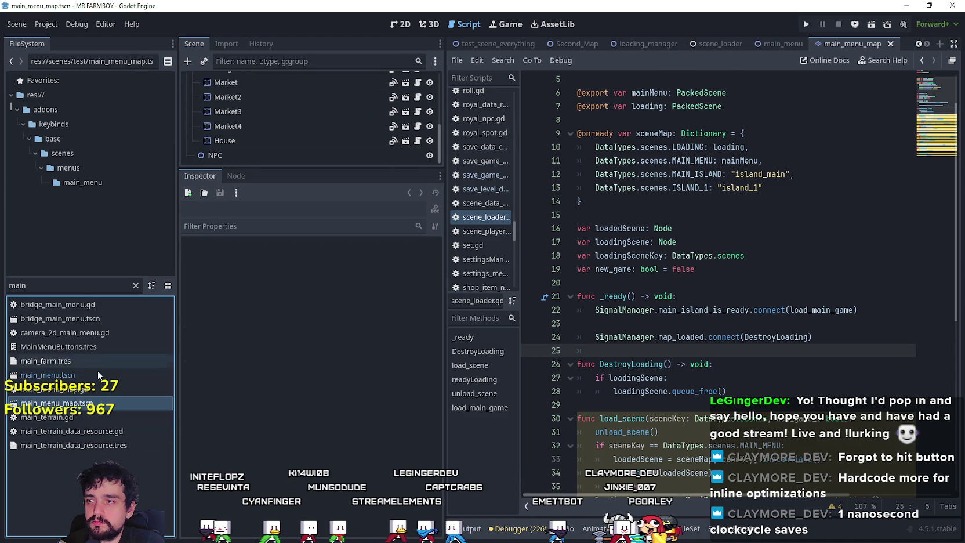
{"action": "key", "text": "ctrl+f"}
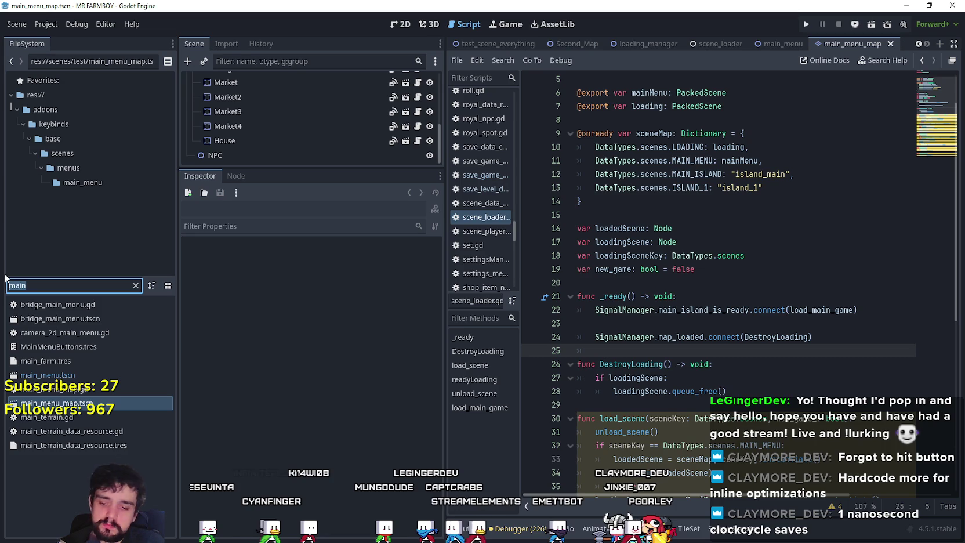
{"action": "left_click", "coordinate": [49, 24]}
{"action": "left_click", "coordinate": [53, 38]}
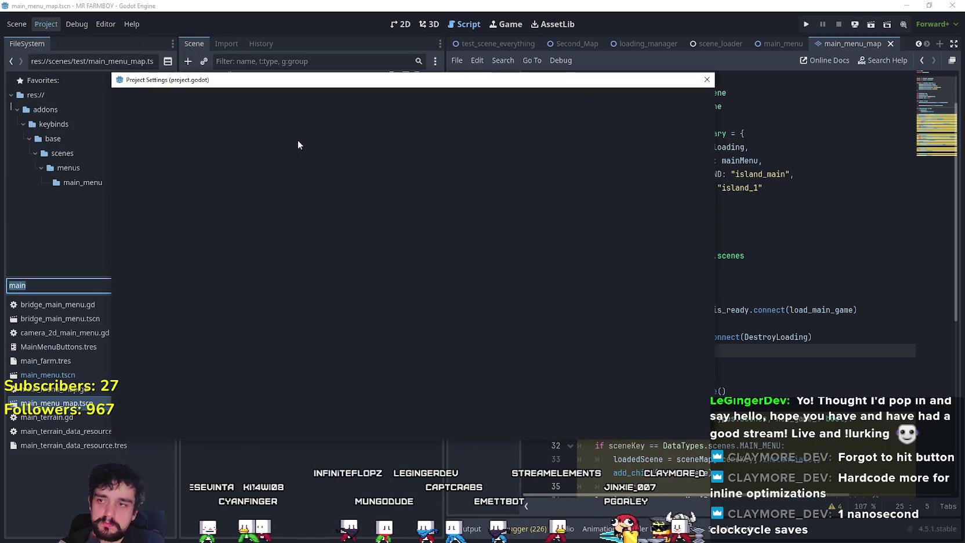
{"action": "left_click", "coordinate": [176, 99]}
{"action": "left_click", "coordinate": [224, 99]}
{"action": "left_click", "coordinate": [267, 99]}
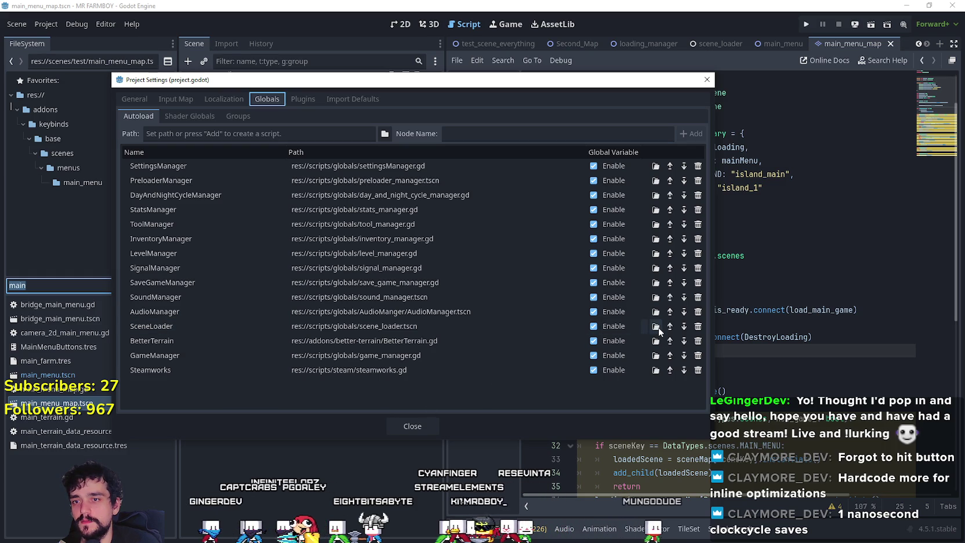
{"action": "left_click", "coordinate": [417, 428]}
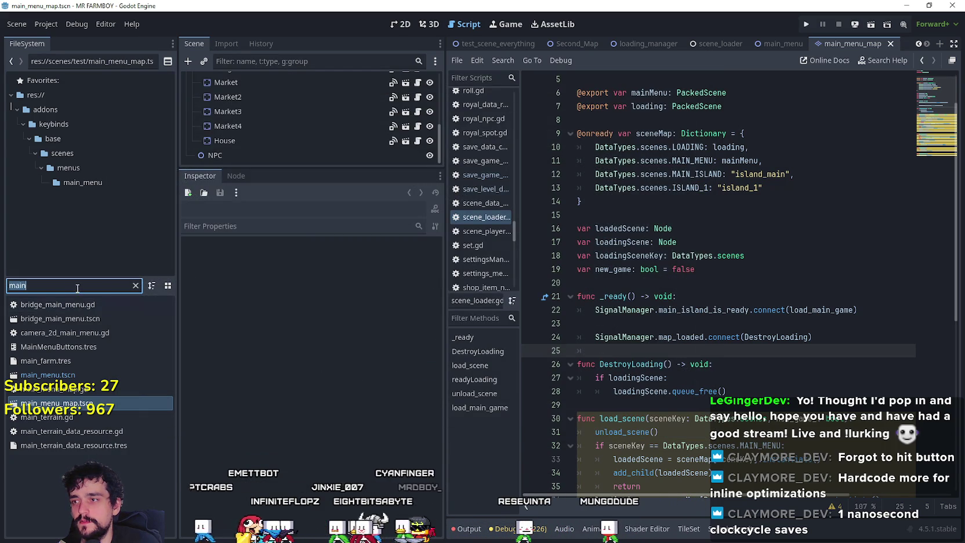
Open scene_loader.gd from the 'scene' filter and review its mainMenu declaration and sceneMap dictionary
{"action": "type", "text": "scene"}
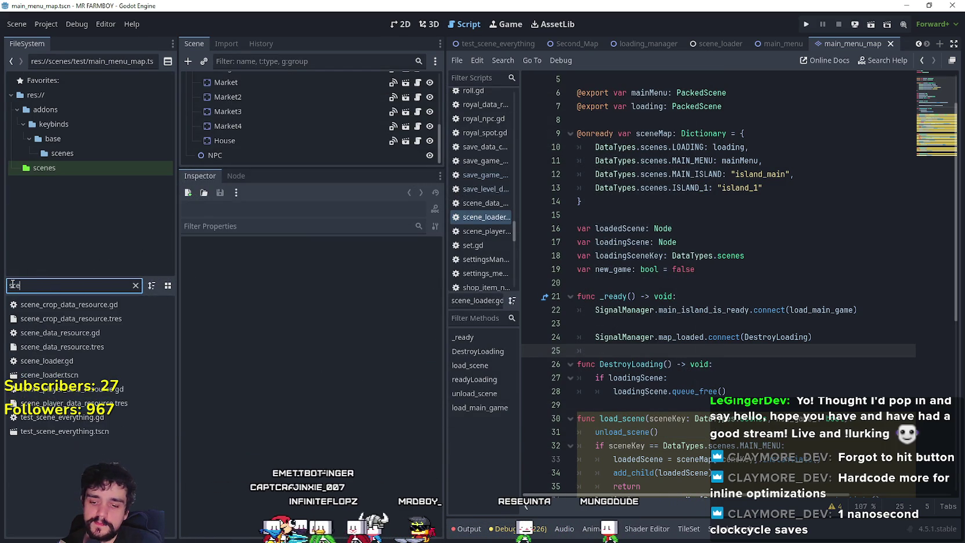
{"action": "double_click", "coordinate": [127, 375]}
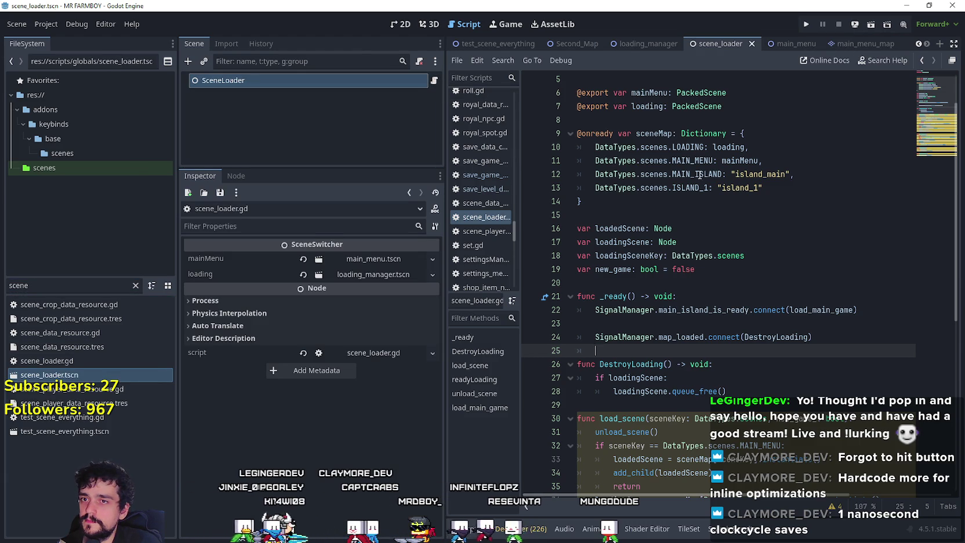
{"action": "left_click", "coordinate": [821, 186]}
{"action": "double_click", "coordinate": [741, 161]}
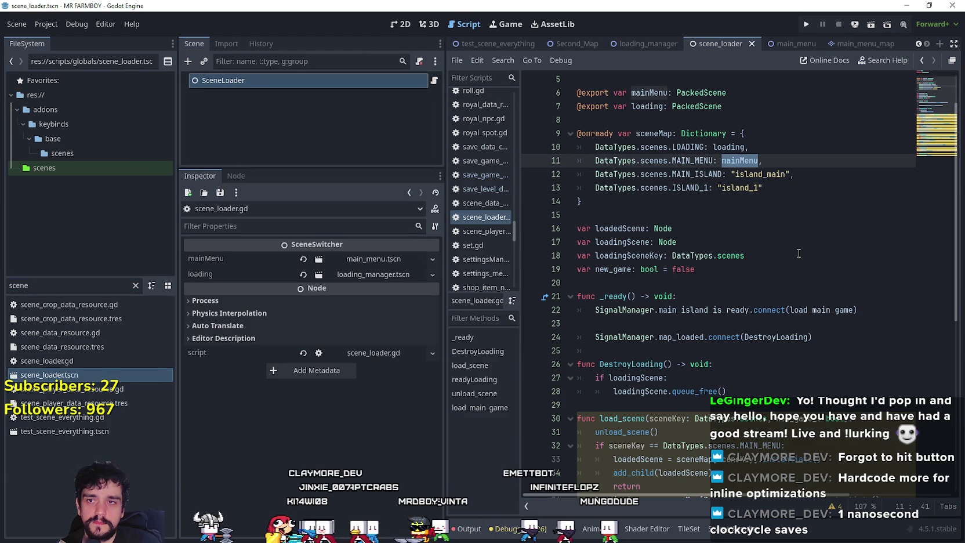
{"action": "scroll", "coordinate": [799, 255], "scroll_direction": "up", "scroll_amount": 2}
{"action": "left_click_drag", "start_coordinate": [632, 147], "coordinate": [708, 150]}
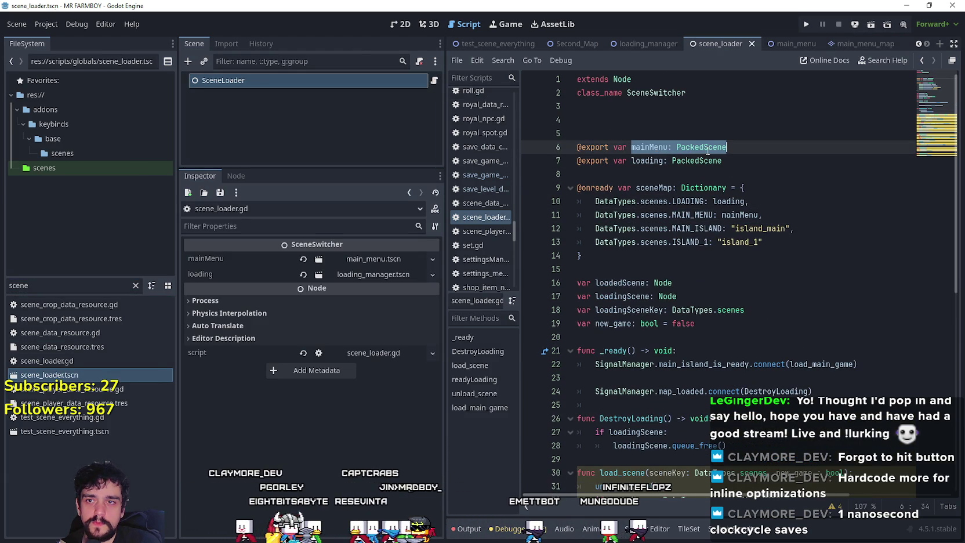
{"action": "double_click", "coordinate": [652, 149]}
{"action": "mouse_move", "coordinate": [672, 215]}
{"action": "left_mouse_down"}
{"action": "mouse_move", "coordinate": [713, 218]}
{"action": "mouse_move", "coordinate": [601, 231]}
{"action": "left_mouse_up"}
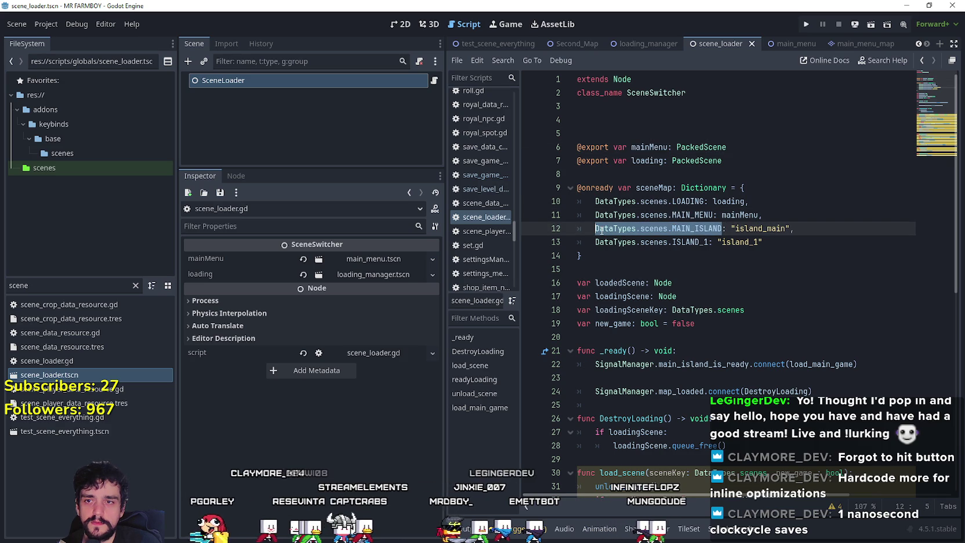
{"action": "left_click", "coordinate": [649, 257]}
Review load_scene's MAIN_MENU branch and readyLoading, ending at line 40
{"action": "scroll", "coordinate": [690, 284], "scroll_direction": "down", "scroll_amount": 2}
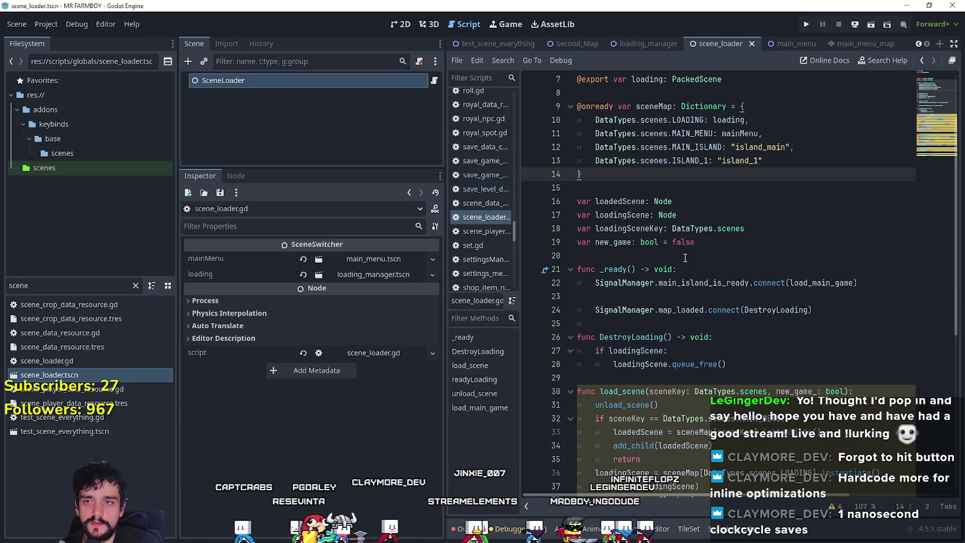
{"action": "scroll", "coordinate": [682, 290], "scroll_direction": "down", "scroll_amount": 2}
{"action": "left_click", "coordinate": [674, 297]}
{"action": "scroll", "coordinate": [785, 291], "scroll_direction": "down", "scroll_amount": 1}
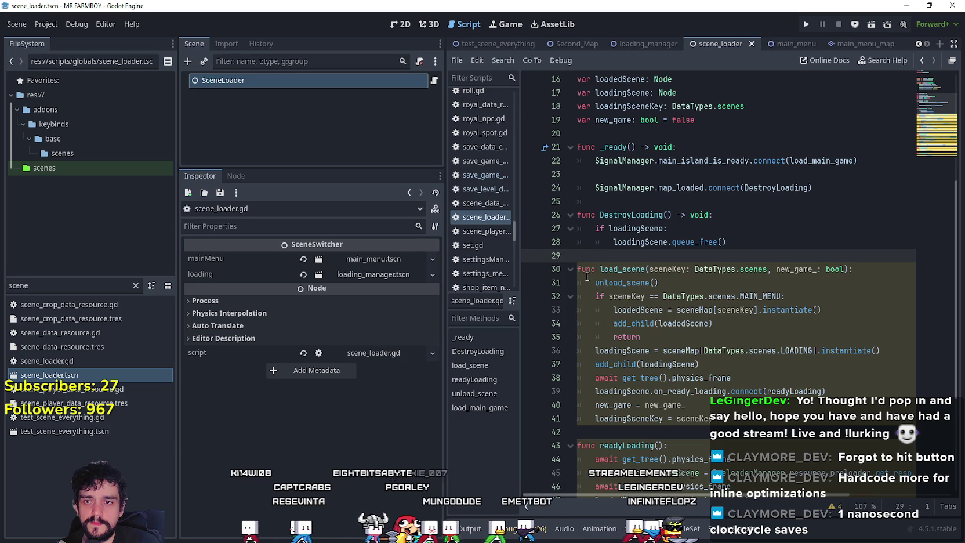
{"action": "scroll", "coordinate": [804, 299], "scroll_direction": "down", "scroll_amount": 1}
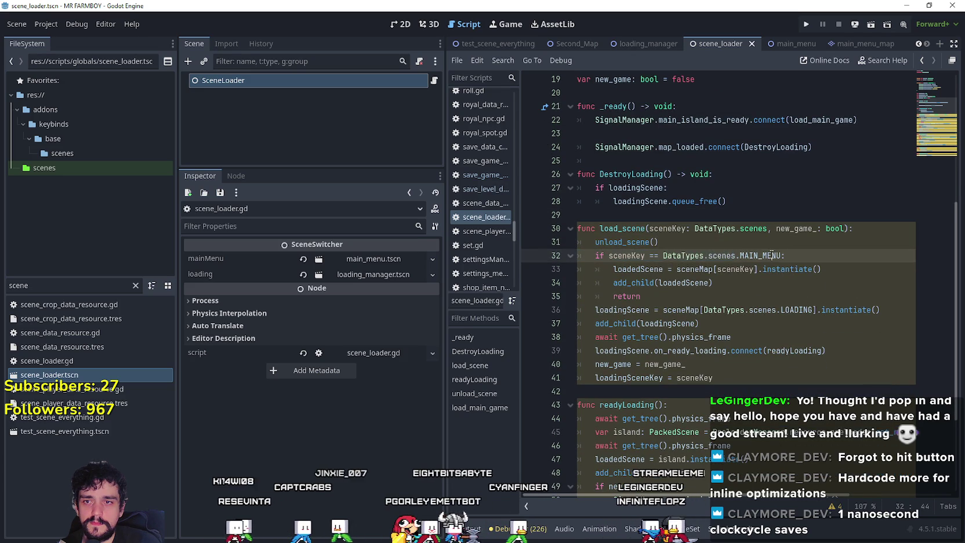
{"action": "left_click_drag", "start_coordinate": [781, 256], "coordinate": [609, 256]}
{"action": "left_click_drag", "start_coordinate": [716, 283], "coordinate": [588, 259]}
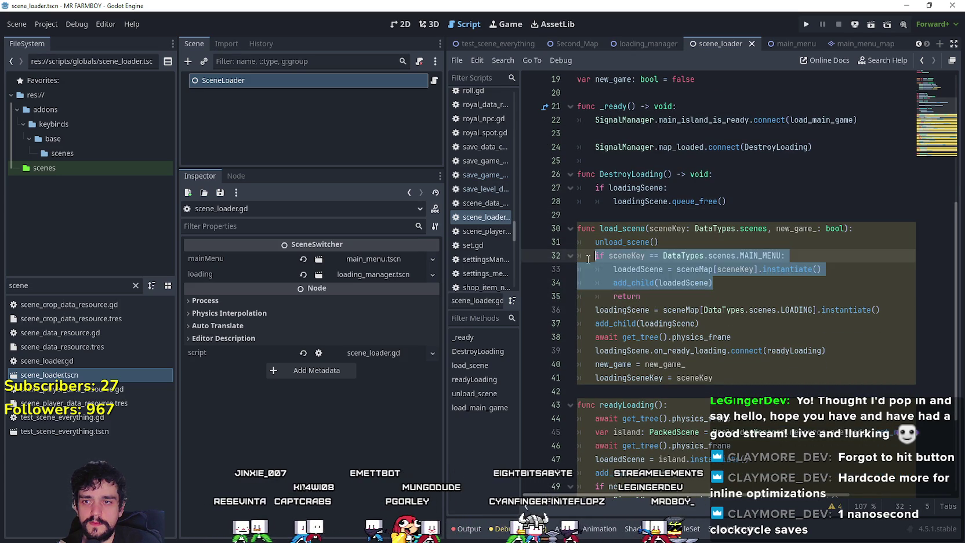
{"action": "left_click", "coordinate": [652, 312]}
{"action": "scroll", "coordinate": [750, 337], "scroll_direction": "down", "scroll_amount": 1}
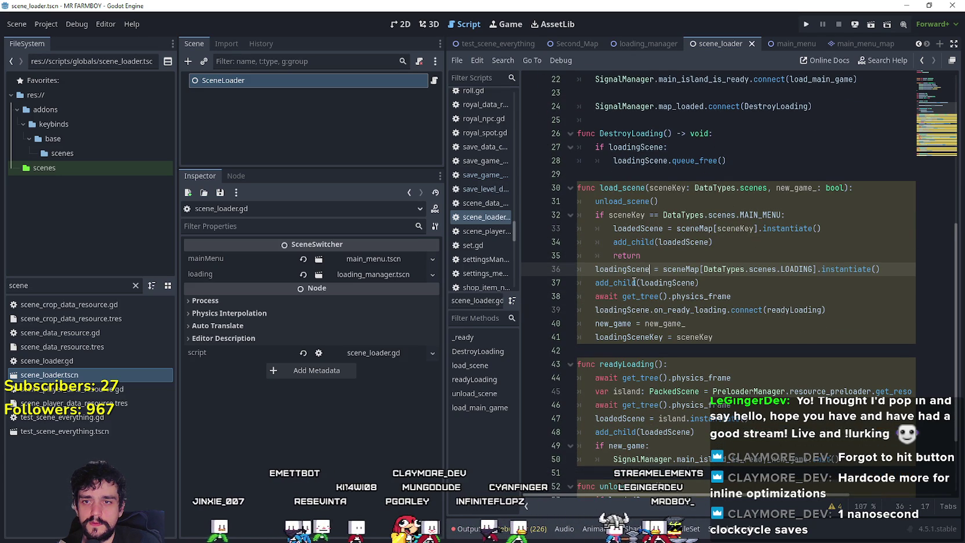
{"action": "double_click", "coordinate": [796, 310]}
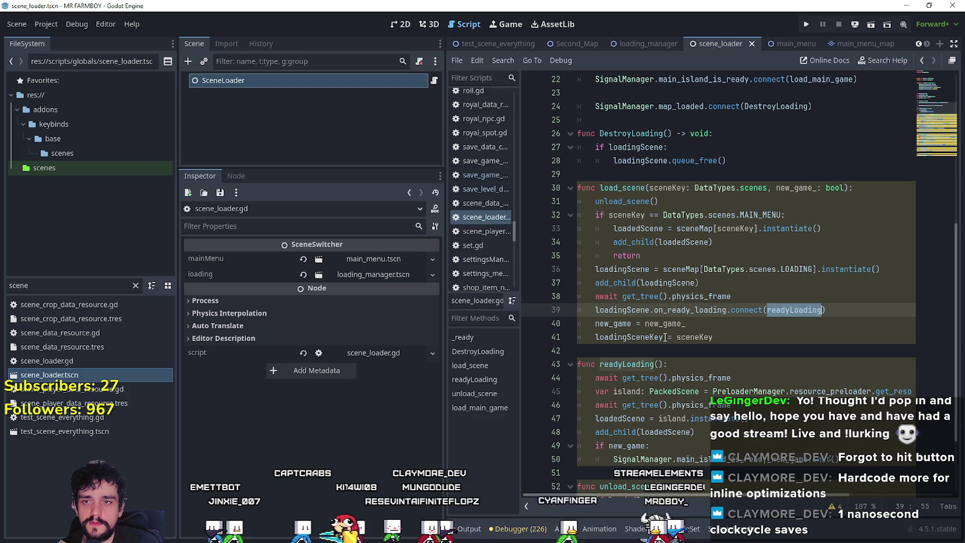
{"action": "key", "text": "Down"}
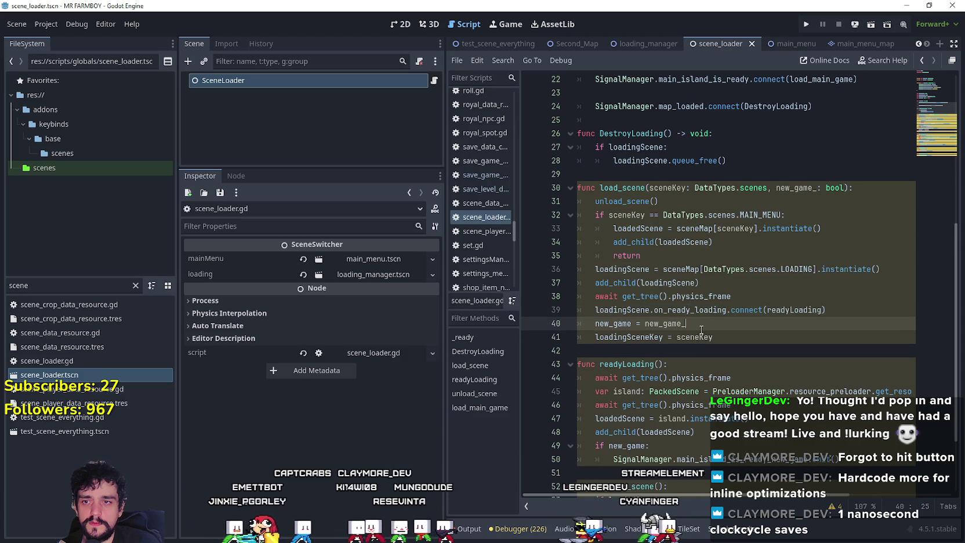
Check loadingSceneKey, island and loadedScene on lines 45–50, and widen the editor to show line 45
{"action": "scroll", "coordinate": [793, 393], "scroll_direction": "down", "scroll_amount": 1}
{"action": "scroll", "coordinate": [794, 390], "scroll_direction": "down", "scroll_amount": 1}
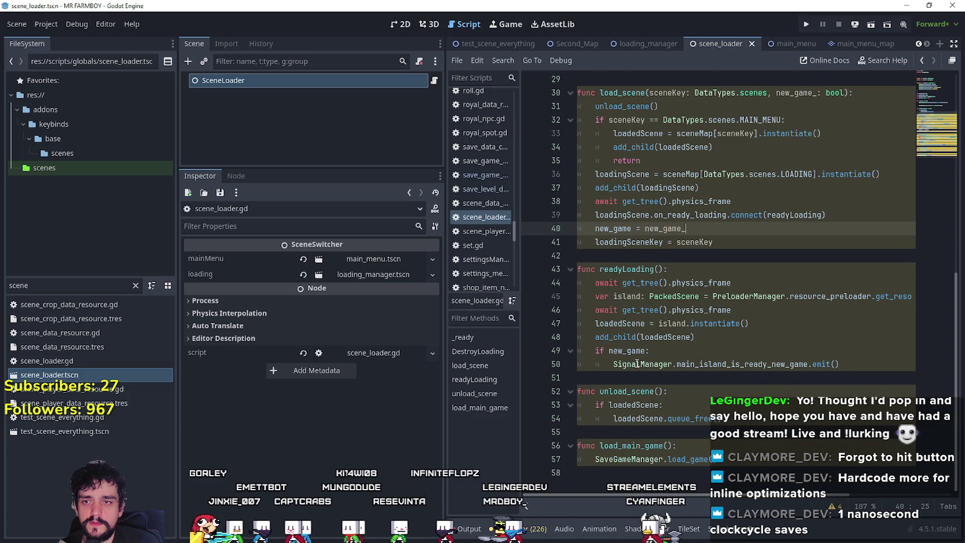
{"action": "double_click", "coordinate": [761, 365]}
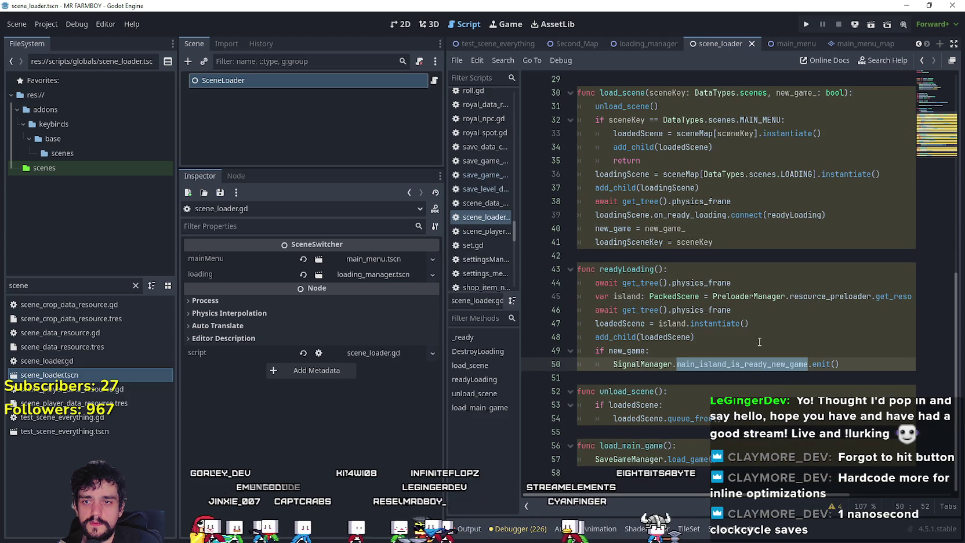
{"action": "double_click", "coordinate": [677, 337]}
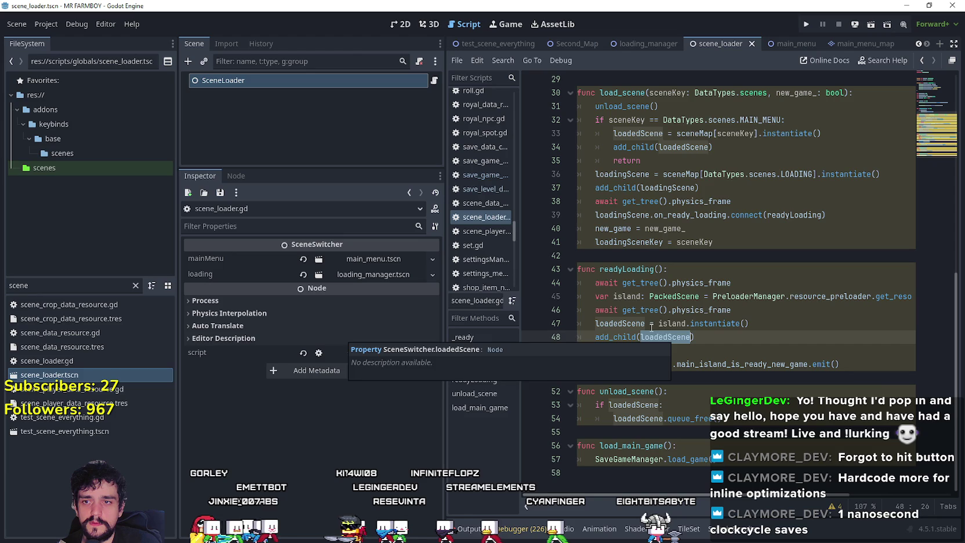
{"action": "double_click", "coordinate": [676, 323]}
{"action": "left_click_drag", "start_coordinate": [874, 297], "coordinate": [925, 297]}
{"action": "double_click", "coordinate": [873, 297]}
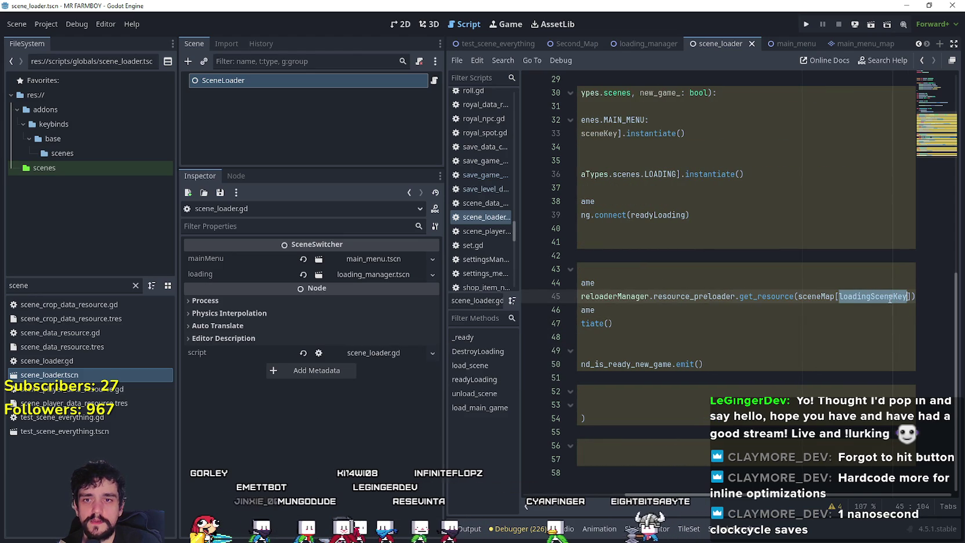
{"action": "left_click_drag", "start_coordinate": [446, 290], "coordinate": [330, 290]}
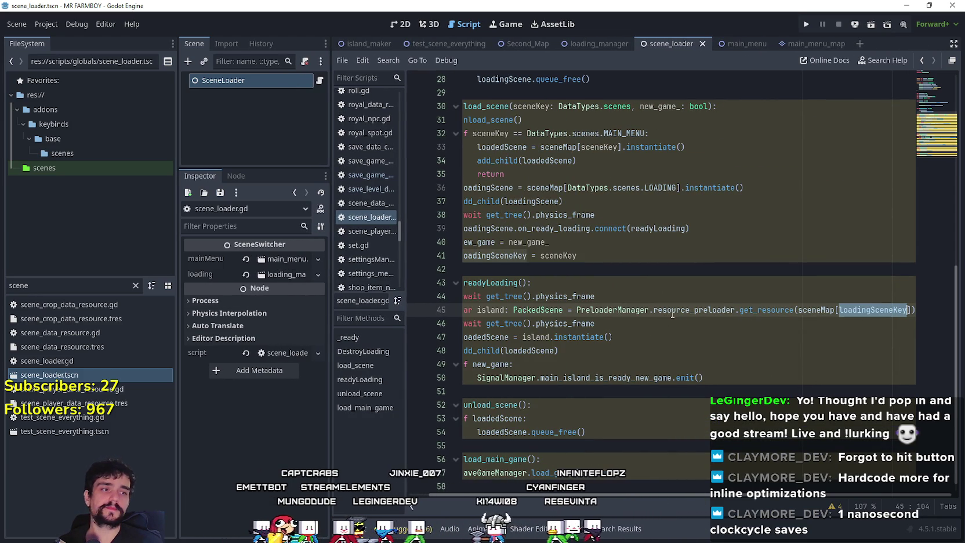
{"action": "left_click", "coordinate": [556, 311]}
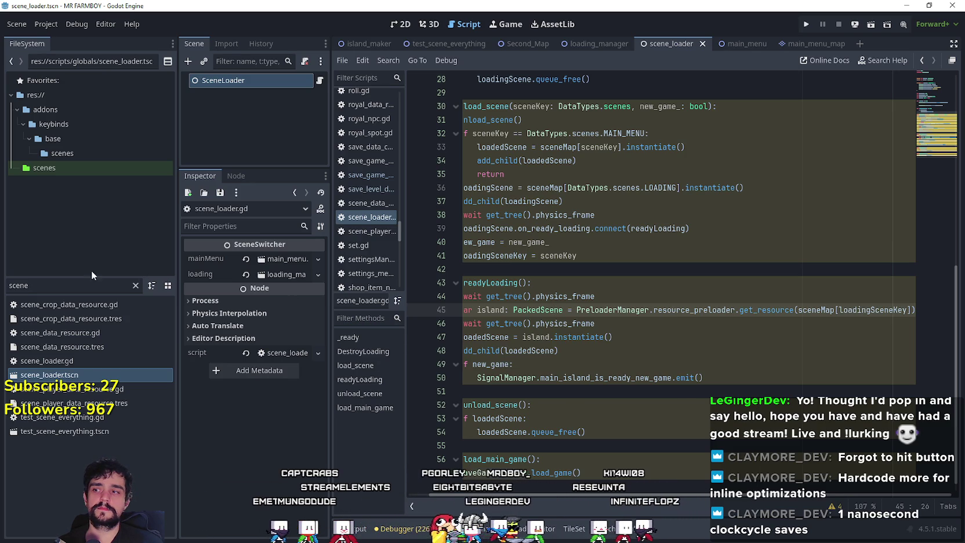
{"action": "double_click", "coordinate": [62, 285]}
Open preloader_manager.tscn from the 'prel' filter, review its ResourcePreloader list, and begin adding a resource
{"action": "type", "text": "prel"}
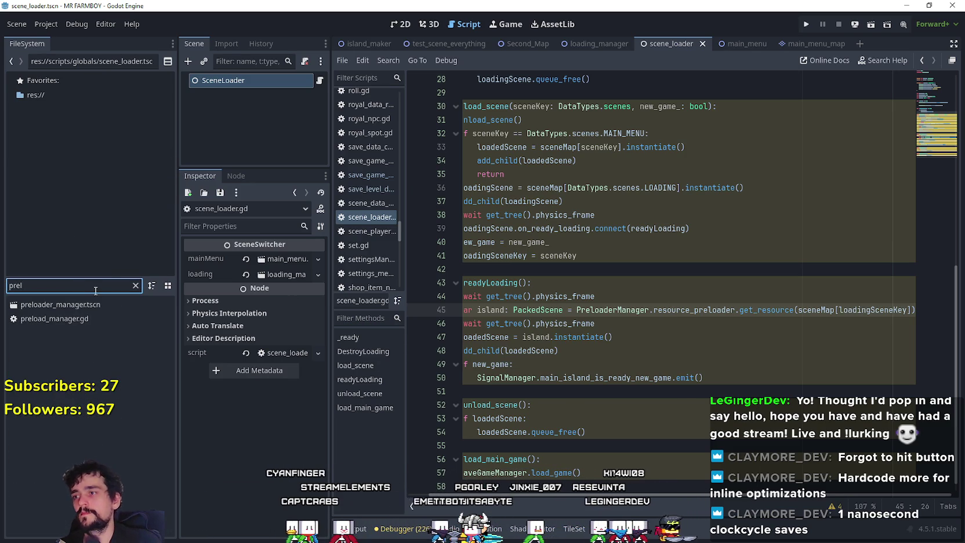
{"action": "double_click", "coordinate": [89, 305]}
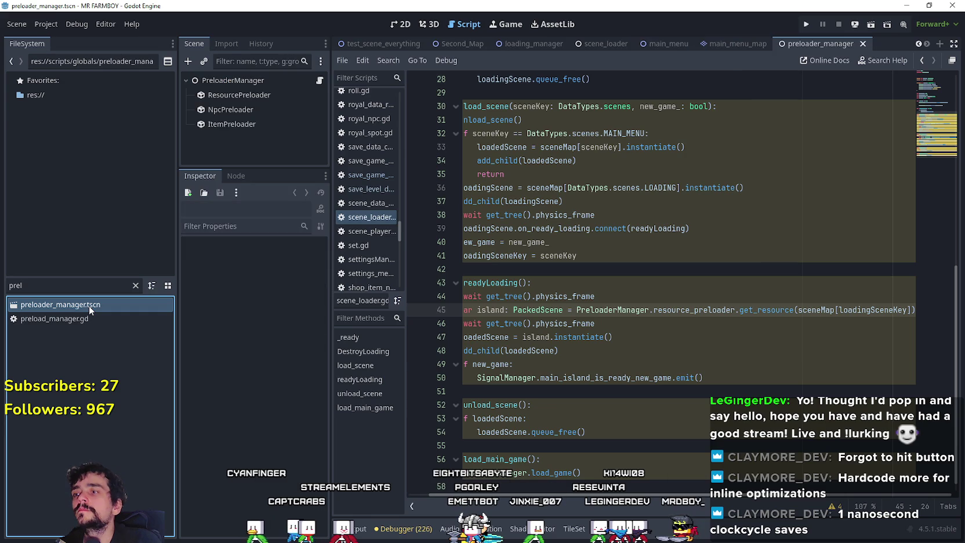
{"action": "left_click", "coordinate": [251, 97]}
{"action": "scroll", "coordinate": [534, 460], "scroll_direction": "down", "scroll_amount": 3}
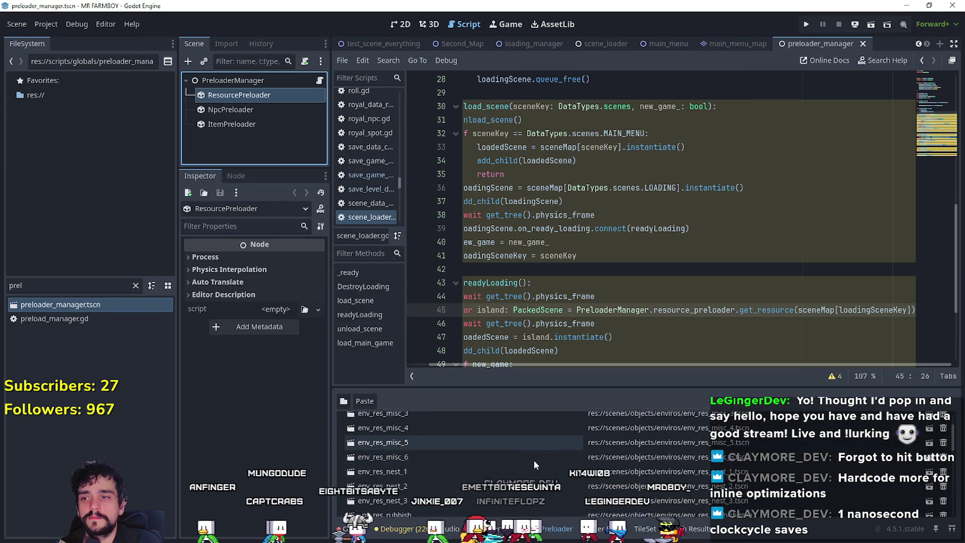
{"action": "scroll", "coordinate": [536, 468], "scroll_direction": "up", "scroll_amount": 5}
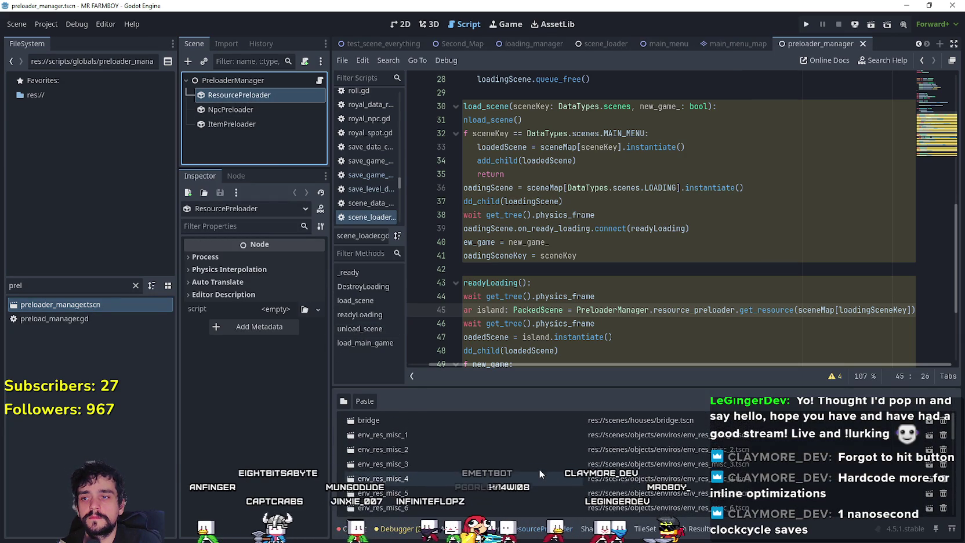
{"action": "scroll", "coordinate": [956, 471], "scroll_direction": "down", "scroll_amount": 5}
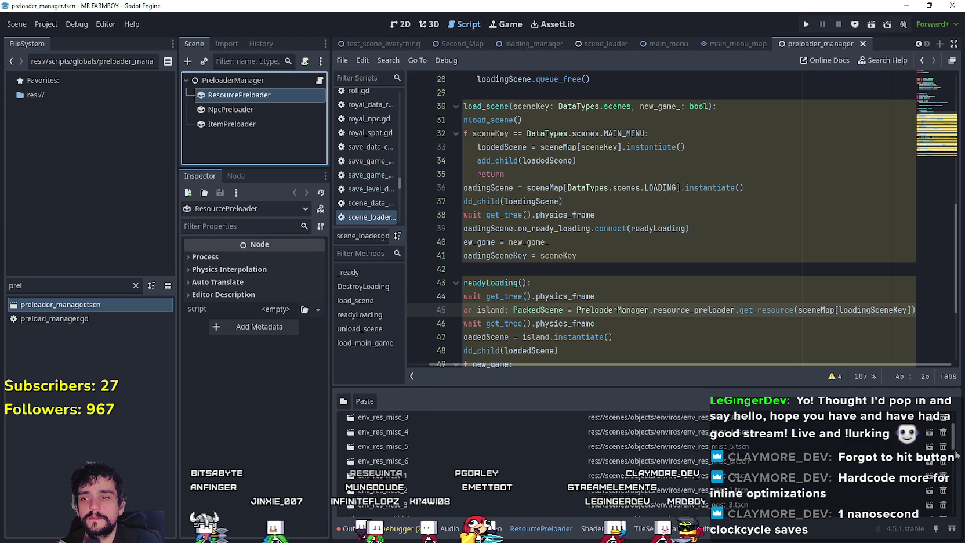
{"action": "scroll", "coordinate": [956, 471], "scroll_direction": "down", "scroll_amount": 3}
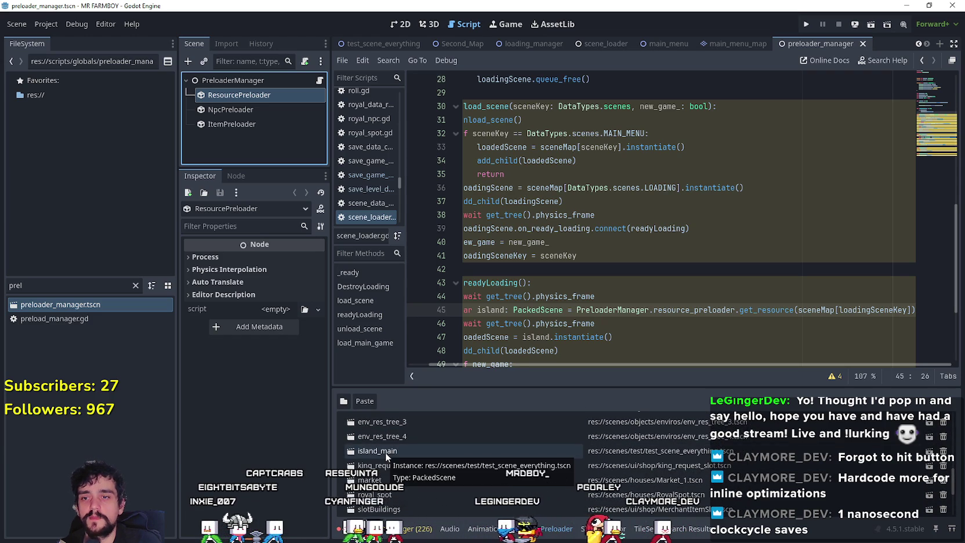
{"action": "scroll", "coordinate": [465, 507], "scroll_direction": "down", "scroll_amount": 2}
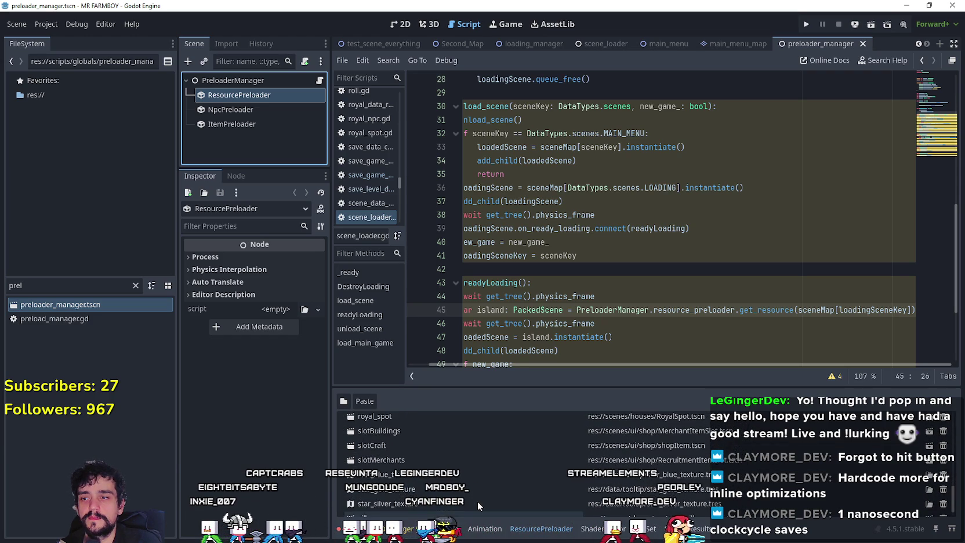
{"action": "scroll", "coordinate": [494, 497], "scroll_direction": "up", "scroll_amount": 3}
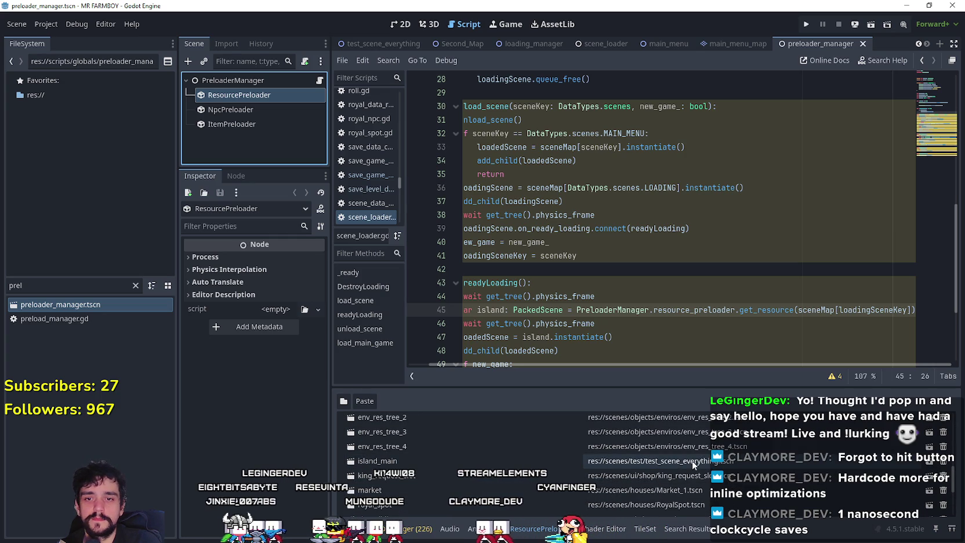
{"action": "left_click", "coordinate": [343, 401]}
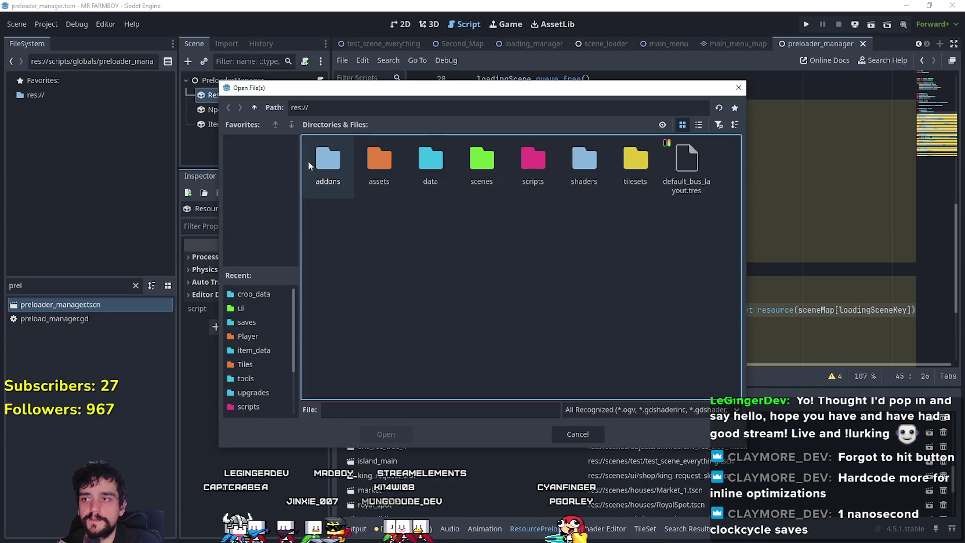
{"action": "double_click", "coordinate": [522, 154]}
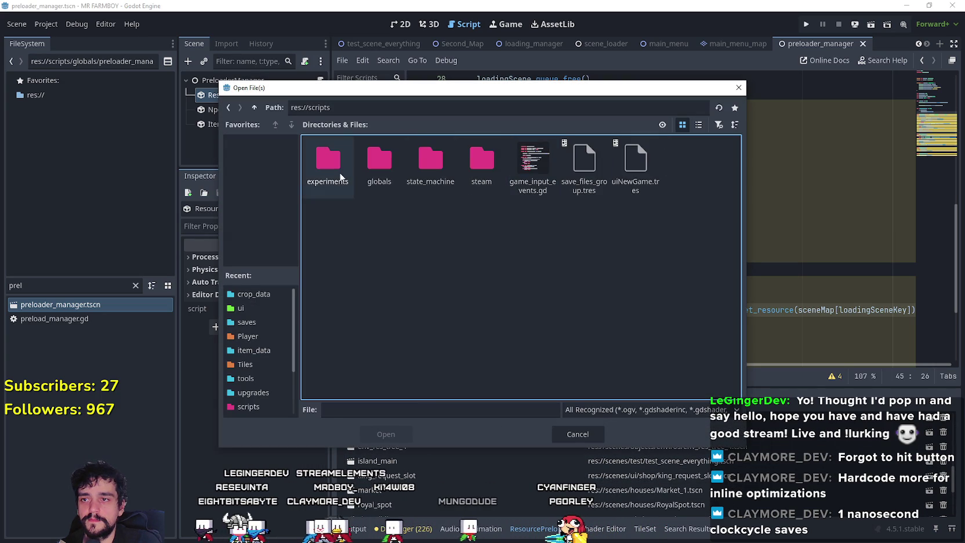
Add res://scenes/test/Second_Map.tscn to the ResourcePreloader
{"action": "left_click", "coordinate": [228, 108]}
{"action": "double_click", "coordinate": [468, 172]}
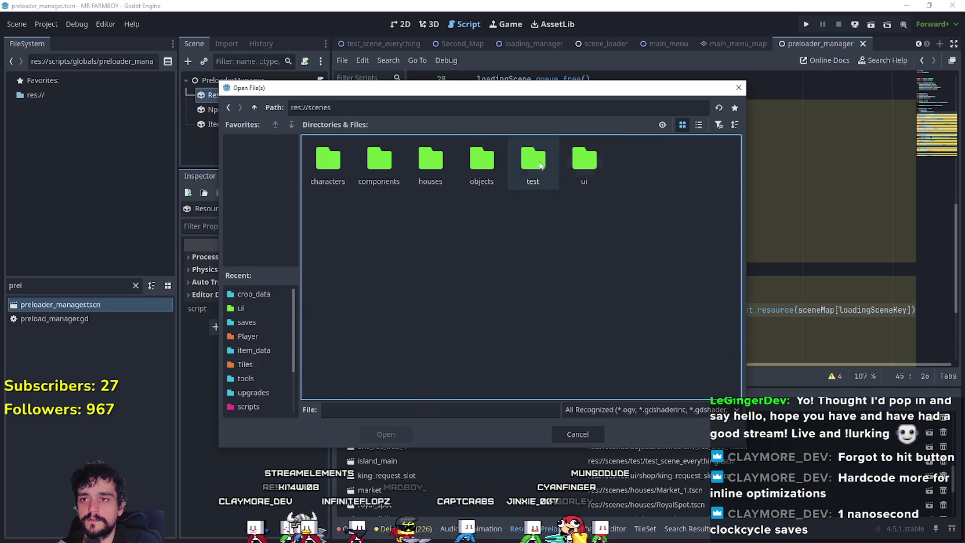
{"action": "double_click", "coordinate": [527, 168]}
{"action": "left_click", "coordinate": [698, 124]}
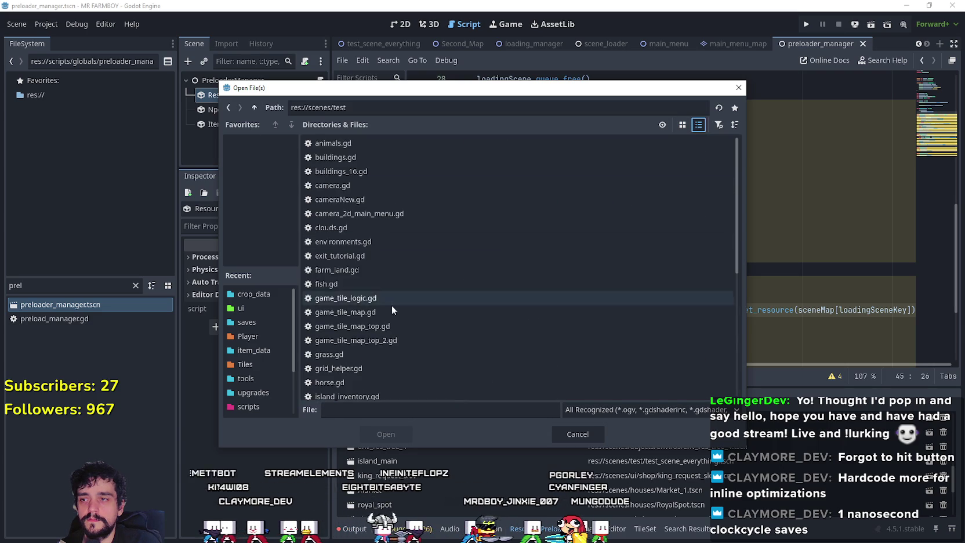
{"action": "scroll", "coordinate": [394, 325], "scroll_direction": "down", "scroll_amount": 5}
{"action": "left_click", "coordinate": [375, 332]}
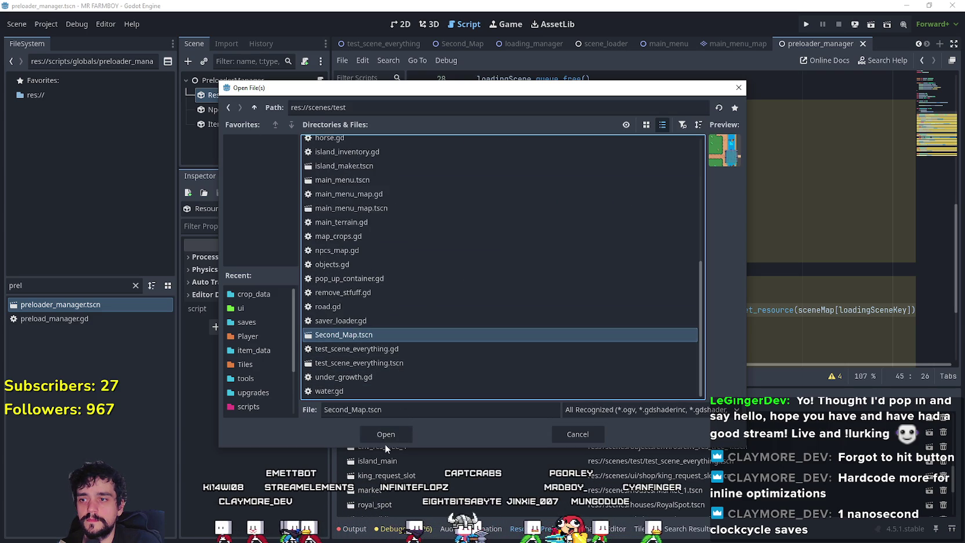
{"action": "double_click", "coordinate": [374, 333]}
Jump to sceneMap's definition in scene_loader.gd and take the island_1 key name
{"action": "scroll", "coordinate": [441, 469], "scroll_direction": "down", "scroll_amount": 5}
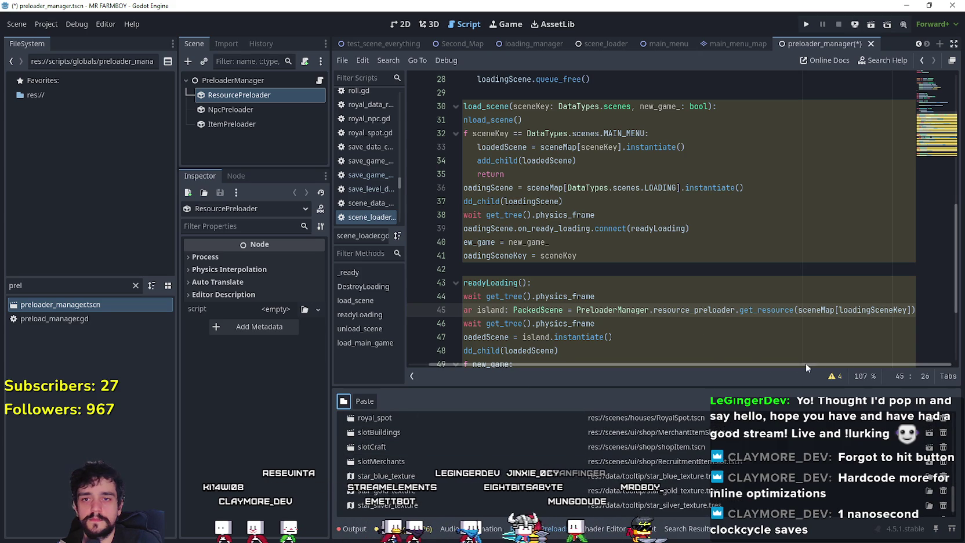
{"action": "double_click", "coordinate": [872, 309]}
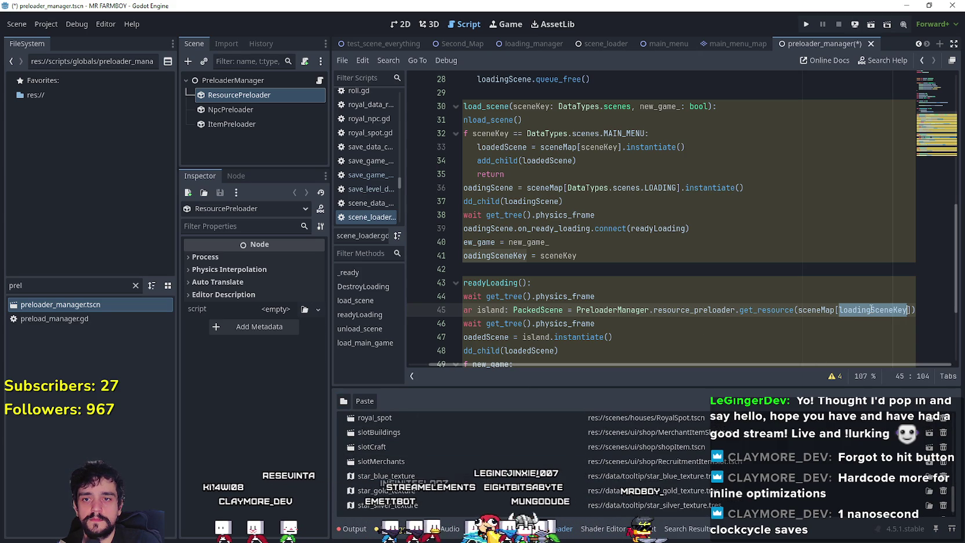
{"action": "key", "text": "Left"}
{"action": "double_click", "coordinate": [826, 311]}
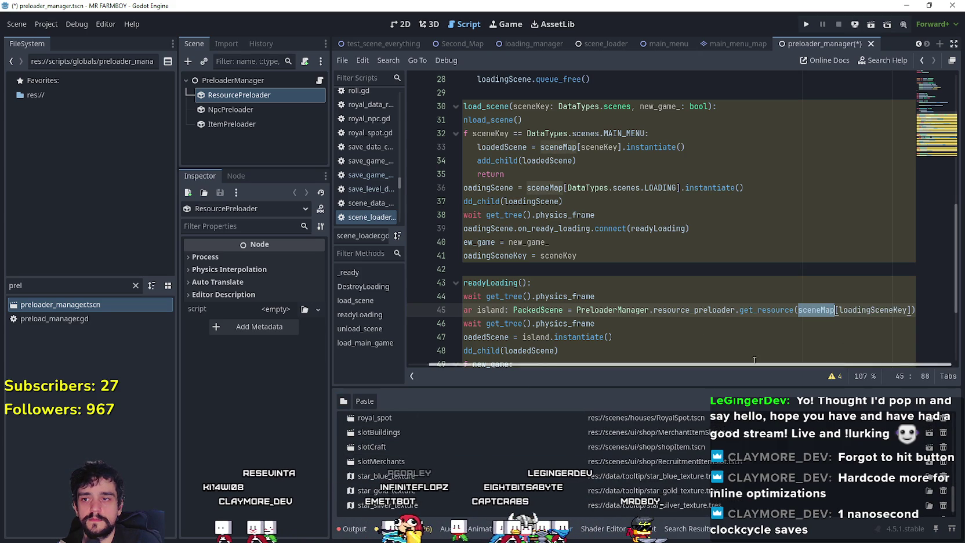
{"action": "right_click", "coordinate": [821, 309]}
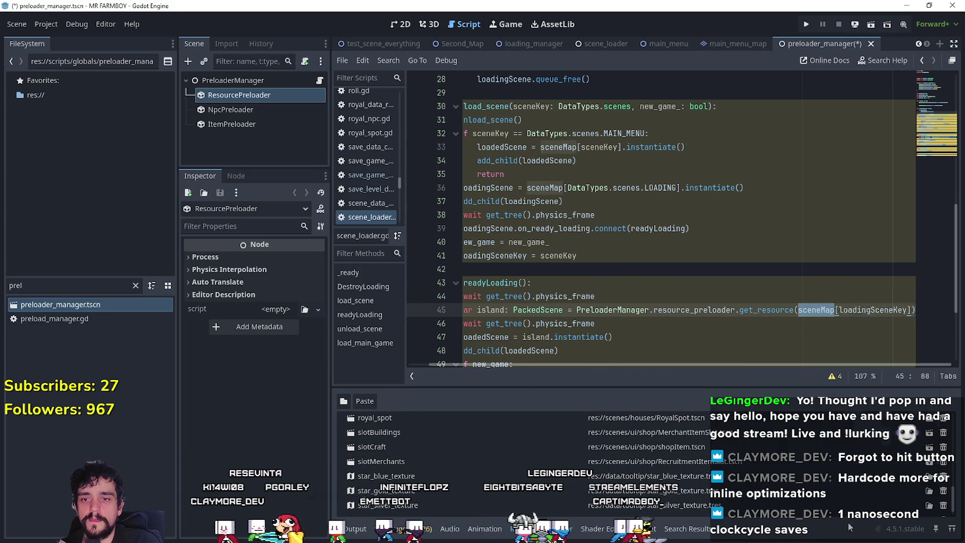
{"action": "left_click", "coordinate": [853, 532]}
{"action": "double_click", "coordinate": [646, 229]}
{"action": "double_click", "coordinate": [625, 242]}
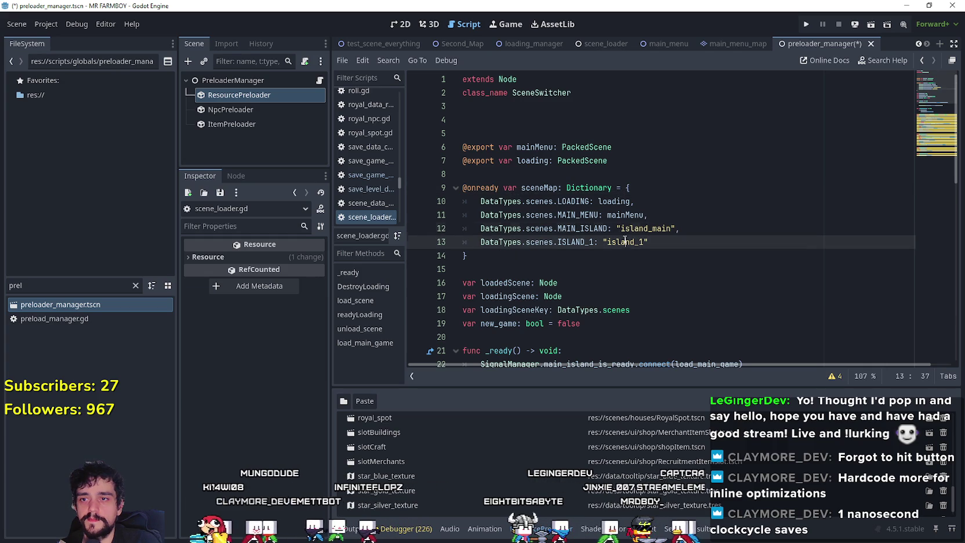
Rename the new Second_Map preloader entry to island_1 and save preloader_manager.tscn
{"action": "scroll", "coordinate": [437, 467], "scroll_direction": "up", "scroll_amount": 2}
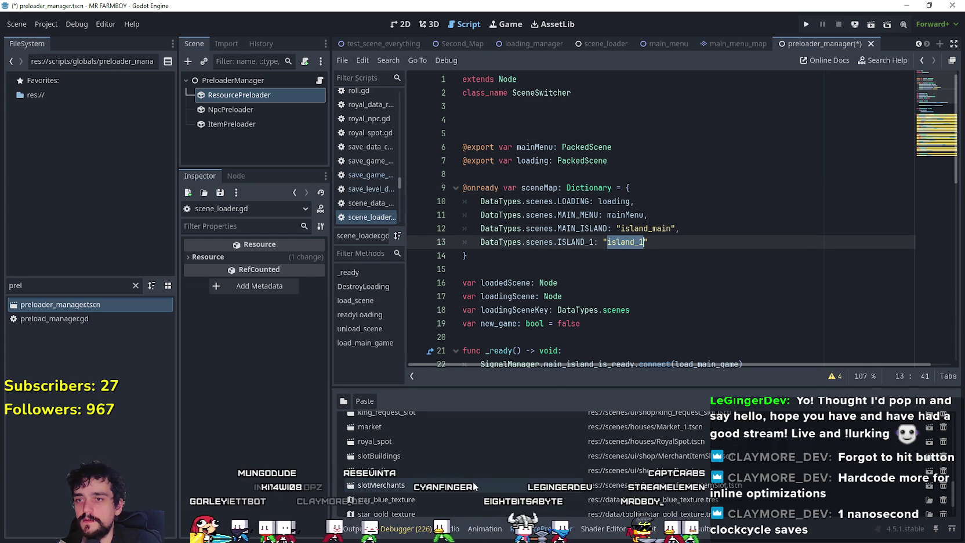
{"action": "scroll", "coordinate": [443, 485], "scroll_direction": "up", "scroll_amount": 3}
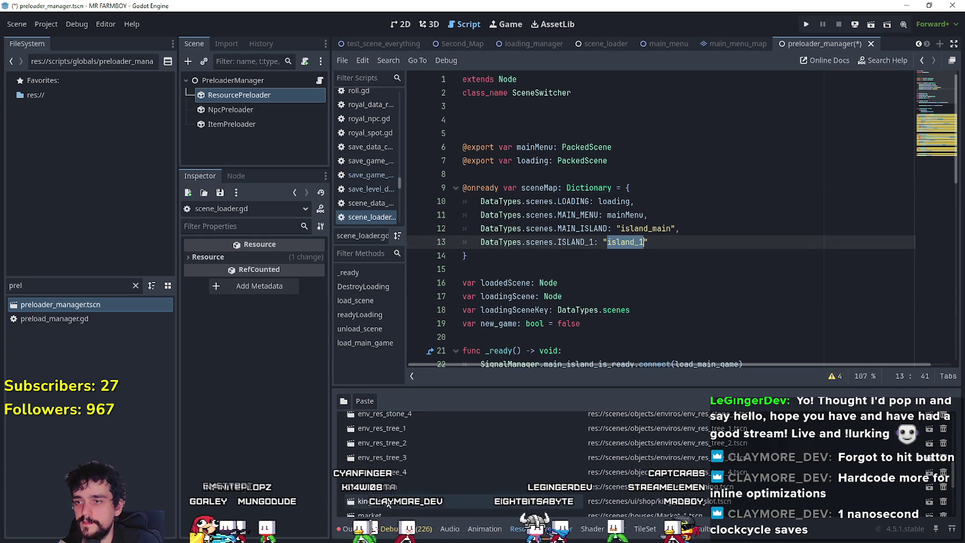
{"action": "scroll", "coordinate": [417, 495], "scroll_direction": "down", "scroll_amount": 5}
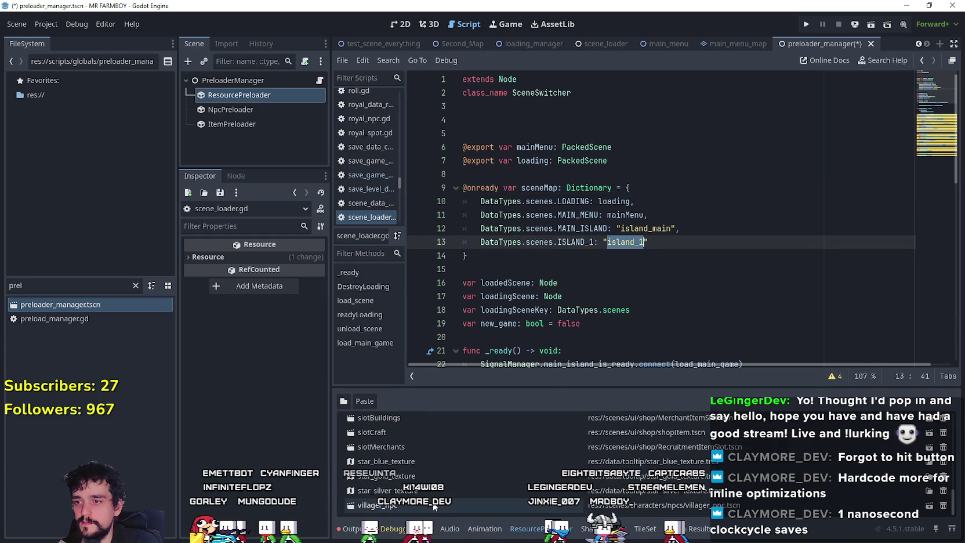
{"action": "scroll", "coordinate": [462, 479], "scroll_direction": "up", "scroll_amount": 5}
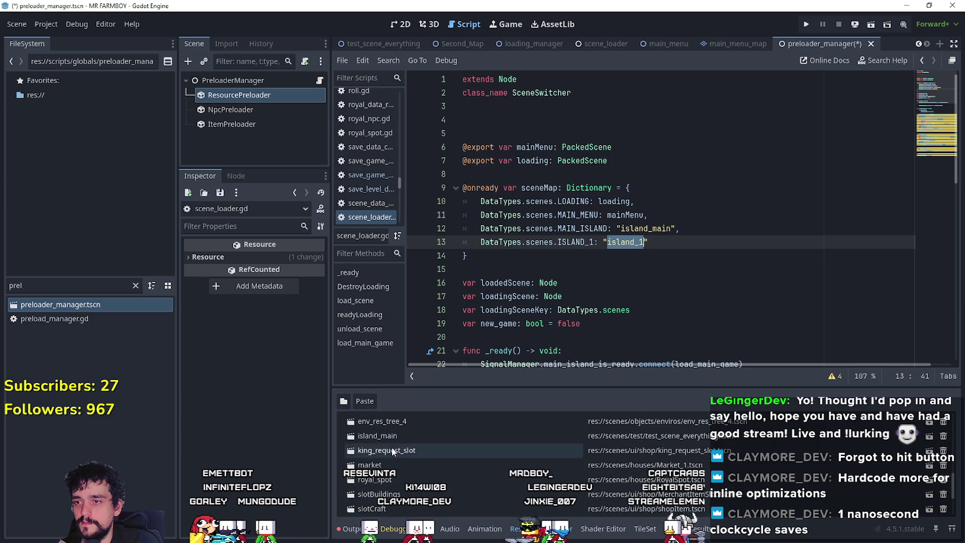
{"action": "scroll", "coordinate": [432, 479], "scroll_direction": "up", "scroll_amount": 5}
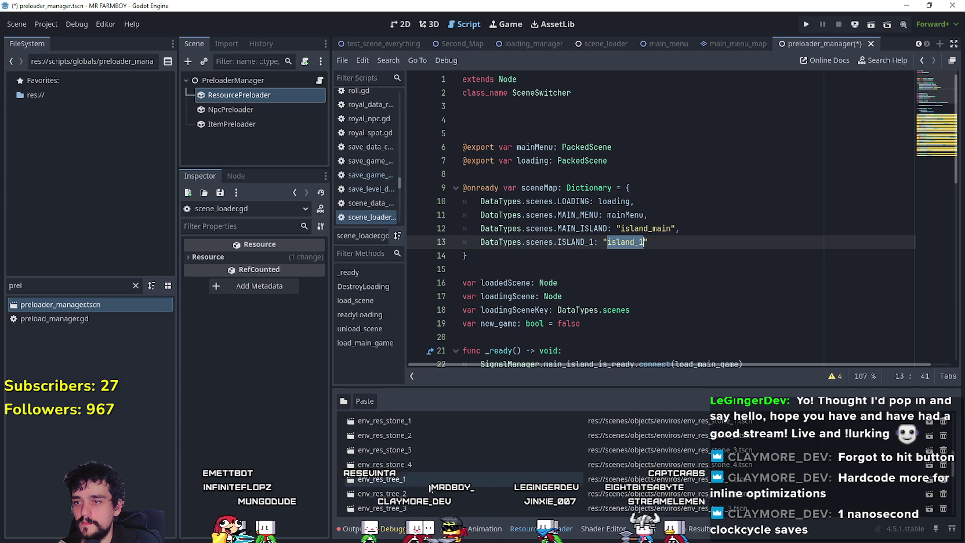
{"action": "scroll", "coordinate": [430, 481], "scroll_direction": "up", "scroll_amount": 3}
{"action": "double_click", "coordinate": [405, 420]}
{"action": "key", "text": "ctrl+v"}
{"action": "key", "text": "Return"}
{"action": "scroll", "coordinate": [471, 457], "scroll_direction": "down", "scroll_amount": 3}
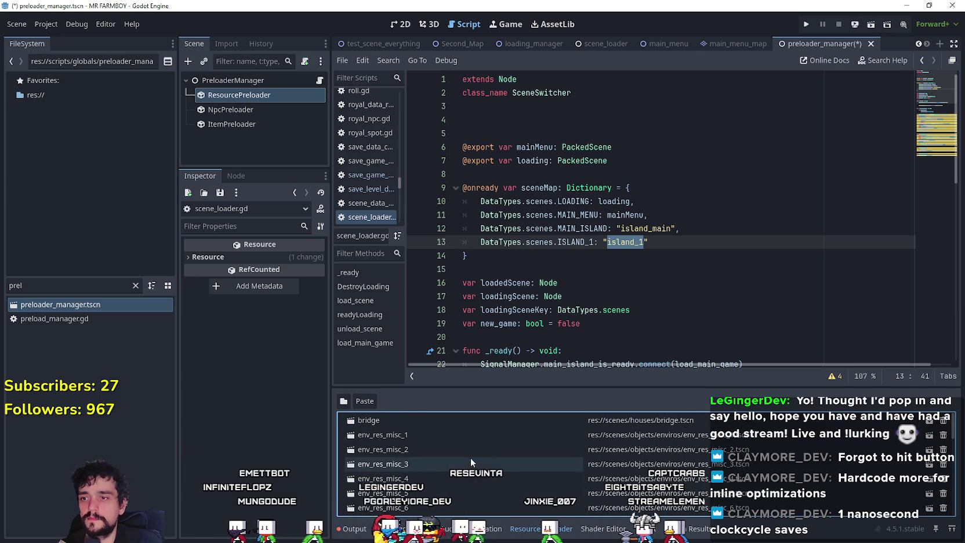
{"action": "scroll", "coordinate": [469, 457], "scroll_direction": "down", "scroll_amount": 4}
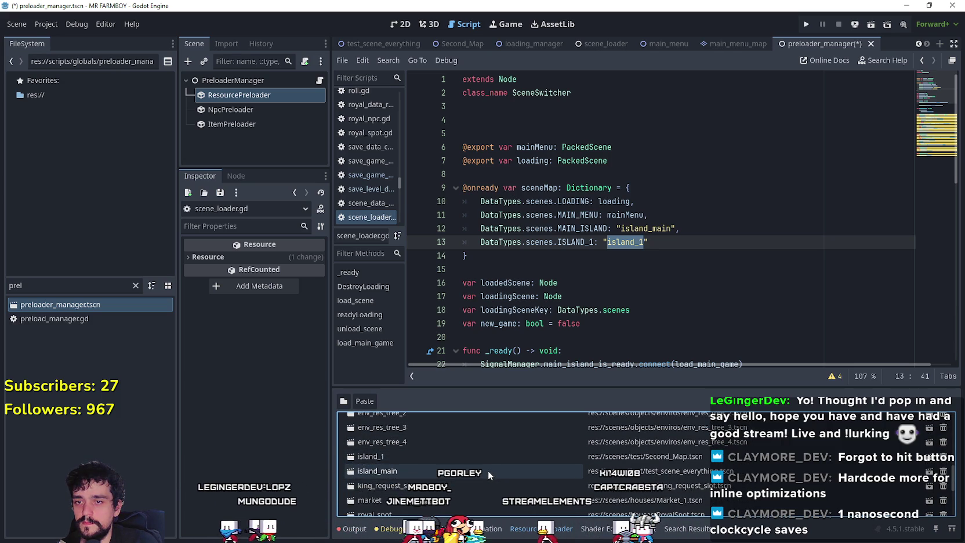
{"action": "left_click", "coordinate": [522, 256]}
{"action": "key", "text": "ctrl+s"}
{"action": "left_click", "coordinate": [136, 286]}
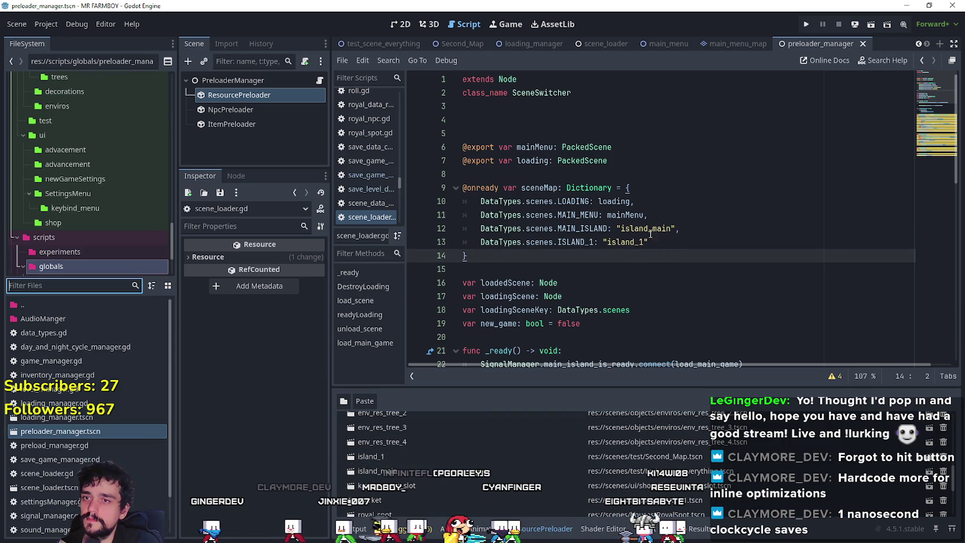
Search all project files for DataTypes.scenes.MAIN_ISLAND with Find in Files
{"action": "left_click", "coordinate": [569, 241]}
{"action": "double_click", "coordinate": [574, 228]}
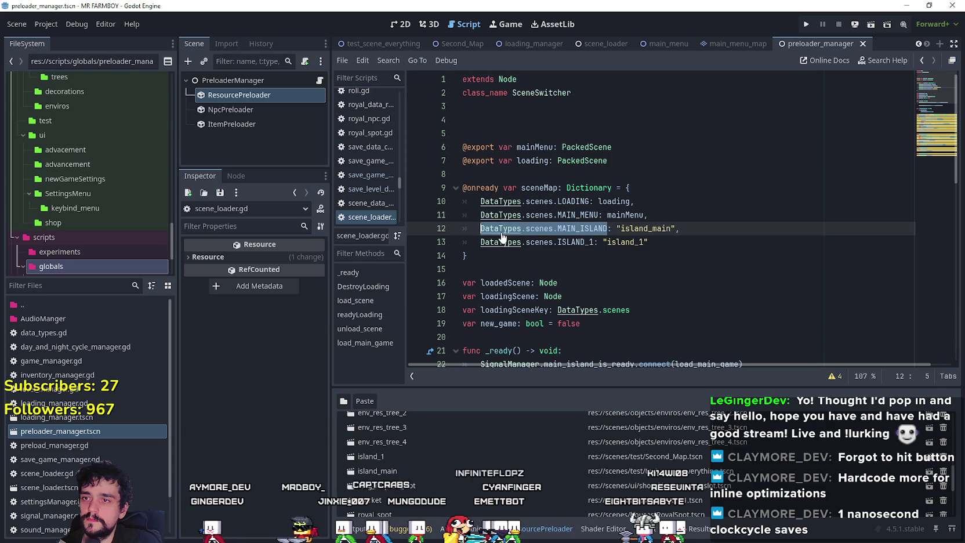
{"action": "key", "text": "ctrl+shift+f"}
{"action": "left_click", "coordinate": [498, 319]}
{"action": "left_click_drag", "start_coordinate": [593, 241], "coordinate": [481, 241]}
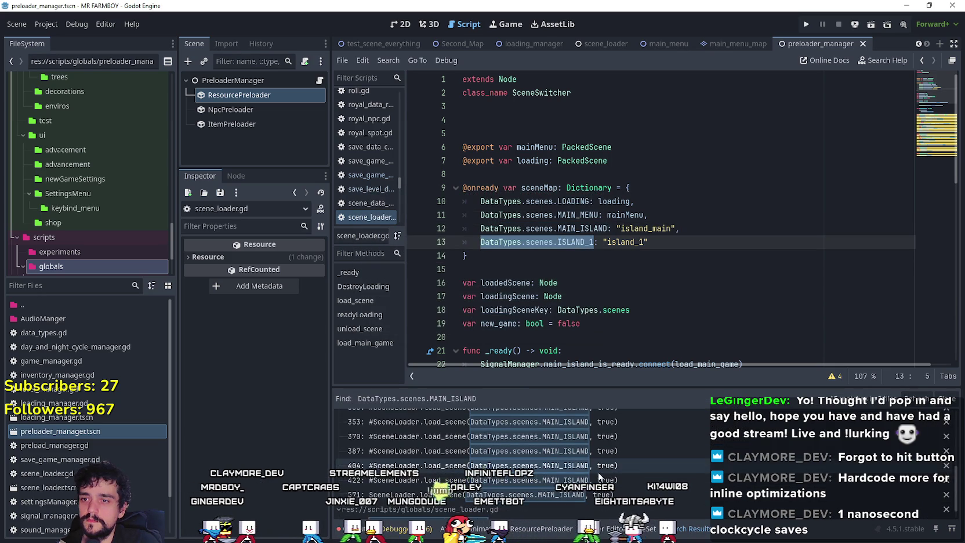
{"action": "scroll", "coordinate": [567, 448], "scroll_direction": "up", "scroll_amount": 3}
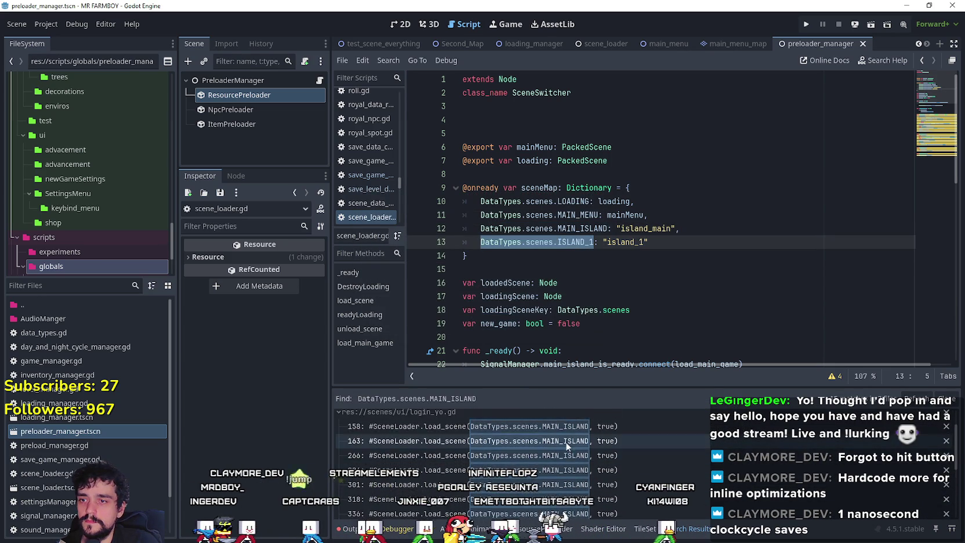
In login_yo.gd, delete the commented-out lines 151–153 and 157–168 around the line 158 match
{"action": "left_click", "coordinate": [566, 445]}
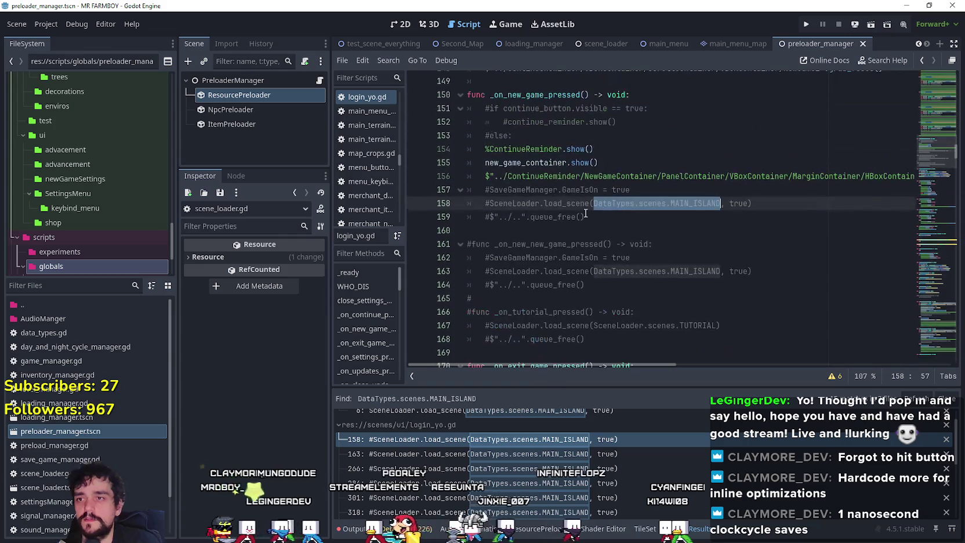
{"action": "mouse_move", "coordinate": [606, 341]}
{"action": "left_mouse_down"}
{"action": "mouse_move", "coordinate": [482, 301]}
{"action": "mouse_move", "coordinate": [468, 192]}
{"action": "left_mouse_up"}
{"action": "key", "text": "BackSpace"}
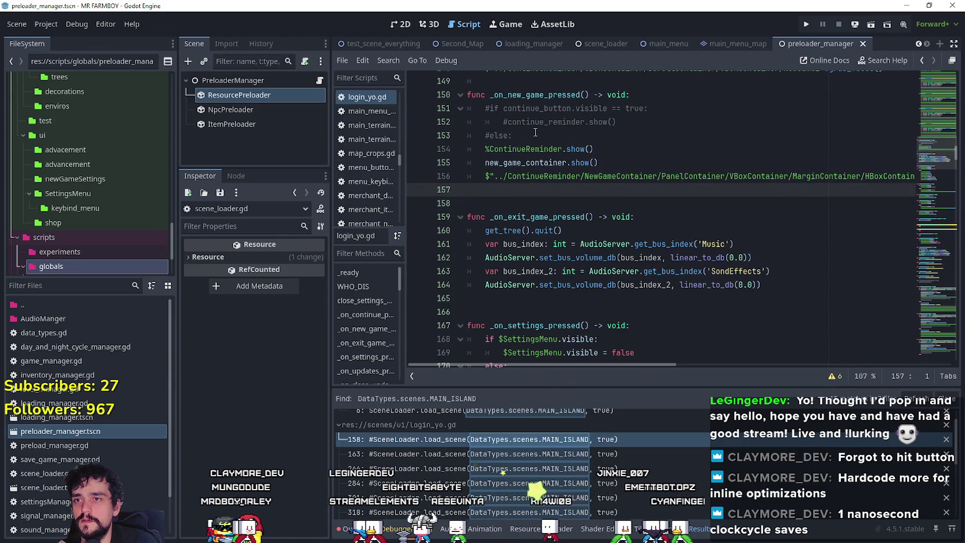
{"action": "left_click_drag", "start_coordinate": [469, 108], "coordinate": [512, 135]}
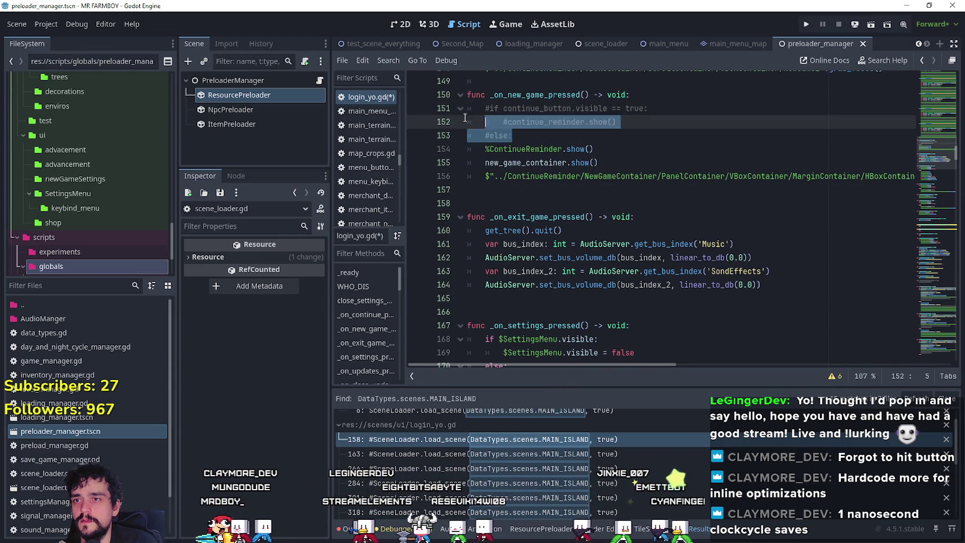
{"action": "key", "text": "BackSpace"}
{"action": "key", "text": "BackSpace"}
{"action": "left_click", "coordinate": [513, 164]}
{"action": "key", "text": "BackSpace"}
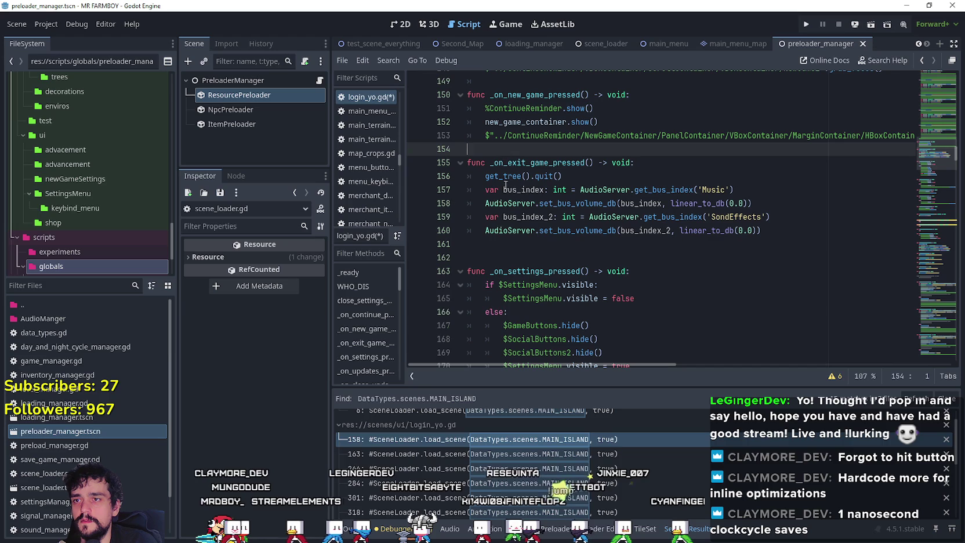
Delete the commented load_scene and queue_free lines in the slot 2–5 handlers
{"action": "left_click", "coordinate": [546, 458]}
{"action": "left_click", "coordinate": [547, 468]}
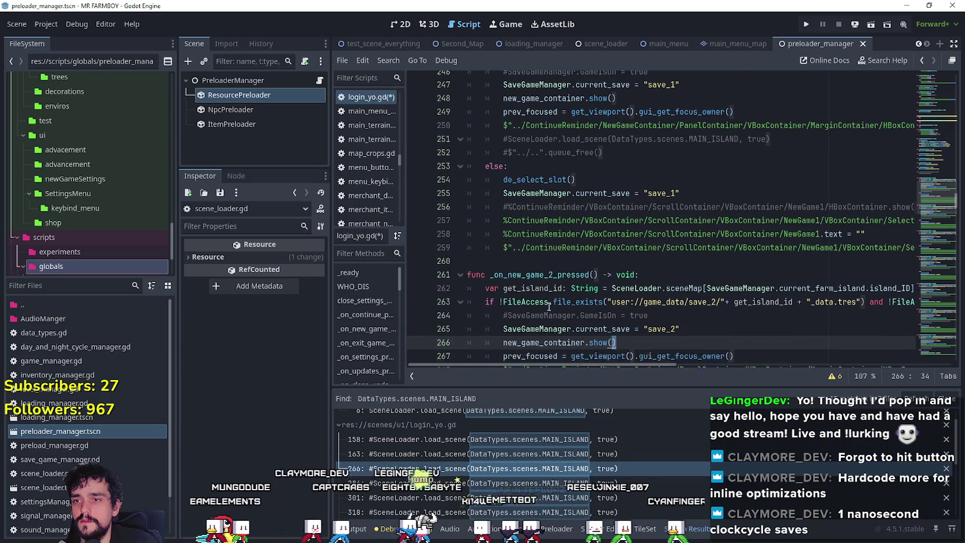
{"action": "left_click_drag", "start_coordinate": [674, 330], "coordinate": [471, 310]}
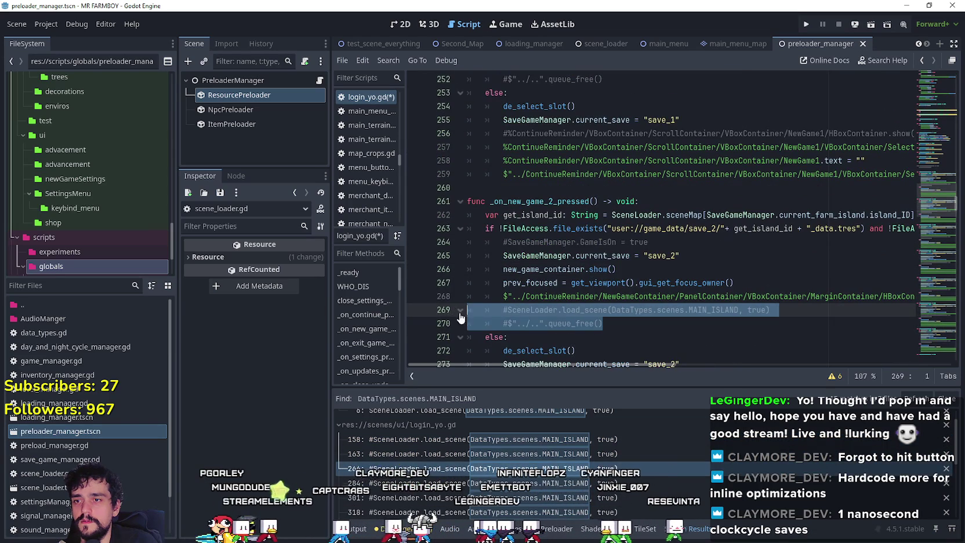
{"action": "key", "text": "BackSpace"}
{"action": "scroll", "coordinate": [552, 326], "scroll_direction": "down", "scroll_amount": 6}
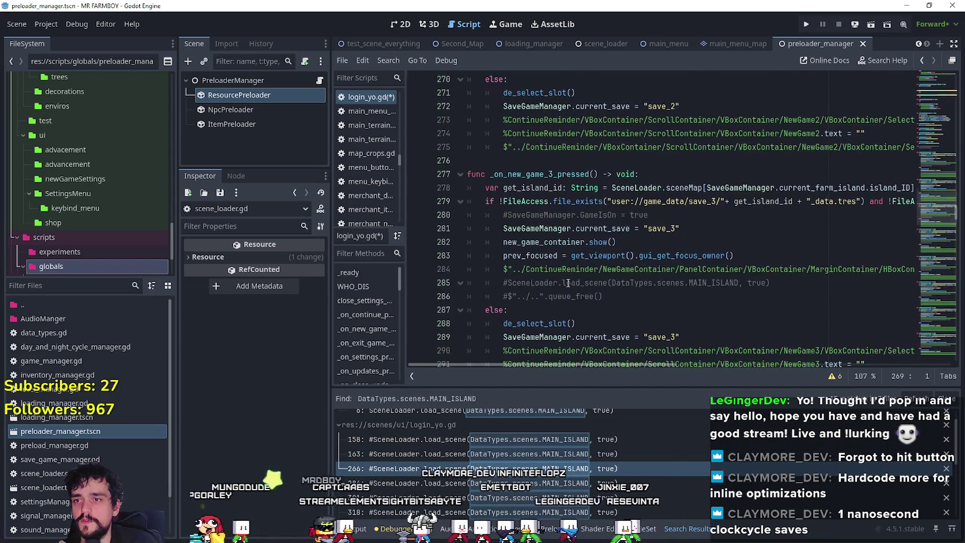
{"action": "mouse_move", "coordinate": [604, 296]}
{"action": "left_mouse_down"}
{"action": "mouse_move", "coordinate": [481, 296]}
{"action": "mouse_move", "coordinate": [465, 282]}
{"action": "left_mouse_up"}
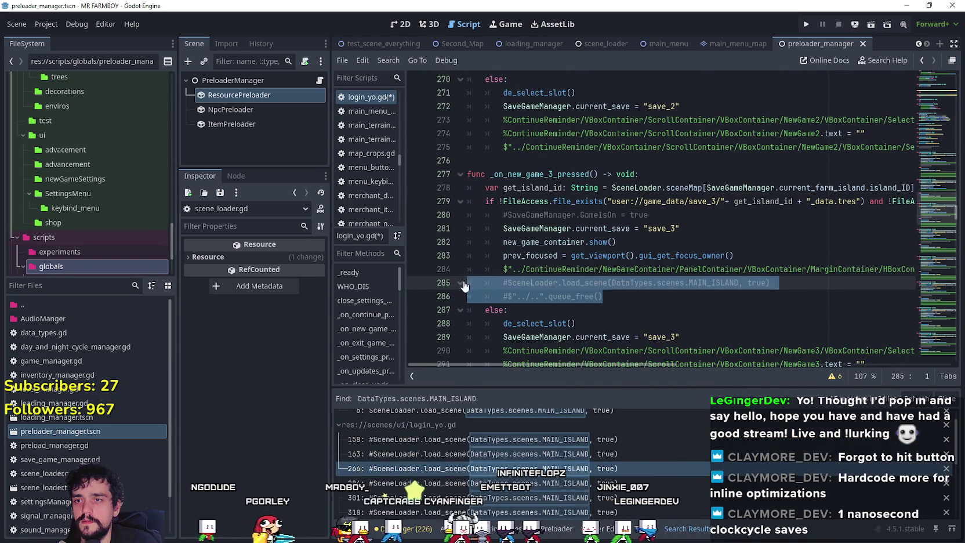
{"action": "key", "text": "BackSpace"}
{"action": "scroll", "coordinate": [481, 284], "scroll_direction": "up", "scroll_amount": 5}
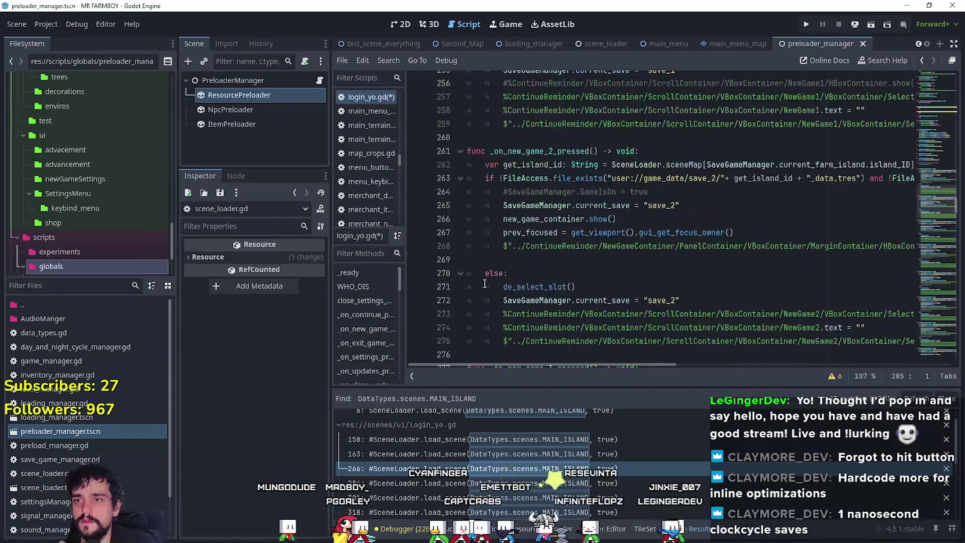
{"action": "scroll", "coordinate": [484, 283], "scroll_direction": "down", "scroll_amount": 12}
{"action": "left_click_drag", "start_coordinate": [604, 220], "coordinate": [465, 206]}
{"action": "key", "text": "BackSpace"}
{"action": "scroll", "coordinate": [608, 242], "scroll_direction": "down", "scroll_amount": 5}
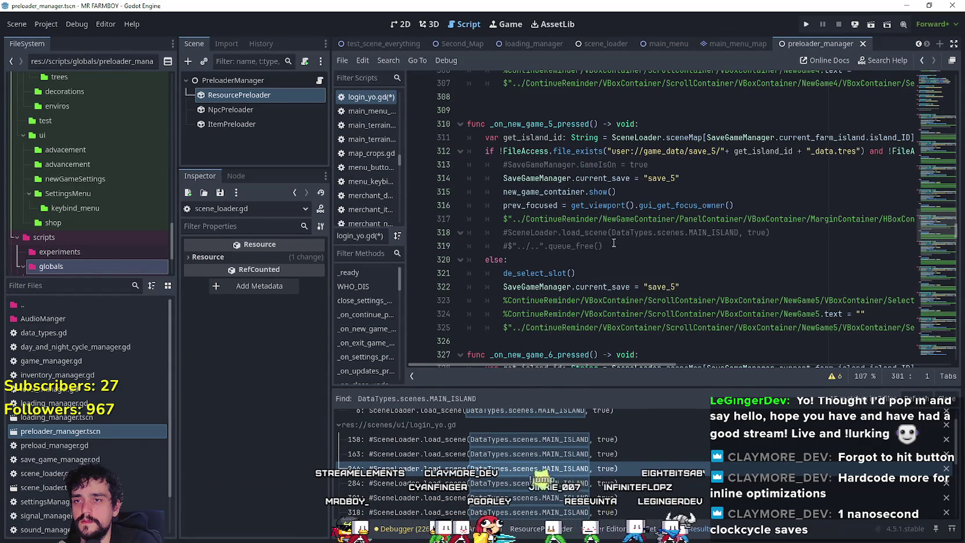
{"action": "left_click_drag", "start_coordinate": [608, 241], "coordinate": [466, 232]}
{"action": "key", "text": "BackSpace"}
Delete the commented load_scene and queue_free lines in the slot 6–10 handlers
{"action": "scroll", "coordinate": [631, 251], "scroll_direction": "down", "scroll_amount": 3}
{"action": "scroll", "coordinate": [631, 250], "scroll_direction": "down", "scroll_amount": 2}
{"action": "left_click_drag", "start_coordinate": [604, 308], "coordinate": [467, 295]}
{"action": "scroll", "coordinate": [523, 309], "scroll_direction": "down", "scroll_amount": 1}
{"action": "key", "text": "BackSpace"}
{"action": "scroll", "coordinate": [534, 290], "scroll_direction": "down", "scroll_amount": 6}
{"action": "left_click_drag", "start_coordinate": [618, 248], "coordinate": [467, 227]}
{"action": "key", "text": "BackSpace"}
{"action": "scroll", "coordinate": [572, 262], "scroll_direction": "down", "scroll_amount": 4}
{"action": "left_click_drag", "start_coordinate": [616, 291], "coordinate": [467, 280]}
{"action": "key", "text": "BackSpace"}
{"action": "scroll", "coordinate": [605, 263], "scroll_direction": "down", "scroll_amount": 5}
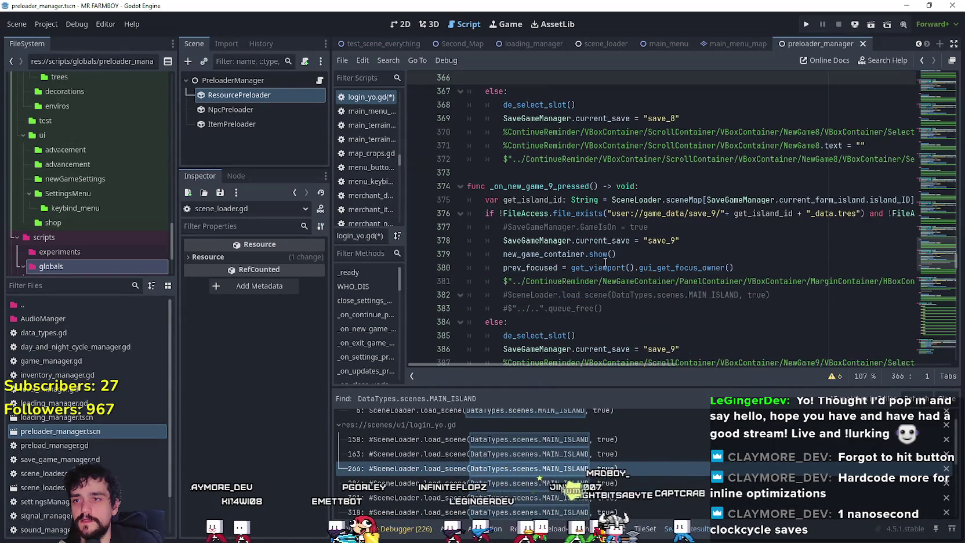
{"action": "left_click_drag", "start_coordinate": [600, 305], "coordinate": [467, 294]}
{"action": "key", "text": "BackSpace"}
{"action": "scroll", "coordinate": [615, 296], "scroll_direction": "down", "scroll_amount": 5}
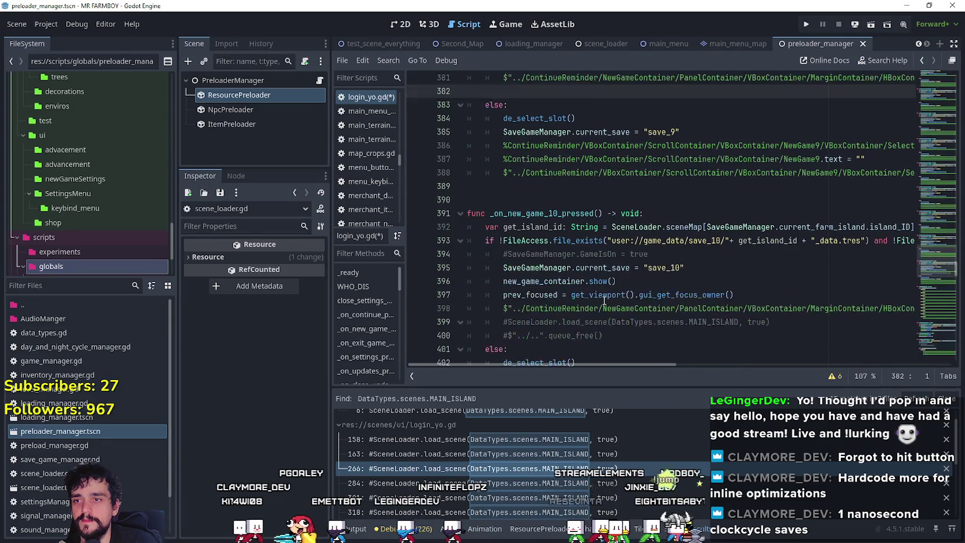
{"action": "mouse_move", "coordinate": [632, 337]}
{"action": "left_mouse_down"}
{"action": "mouse_move", "coordinate": [482, 308]}
{"action": "mouse_move", "coordinate": [467, 322]}
{"action": "left_mouse_up"}
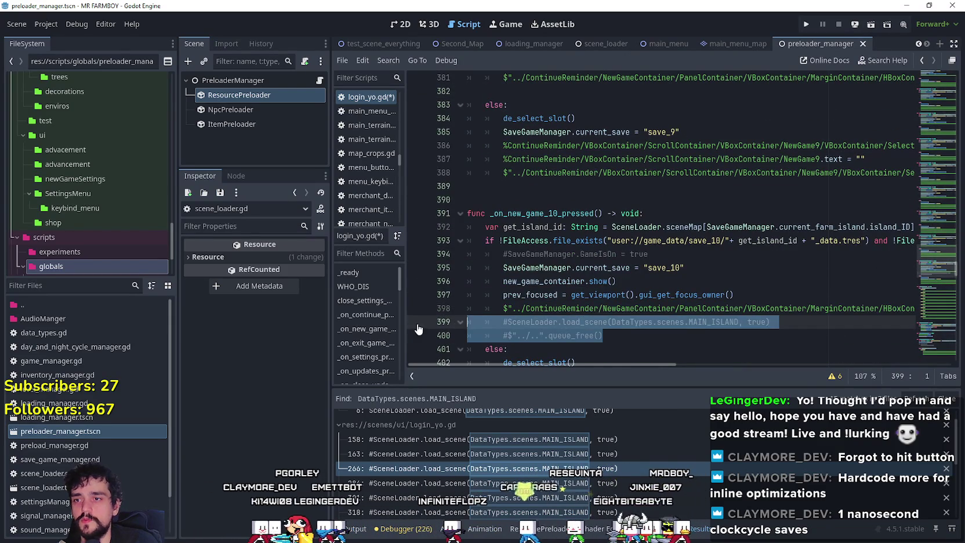
{"action": "key", "text": "BackSpace"}
{"action": "scroll", "coordinate": [567, 295], "scroll_direction": "down", "scroll_amount": 4}
{"action": "scroll", "coordinate": [567, 295], "scroll_direction": "down", "scroll_amount": 10}
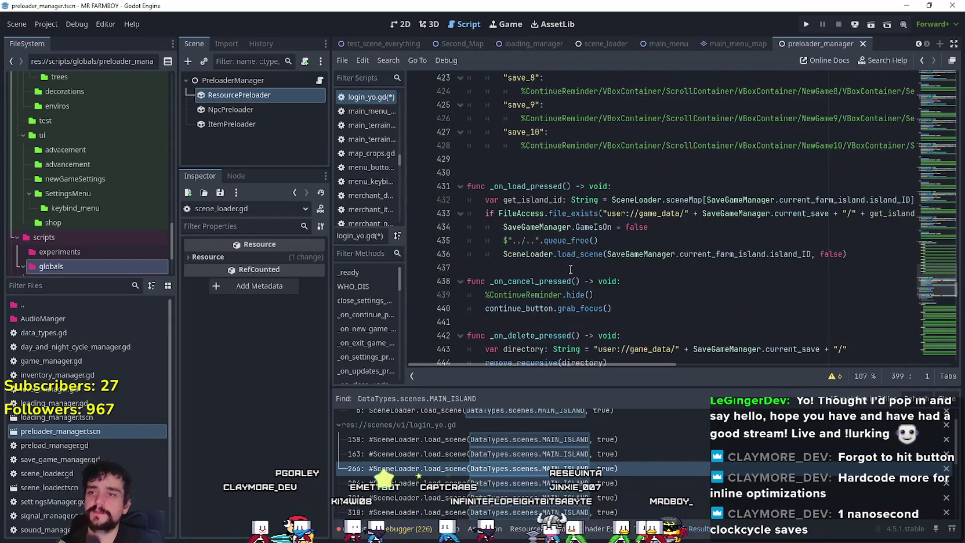
{"action": "left_click", "coordinate": [567, 173]}
{"action": "scroll", "coordinate": [572, 191], "scroll_direction": "down", "scroll_amount": 15}
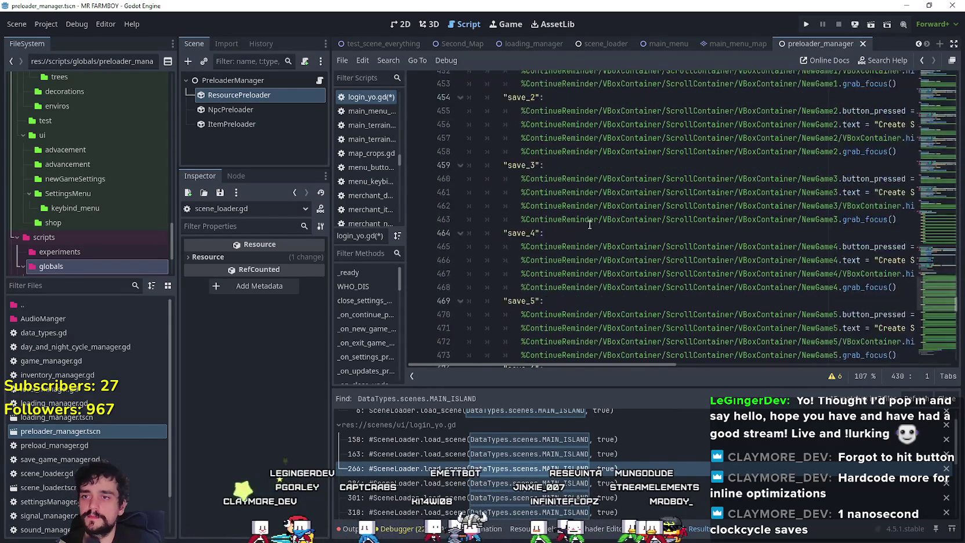
{"action": "scroll", "coordinate": [580, 226], "scroll_direction": "down", "scroll_amount": 9}
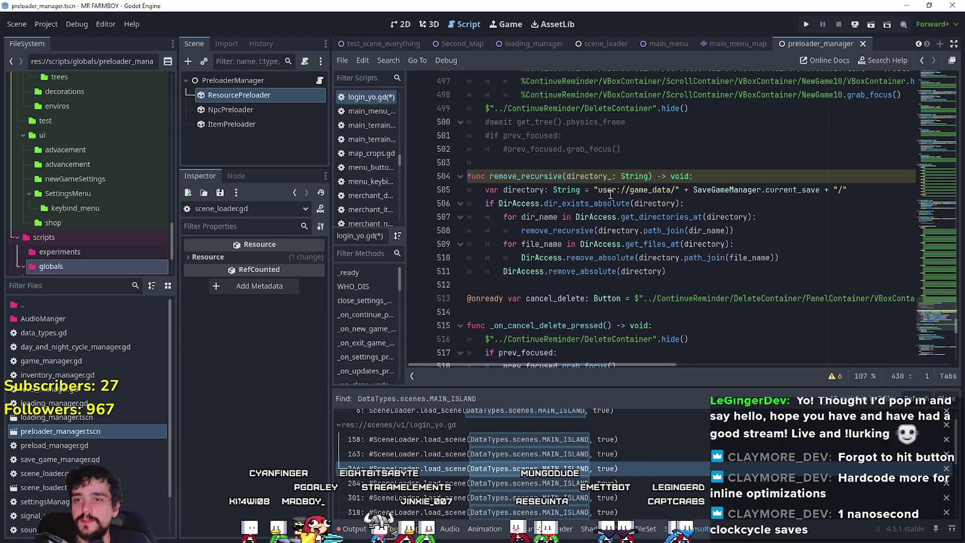
{"action": "scroll", "coordinate": [561, 464], "scroll_direction": "down", "scroll_amount": 3}
Locate the live MAIN_ISLAND load_scene call from the line 571 search result
{"action": "left_click", "coordinate": [562, 480]}
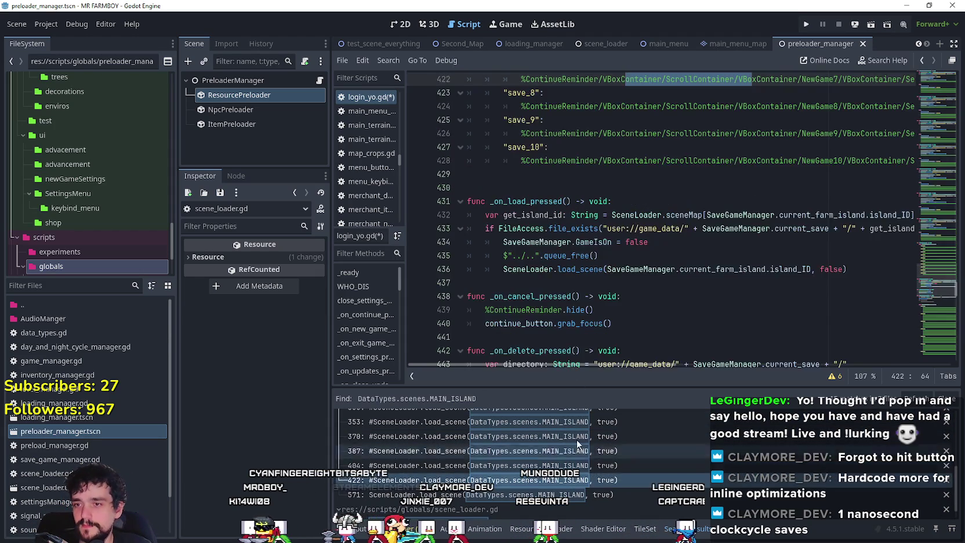
{"action": "left_click", "coordinate": [561, 494]}
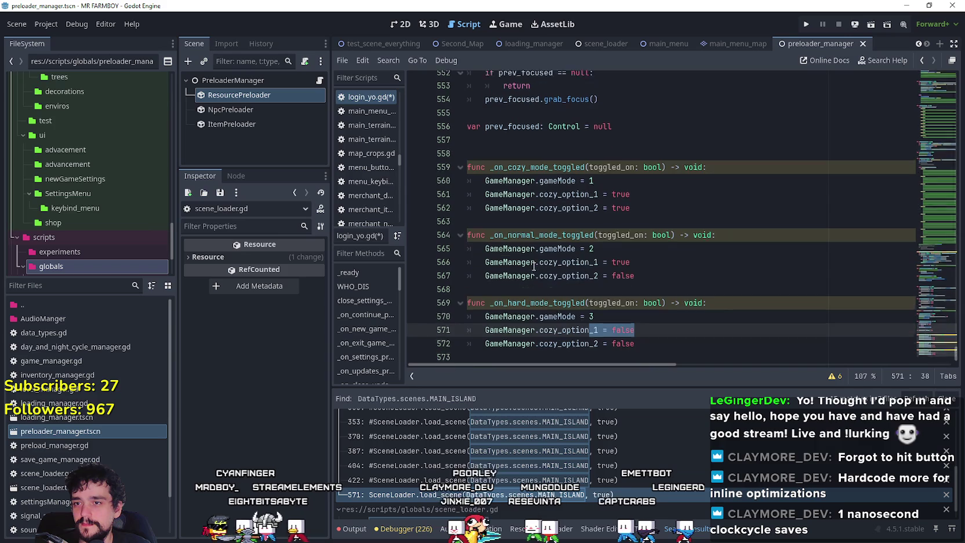
{"action": "left_click", "coordinate": [628, 284]}
{"action": "left_click", "coordinate": [635, 523]}
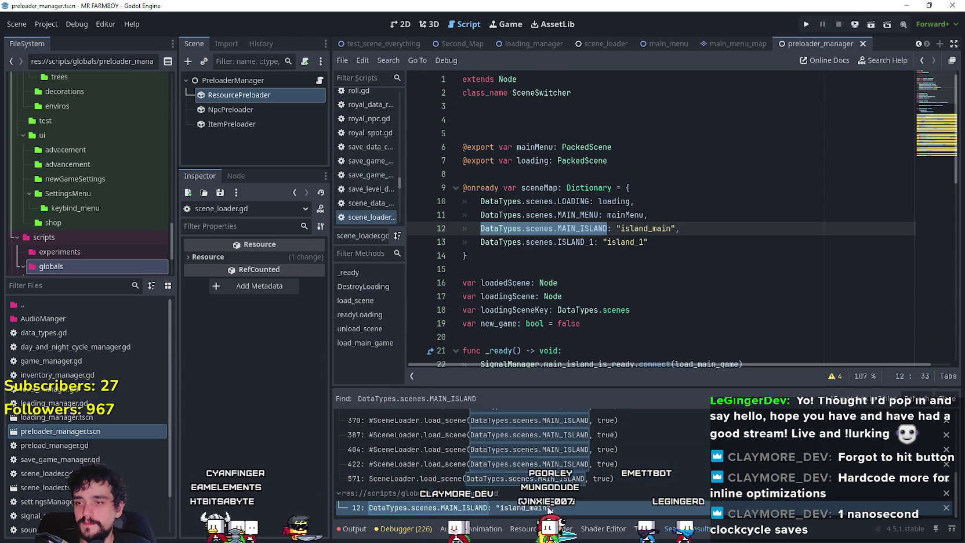
{"action": "left_click", "coordinate": [630, 478]}
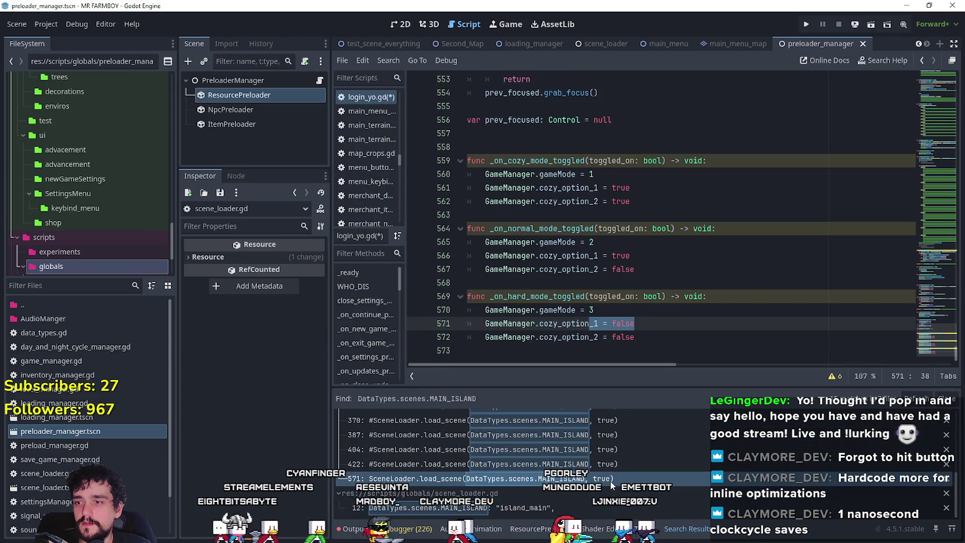
{"action": "scroll", "coordinate": [658, 293], "scroll_direction": "up", "scroll_amount": 5}
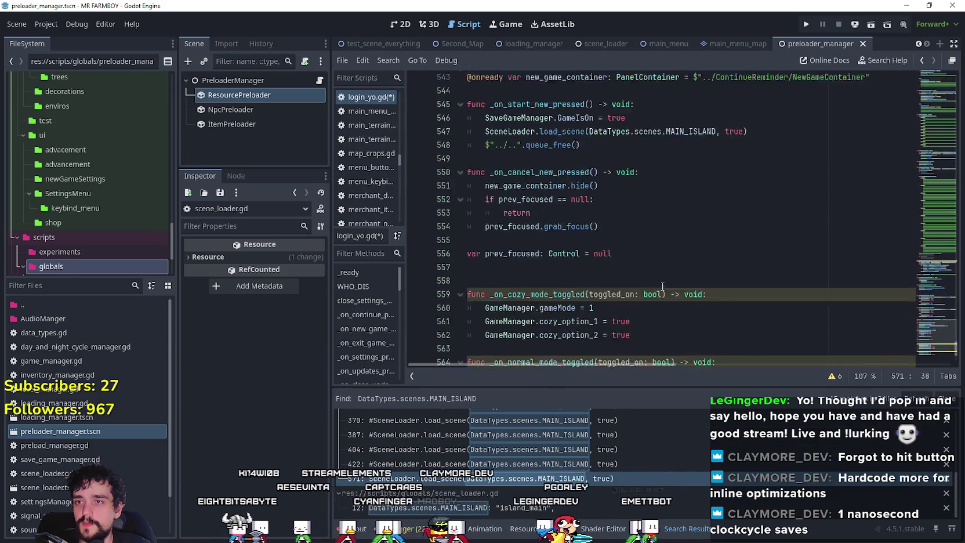
{"action": "scroll", "coordinate": [658, 287], "scroll_direction": "down", "scroll_amount": 5}
{"action": "scroll", "coordinate": [657, 283], "scroll_direction": "up", "scroll_amount": 2}
{"action": "scroll", "coordinate": [650, 267], "scroll_direction": "up", "scroll_amount": 1}
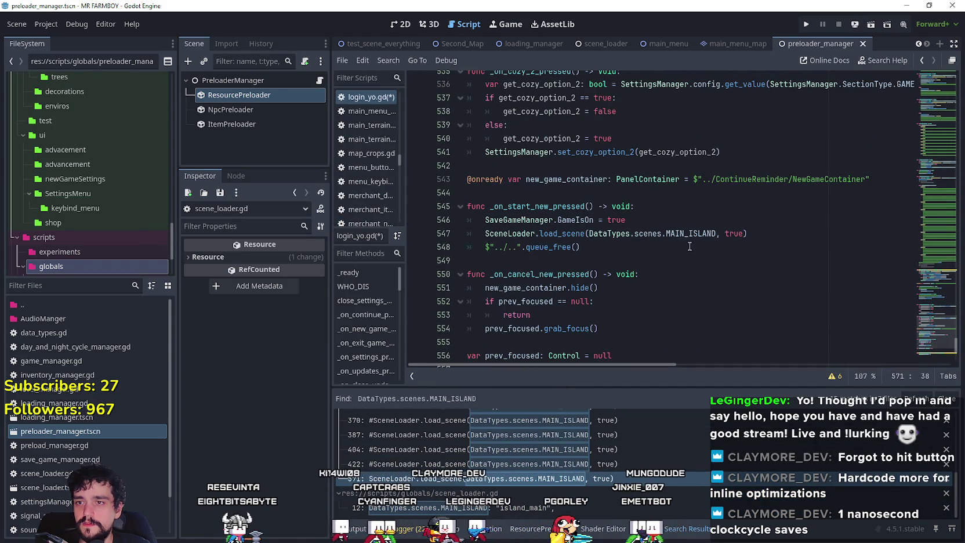
Replace MAIN_ISLAND with ISLAND_1 in the start-new-game load call and save login_yo.gd
{"action": "double_click", "coordinate": [662, 233]}
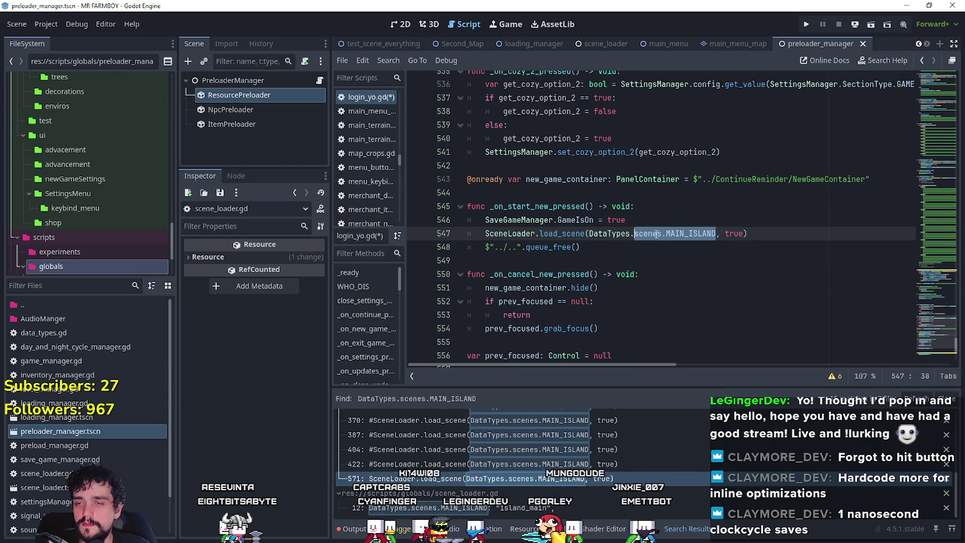
{"action": "type", "text": "DataTypes.scenes.ISLAND_1"}
{"action": "key", "text": "ctrl+s"}
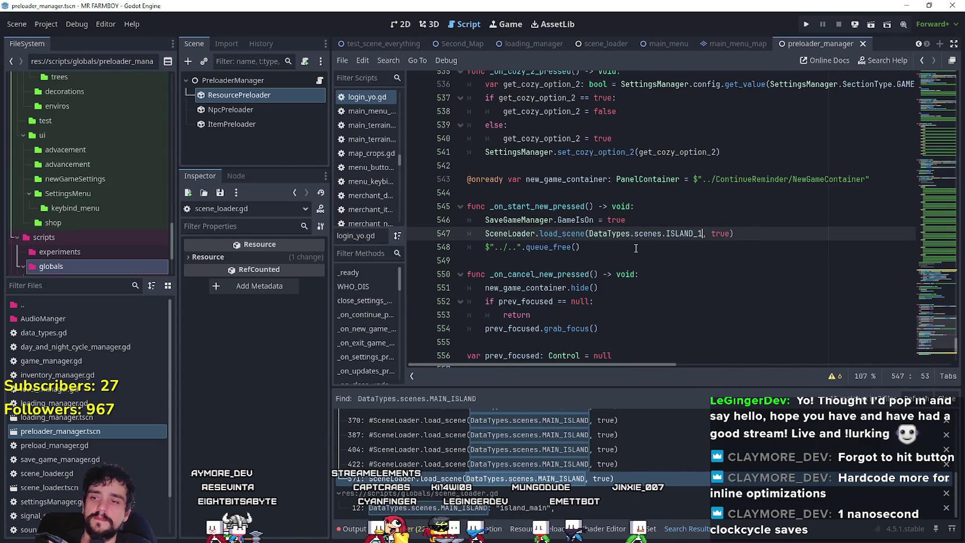
{"action": "left_click", "coordinate": [636, 248]}
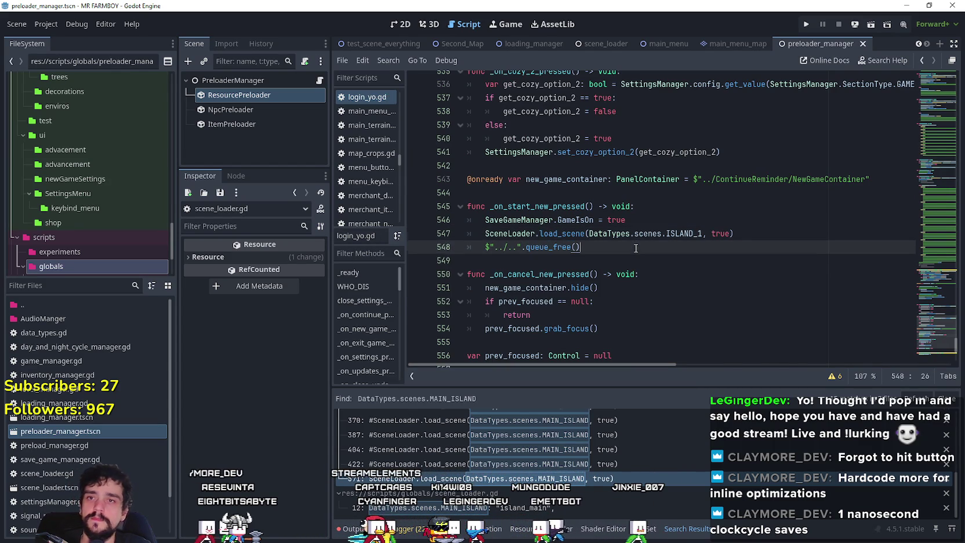
Run the project and create a Balanced Economy save in an empty slot
{"action": "left_click", "coordinate": [807, 26]}
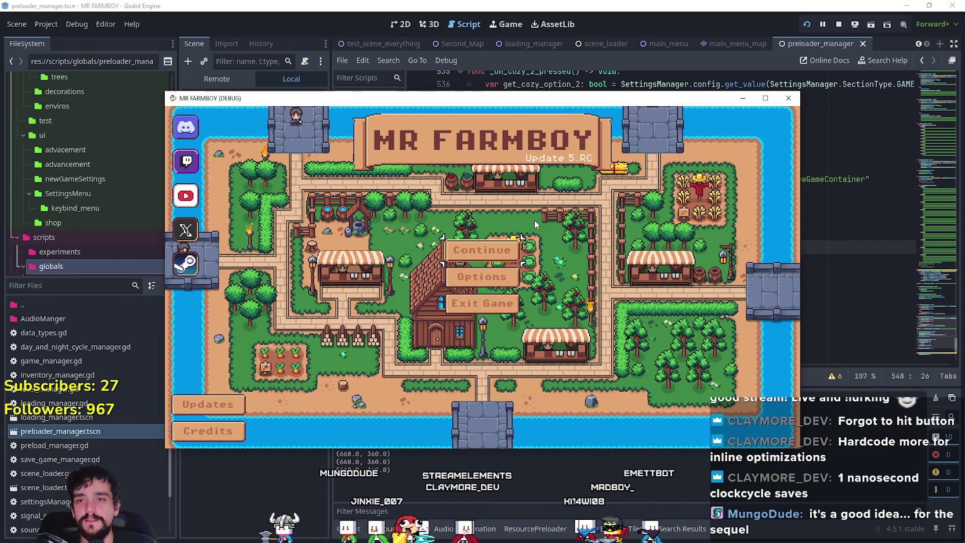
{"action": "left_click", "coordinate": [765, 98]}
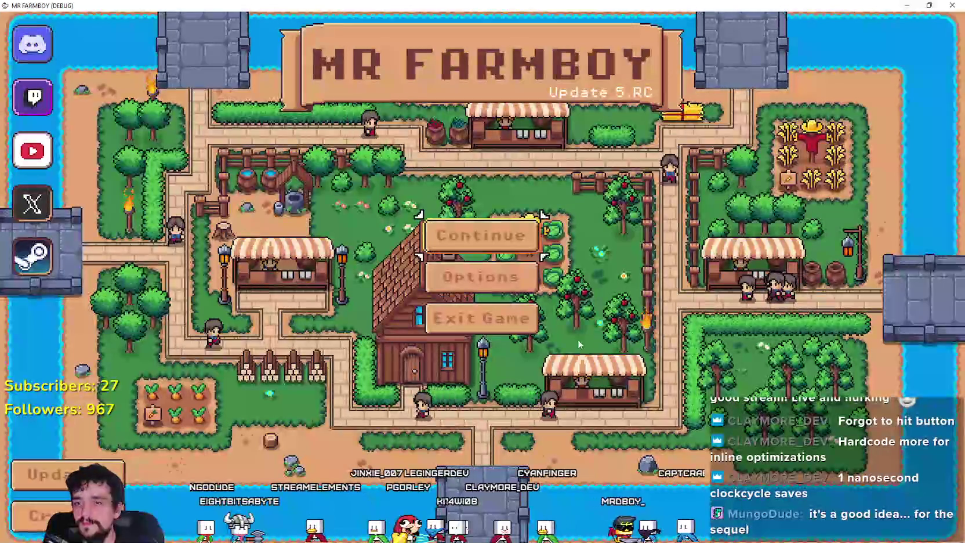
{"action": "left_click", "coordinate": [499, 233]}
{"action": "scroll", "coordinate": [533, 292], "scroll_direction": "down", "scroll_amount": 2}
{"action": "left_click", "coordinate": [532, 286]}
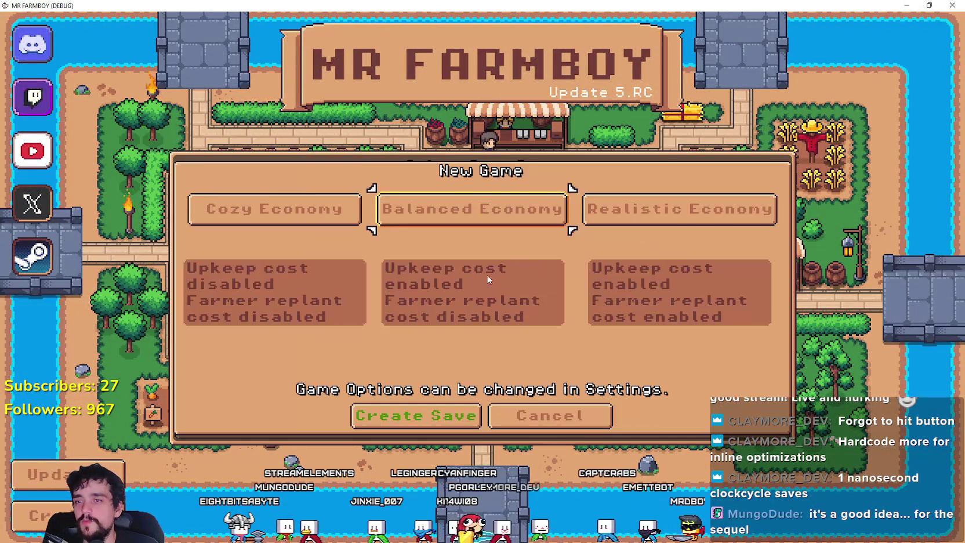
{"action": "left_click", "coordinate": [460, 230]}
{"action": "left_click", "coordinate": [440, 421]}
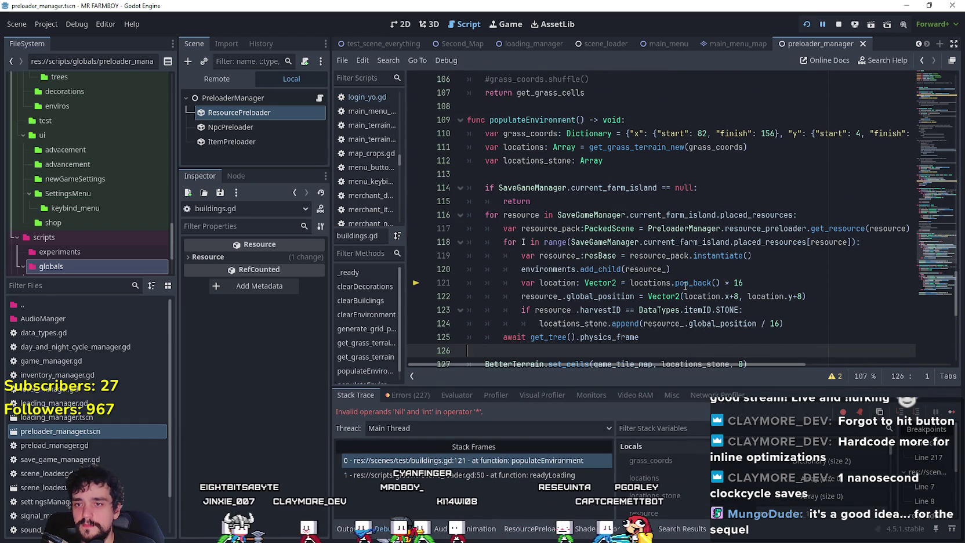
Highlight current_farm_island's uses in populateEnvironment and stop the running game with F8
{"action": "mouse_move", "coordinate": [674, 284]}
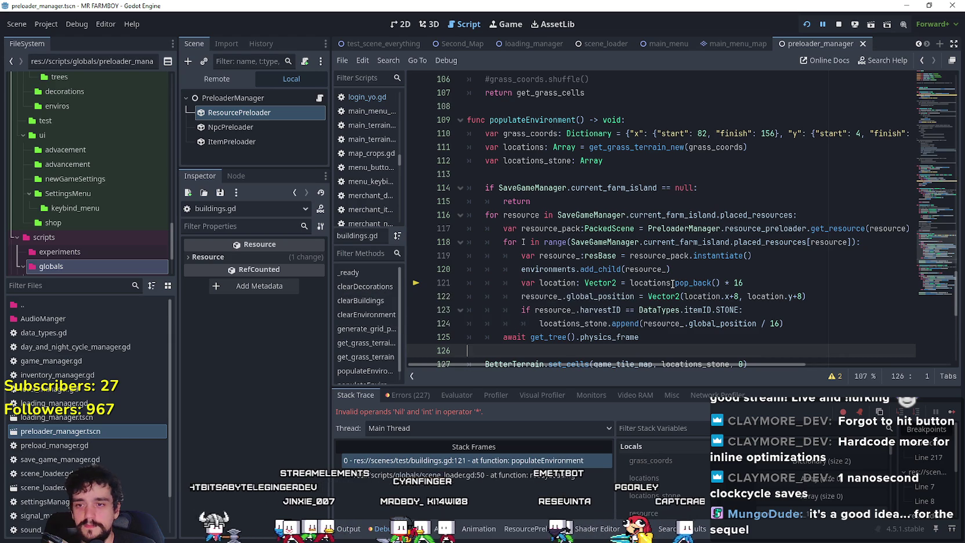
{"action": "left_click", "coordinate": [781, 293]}
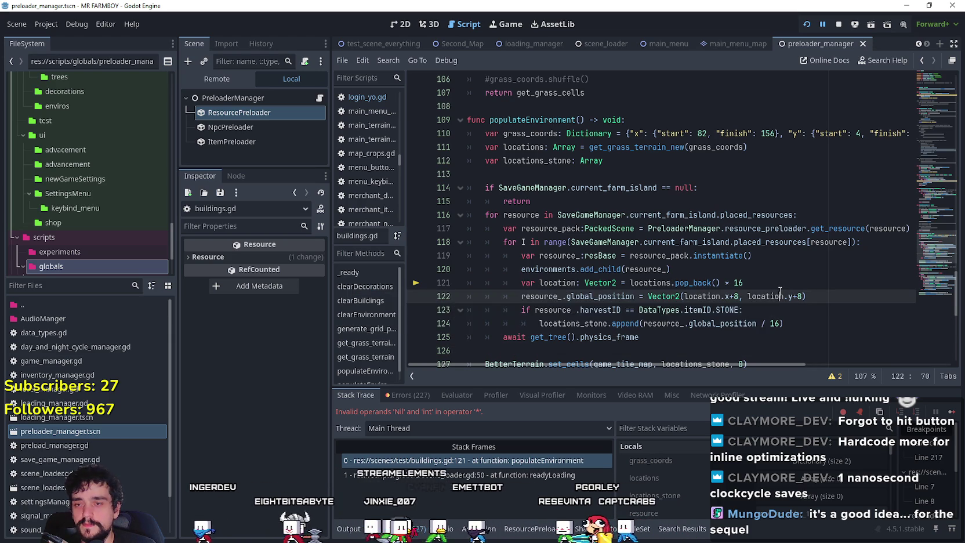
{"action": "left_click", "coordinate": [812, 297]}
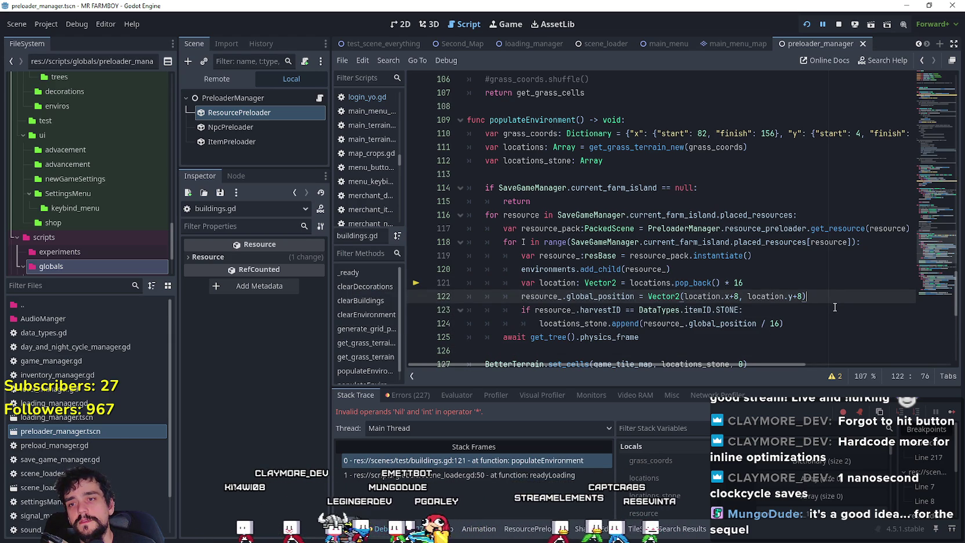
{"action": "double_click", "coordinate": [726, 240]}
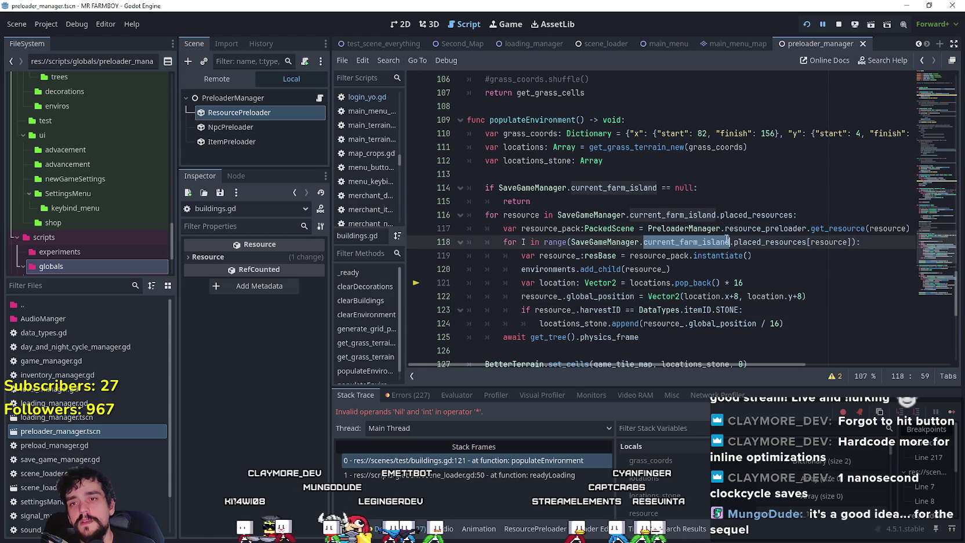
{"action": "mouse_move", "coordinate": [712, 259]}
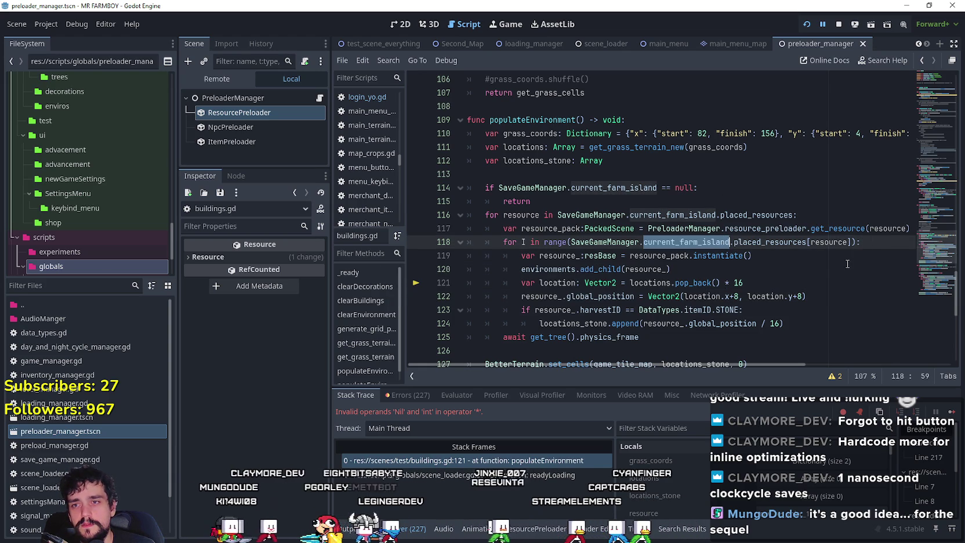
{"action": "key", "text": "F8"}
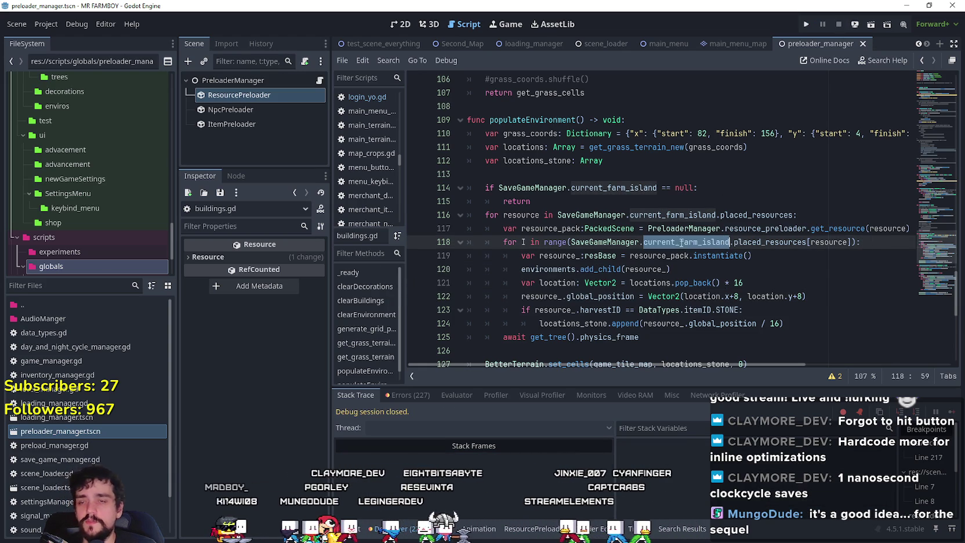
Search all project files for current_farm_island
{"action": "key", "text": "ctrl+shift+f"}
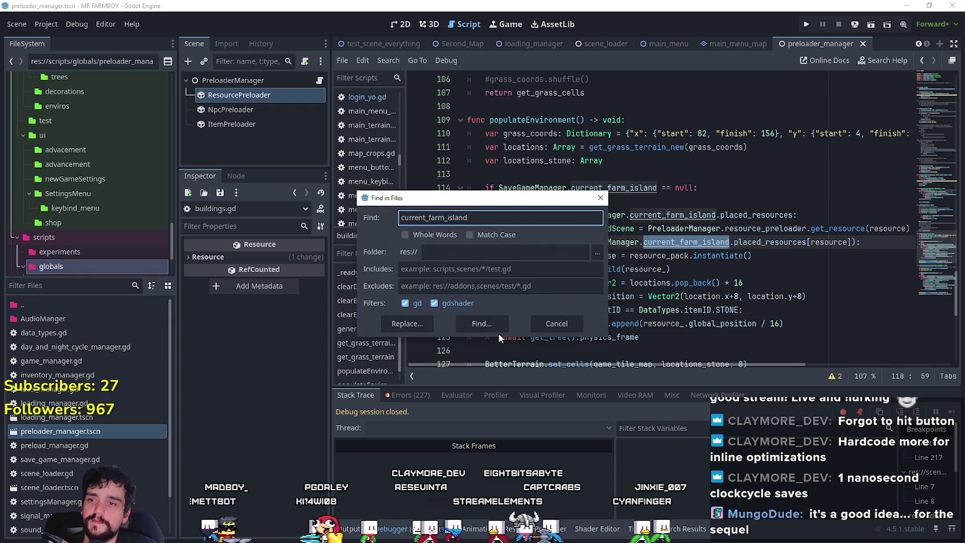
{"action": "key", "text": "Return"}
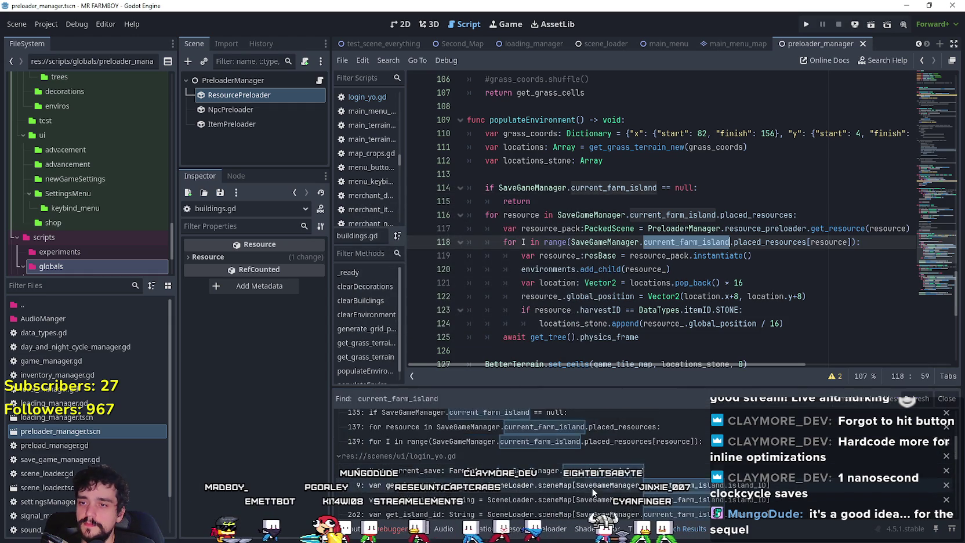
{"action": "scroll", "coordinate": [592, 488], "scroll_direction": "down", "scroll_amount": 2}
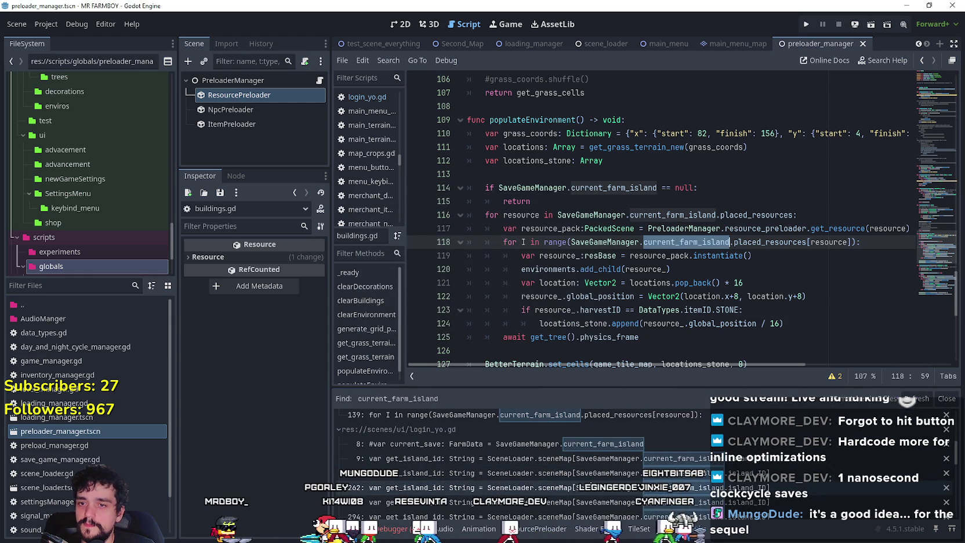
{"action": "scroll", "coordinate": [561, 460], "scroll_direction": "up", "scroll_amount": 4}
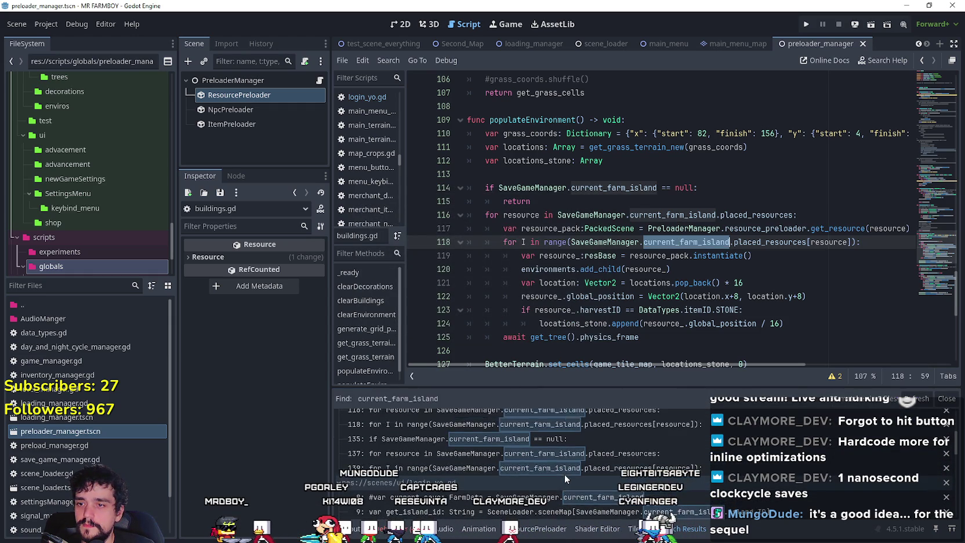
{"action": "scroll", "coordinate": [564, 473], "scroll_direction": "down", "scroll_amount": 5}
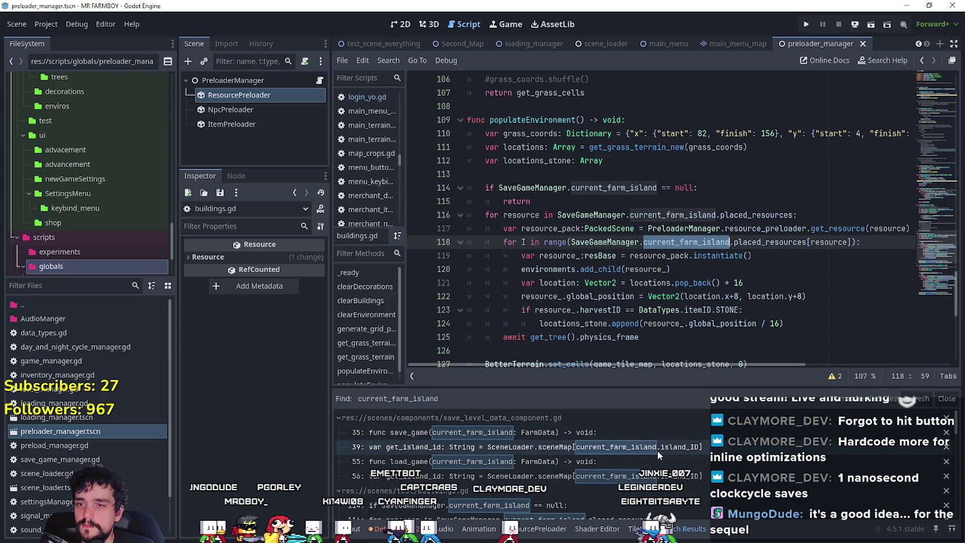
Review the matches in save_level_data_component.gd and login_yo.gd line 244
{"action": "left_click", "coordinate": [567, 462]}
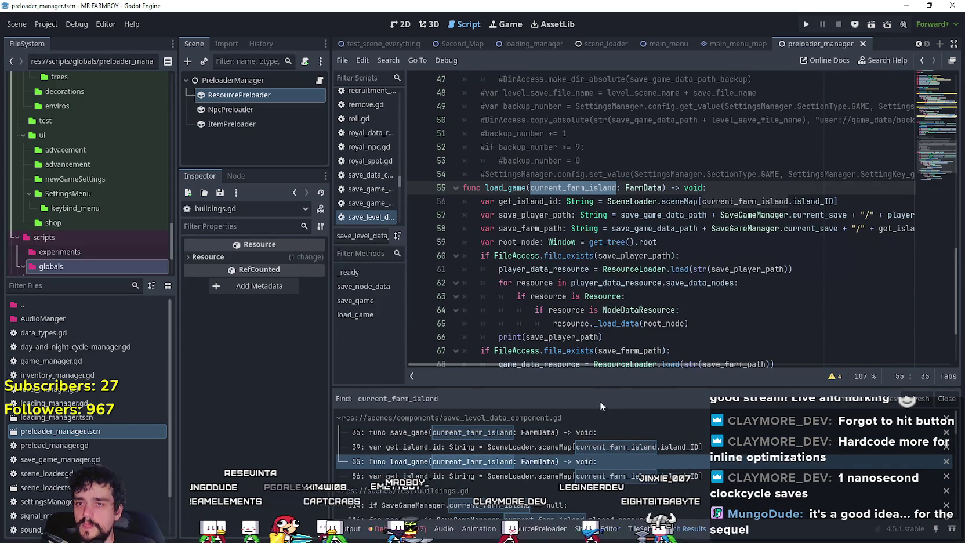
{"action": "scroll", "coordinate": [589, 507], "scroll_direction": "down", "scroll_amount": 5}
{"action": "scroll", "coordinate": [589, 507], "scroll_direction": "down", "scroll_amount": 3}
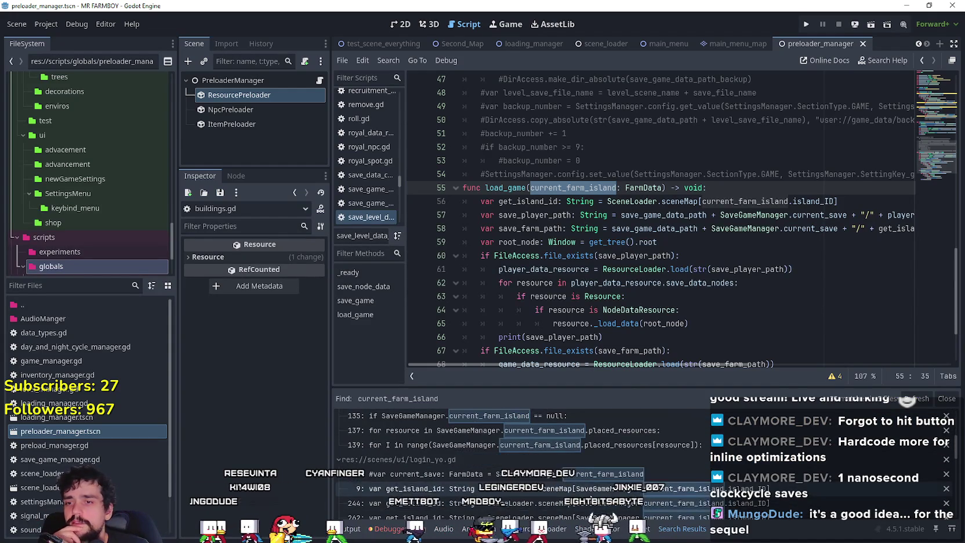
{"action": "left_click", "coordinate": [594, 462]}
{"action": "scroll", "coordinate": [606, 466], "scroll_direction": "down", "scroll_amount": 2}
{"action": "scroll", "coordinate": [665, 198], "scroll_direction": "up", "scroll_amount": 3}
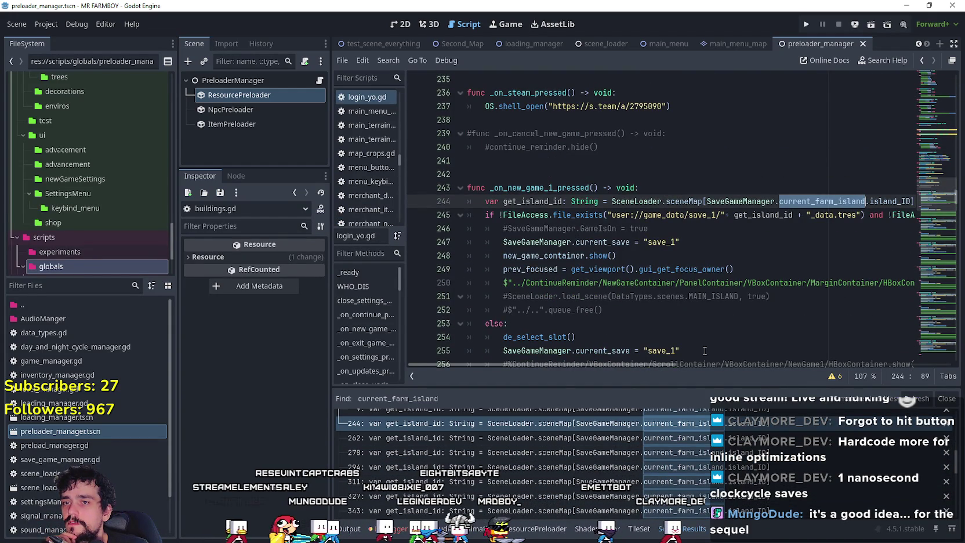
{"action": "left_click_drag", "start_coordinate": [665, 363], "coordinate": [740, 356]}
{"action": "scroll", "coordinate": [741, 356], "scroll_direction": "left", "scroll_amount": 5}
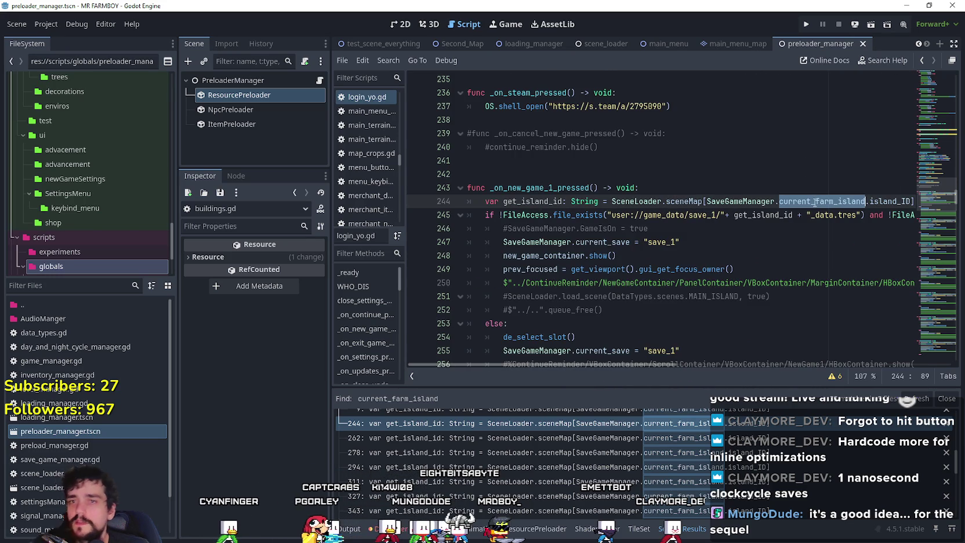
{"action": "scroll", "coordinate": [667, 461], "scroll_direction": "down", "scroll_amount": 5}
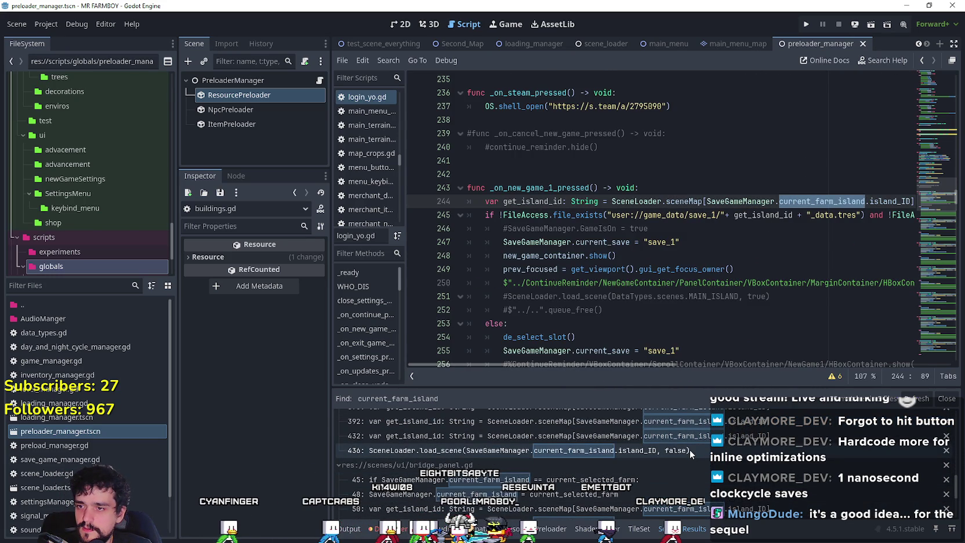
Check the line 436 load_scene match, then open the declaration in save_game_manager.gd
{"action": "left_click", "coordinate": [690, 450]}
{"action": "scroll", "coordinate": [574, 469], "scroll_direction": "down", "scroll_amount": 3}
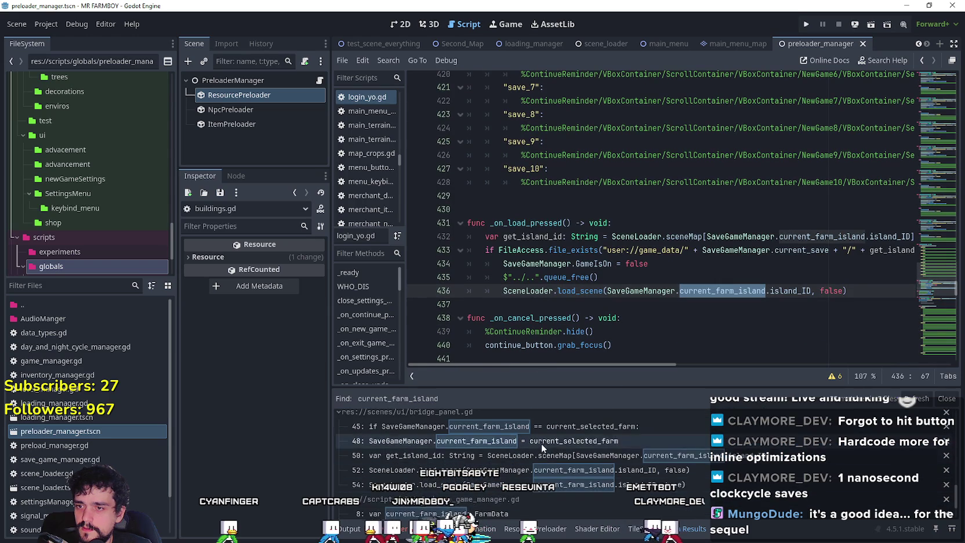
{"action": "scroll", "coordinate": [592, 463], "scroll_direction": "up", "scroll_amount": 2}
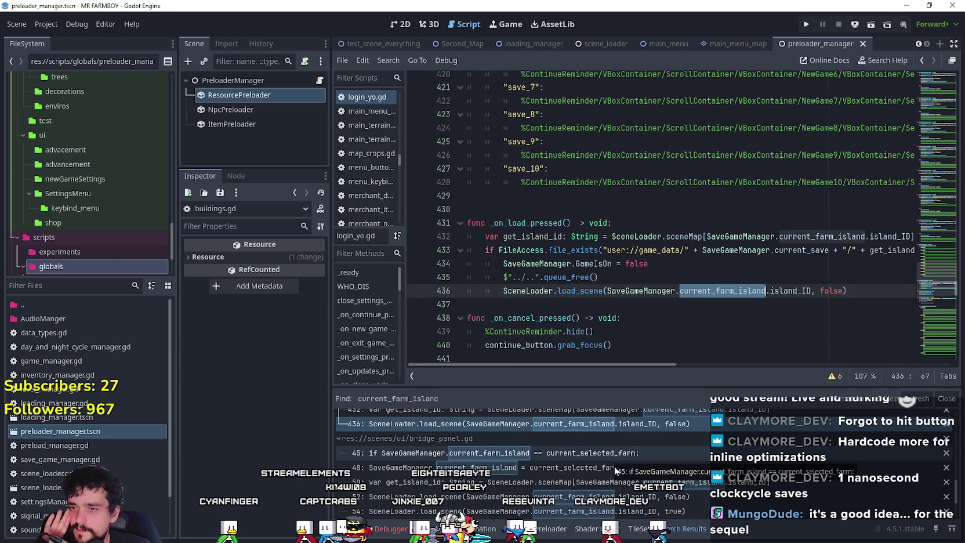
{"action": "scroll", "coordinate": [610, 461], "scroll_direction": "down", "scroll_amount": 3}
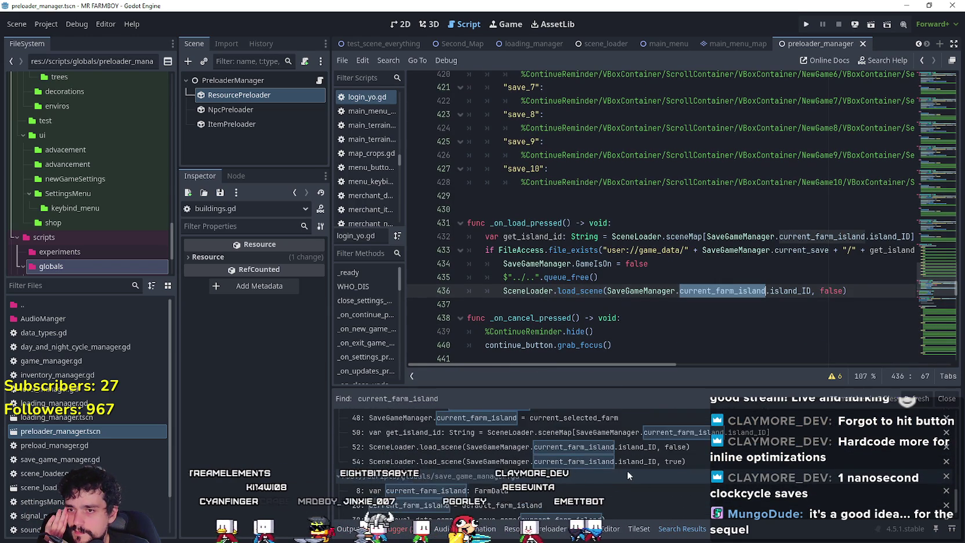
{"action": "left_click", "coordinate": [647, 469]}
{"action": "scroll", "coordinate": [638, 174], "scroll_direction": "up", "scroll_amount": 1}
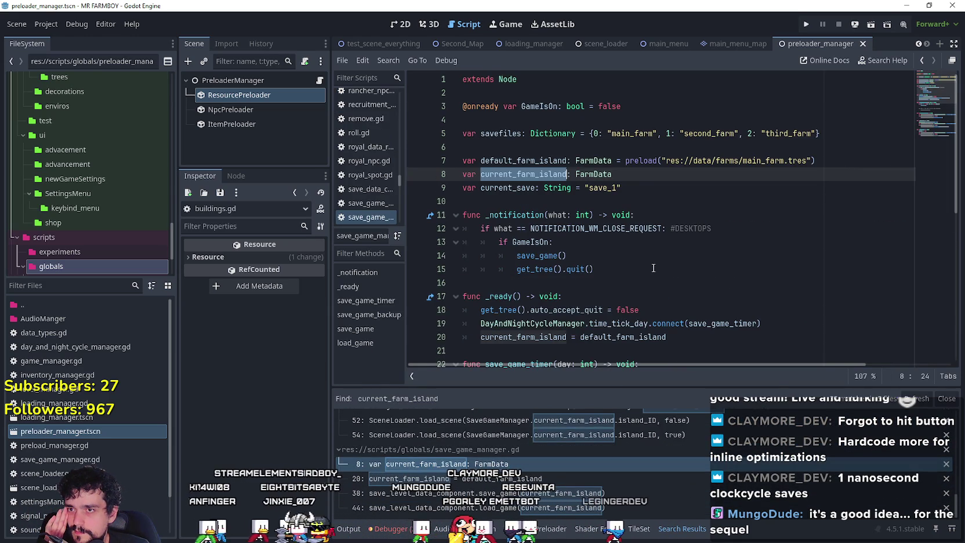
Change the line 7 preload path from main_farm.tres to second_farm.tres
{"action": "double_click", "coordinate": [594, 174]}
{"action": "left_click_drag", "start_coordinate": [625, 161], "coordinate": [822, 157]}
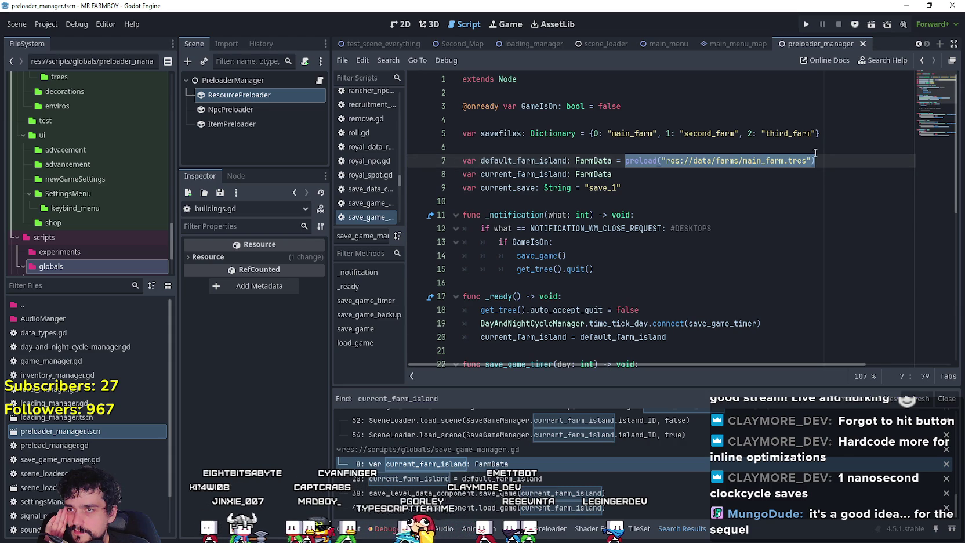
{"action": "left_click", "coordinate": [518, 133]}
{"action": "double_click", "coordinate": [580, 161]}
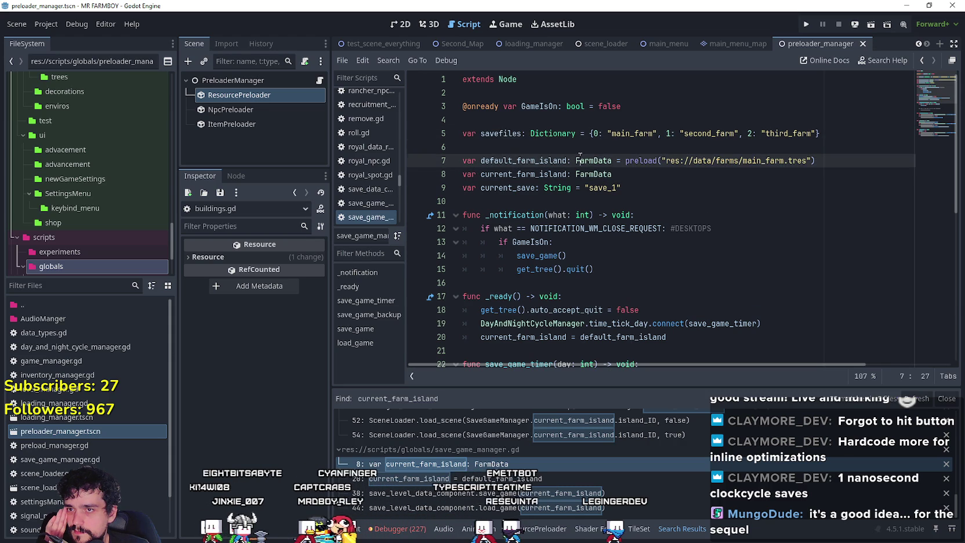
{"action": "double_click", "coordinate": [752, 160]}
{"action": "type", "text": "s"}
{"action": "key", "text": "Return"}
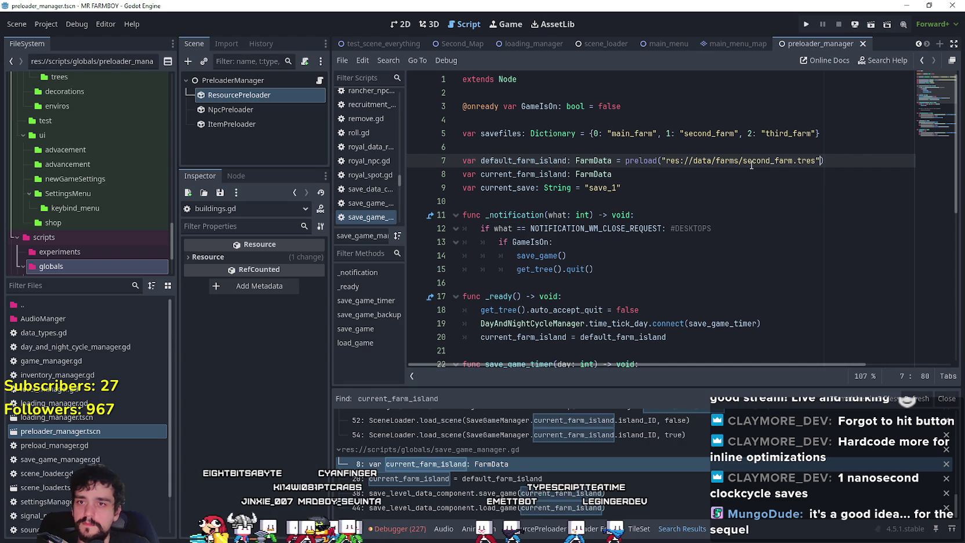
Save save_game_manager.gd and run the project to test the change
{"action": "key", "text": "ctrl+s"}
{"action": "left_click", "coordinate": [630, 177]}
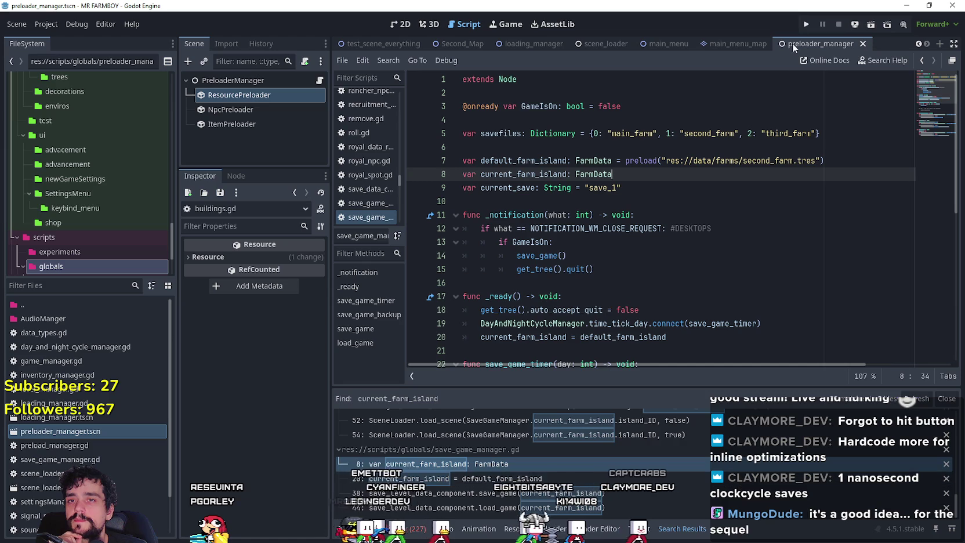
{"action": "left_click", "coordinate": [807, 24]}
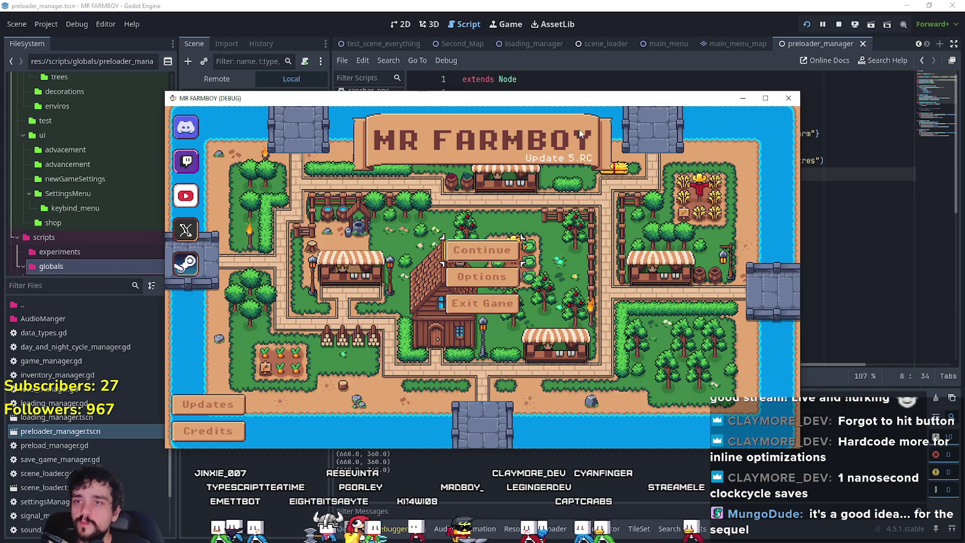
Create a new Balanced Economy save from the main menu, triggering the buildings.gd line 121 error
{"action": "left_click", "coordinate": [464, 250]}
{"action": "left_click", "coordinate": [435, 268]}
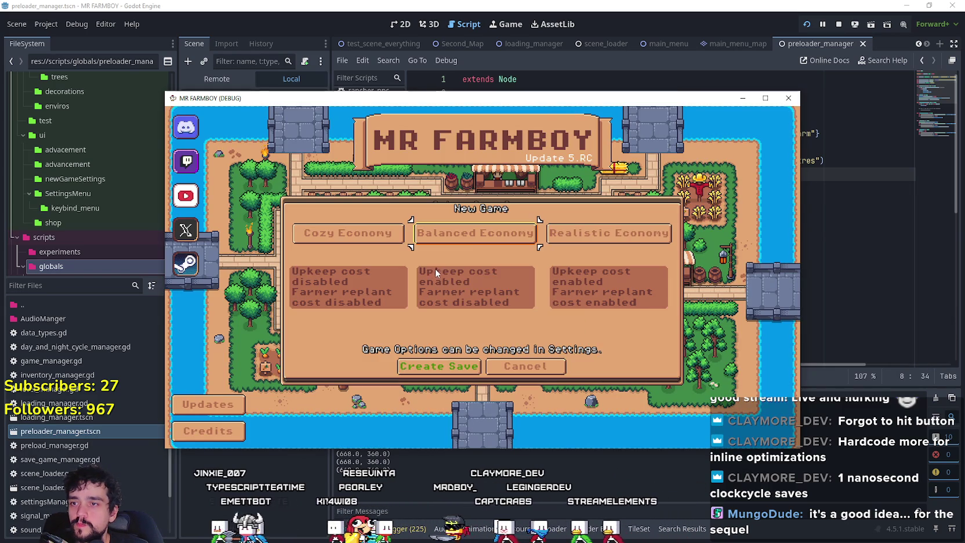
{"action": "left_click", "coordinate": [470, 237]}
{"action": "left_click", "coordinate": [450, 368]}
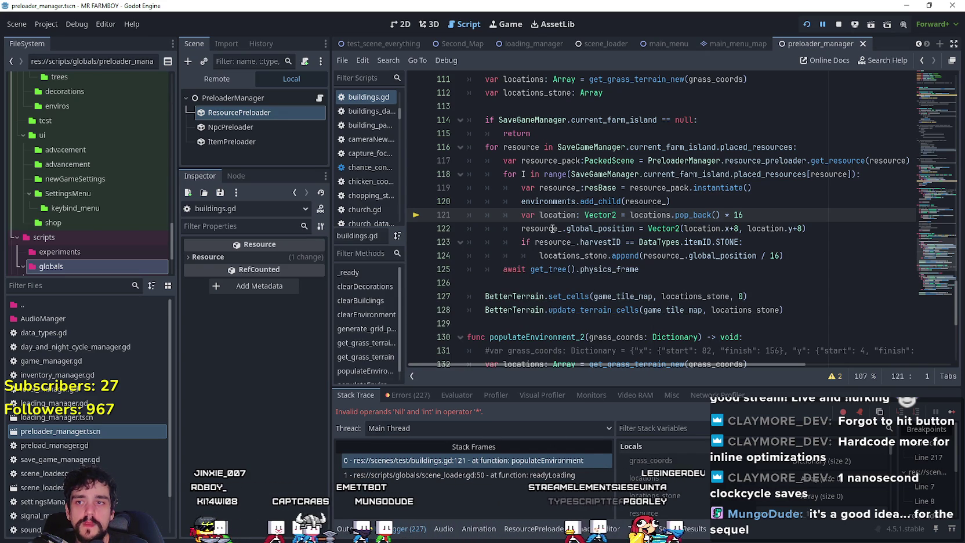
Inspect the resource_ object from the debugger's Stack Variables
{"action": "mouse_move", "coordinate": [549, 224]}
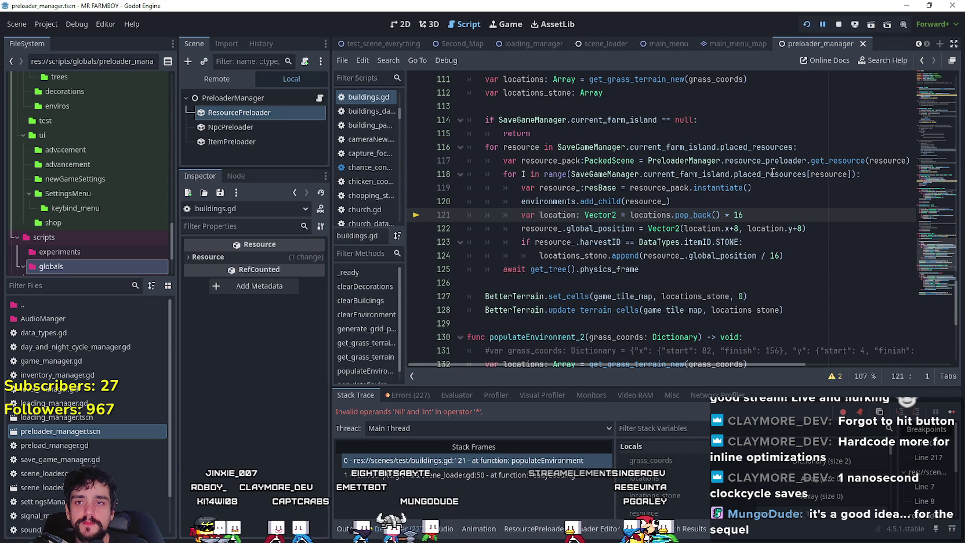
{"action": "scroll", "coordinate": [714, 492], "scroll_direction": "down", "scroll_amount": 1}
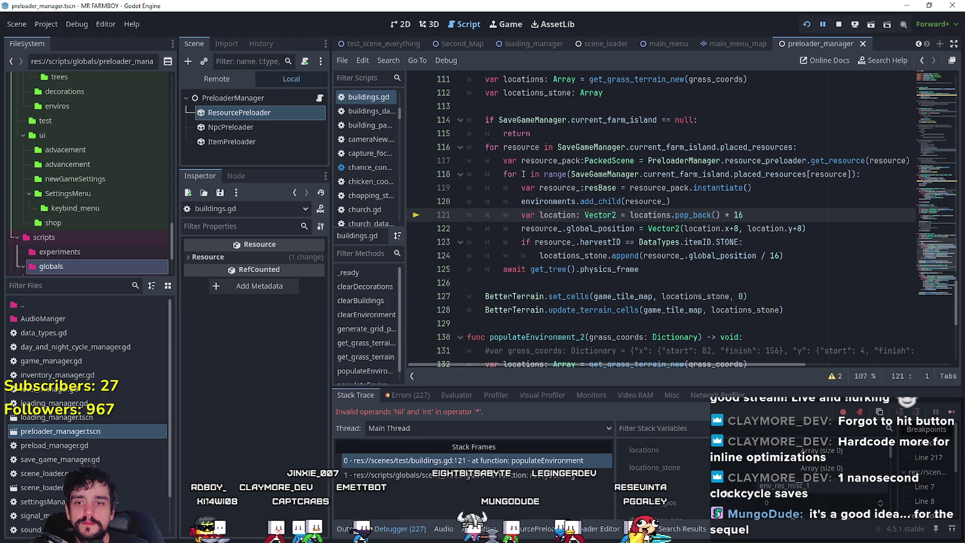
{"action": "scroll", "coordinate": [661, 475], "scroll_direction": "up", "scroll_amount": 1}
{"action": "scroll", "coordinate": [725, 491], "scroll_direction": "down", "scroll_amount": 3}
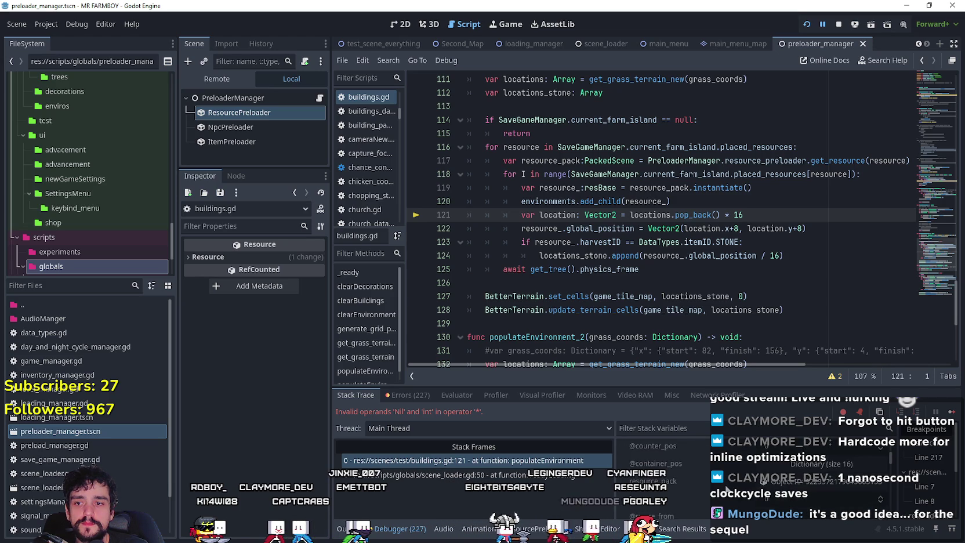
{"action": "scroll", "coordinate": [727, 474], "scroll_direction": "down", "scroll_amount": 1}
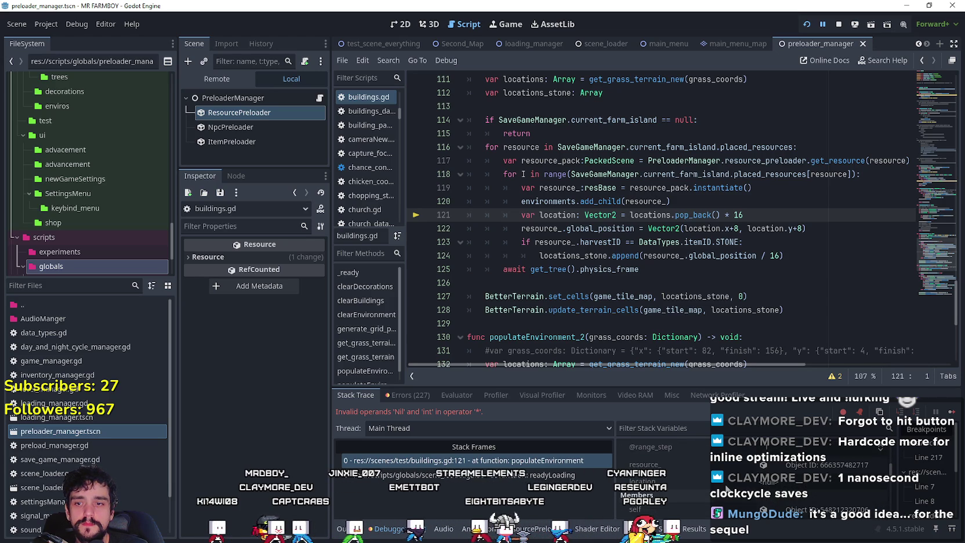
{"action": "left_click", "coordinate": [796, 467]}
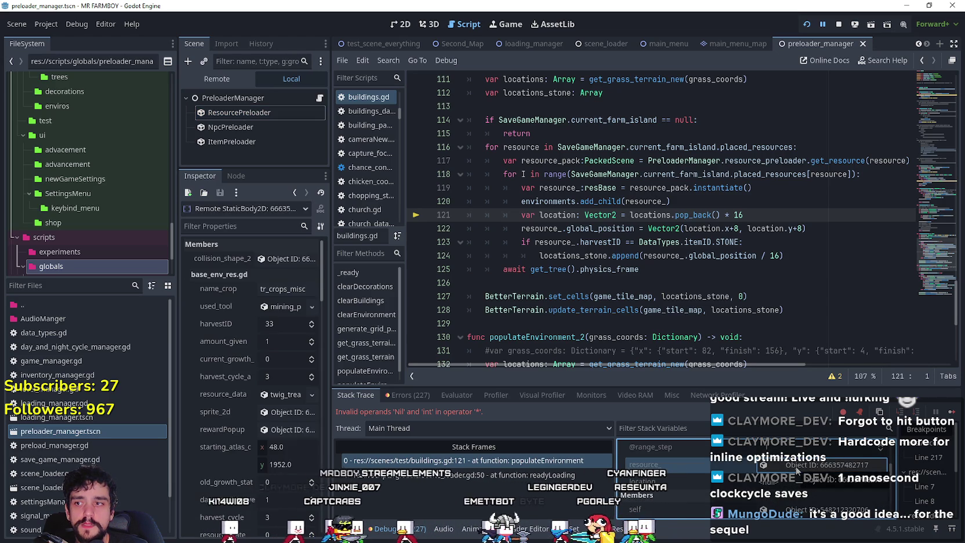
Inspect the live SaveGameManager, showing both farm islands set to second_farm.tres
{"action": "scroll", "coordinate": [796, 469], "scroll_direction": "down", "scroll_amount": 3}
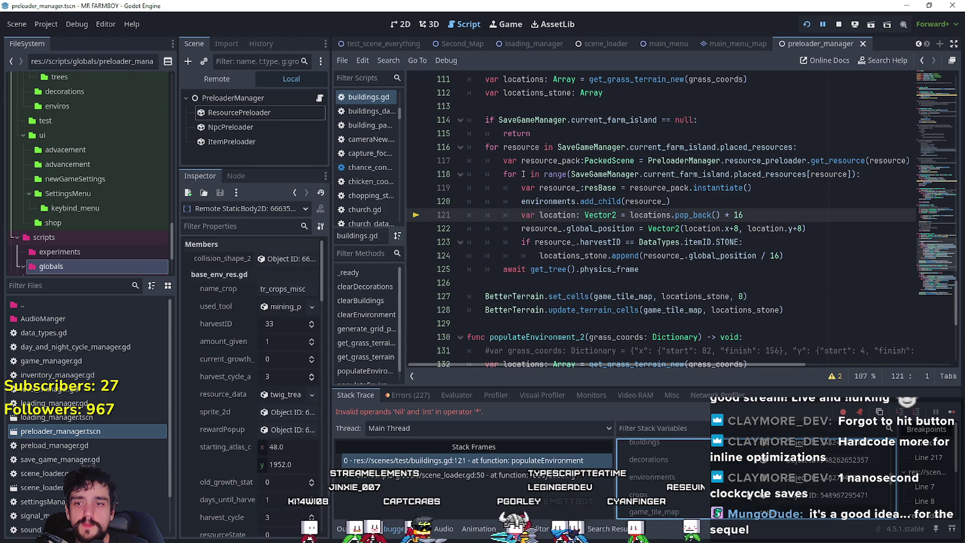
{"action": "scroll", "coordinate": [796, 470], "scroll_direction": "down", "scroll_amount": 3}
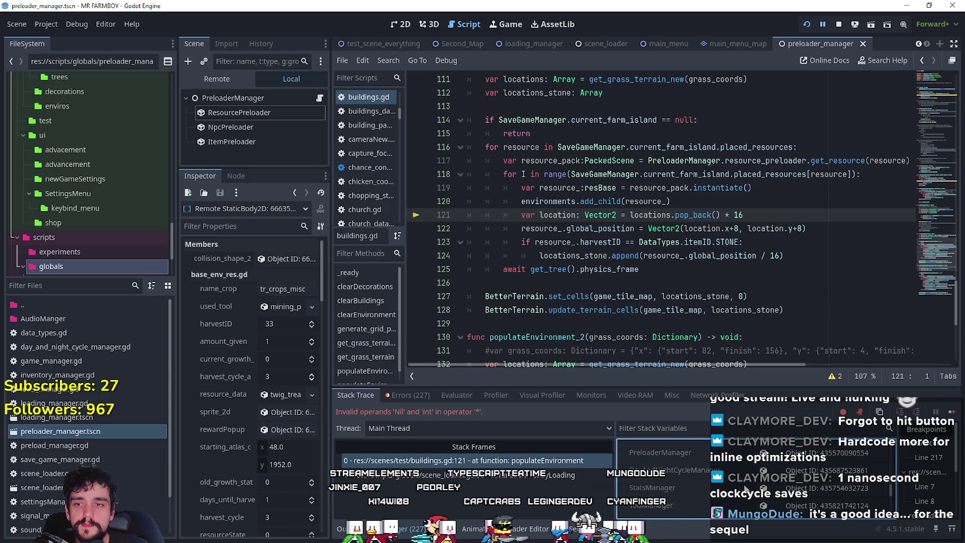
{"action": "scroll", "coordinate": [866, 481], "scroll_direction": "up", "scroll_amount": 1}
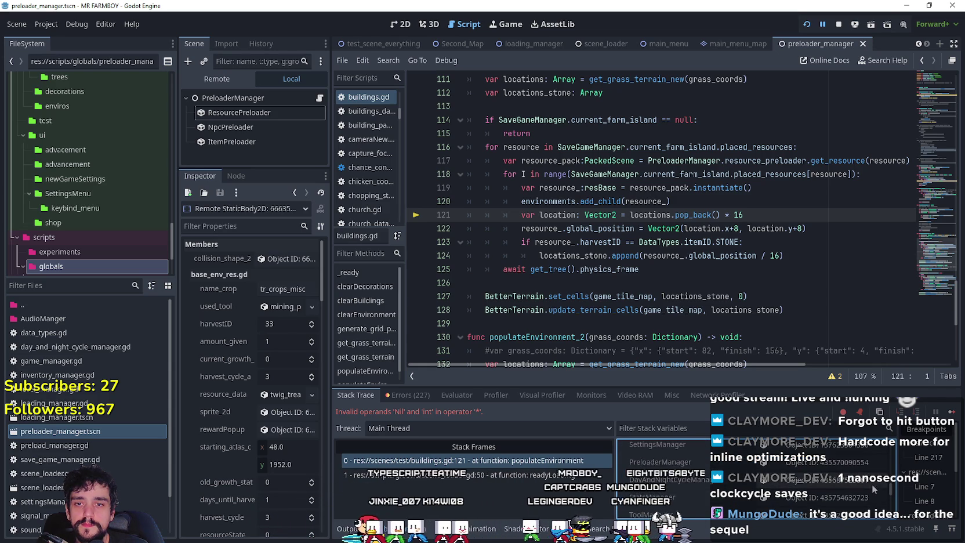
{"action": "scroll", "coordinate": [891, 451], "scroll_direction": "up", "scroll_amount": 5}
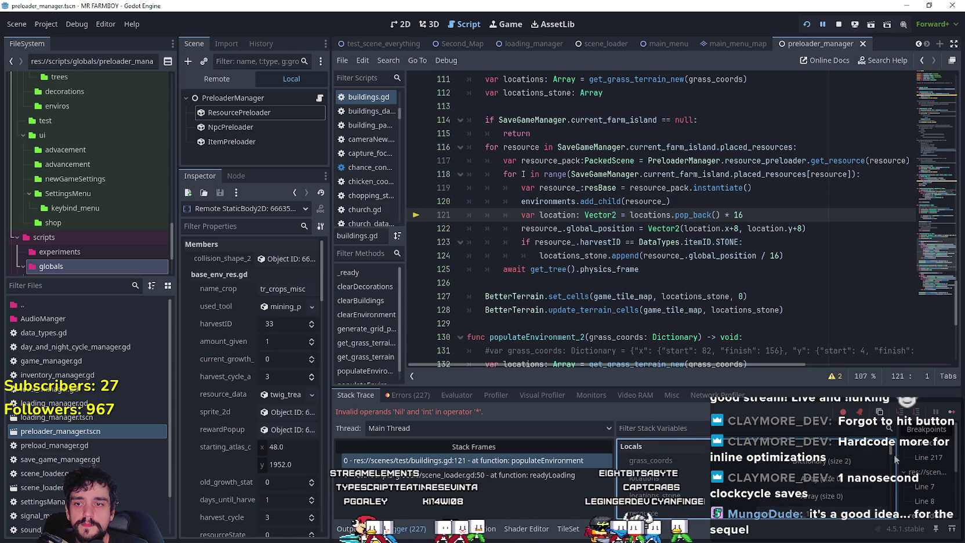
{"action": "left_click_drag", "start_coordinate": [893, 449], "coordinate": [895, 504]}
{"action": "left_click", "coordinate": [800, 504]}
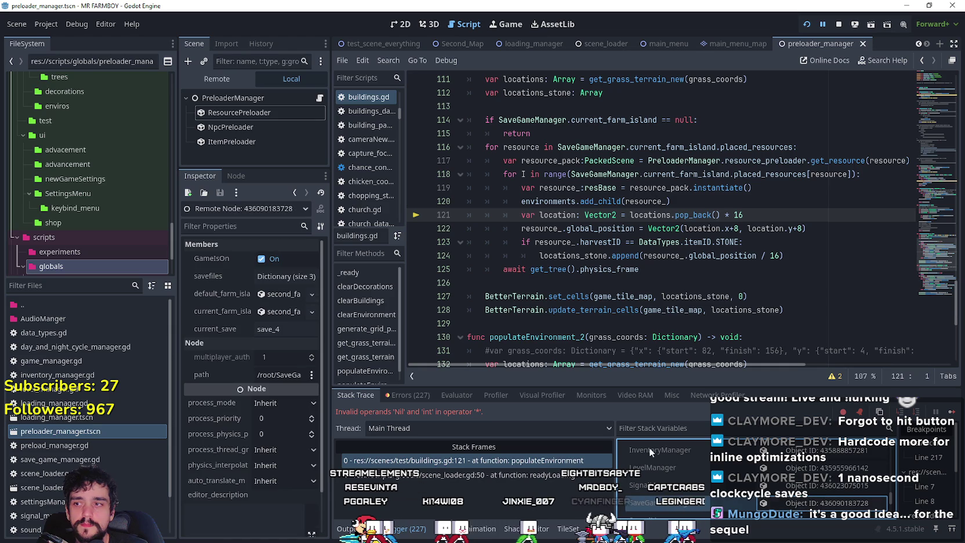
Widen the Inspector and expand the default_farm_island resource
{"action": "left_click_drag", "start_coordinate": [328, 335], "coordinate": [406, 340]}
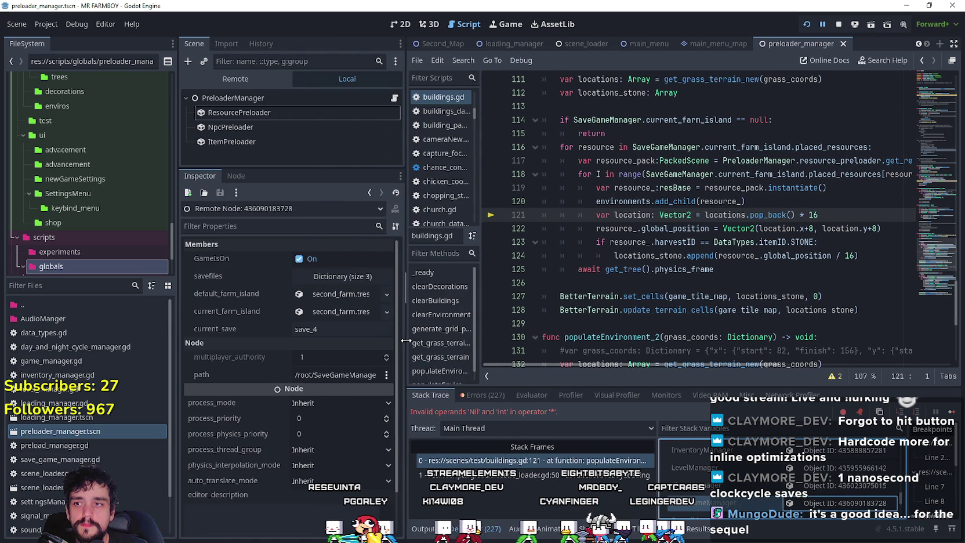
{"action": "left_click", "coordinate": [356, 277]}
{"action": "left_click", "coordinate": [356, 277]}
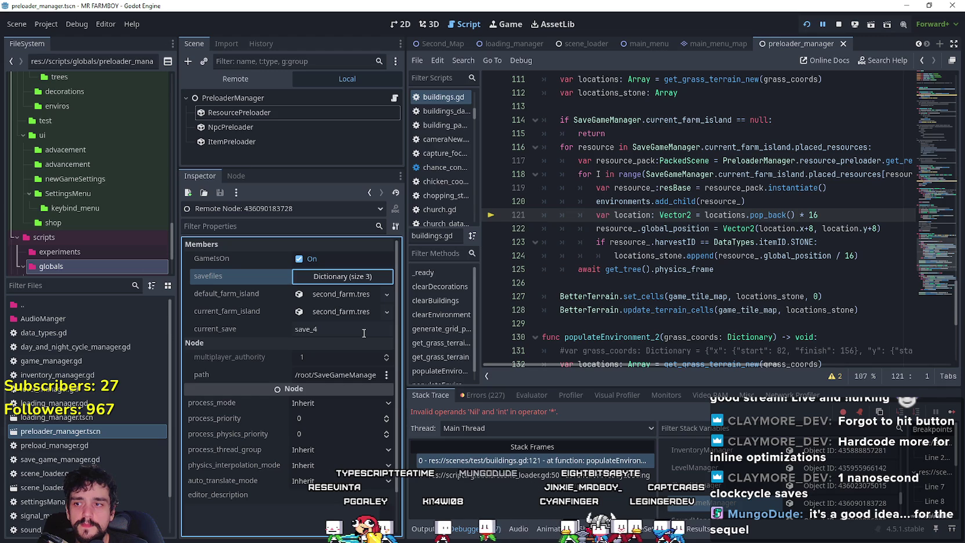
{"action": "left_click", "coordinate": [338, 295]}
{"action": "left_click", "coordinate": [339, 296]}
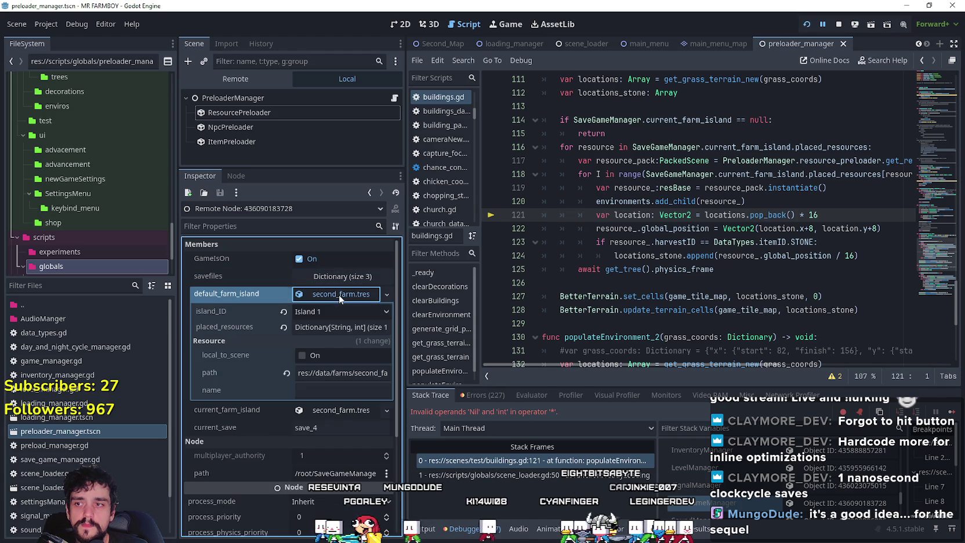
Check placed_resources and confirm island_ID remains Island 1, unchanged
{"action": "left_click", "coordinate": [330, 328]}
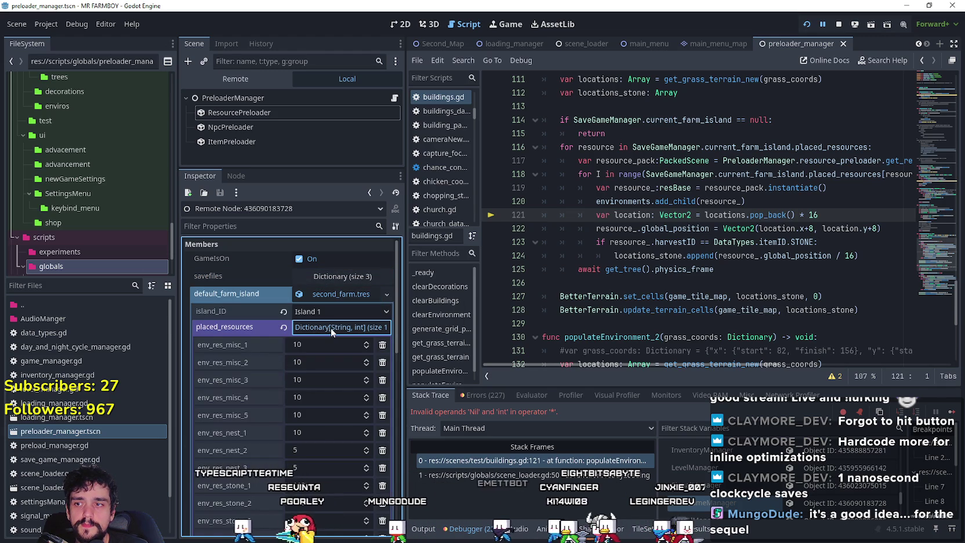
{"action": "scroll", "coordinate": [256, 422], "scroll_direction": "down", "scroll_amount": 5}
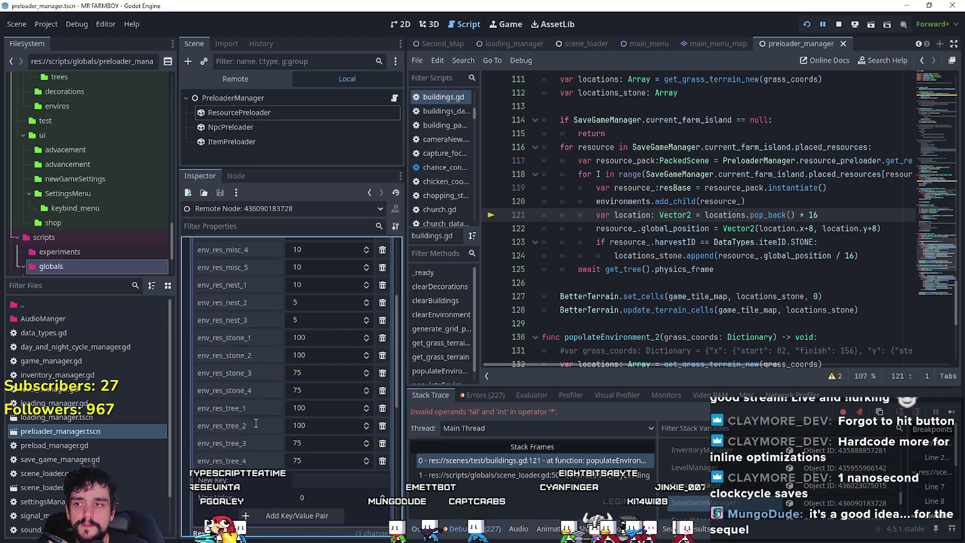
{"action": "scroll", "coordinate": [256, 406], "scroll_direction": "up", "scroll_amount": 5}
{"action": "left_click", "coordinate": [325, 327]}
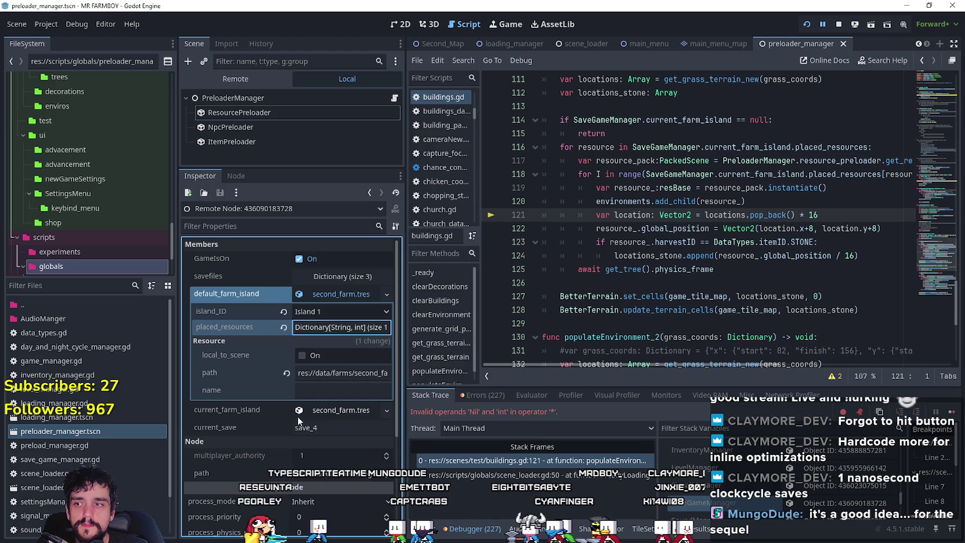
{"action": "left_click", "coordinate": [318, 309]}
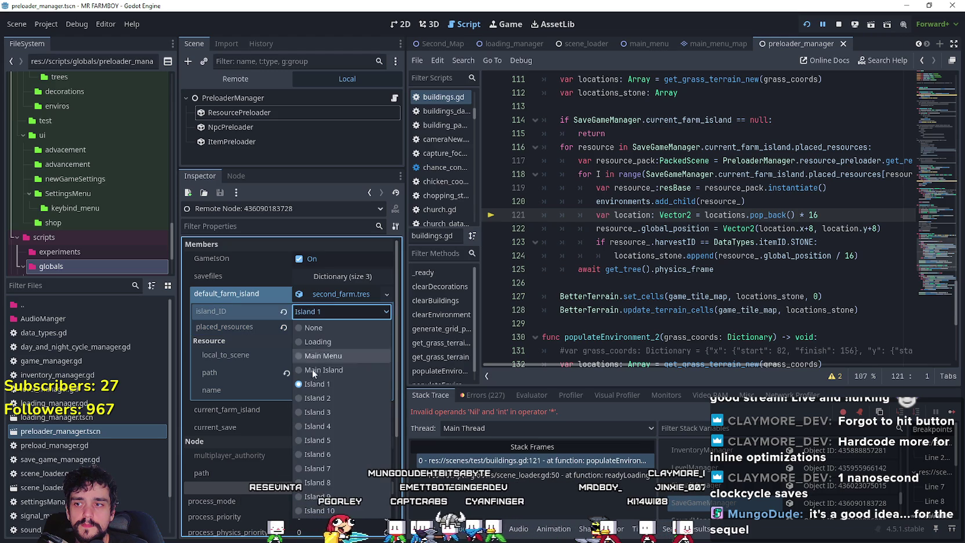
{"action": "left_click", "coordinate": [312, 384]}
{"action": "left_click", "coordinate": [314, 313]}
{"action": "left_click", "coordinate": [315, 312]}
{"action": "left_click", "coordinate": [322, 296]}
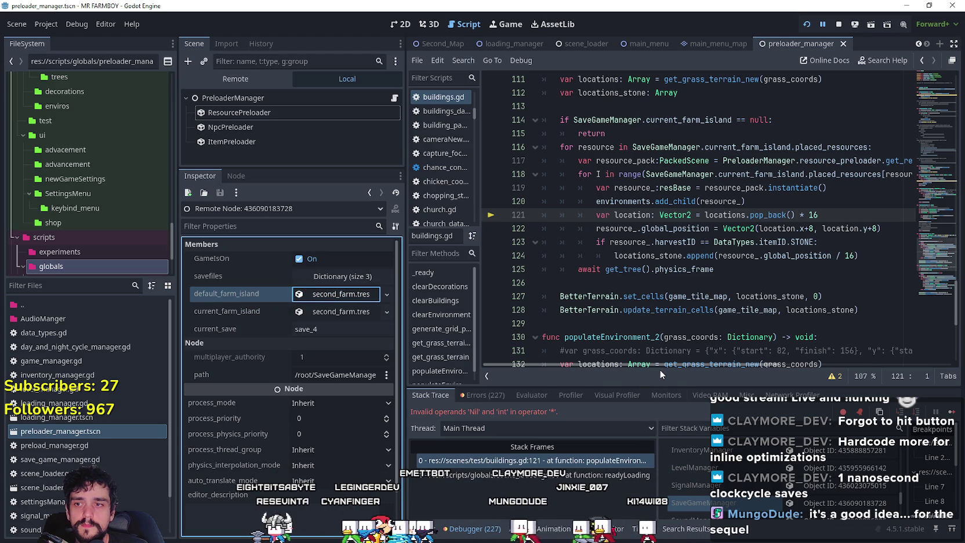
{"action": "left_click", "coordinate": [350, 296]}
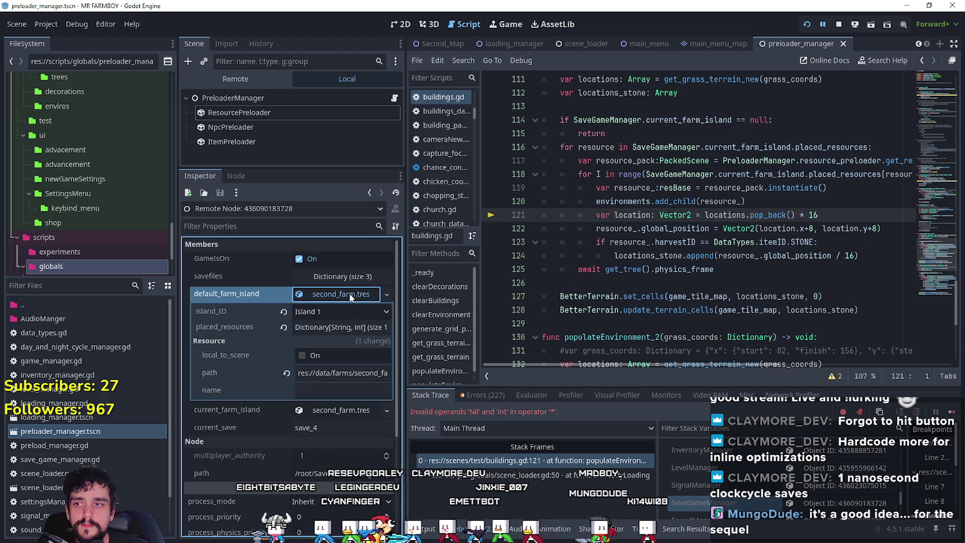
{"action": "left_click", "coordinate": [350, 296]}
Expand the grass_coords local dictionary and return to the code above the terrain calls
{"action": "mouse_move", "coordinate": [684, 366]}
{"action": "left_mouse_down"}
{"action": "mouse_move", "coordinate": [751, 367]}
{"action": "mouse_move", "coordinate": [599, 359]}
{"action": "mouse_move", "coordinate": [717, 367]}
{"action": "left_mouse_up"}
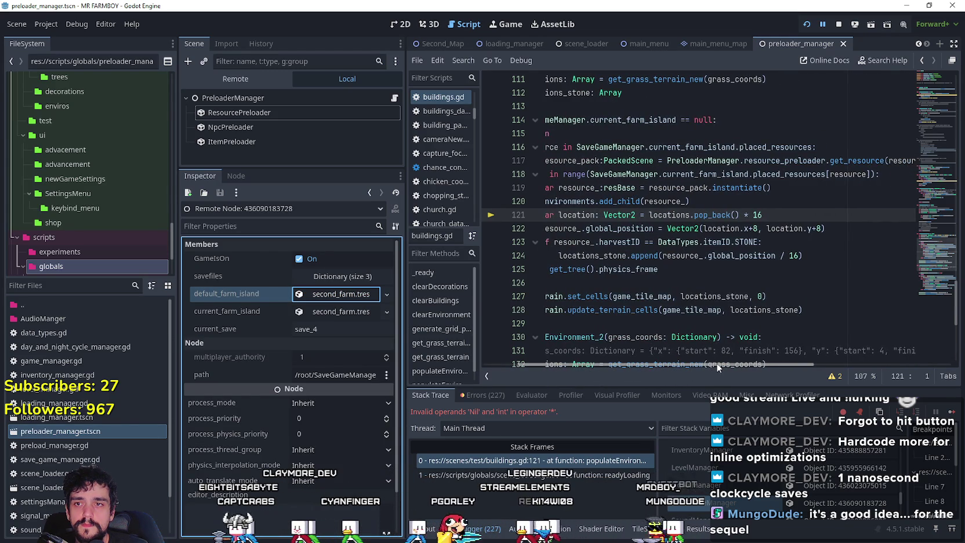
{"action": "left_click_drag", "start_coordinate": [717, 366], "coordinate": [688, 364]}
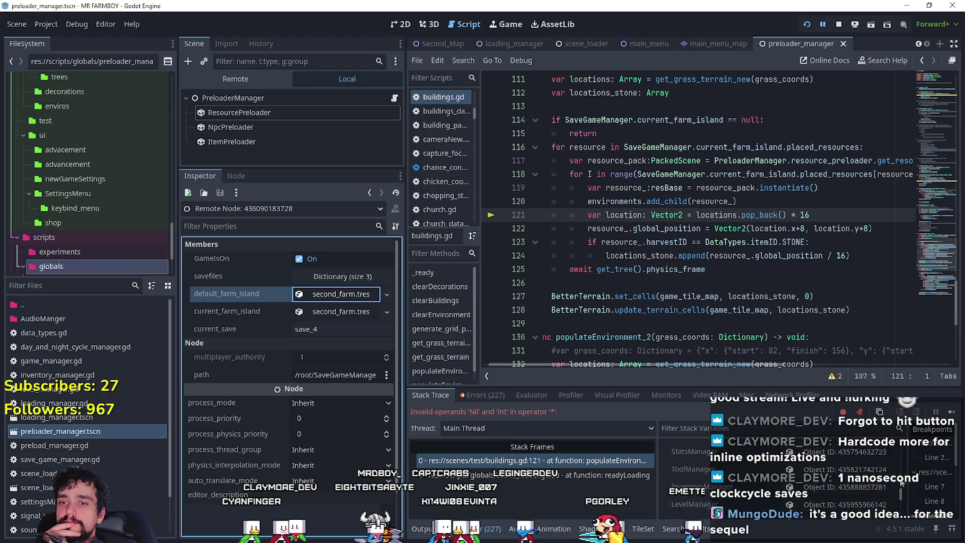
{"action": "left_click_drag", "start_coordinate": [900, 462], "coordinate": [900, 456]}
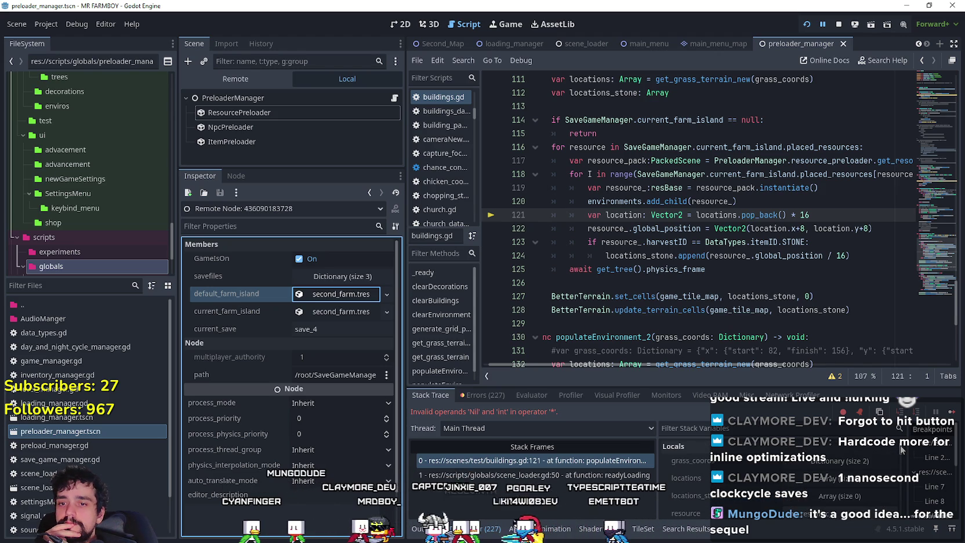
{"action": "scroll", "coordinate": [688, 496], "scroll_direction": "up", "scroll_amount": 2}
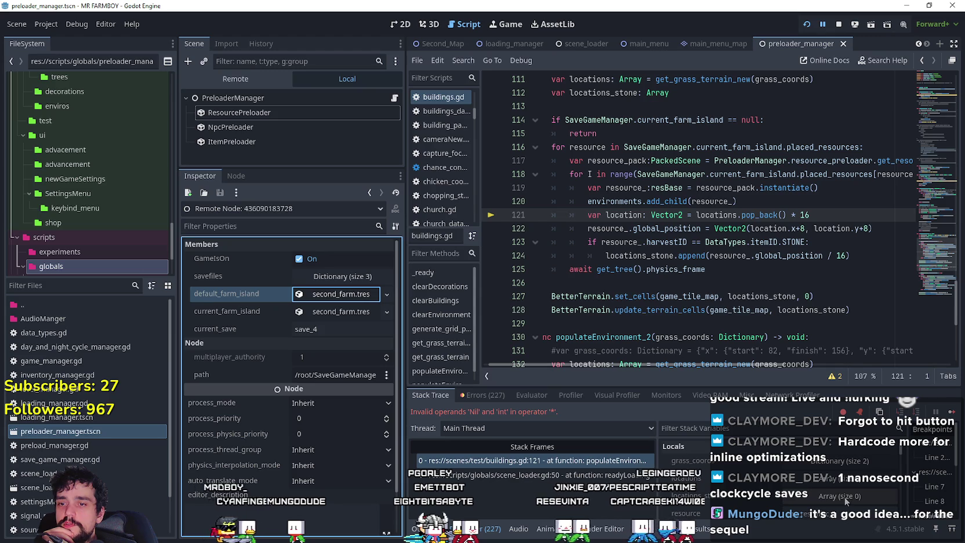
{"action": "left_click", "coordinate": [851, 463]}
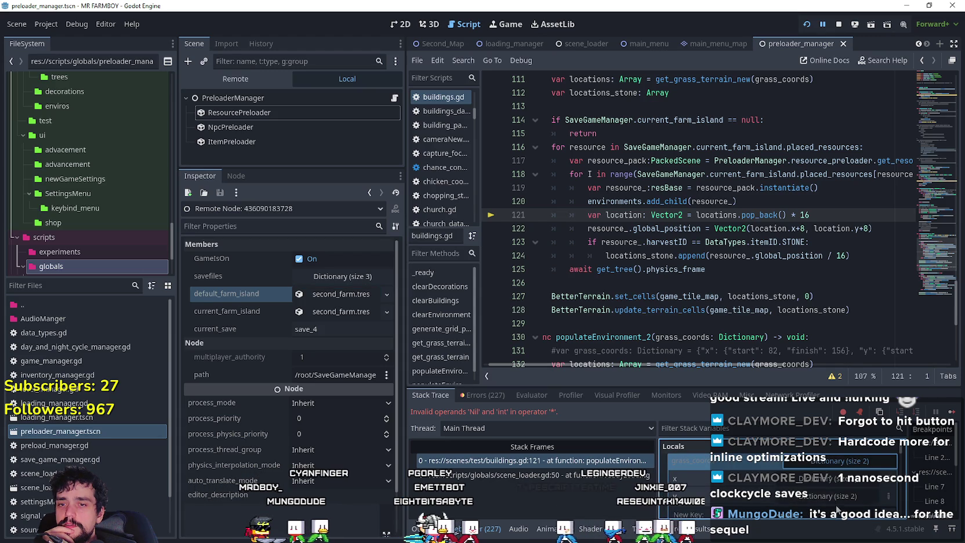
{"action": "scroll", "coordinate": [838, 480], "scroll_direction": "down", "scroll_amount": 3}
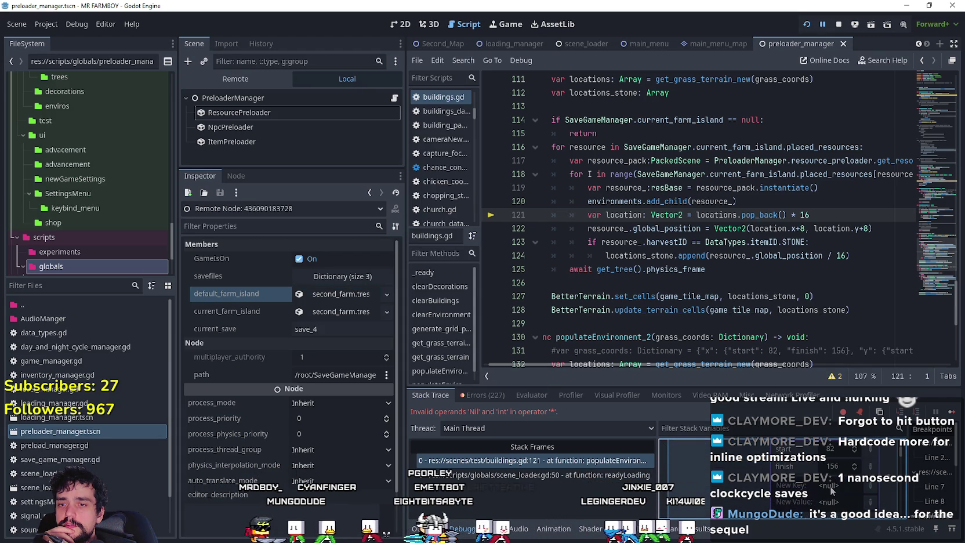
{"action": "scroll", "coordinate": [834, 489], "scroll_direction": "down", "scroll_amount": 2}
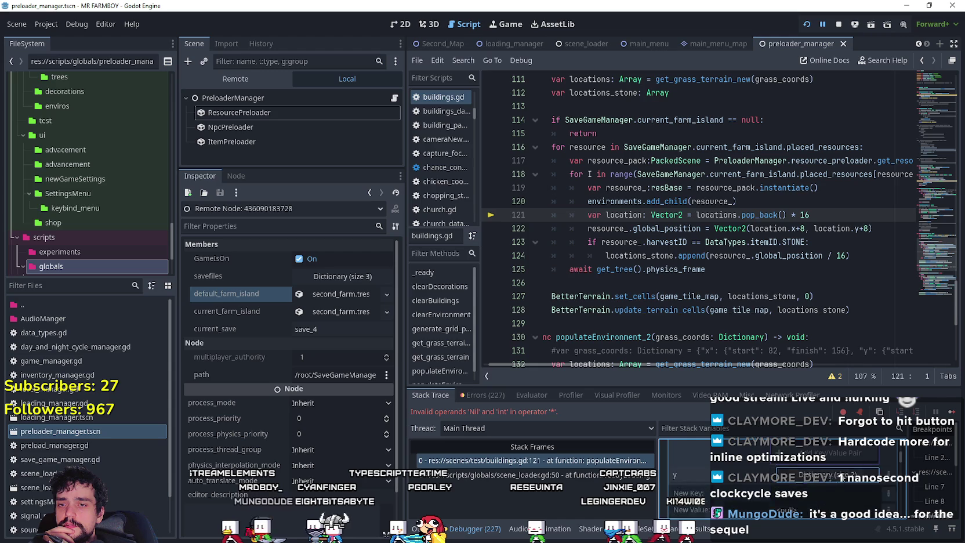
{"action": "scroll", "coordinate": [834, 486], "scroll_direction": "up", "scroll_amount": 5}
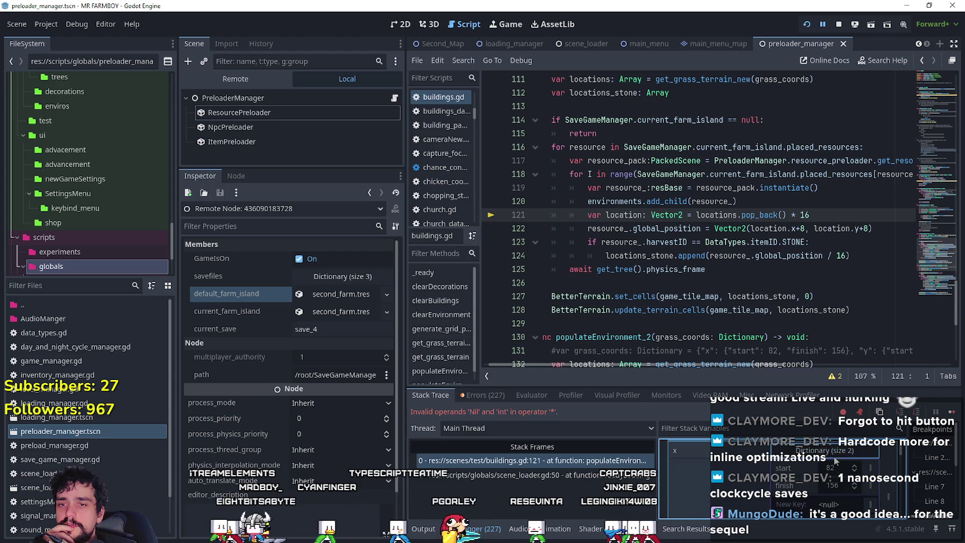
{"action": "left_click", "coordinate": [731, 283]}
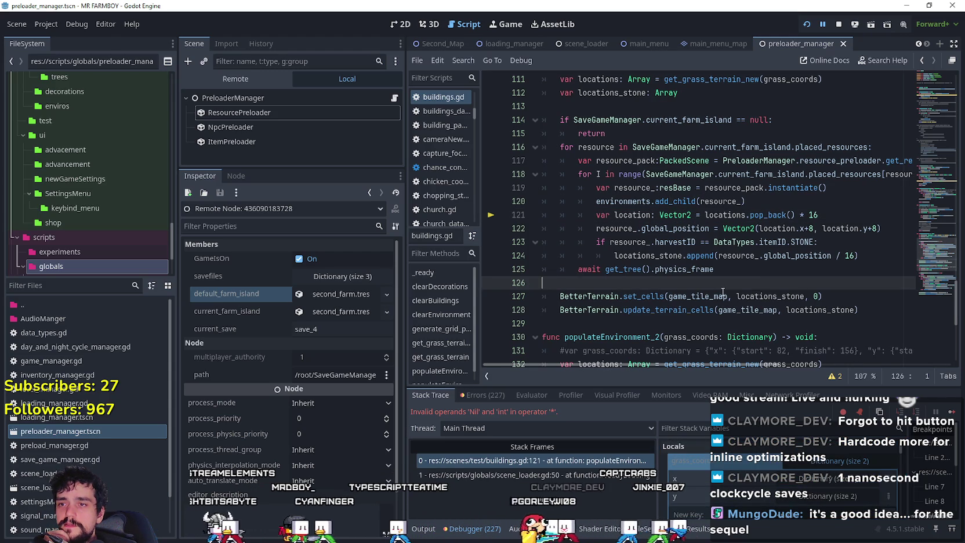
Confirm game_tile_map on line 127 is <null>, then stop the debug session
{"action": "mouse_move", "coordinate": [725, 296]}
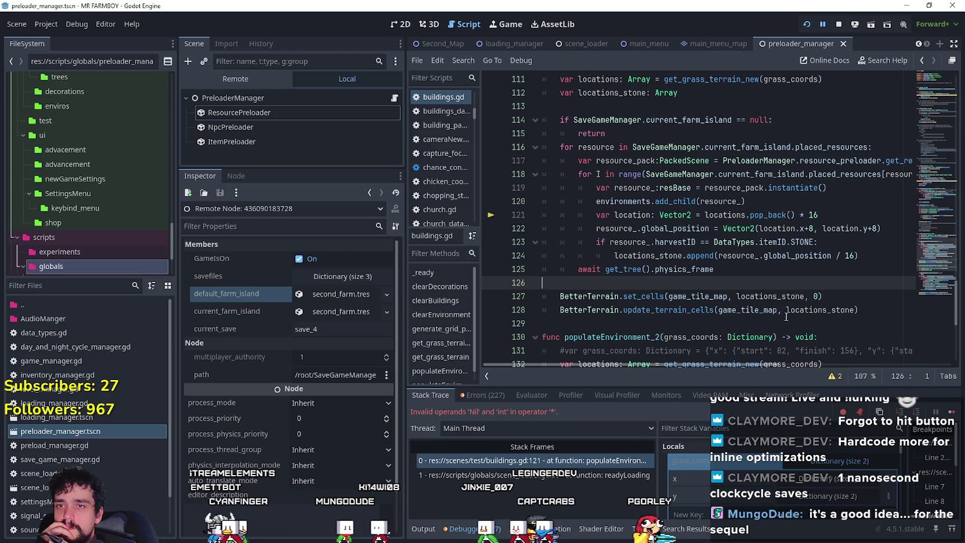
{"action": "scroll", "coordinate": [792, 318], "scroll_direction": "up", "scroll_amount": 1}
{"action": "mouse_move", "coordinate": [747, 363]}
{"action": "left_mouse_down"}
{"action": "mouse_move", "coordinate": [766, 362]}
{"action": "mouse_move", "coordinate": [704, 360]}
{"action": "mouse_move", "coordinate": [801, 366]}
{"action": "mouse_move", "coordinate": [696, 354]}
{"action": "left_mouse_up"}
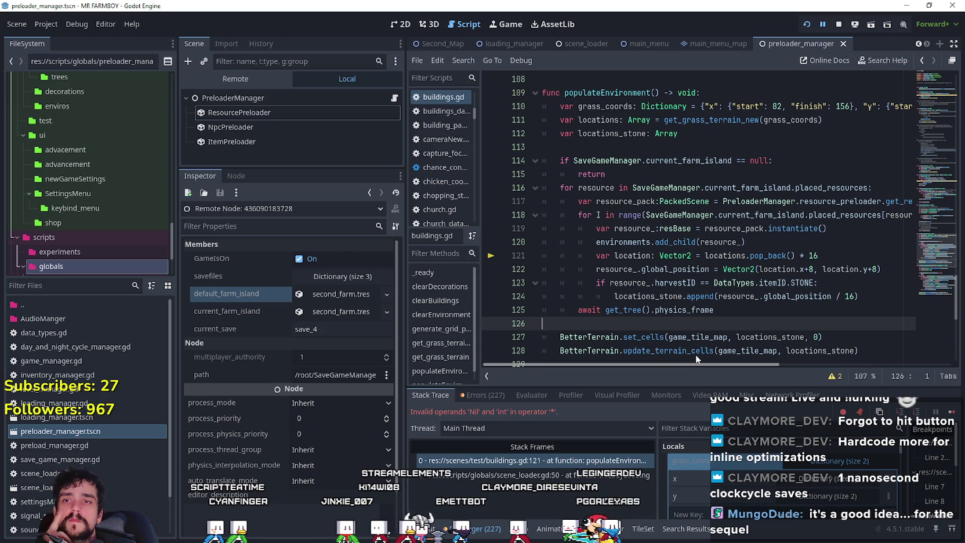
{"action": "mouse_move", "coordinate": [696, 354]}
{"action": "left_mouse_down"}
{"action": "mouse_move", "coordinate": [809, 364]}
{"action": "mouse_move", "coordinate": [540, 363]}
{"action": "left_mouse_up"}
{"action": "scroll", "coordinate": [696, 333], "scroll_direction": "down", "scroll_amount": 3}
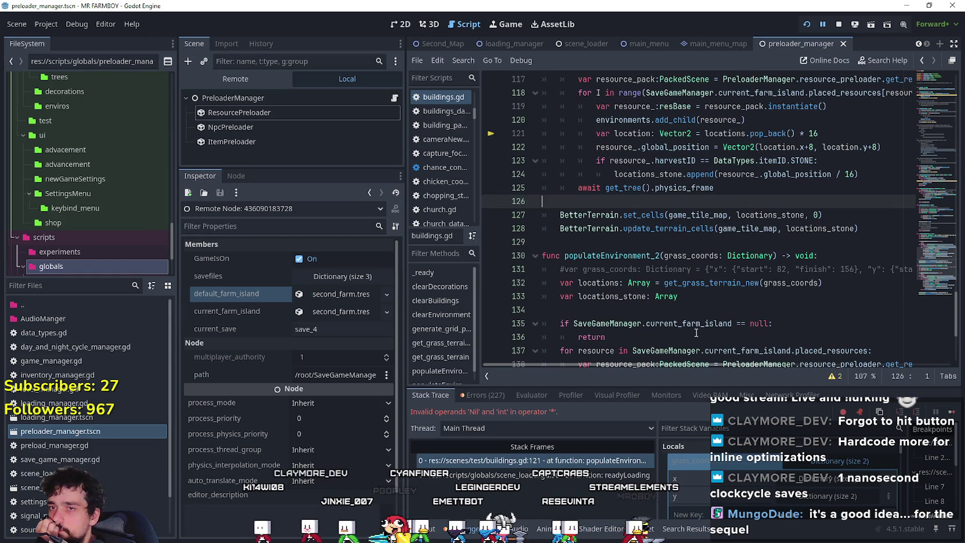
{"action": "left_click", "coordinate": [697, 214]}
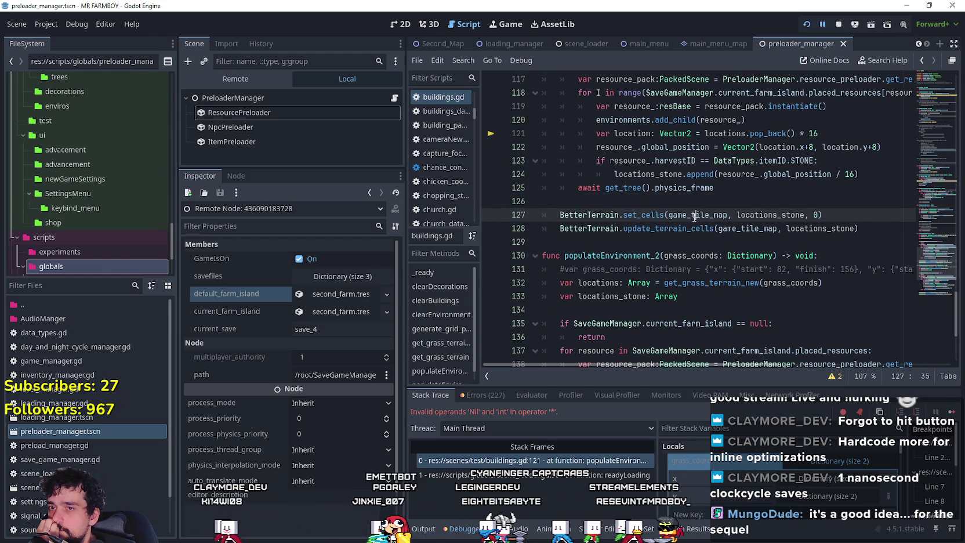
{"action": "double_click", "coordinate": [694, 215]}
{"action": "left_click", "coordinate": [675, 241]}
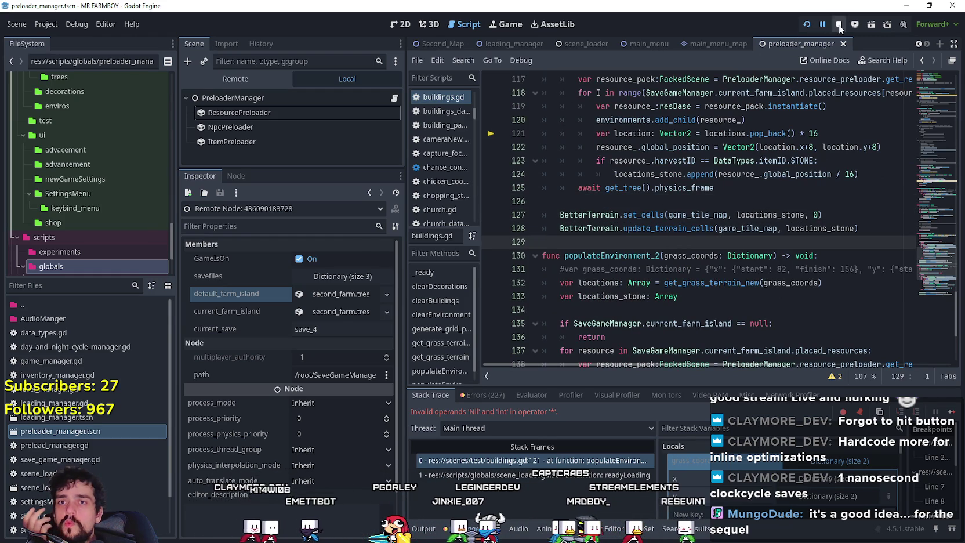
Stop the game, open Second_Map and select the Player's CursorComponent
{"action": "key", "text": "F8"}
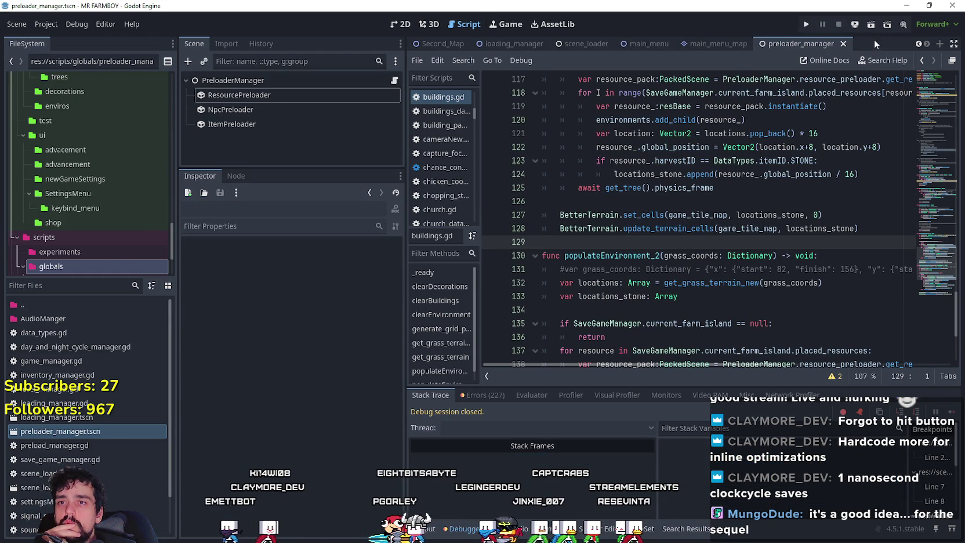
{"action": "left_click", "coordinate": [433, 47]}
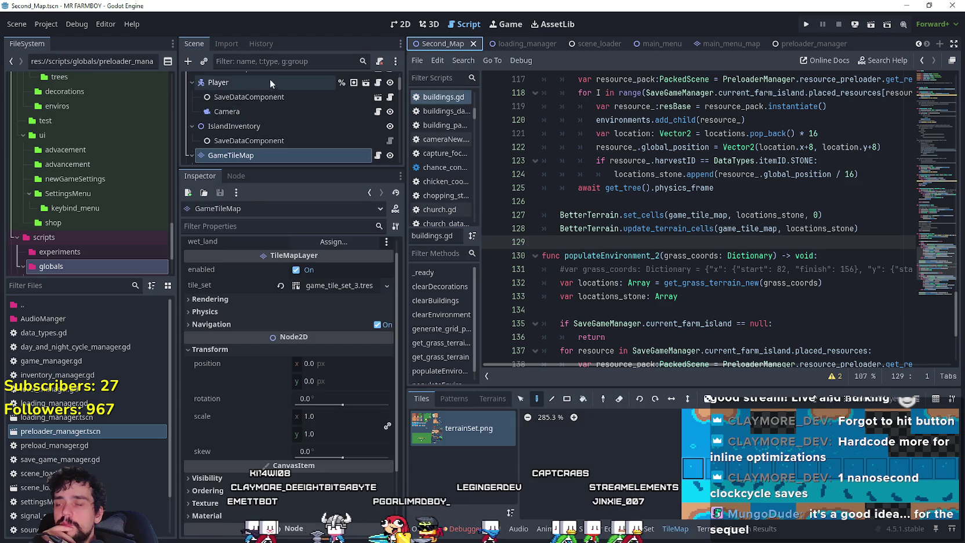
{"action": "left_click_drag", "start_coordinate": [300, 167], "coordinate": [300, 369]}
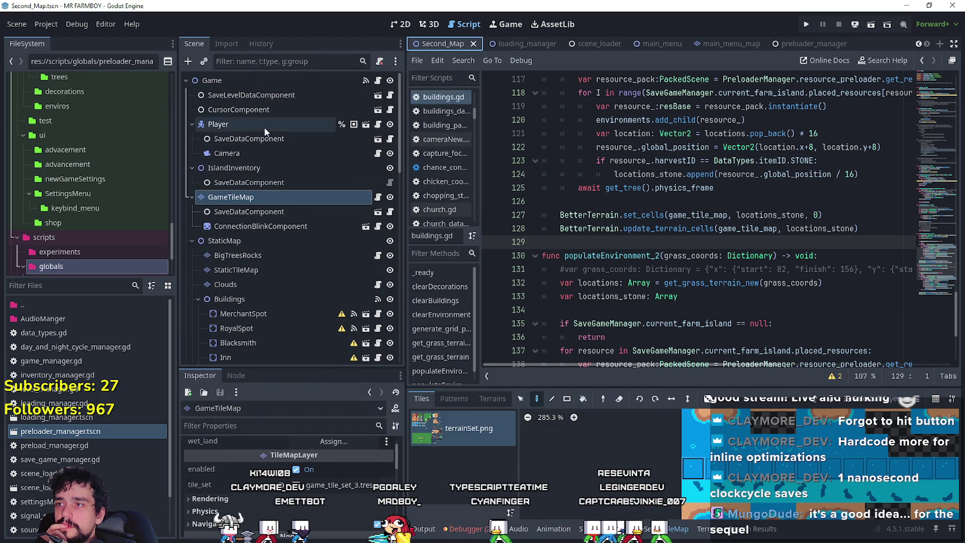
{"action": "left_click", "coordinate": [245, 123]}
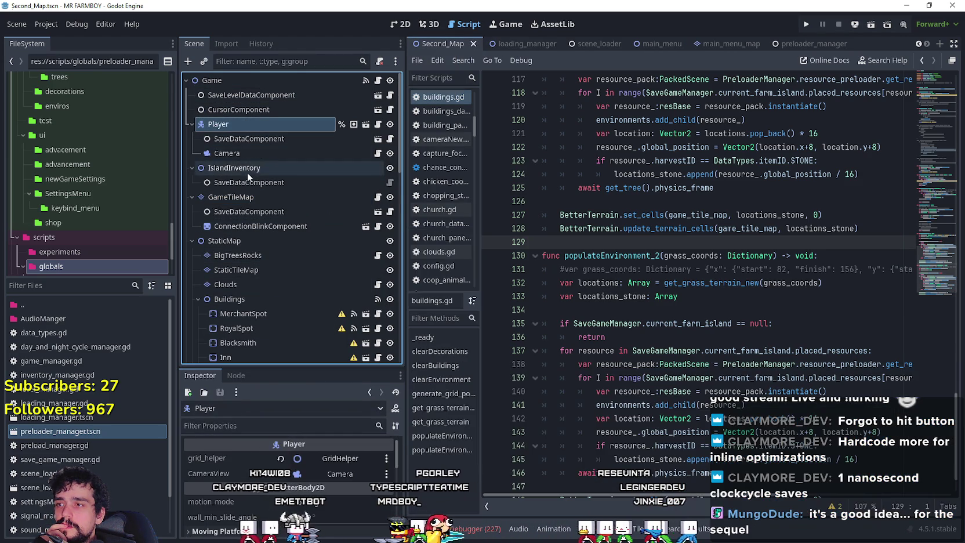
{"action": "left_click", "coordinate": [245, 110]}
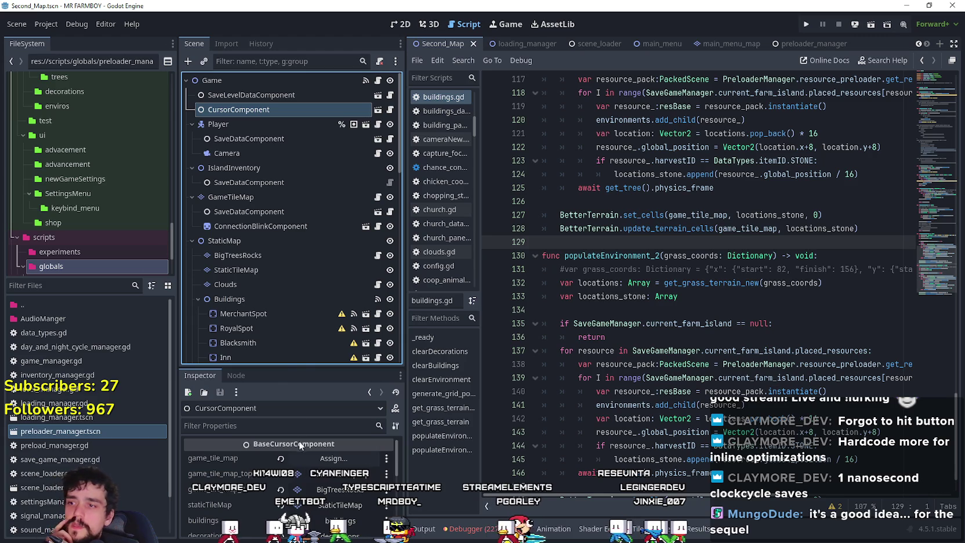
{"action": "left_click_drag", "start_coordinate": [298, 369], "coordinate": [299, 225]}
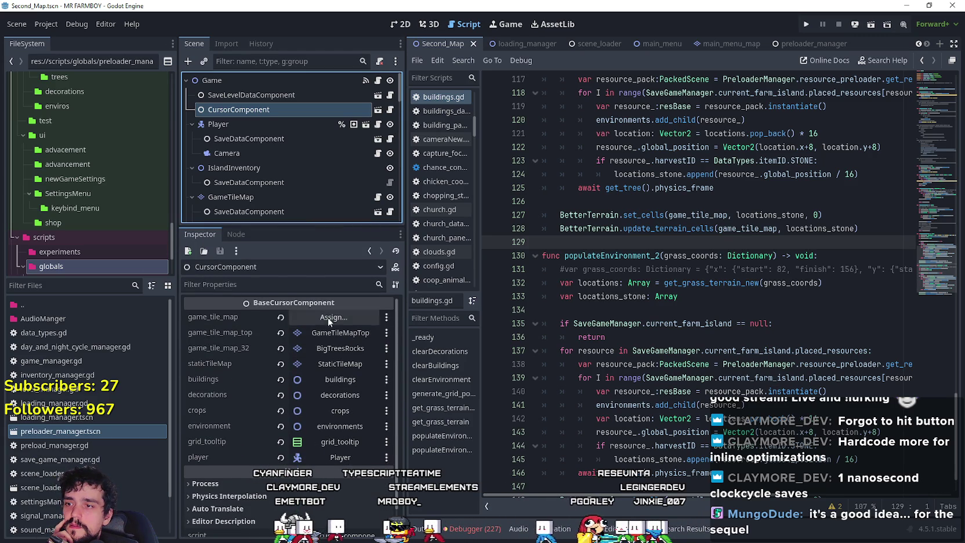
Assign the GameTileMap node to the CursorComponent's game_tile_map property
{"action": "left_click", "coordinate": [335, 331]}
{"action": "left_click", "coordinate": [533, 437]}
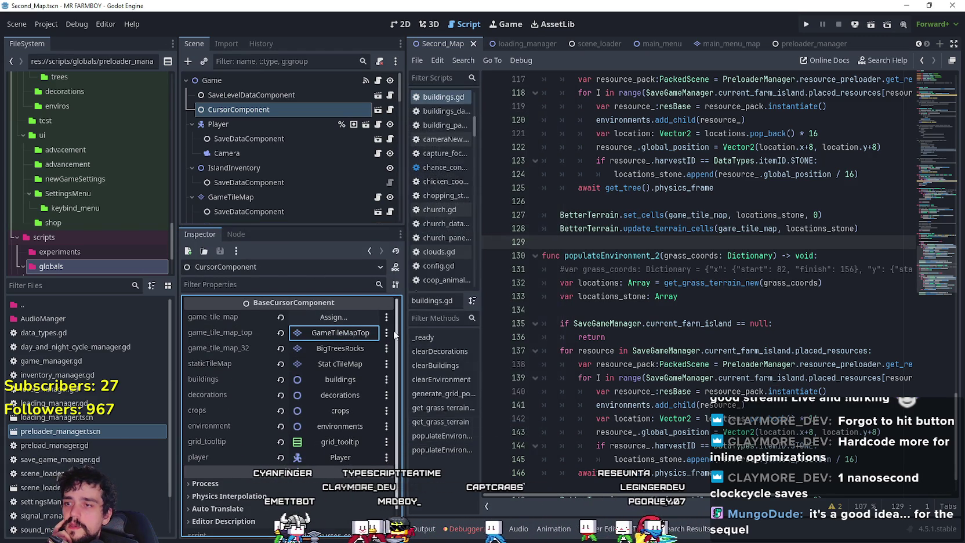
{"action": "left_click", "coordinate": [312, 314]}
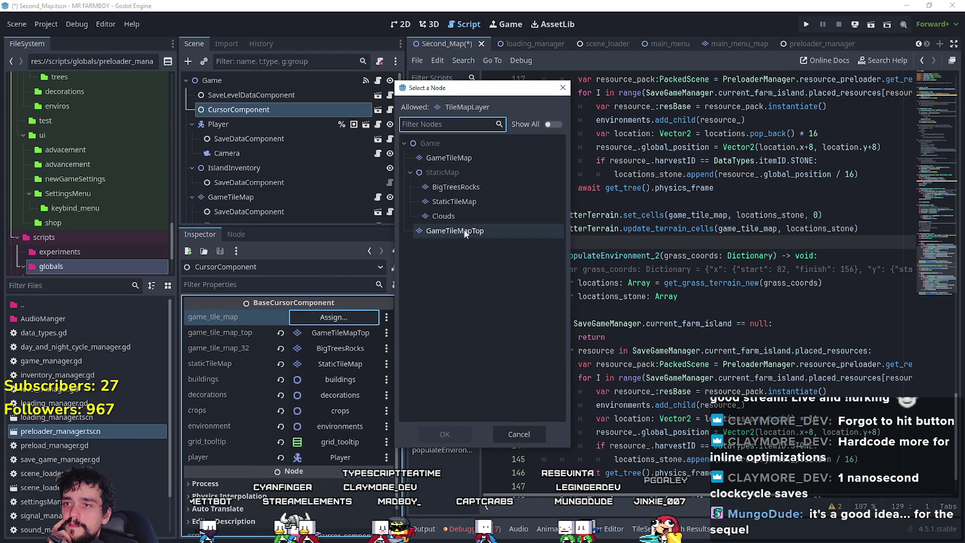
{"action": "left_click", "coordinate": [449, 160]}
{"action": "left_click", "coordinate": [445, 434]}
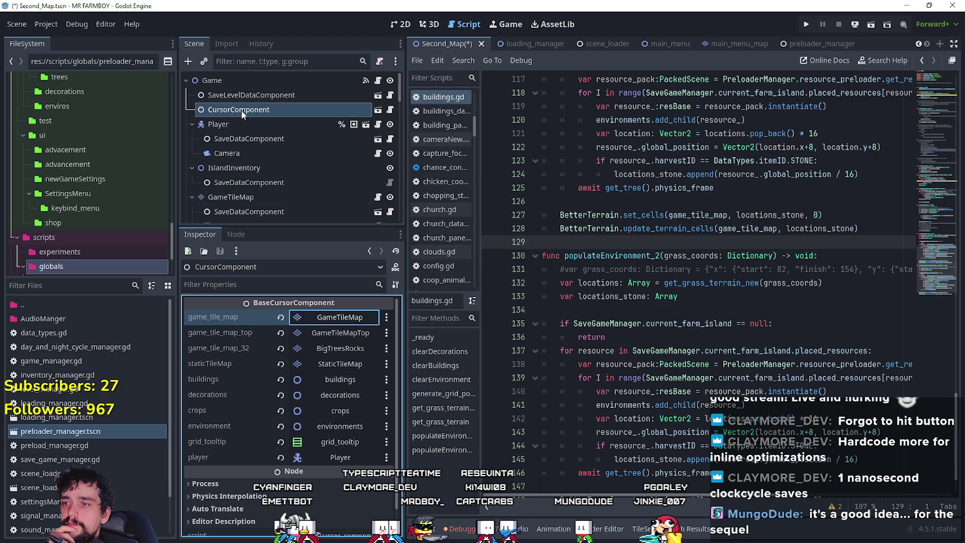
{"action": "left_click", "coordinate": [253, 123]}
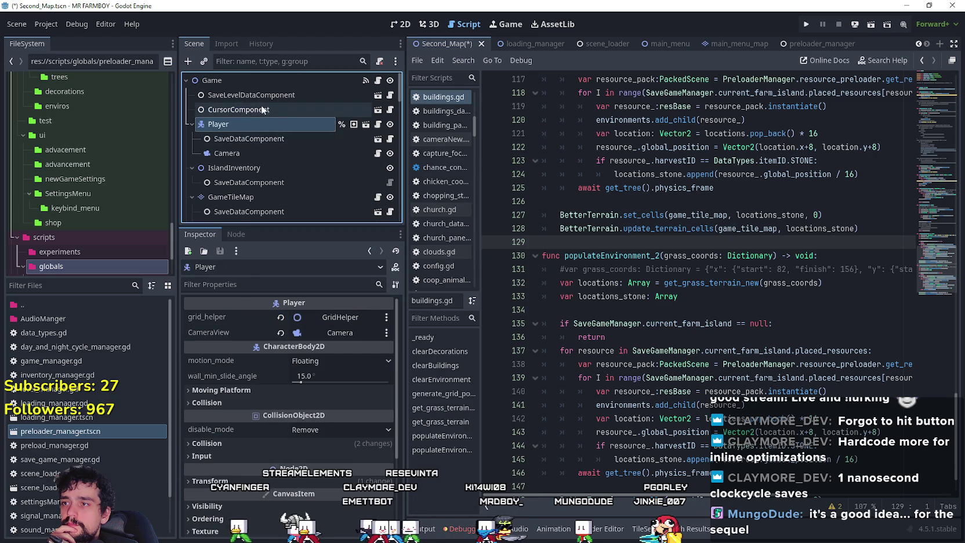
{"action": "left_click", "coordinate": [260, 108]}
Inspect the SaveDataComponent, GameTileMap, IslandInventory, StaticMap and StaticTileMap nodes
{"action": "scroll", "coordinate": [261, 157], "scroll_direction": "down", "scroll_amount": 2}
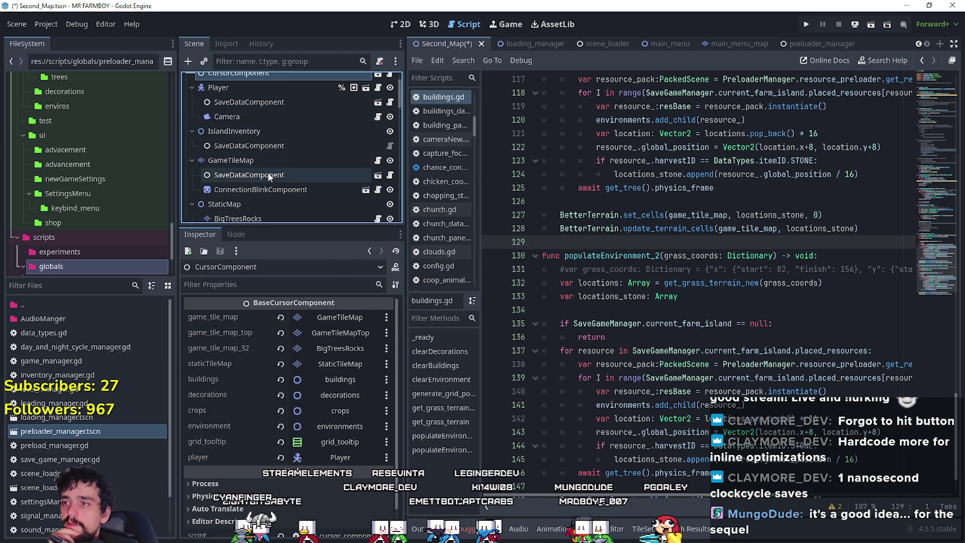
{"action": "left_click", "coordinate": [273, 176]}
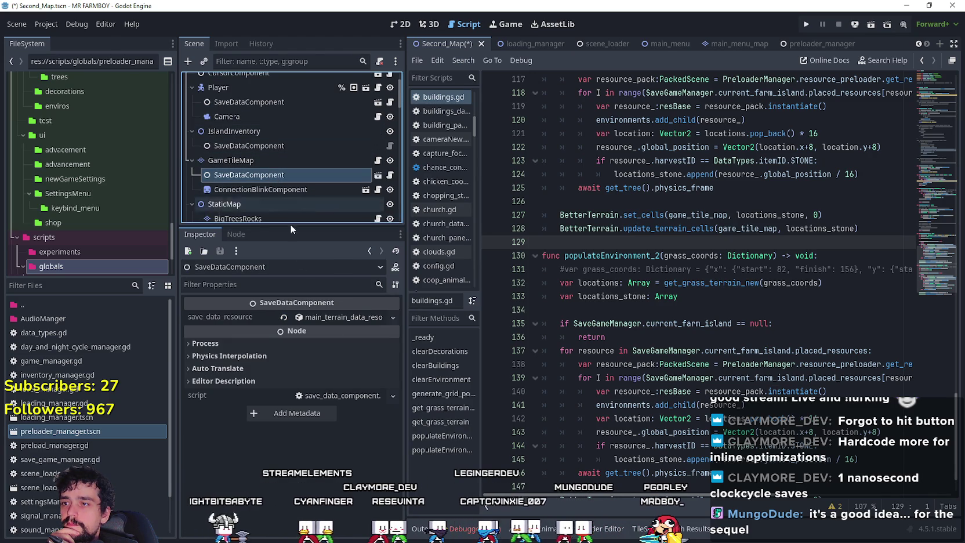
{"action": "left_click", "coordinate": [252, 160]}
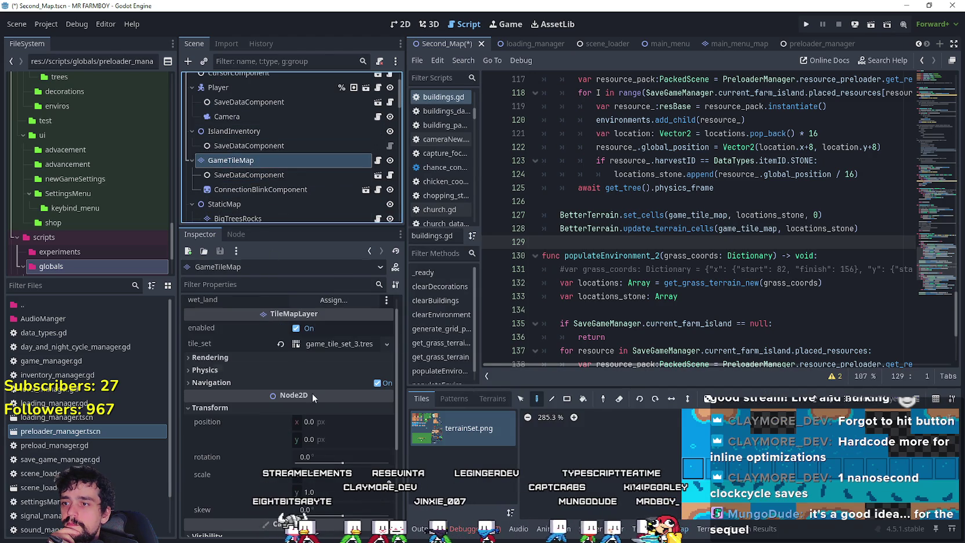
{"action": "left_click", "coordinate": [253, 132]}
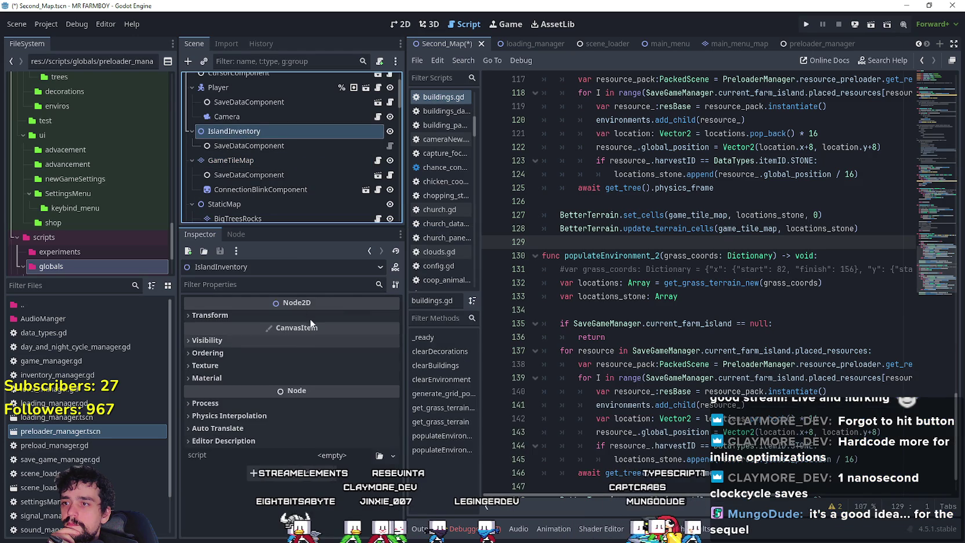
{"action": "scroll", "coordinate": [247, 181], "scroll_direction": "down", "scroll_amount": 2}
{"action": "left_click", "coordinate": [253, 166]}
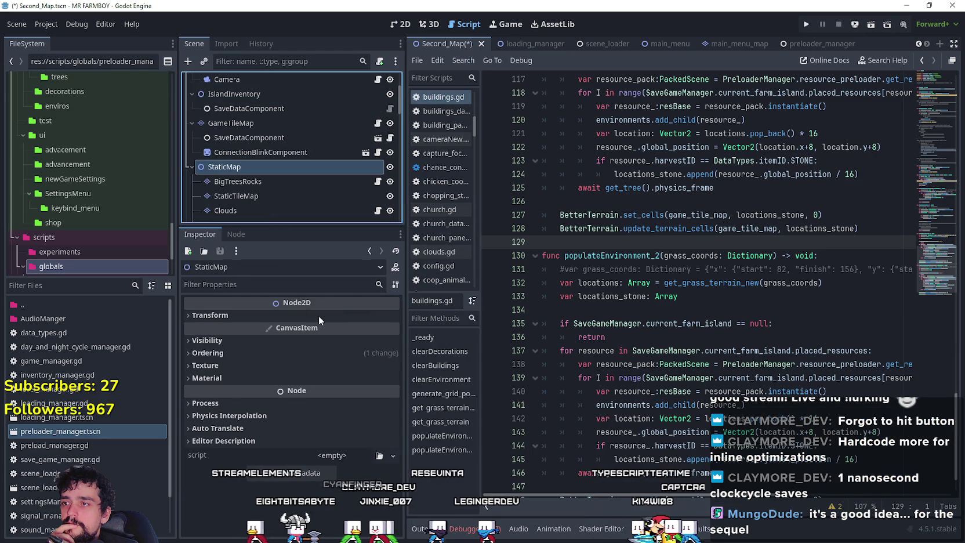
{"action": "left_click", "coordinate": [266, 198]}
Inspect Buildings and GameTileMapTop, finding GameMapObjects' game_tile_map still unassigned
{"action": "scroll", "coordinate": [264, 209], "scroll_direction": "down", "scroll_amount": 4}
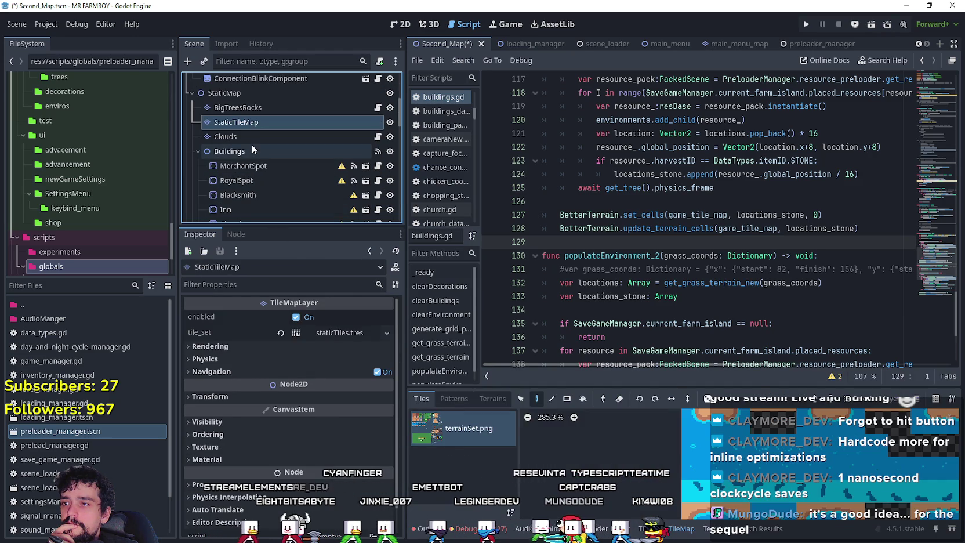
{"action": "left_click", "coordinate": [251, 146]}
{"action": "scroll", "coordinate": [260, 196], "scroll_direction": "down", "scroll_amount": 5}
{"action": "scroll", "coordinate": [260, 178], "scroll_direction": "down", "scroll_amount": 2}
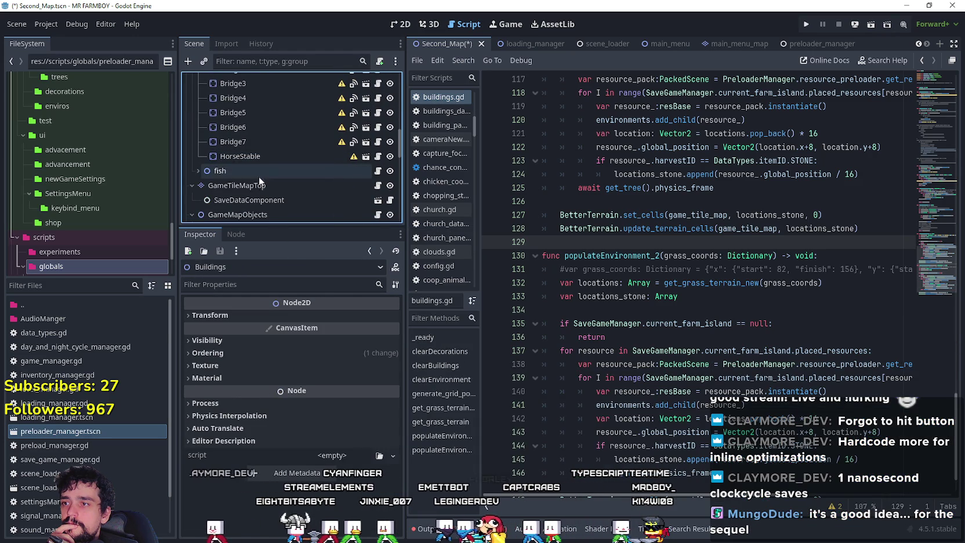
{"action": "left_click", "coordinate": [259, 188]}
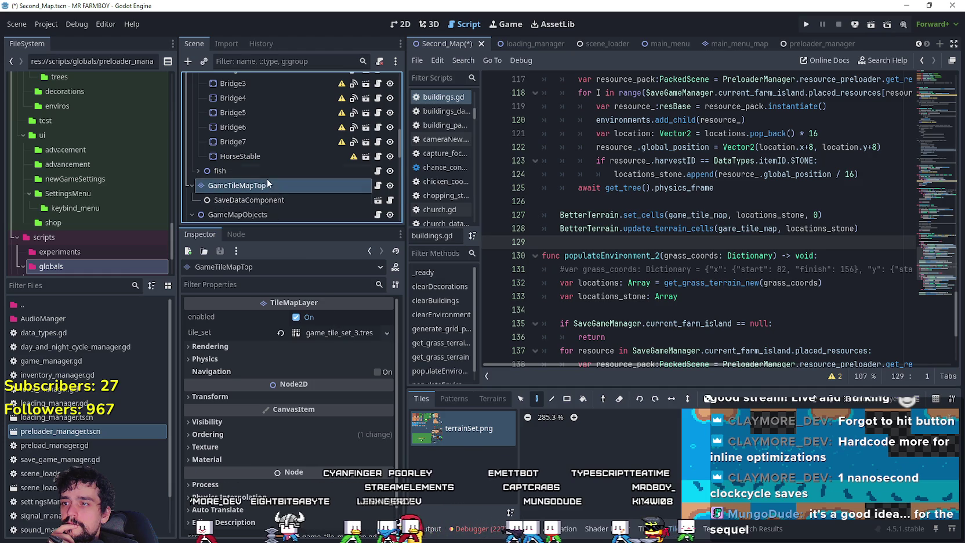
{"action": "scroll", "coordinate": [271, 183], "scroll_direction": "down", "scroll_amount": 3}
{"action": "left_click", "coordinate": [261, 160]}
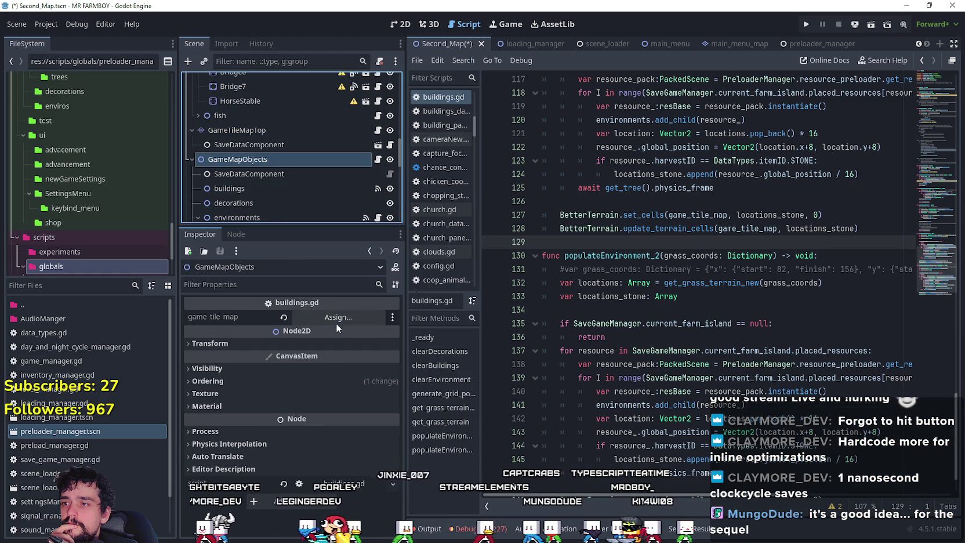
Assign GameTileMap to GameMapObjects' game_tile_map, then browse the scene tree to the Animals node
{"action": "left_click", "coordinate": [336, 318]}
{"action": "left_click", "coordinate": [454, 158]}
{"action": "double_click", "coordinate": [455, 158]}
{"action": "scroll", "coordinate": [251, 178], "scroll_direction": "down", "scroll_amount": 2}
{"action": "left_click", "coordinate": [197, 179]}
{"action": "left_click", "coordinate": [242, 165]}
{"action": "left_click", "coordinate": [244, 183]}
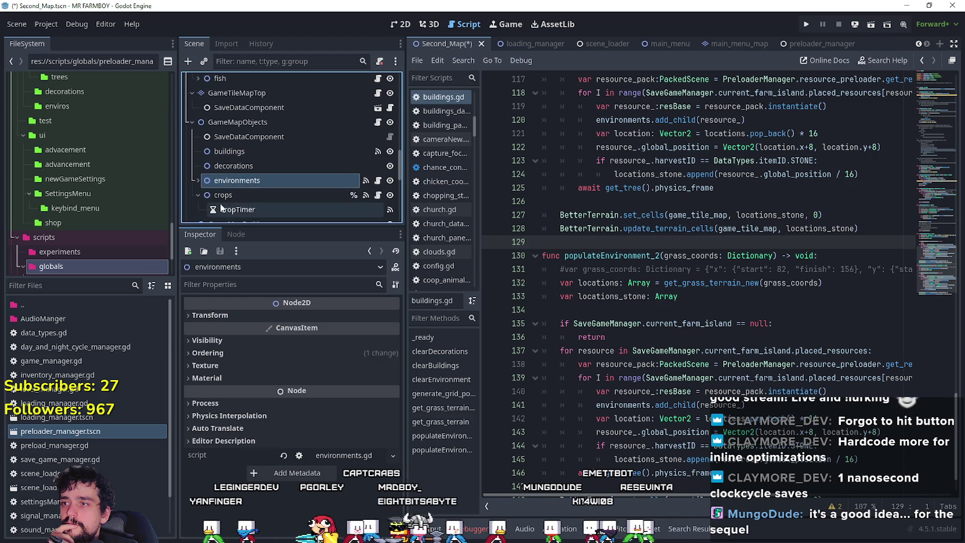
{"action": "left_click", "coordinate": [221, 197]}
{"action": "left_click", "coordinate": [198, 195]}
{"action": "scroll", "coordinate": [206, 186], "scroll_direction": "down", "scroll_amount": 4}
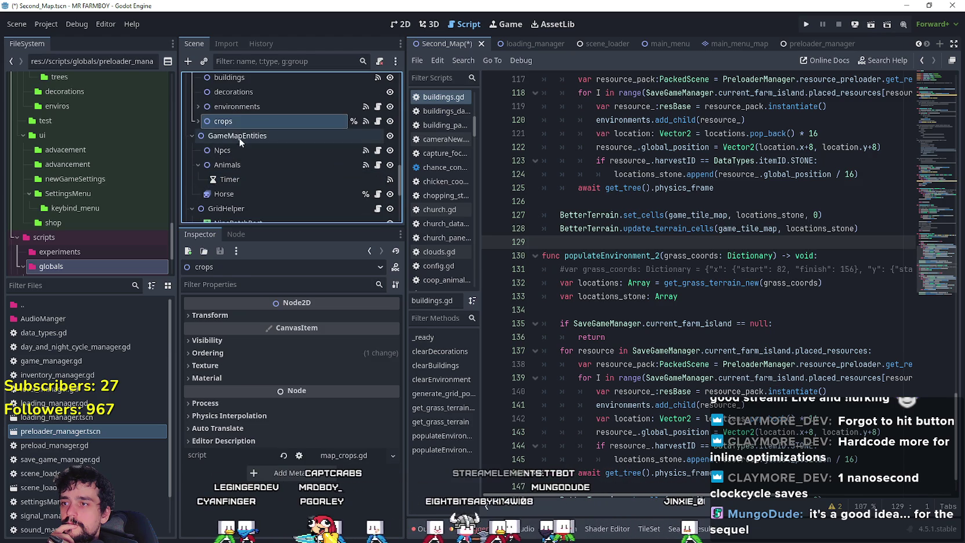
{"action": "left_click", "coordinate": [229, 151]}
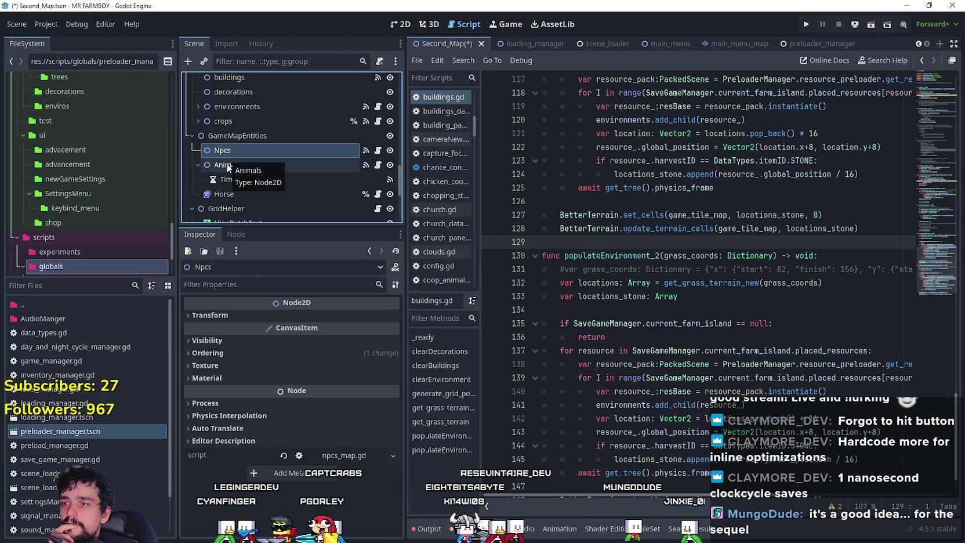
{"action": "left_click", "coordinate": [227, 164]}
Assign GameTileMap to the Animals node's game_tile_map property
{"action": "left_click", "coordinate": [324, 318]}
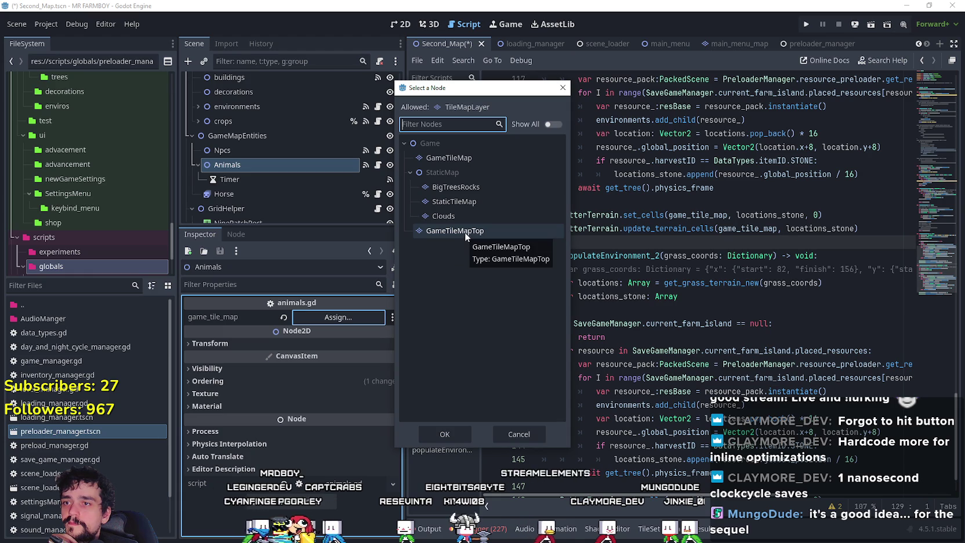
{"action": "double_click", "coordinate": [465, 158]}
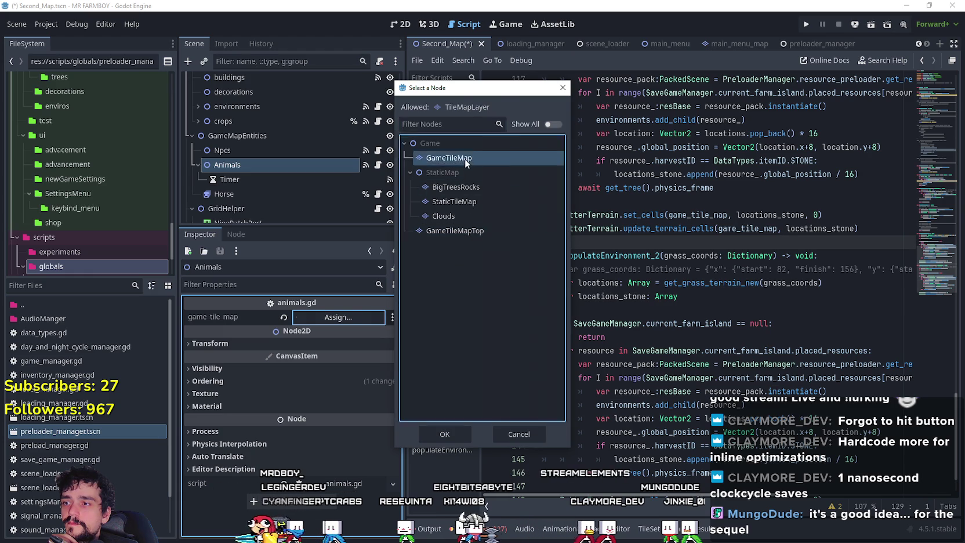
{"action": "scroll", "coordinate": [270, 160], "scroll_direction": "down", "scroll_amount": 3}
{"action": "left_click", "coordinate": [265, 151]}
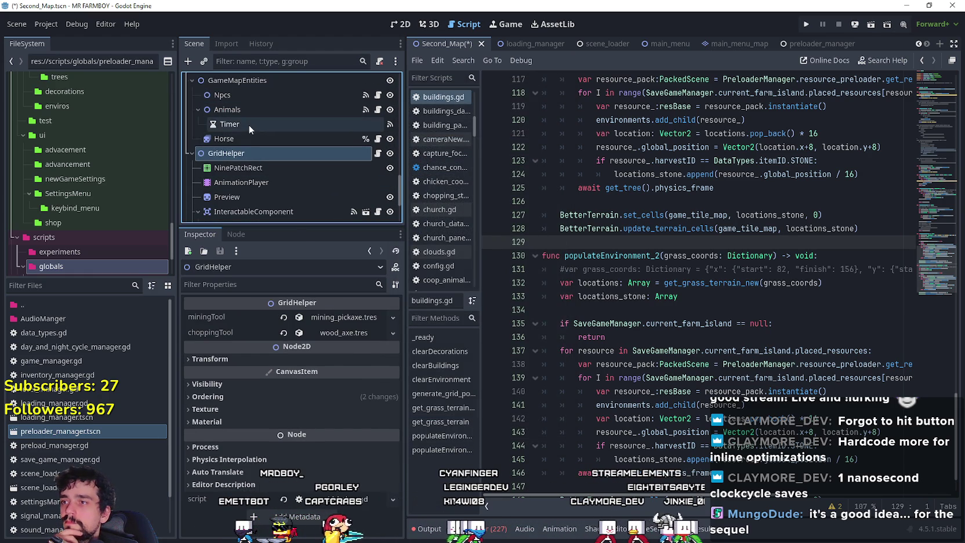
{"action": "left_click", "coordinate": [251, 111]}
{"action": "scroll", "coordinate": [256, 168], "scroll_direction": "down", "scroll_amount": 1}
{"action": "scroll", "coordinate": [256, 168], "scroll_direction": "down", "scroll_amount": 2}
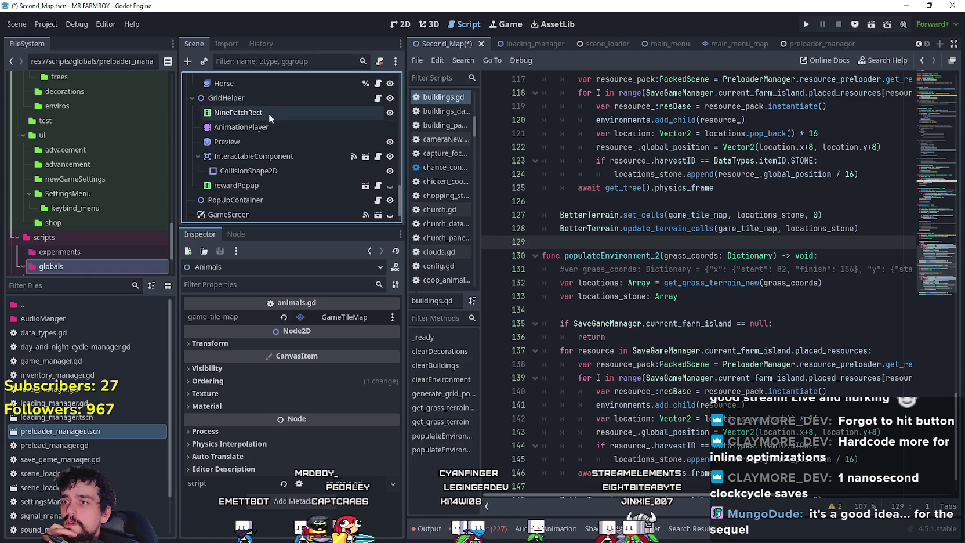
{"action": "left_click", "coordinate": [259, 197]}
Verify the CursorComponent's assigned references, then save the Second_Map scene and run the project
{"action": "scroll", "coordinate": [260, 191], "scroll_direction": "down", "scroll_amount": 2}
{"action": "left_click_drag", "start_coordinate": [399, 209], "coordinate": [400, 105]}
{"action": "left_click", "coordinate": [191, 190]}
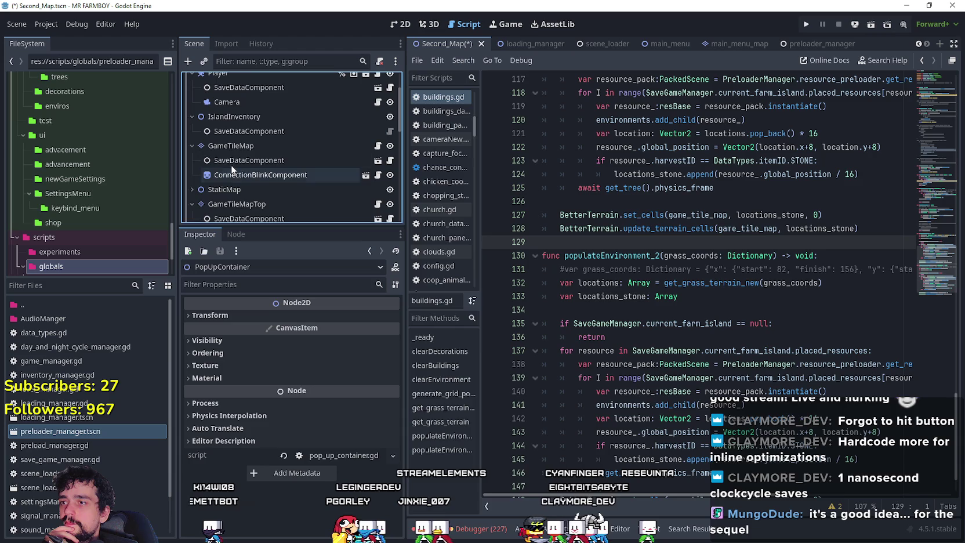
{"action": "left_click", "coordinate": [221, 145]}
{"action": "left_click", "coordinate": [192, 146]}
{"action": "left_click", "coordinate": [220, 117]}
{"action": "left_click", "coordinate": [192, 117]}
{"action": "scroll", "coordinate": [224, 148], "scroll_direction": "up", "scroll_amount": 3}
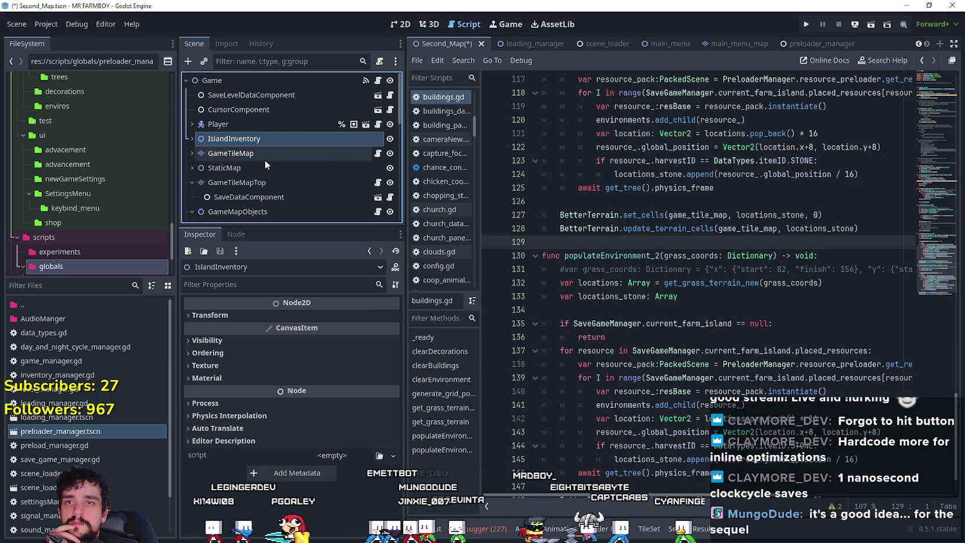
{"action": "left_click", "coordinate": [245, 111]}
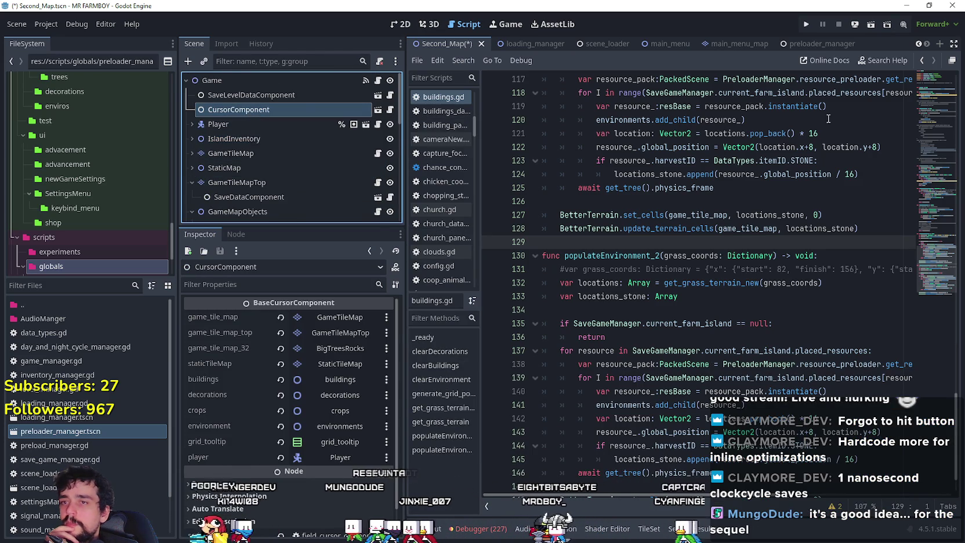
{"action": "left_click", "coordinate": [807, 24]}
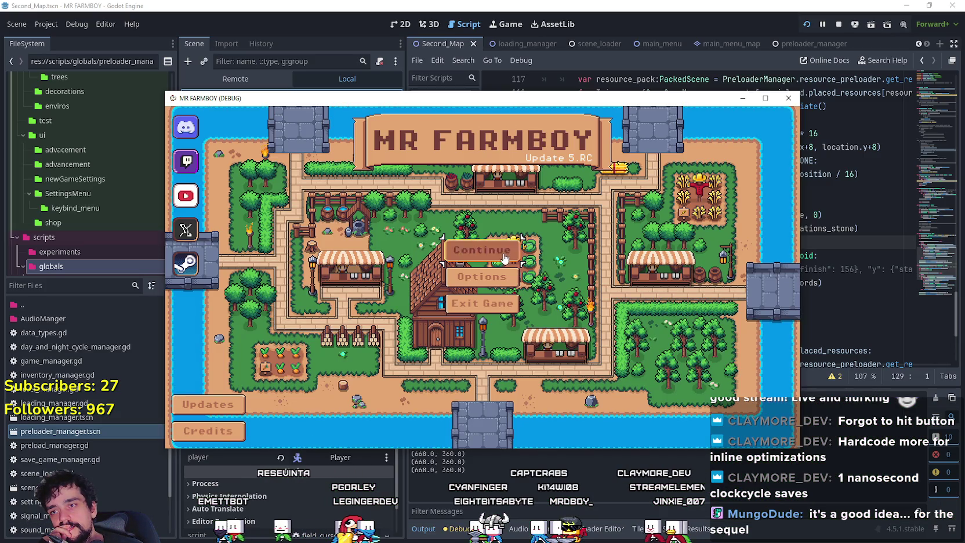
From Continue, create a new save with Balanced Economy to load the island map
{"action": "left_click", "coordinate": [505, 259]}
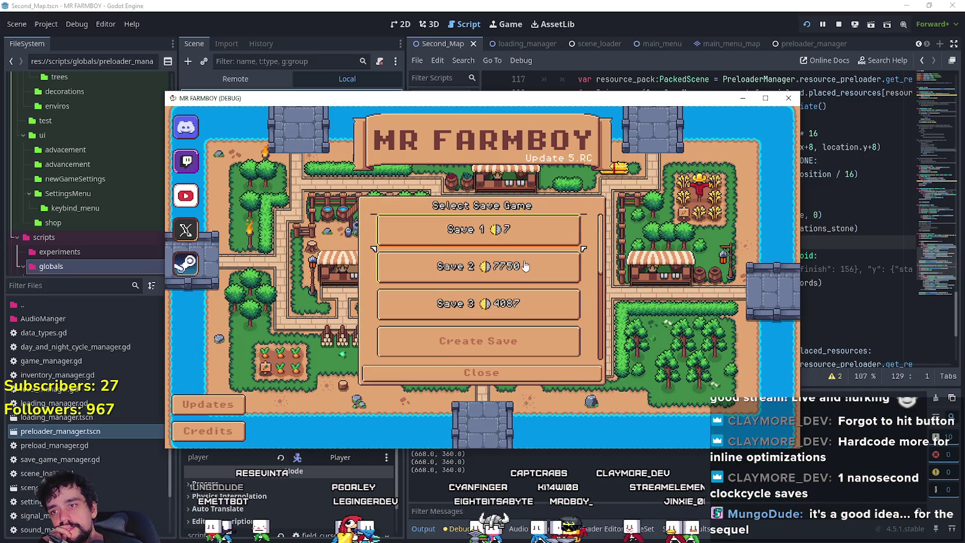
{"action": "left_click", "coordinate": [437, 285]}
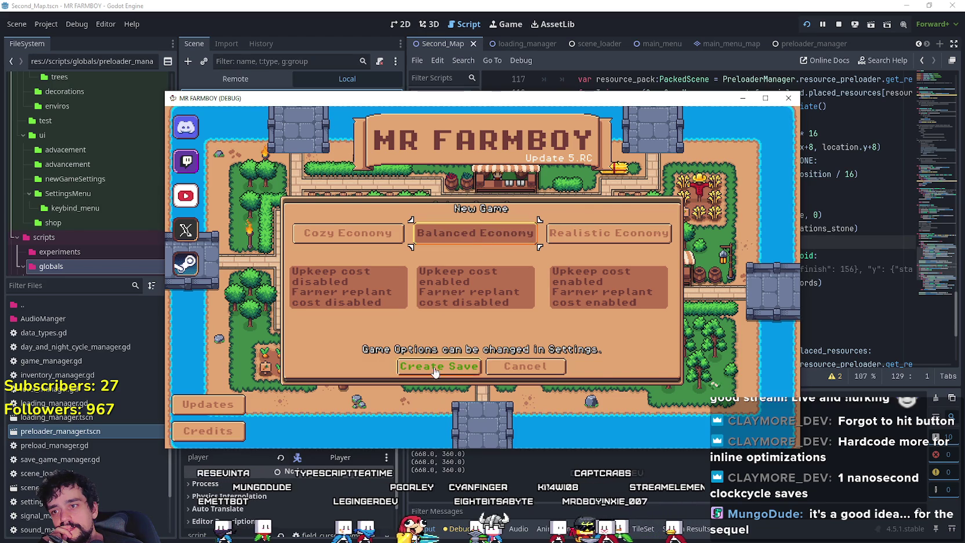
{"action": "left_click", "coordinate": [439, 366]}
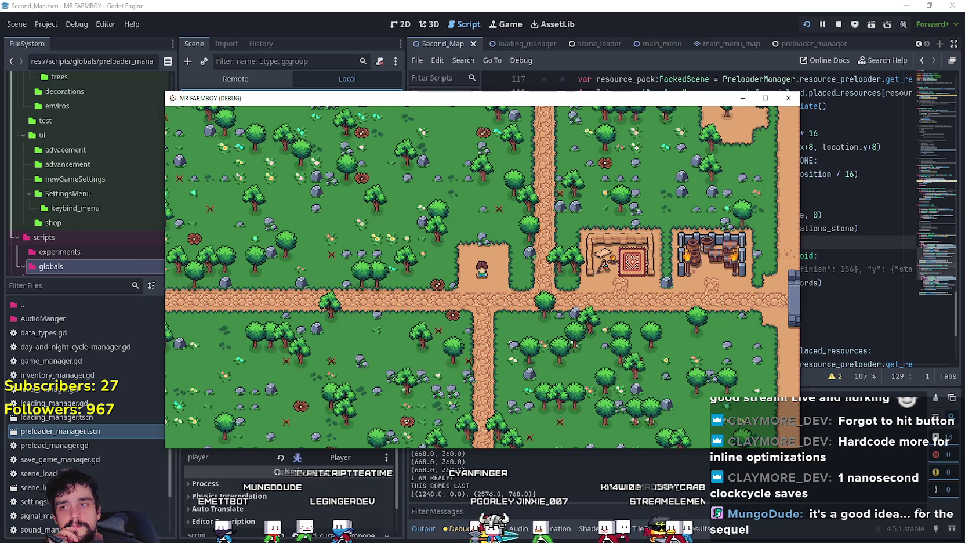
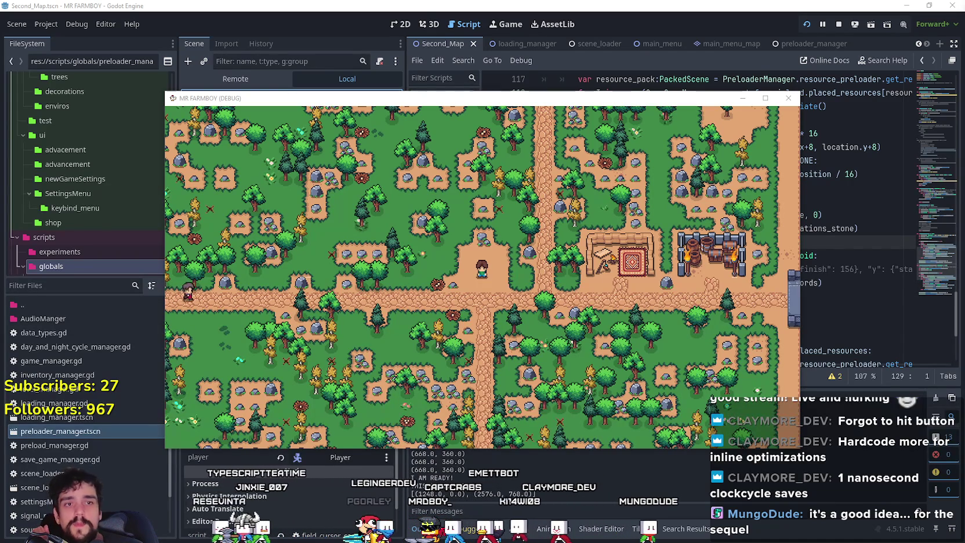
Maximize the game window, then toggle a node's visibility eye in Godot's Scene tree
{"action": "left_click", "coordinate": [766, 98]}
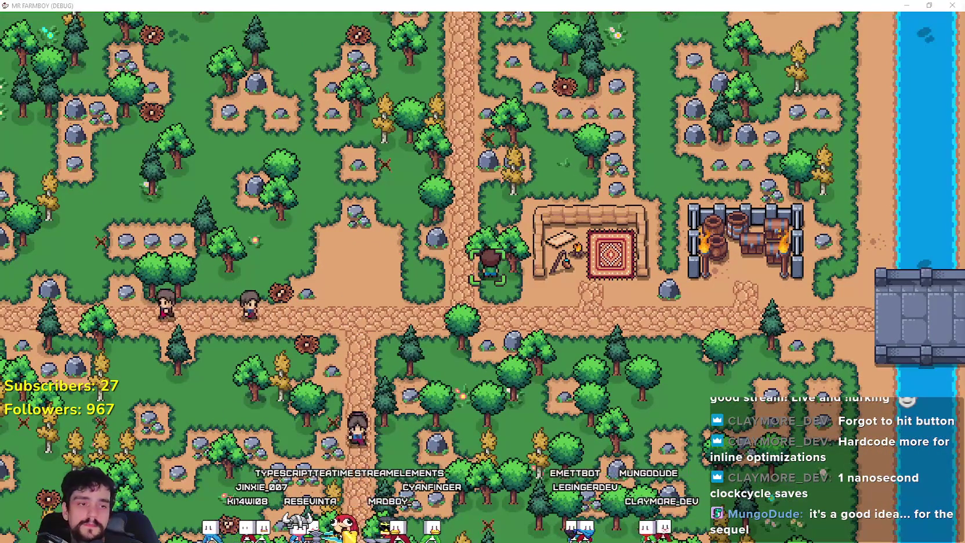
{"action": "key", "text": "alt+Tab"}
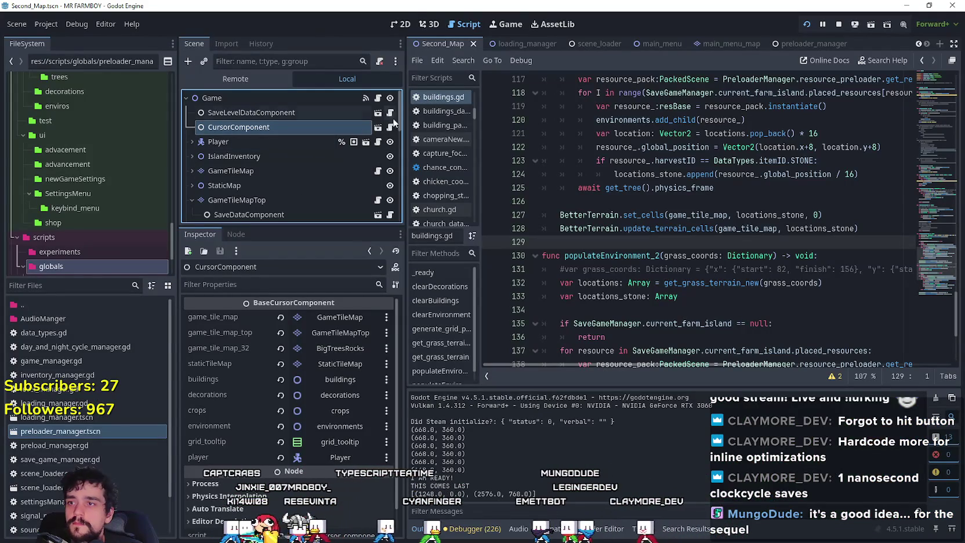
{"action": "left_click_drag", "start_coordinate": [399, 108], "coordinate": [387, 207]}
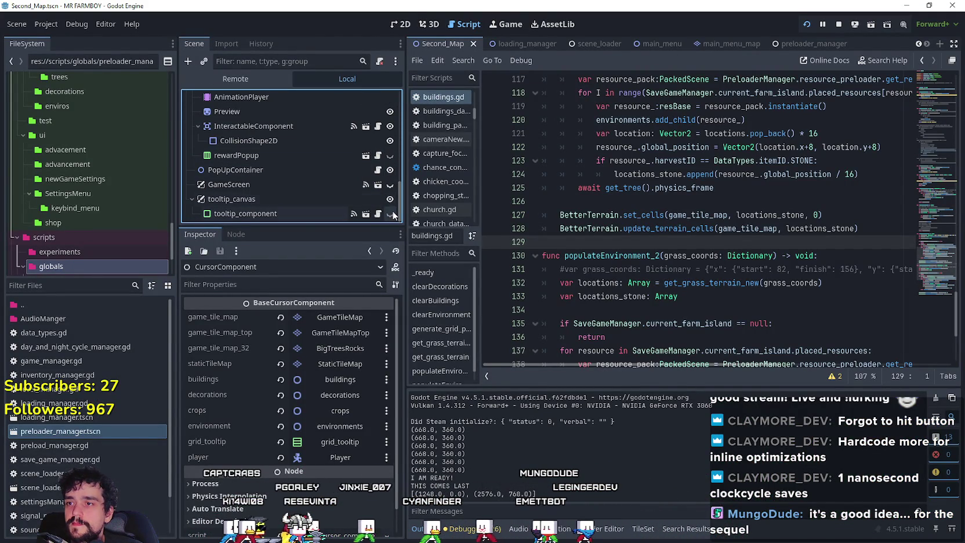
{"action": "left_click", "coordinate": [392, 185]}
{"action": "left_click_drag", "start_coordinate": [400, 209], "coordinate": [397, 108]}
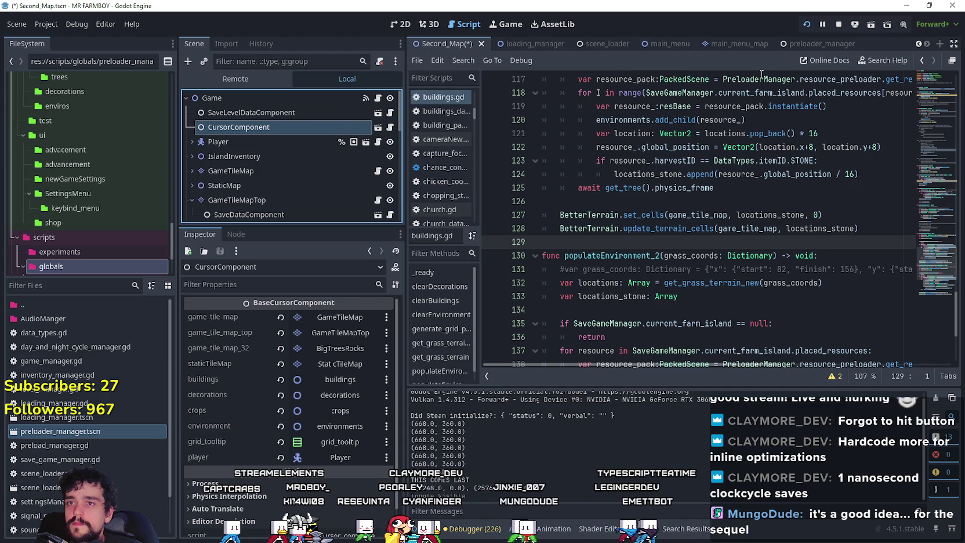
Check the test_scene_everything scene, then go back to the Second_Map scene
{"action": "left_click", "coordinate": [458, 43]}
{"action": "left_click_drag", "start_coordinate": [400, 115], "coordinate": [402, 234]}
{"action": "left_click", "coordinate": [545, 45]}
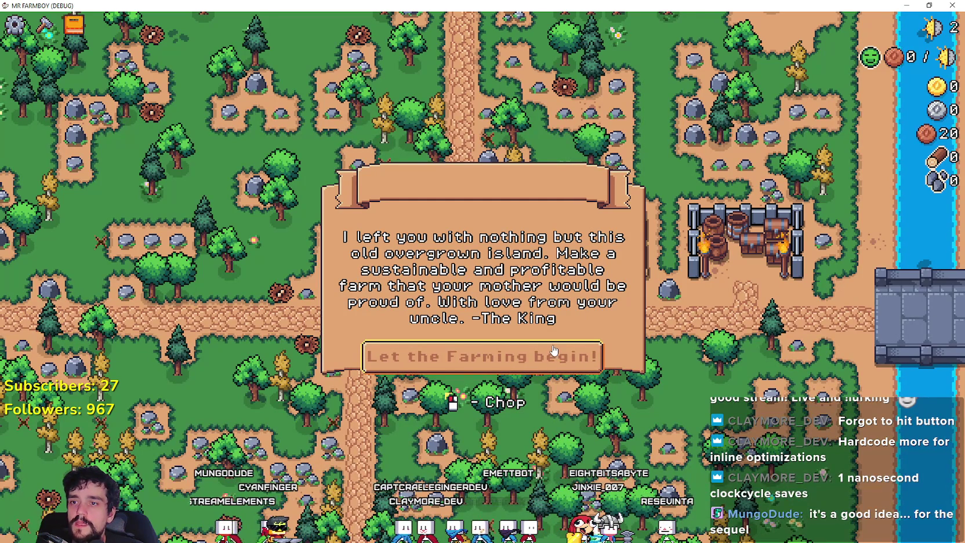
Dismiss the intro letter, harvest nearby rocks and trees until wood reaches 3, and open Advancements
{"action": "left_click", "coordinate": [495, 369]}
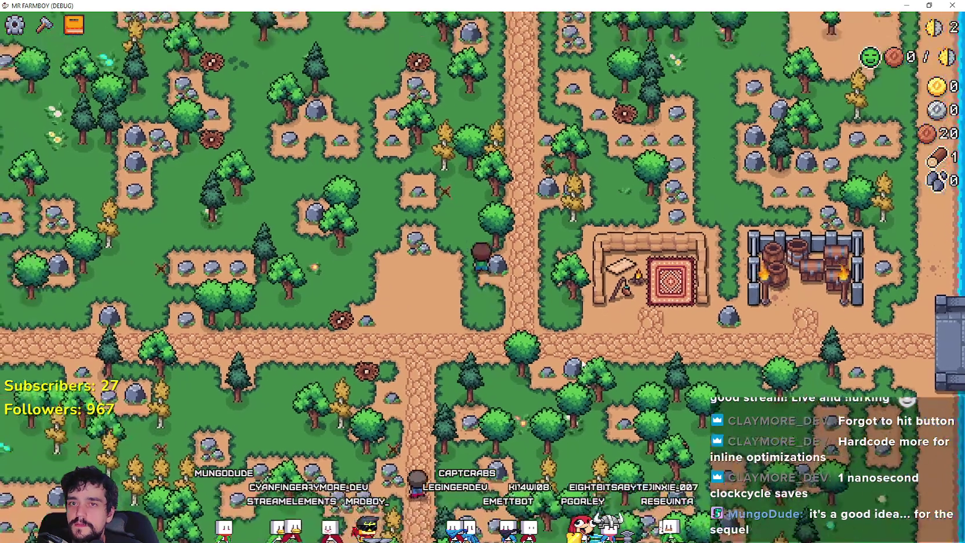
{"action": "key", "text": "d"}
{"action": "key", "text": "space"}
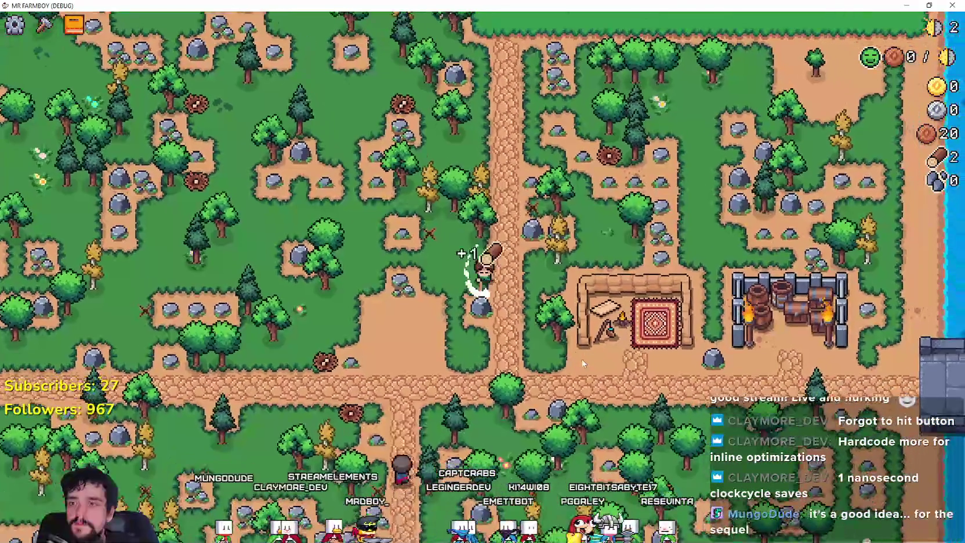
{"action": "key", "text": "w"}
{"action": "key", "text": "d"}
{"action": "key", "text": "space"}
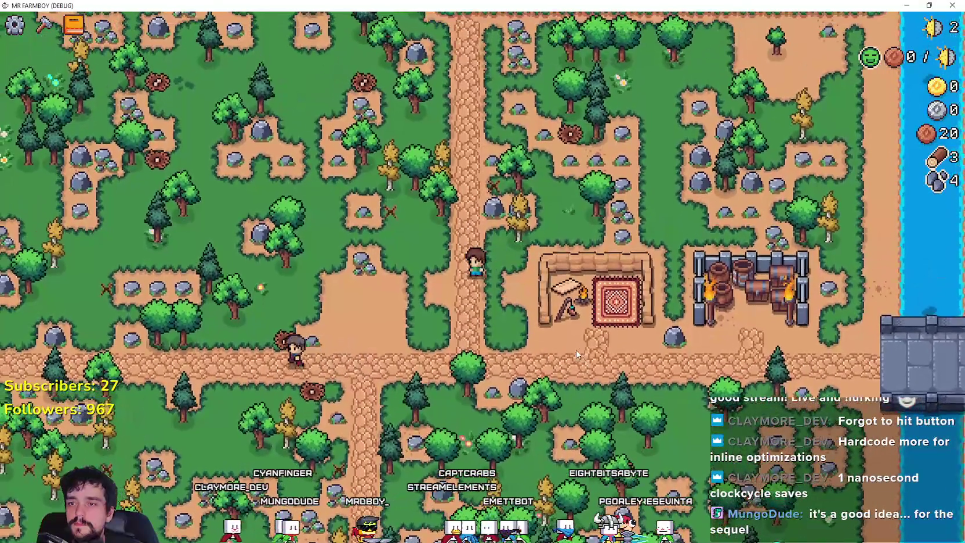
{"action": "key", "text": "Tab"}
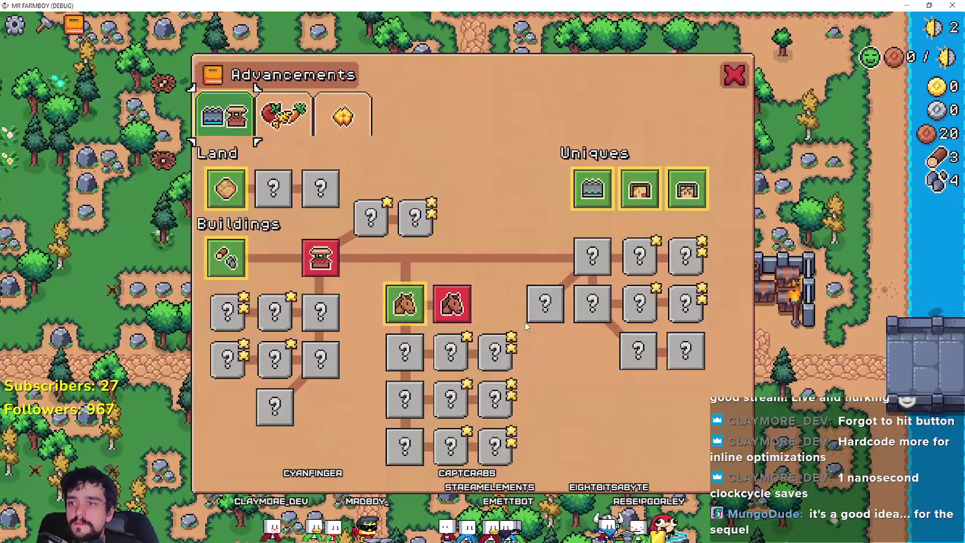
Browse the crops and buildings advancement trees, then close the Advancements window
{"action": "mouse_move", "coordinate": [404, 303]}
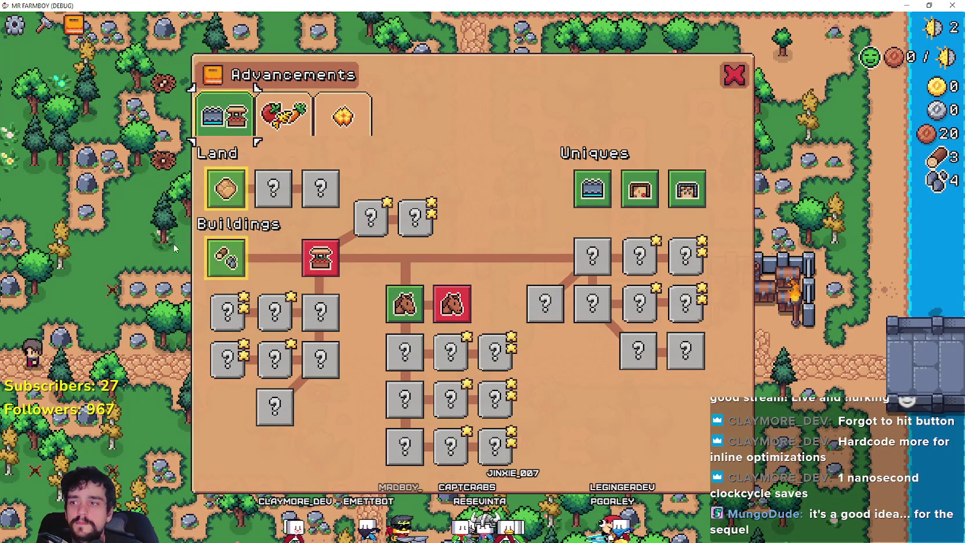
{"action": "mouse_move", "coordinate": [240, 177]}
{"action": "left_click", "coordinate": [277, 117]}
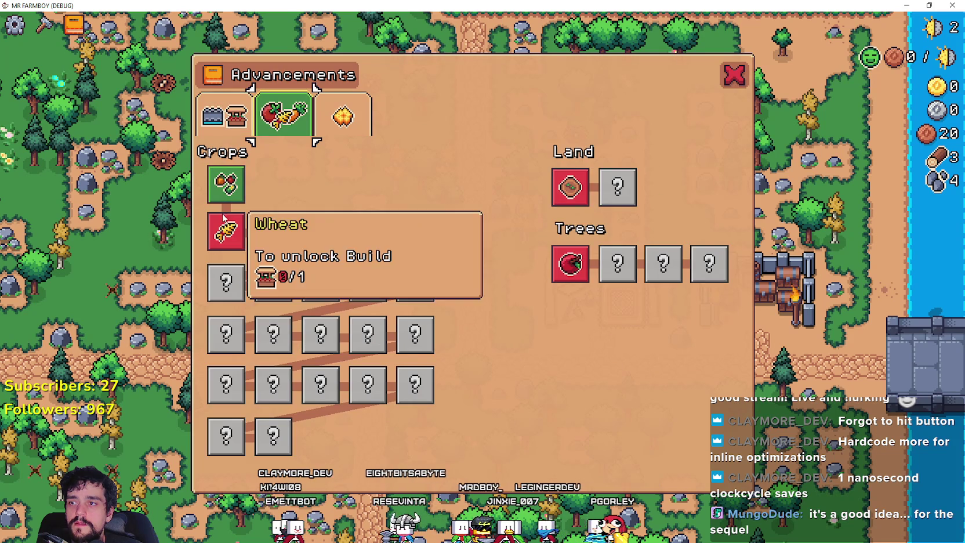
{"action": "left_click", "coordinate": [251, 129]}
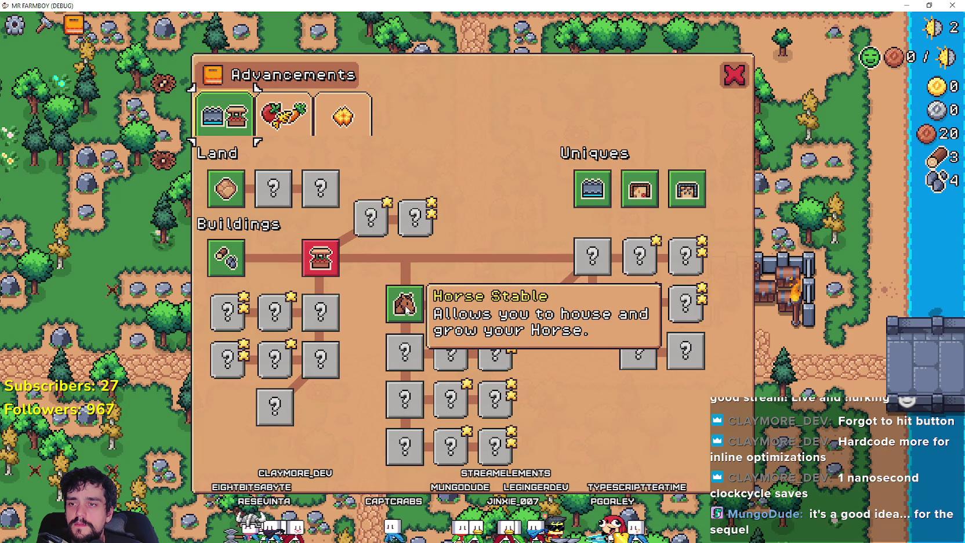
{"action": "mouse_move", "coordinate": [326, 266]}
{"action": "mouse_move", "coordinate": [229, 259]}
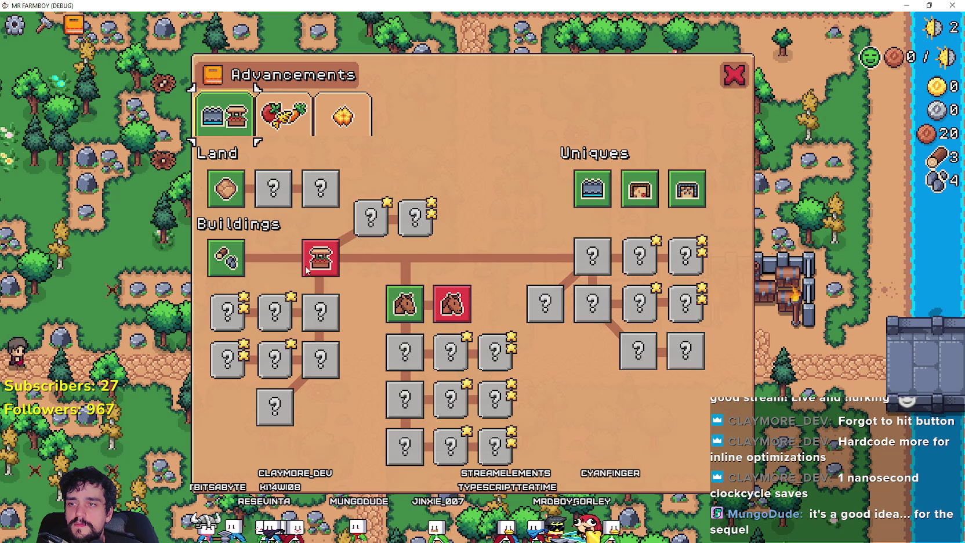
{"action": "key", "text": "Escape"}
Zoom the island map out, briefly reopen and close Advancements, then zoom back in
{"action": "scroll", "coordinate": [540, 268], "scroll_direction": "down", "scroll_amount": 3}
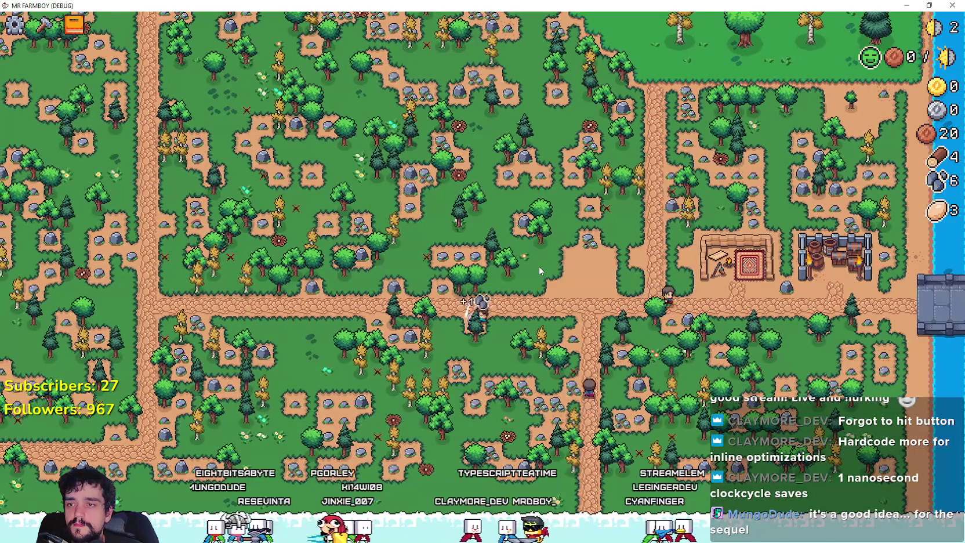
{"action": "key", "text": "Tab"}
{"action": "mouse_move", "coordinate": [422, 300]}
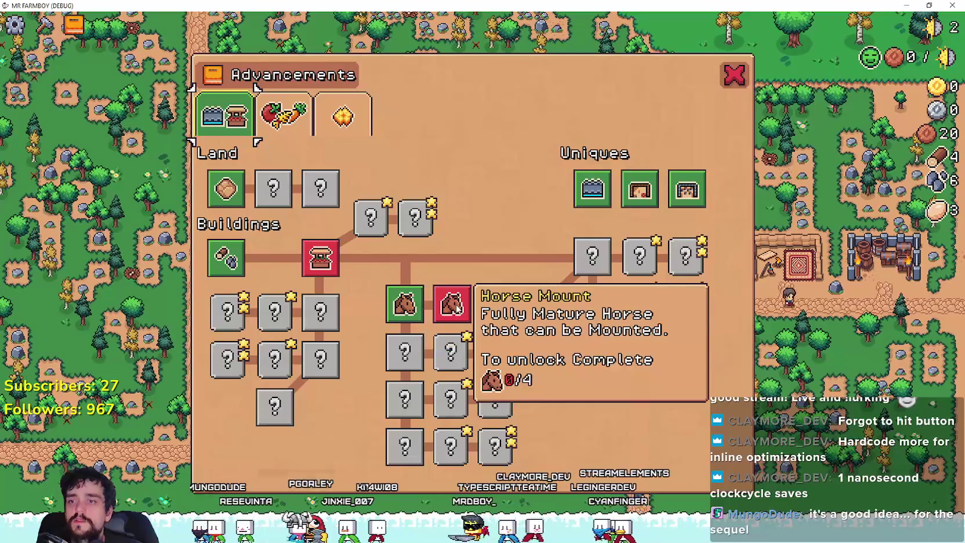
{"action": "key", "text": "Tab"}
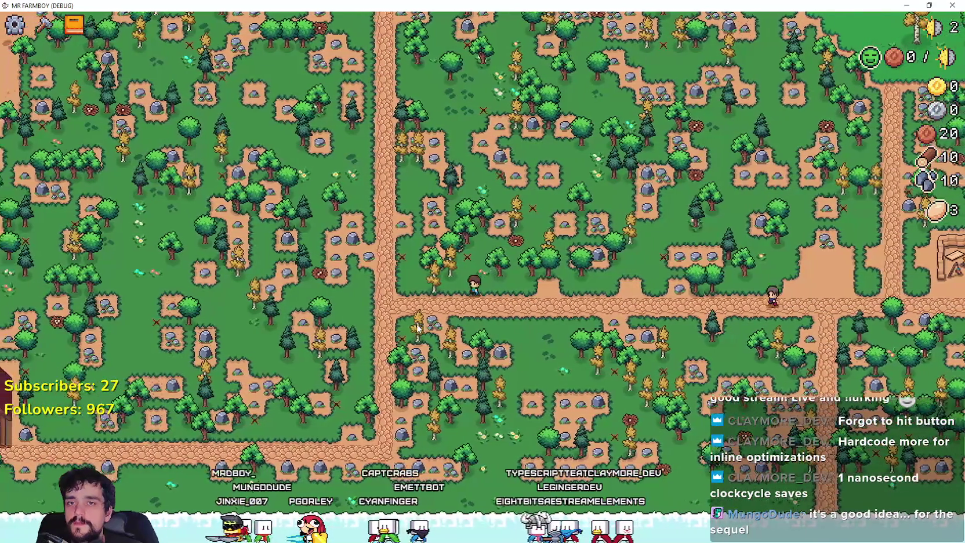
{"action": "scroll", "coordinate": [420, 314], "scroll_direction": "down", "scroll_amount": 2}
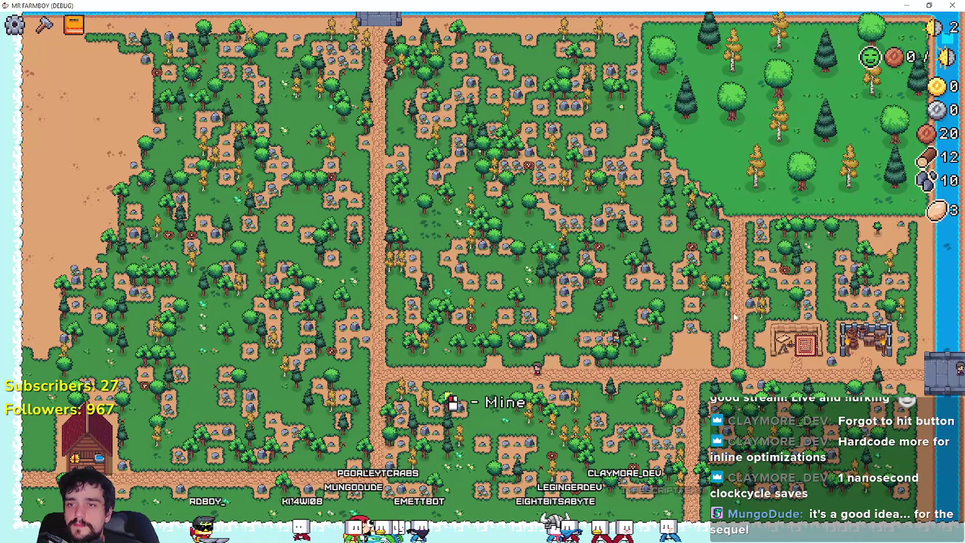
{"action": "scroll", "coordinate": [707, 315], "scroll_direction": "up", "scroll_amount": 2}
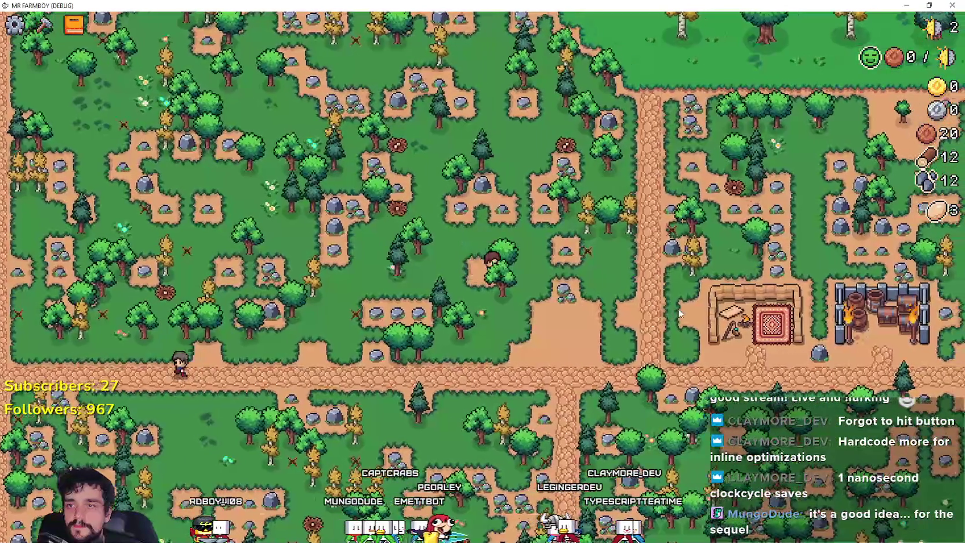